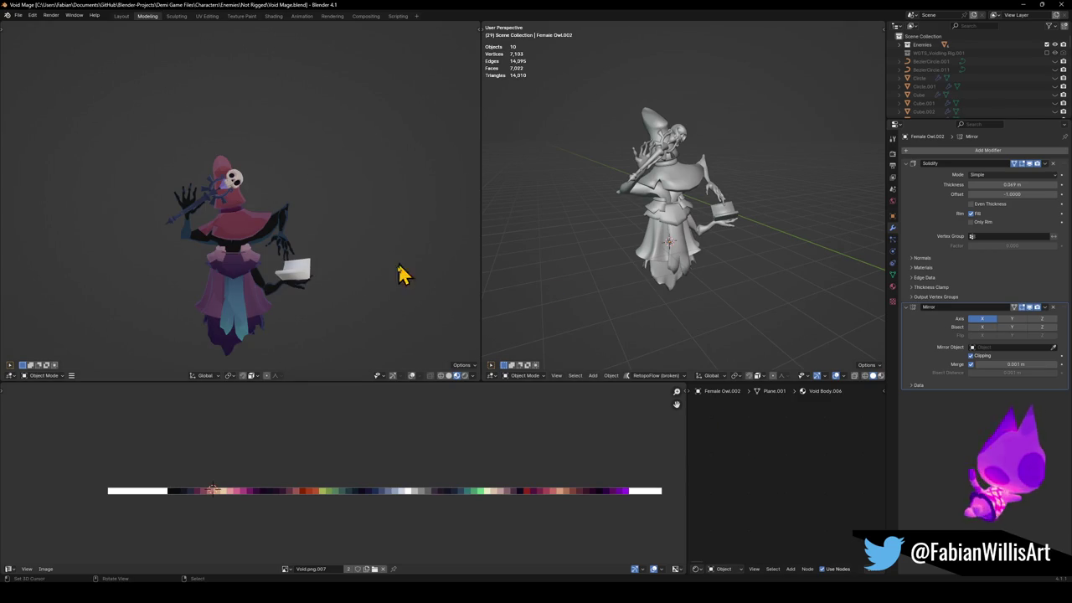
Unhide every object in Void Mage and maximize the 3D view to show the whole character lineup.
scroll(662, 201, down, 4)
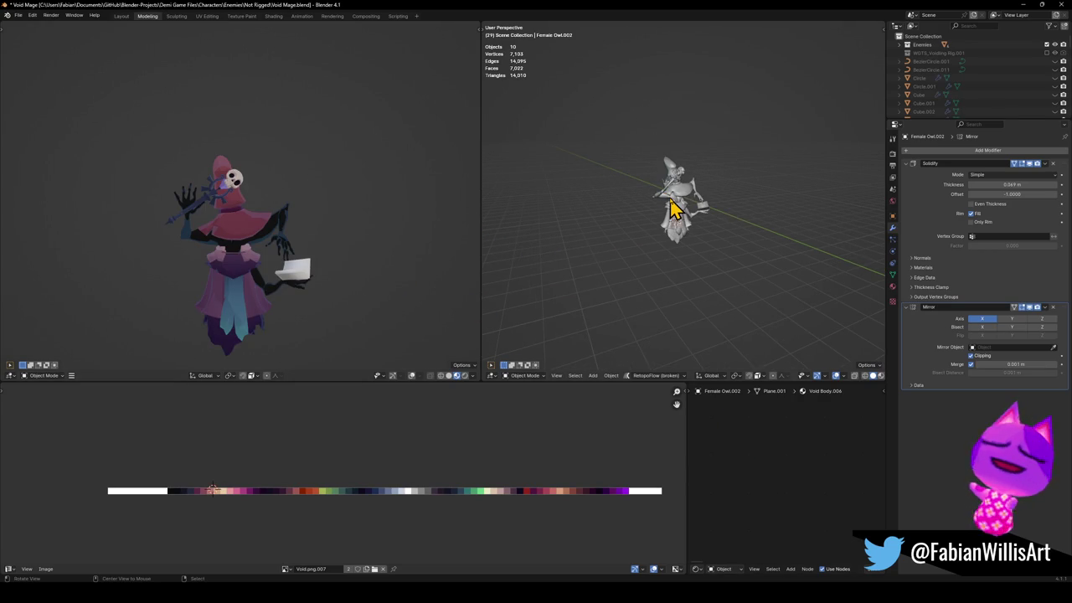
key(alt+h)
scroll(674, 254, up, 4)
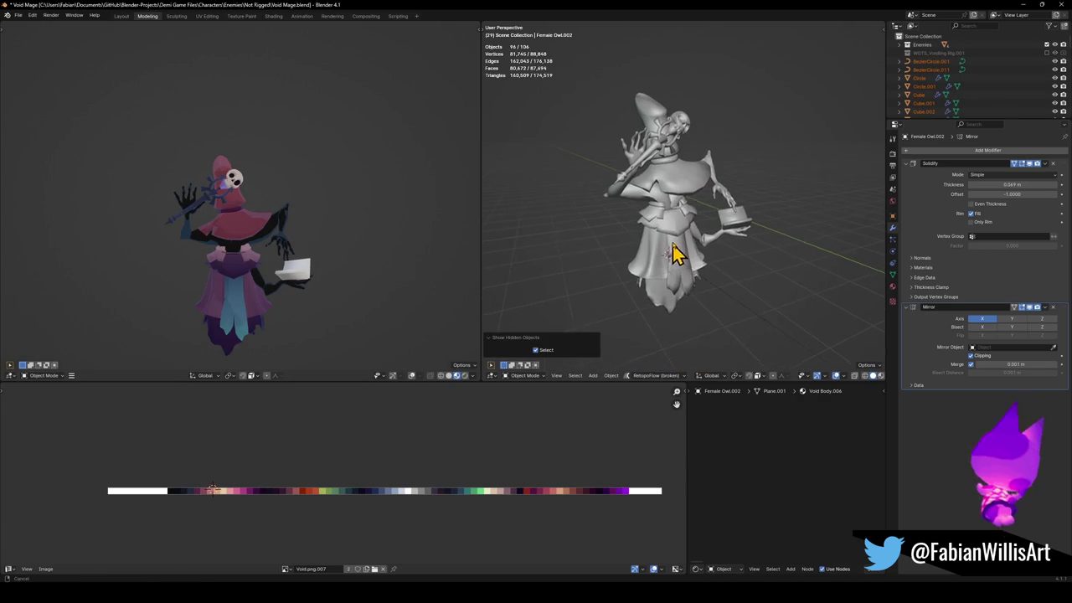
key(ctrl+space)
scroll(653, 224, down, 6)
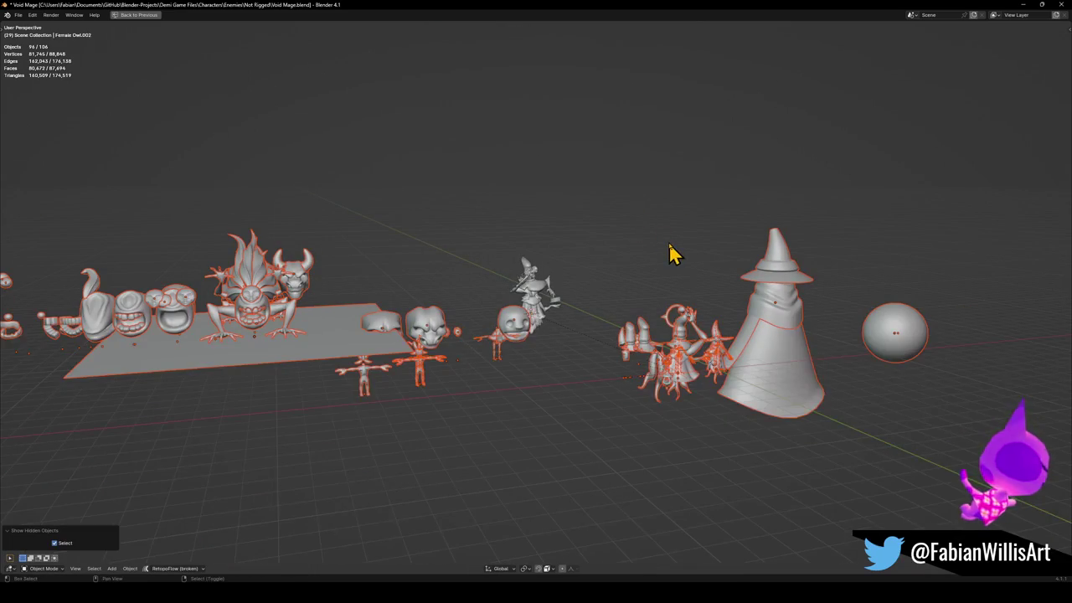
Line up the characters, deselect everything and switch the viewport to Material Preview shading.
scroll(678, 351, up, 3)
scroll(620, 263, up, 3)
scroll(607, 265, down, 2)
scroll(597, 263, down, 3)
mouse_move(595, 263)
middle_down()
mouse_move(450, 272)
mouse_move(431, 292)
mouse_move(376, 292)
mouse_move(679, 335)
mouse_move(644, 327)
mouse_move(711, 307)
mouse_move(698, 330)
mouse_move(723, 307)
mouse_move(697, 337)
mouse_move(364, 297)
mouse_move(522, 297)
mouse_move(495, 306)
mouse_move(587, 319)
mouse_move(476, 287)
mouse_move(443, 306)
mouse_move(564, 292)
middle_up()
click(396, 328)
scroll(548, 282, up, 5)
key(z)
Orbit around the coloured mages, then close Void Mage.blend and choose to save the changes.
mouse_move(512, 318)
middle_down()
mouse_move(495, 340)
mouse_move(545, 310)
middle_up()
scroll(594, 285, down, 5)
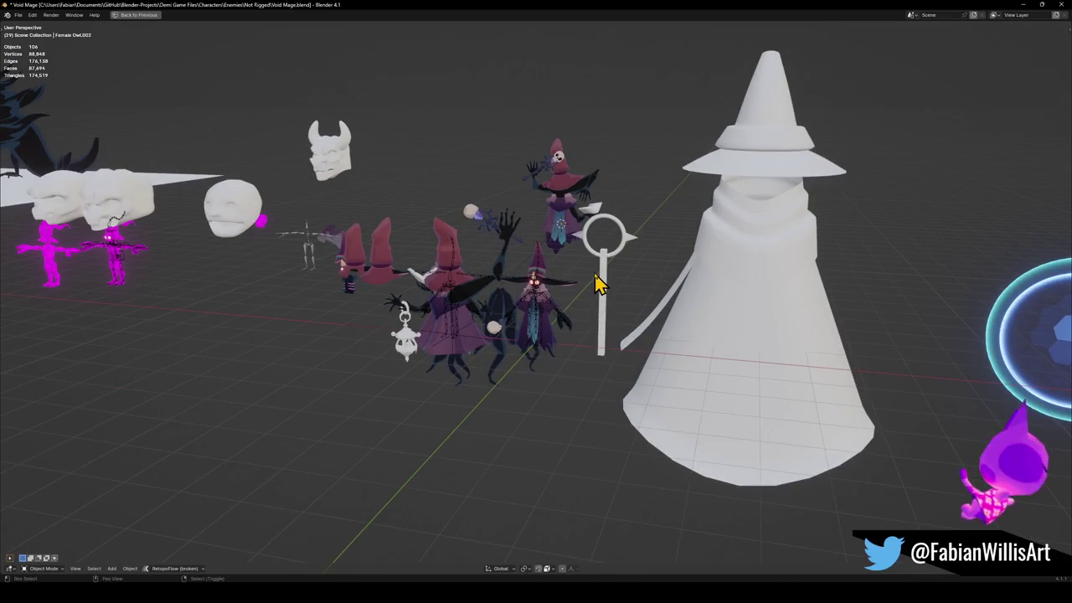
scroll(594, 285, up, 2)
click(1062, 5)
click(500, 316)
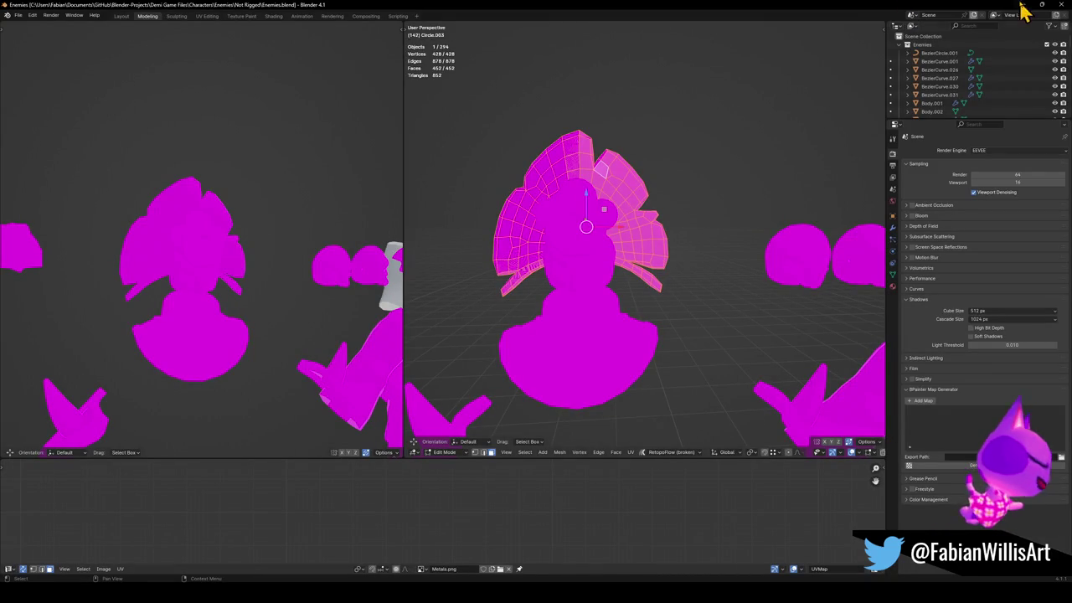
Put the Blender window away to get to the Unity scene.
click(1059, 4)
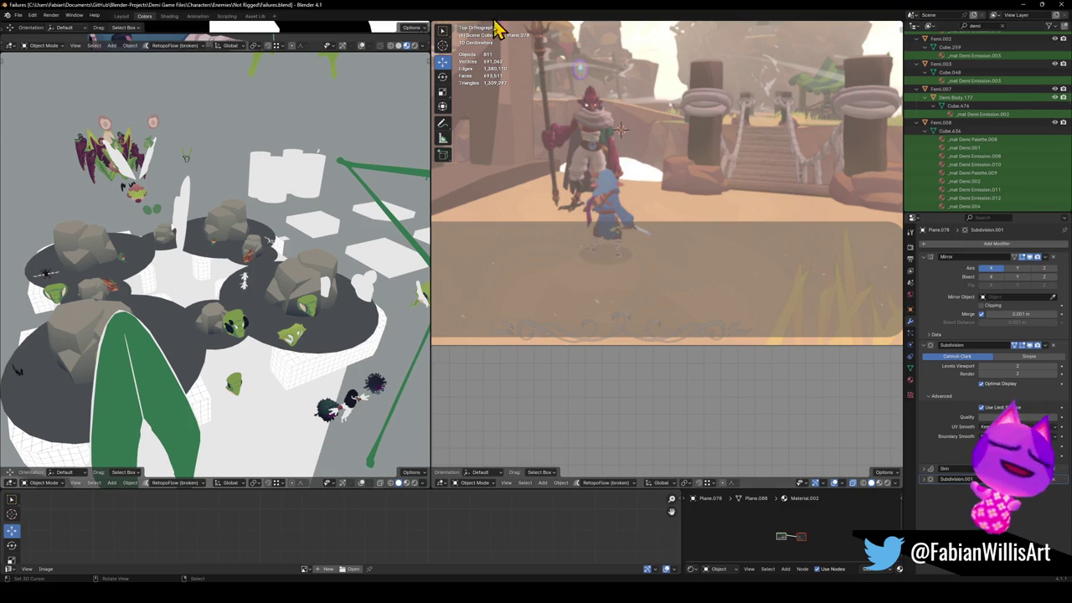
Zoom out, pan across the scene and switch the viewport to solid shading.
scroll(657, 303, down, 4)
scroll(658, 303, down, 3)
scroll(642, 314, down, 2)
shift+middle_drag(679, 283, 696, 189)
scroll(695, 189, down, 2)
mouse_move(661, 254)
shift+middle_down()
mouse_move(757, 280)
mouse_move(644, 232)
shift+middle_up()
key(shift+z)
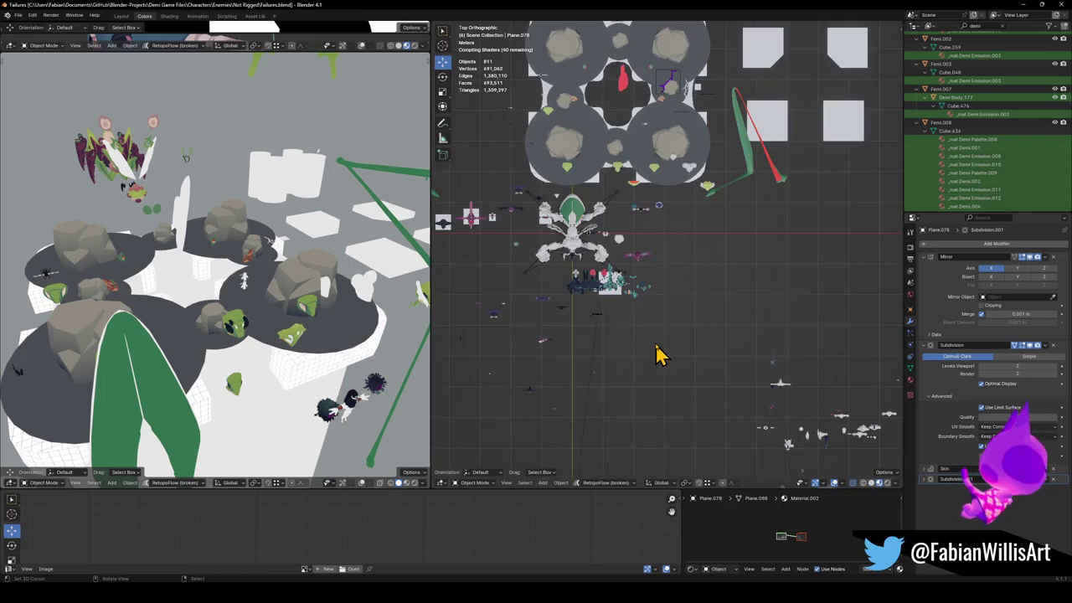
mouse_move(787, 395)
shift+middle_down()
mouse_move(712, 350)
mouse_move(665, 302)
mouse_move(673, 280)
mouse_move(696, 318)
mouse_move(730, 304)
mouse_move(665, 335)
mouse_move(531, 346)
mouse_move(603, 335)
mouse_move(479, 334)
mouse_move(552, 321)
mouse_move(423, 352)
mouse_move(497, 371)
mouse_move(581, 364)
mouse_move(517, 405)
mouse_move(438, 330)
shift+middle_up()
scroll(724, 303, up, 2)
Maximize the 3D view and orbit toward the pillar scene and the winged figure.
key(ctrl+alt+space)
mouse_move(377, 288)
middle_down()
mouse_move(548, 327)
mouse_move(550, 339)
middle_up()
mouse_move(736, 284)
middle_down()
mouse_move(692, 342)
mouse_move(579, 229)
mouse_move(570, 276)
middle_up()
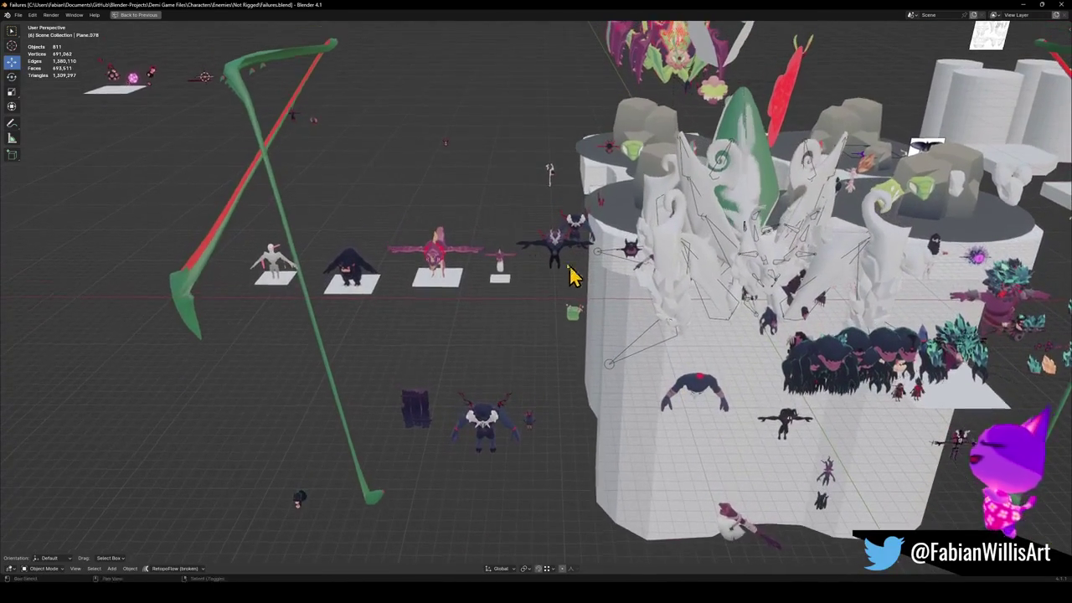
alt+middle_click(297, 126)
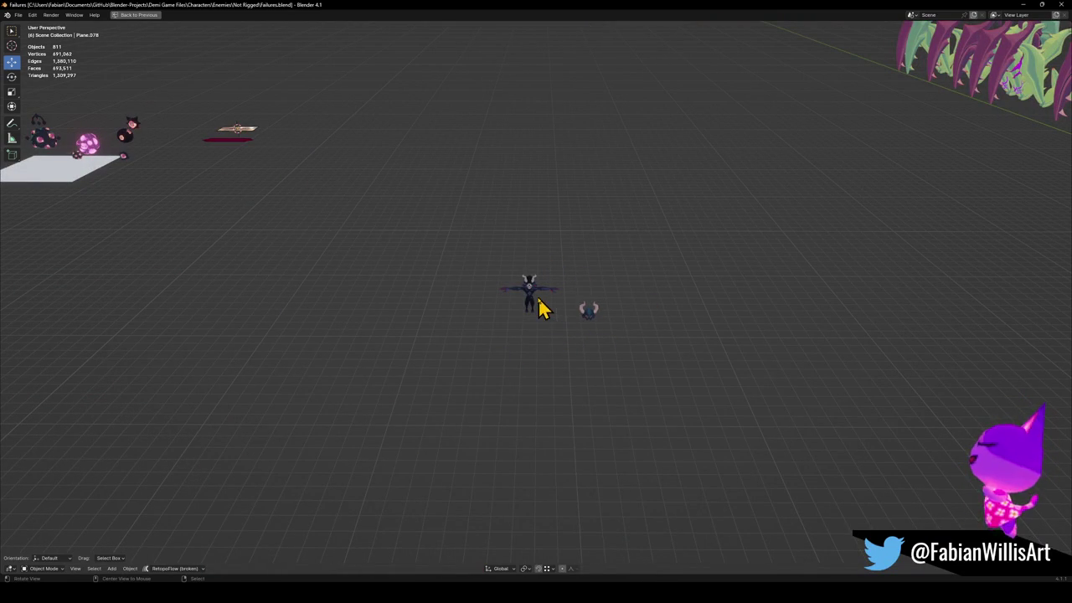
scroll(553, 305, up, 10)
scroll(599, 311, down, 10)
scroll(751, 351, down, 3)
scroll(753, 356, down, 3)
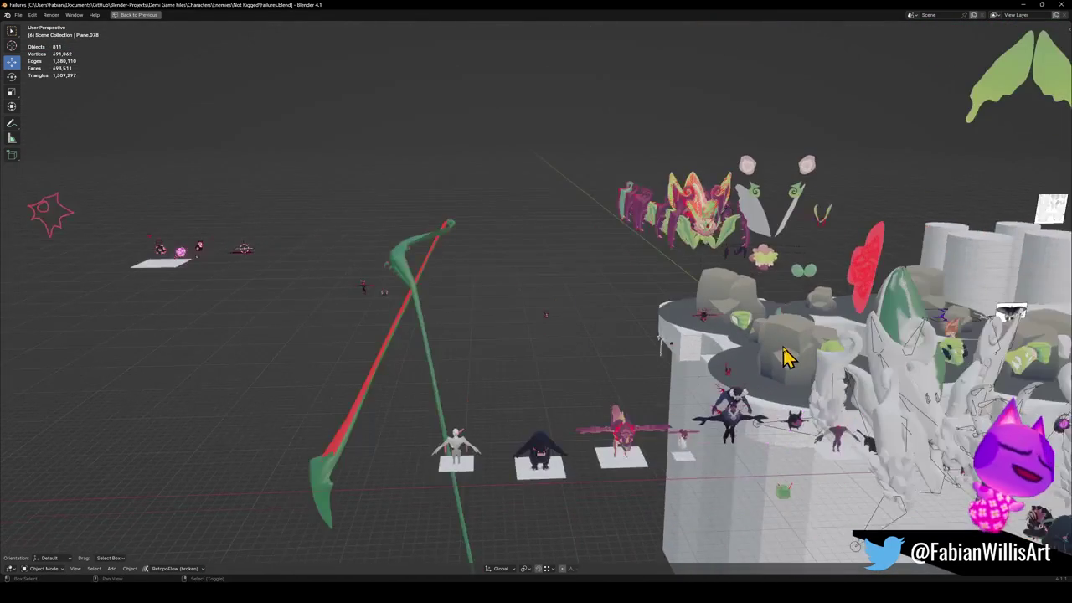
mouse_move(787, 359)
middle_down()
mouse_move(590, 347)
mouse_move(626, 311)
mouse_move(677, 341)
mouse_move(721, 400)
mouse_move(730, 383)
middle_up()
Restore the multi-panel layout and orbit in close around the brown hooded masked character.
key(ctrl+space)
mouse_move(711, 318)
middle_down()
mouse_move(593, 334)
mouse_move(595, 317)
mouse_move(741, 302)
mouse_move(665, 310)
middle_up()
scroll(732, 285, up, 3)
scroll(642, 307, up, 5)
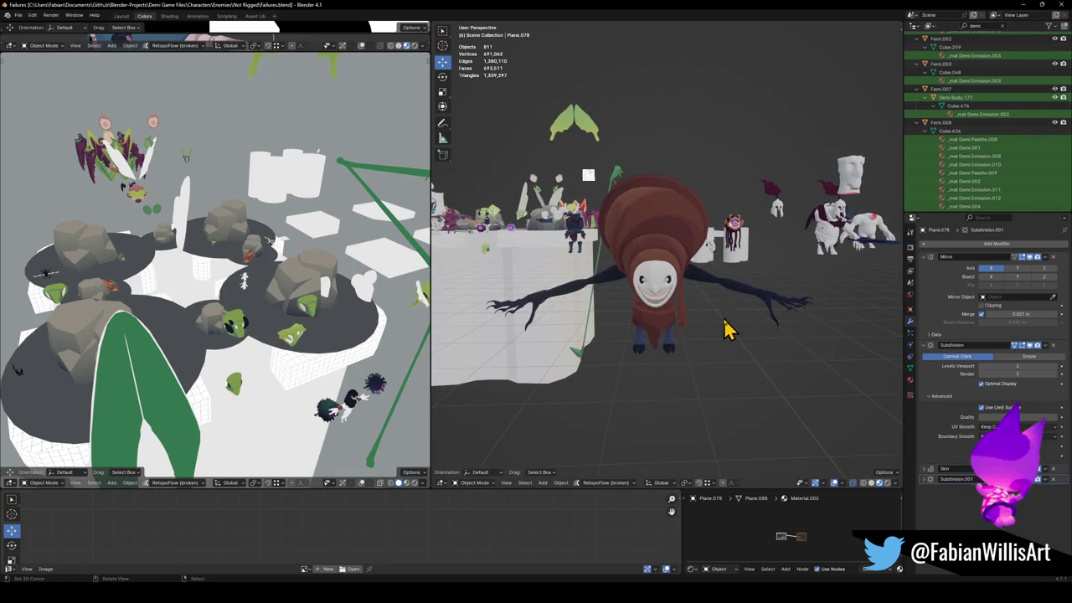
scroll(703, 339, up, 1)
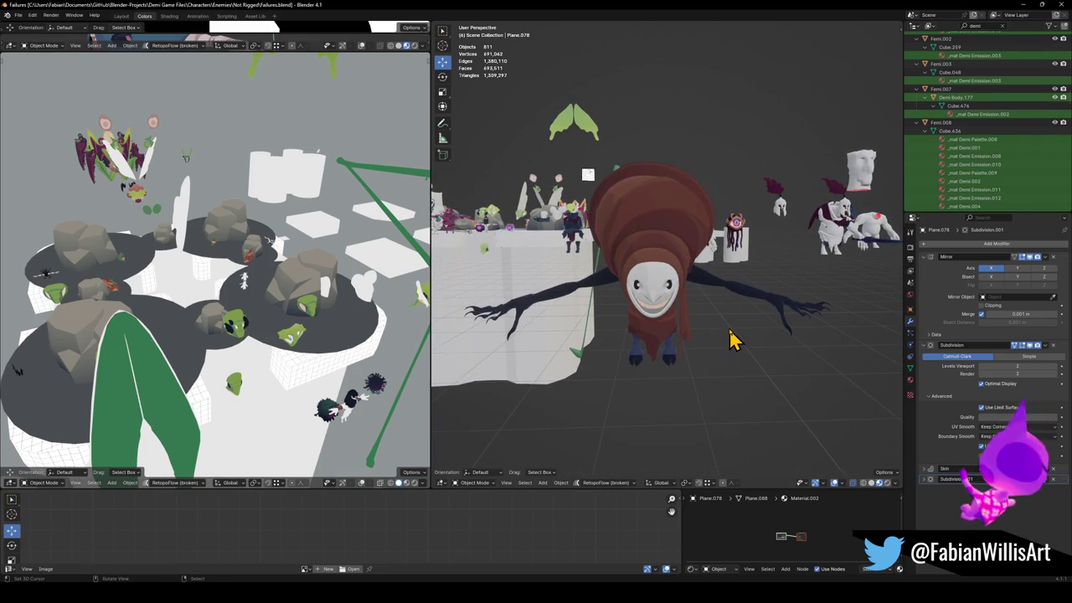
scroll(754, 339, up, 2)
mouse_move(775, 340)
middle_down()
mouse_move(747, 323)
mouse_move(754, 310)
mouse_move(821, 311)
middle_up()
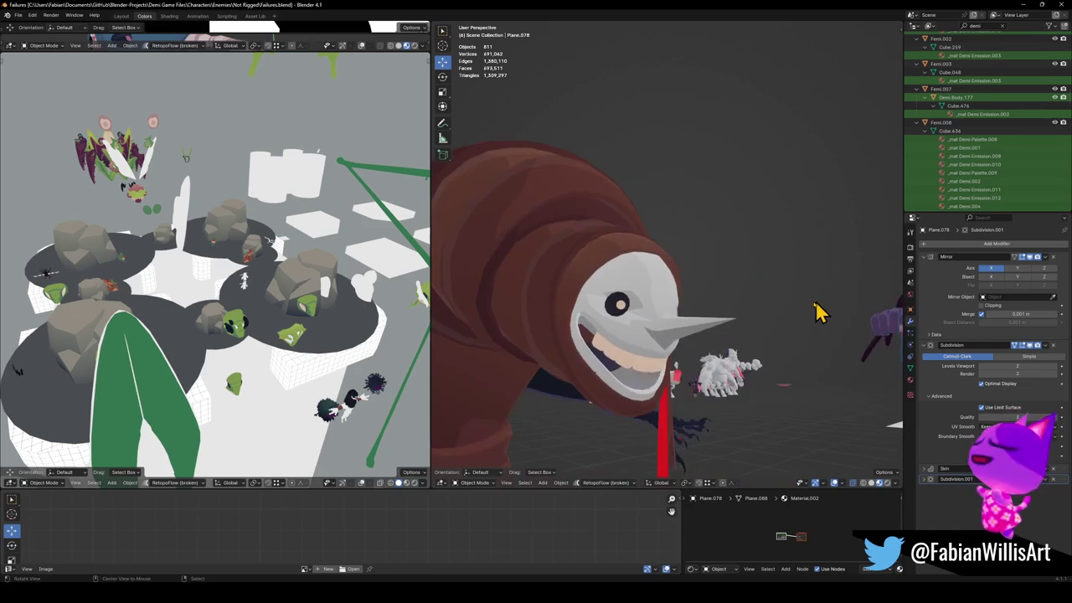
scroll(708, 354, down, 2)
scroll(718, 360, down, 2)
scroll(730, 376, down, 2)
mouse_move(729, 376)
middle_down()
mouse_move(737, 339)
mouse_move(857, 349)
mouse_move(744, 359)
mouse_move(679, 319)
mouse_move(760, 326)
mouse_move(717, 339)
middle_up()
scroll(729, 330, up, 3)
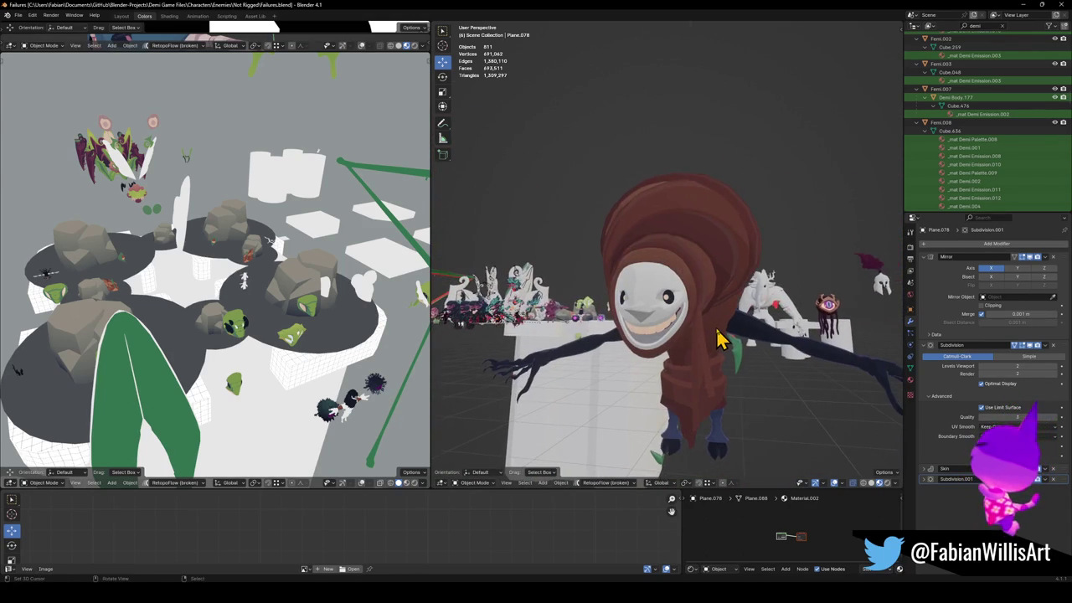
mouse_move(764, 400)
middle_down()
mouse_move(742, 354)
mouse_move(756, 352)
mouse_move(648, 354)
mouse_move(742, 371)
mouse_move(824, 356)
mouse_move(754, 356)
middle_up()
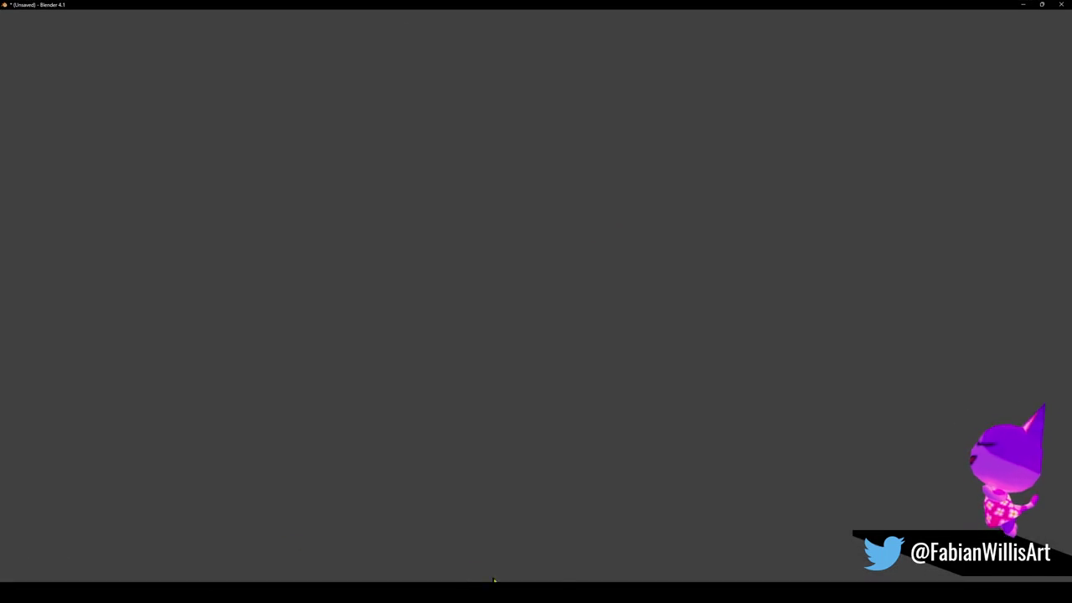
Switch to the Gigantoise Mechanics Blender window from the taskbar.
click(558, 577)
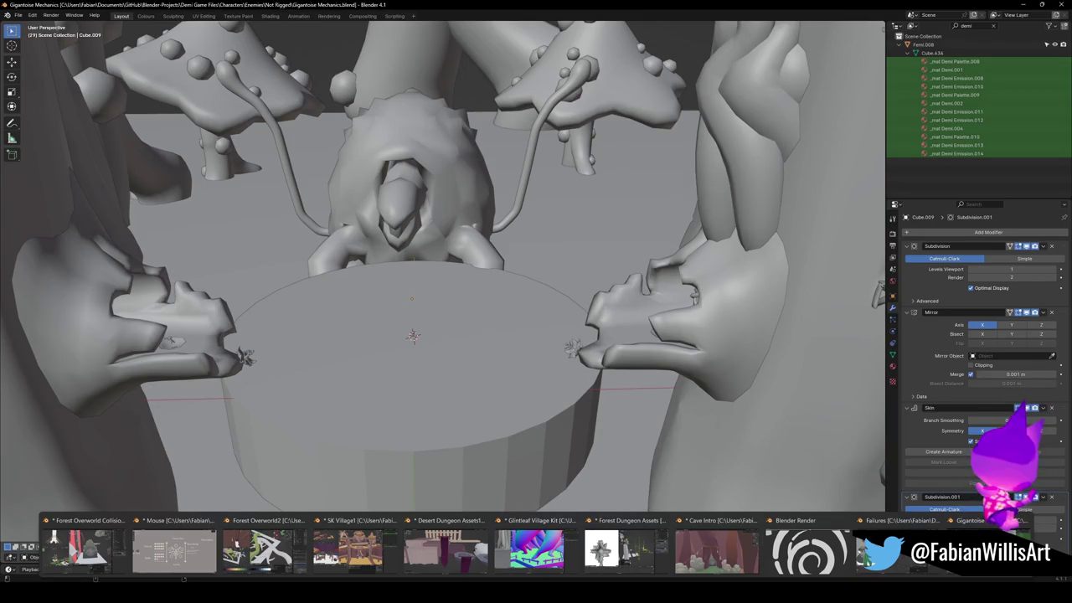
Frame the Gigantoise table scene, minimize that window and bring Failures.blend back to the front.
scroll(598, 335, down, 5)
scroll(586, 335, up, 5)
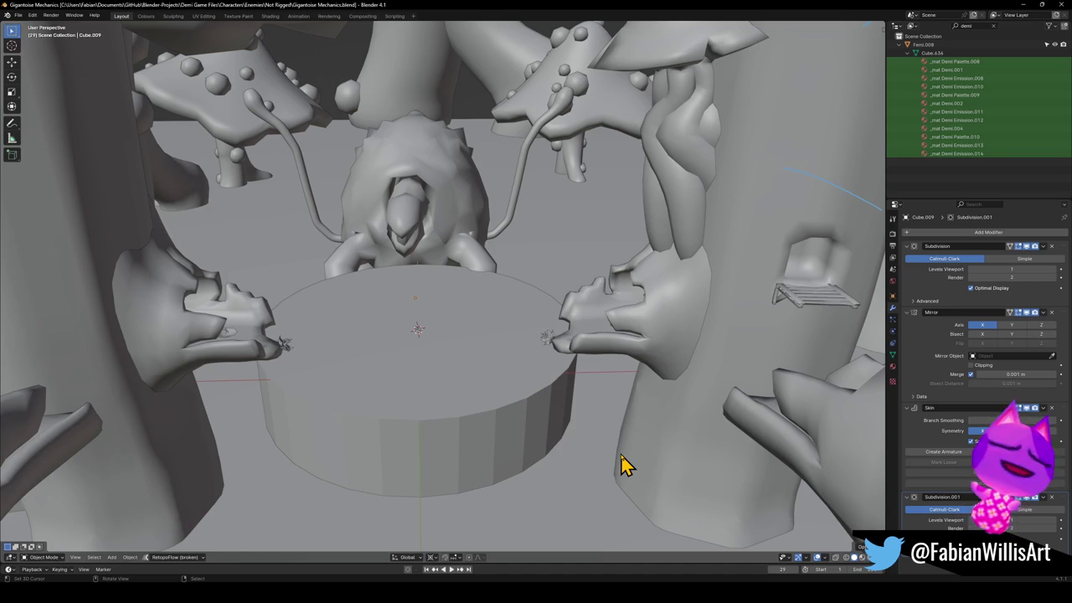
click(1027, 5)
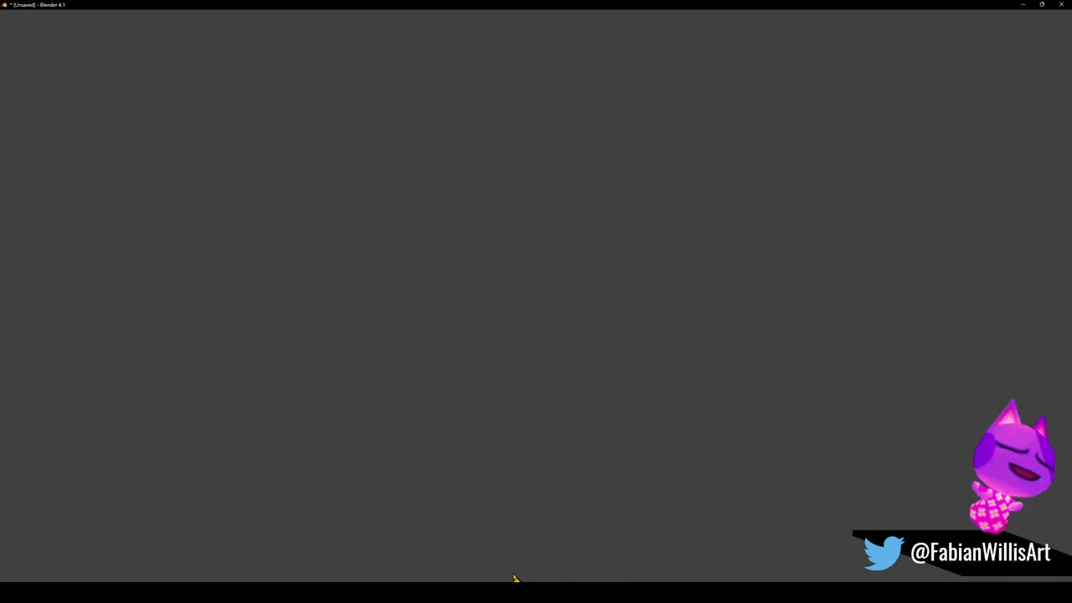
mouse_move(921, 570)
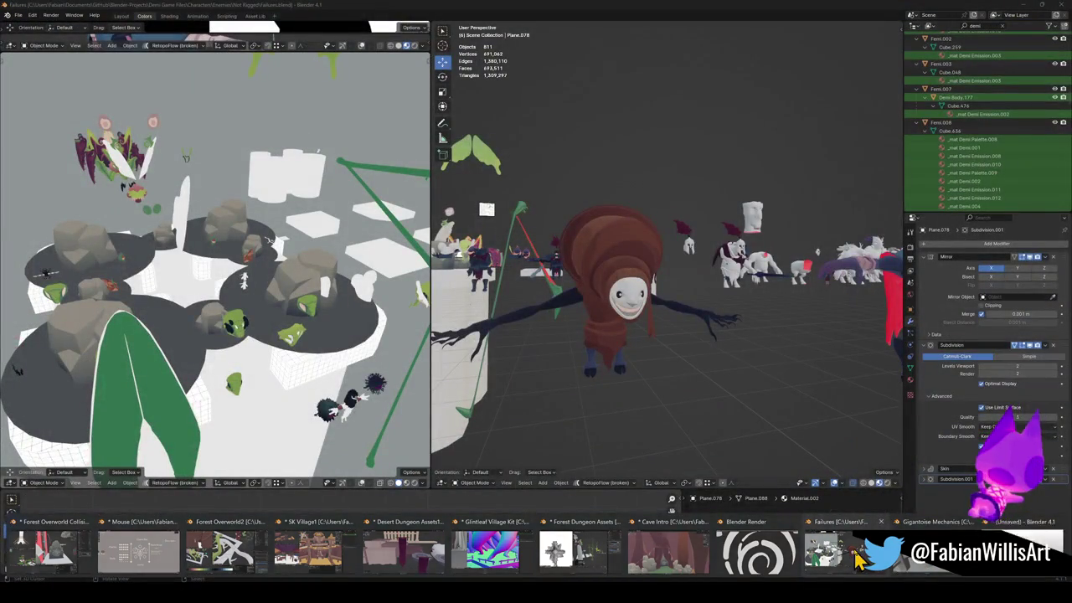
click(856, 552)
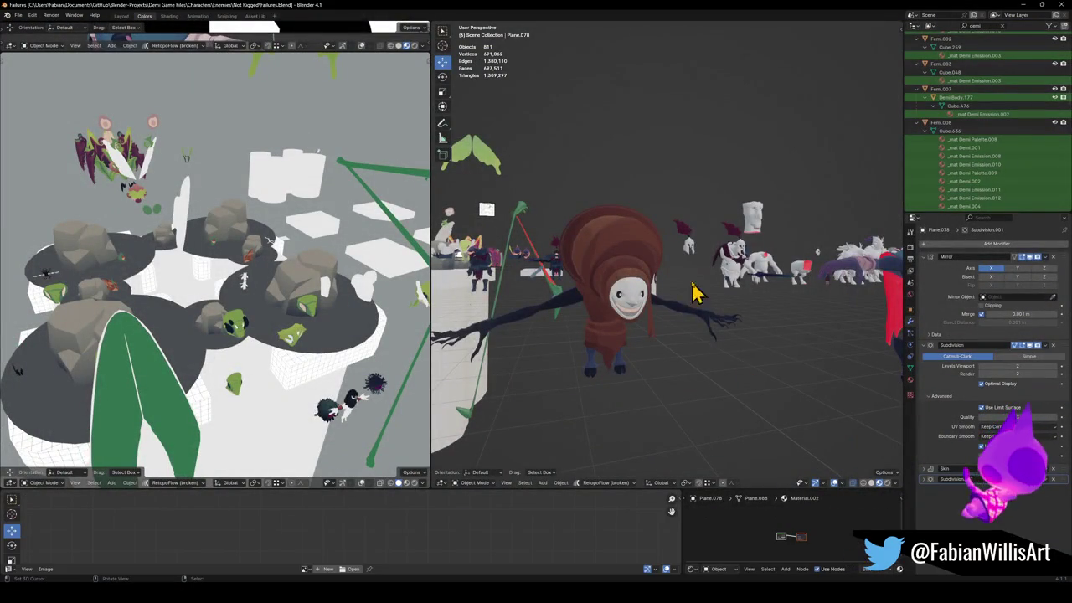
Clear the 'demi' filter from the outliner and orbit to look over the Failures scene.
click(1004, 26)
scroll(963, 134, down, 5)
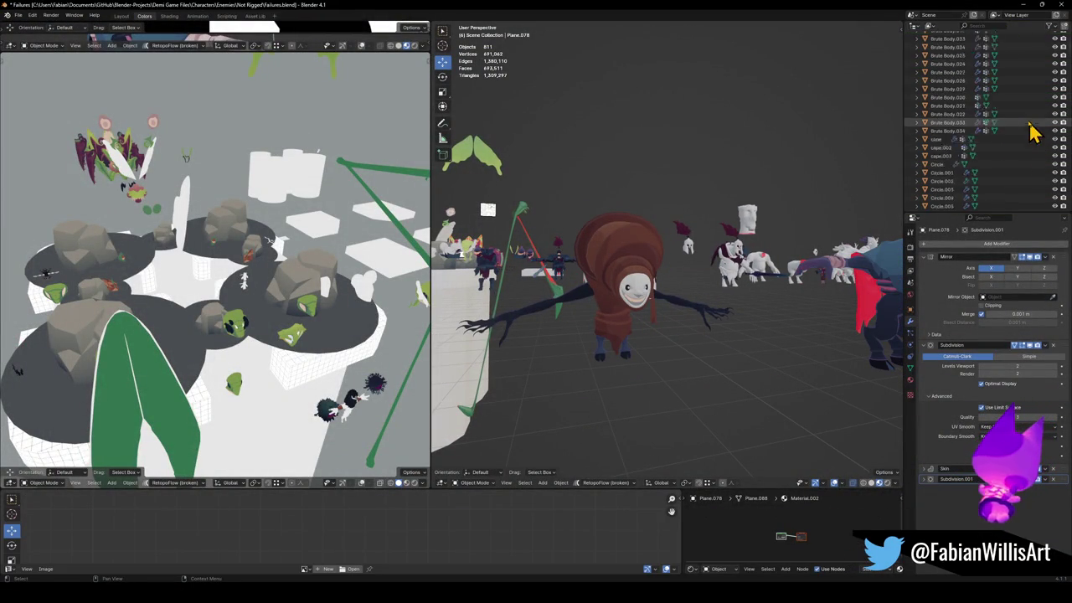
scroll(1028, 134, down, 5)
scroll(1022, 118, up, 5)
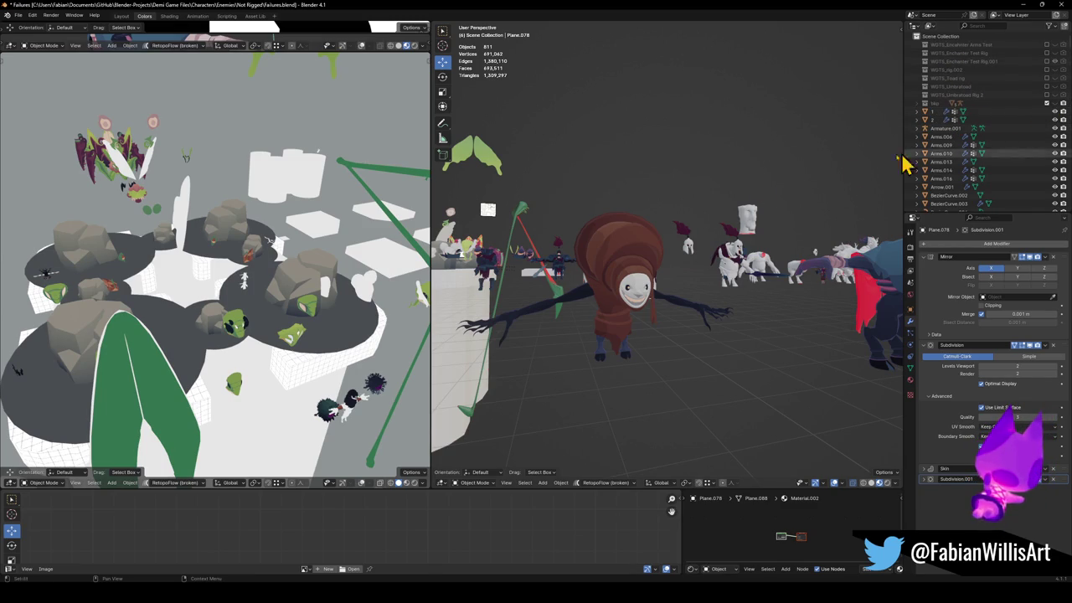
scroll(794, 192, down, 2)
scroll(789, 227, down, 3)
scroll(803, 232, down, 2)
scroll(791, 214, up, 2)
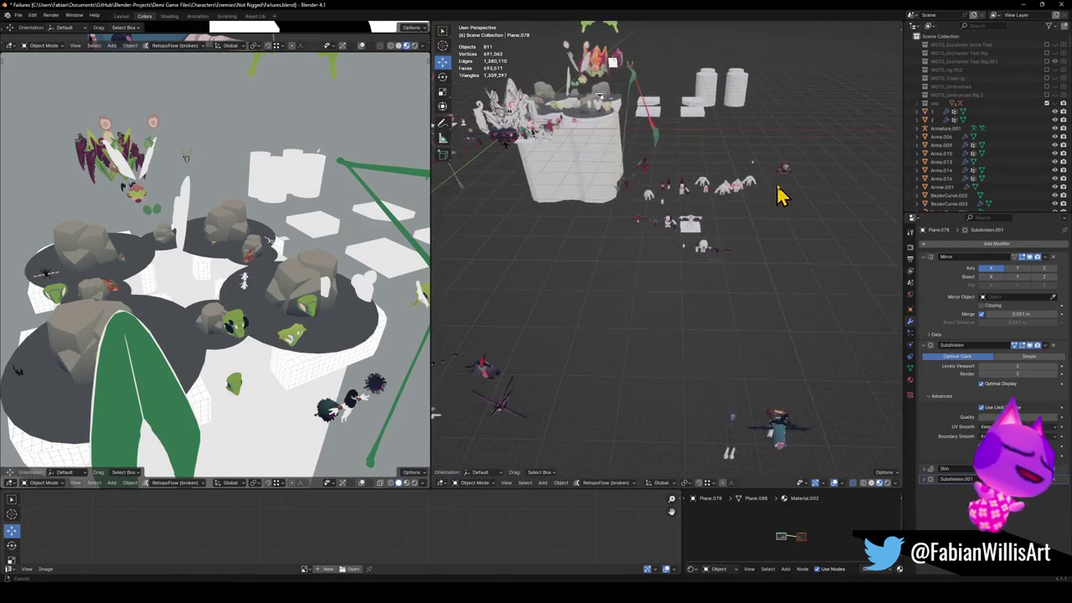
scroll(800, 143, up, 2)
scroll(795, 155, up, 1)
scroll(771, 205, up, 2)
mouse_move(766, 212)
middle_down()
mouse_move(809, 210)
mouse_move(792, 222)
middle_up()
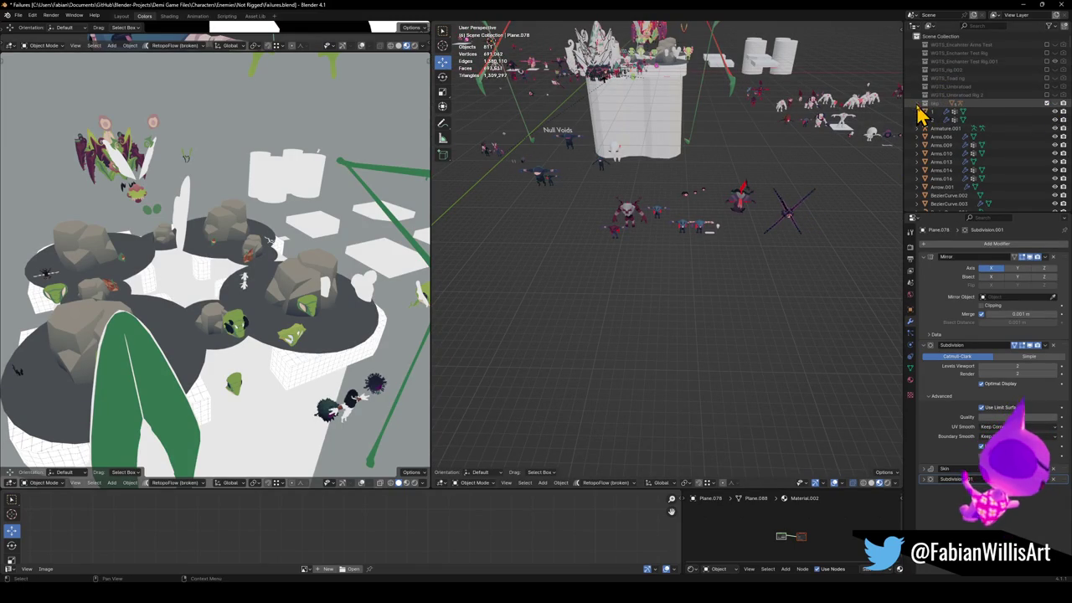
Make the Skp collection visible, expand it and select its objects with Plane.019 active.
click(1055, 104)
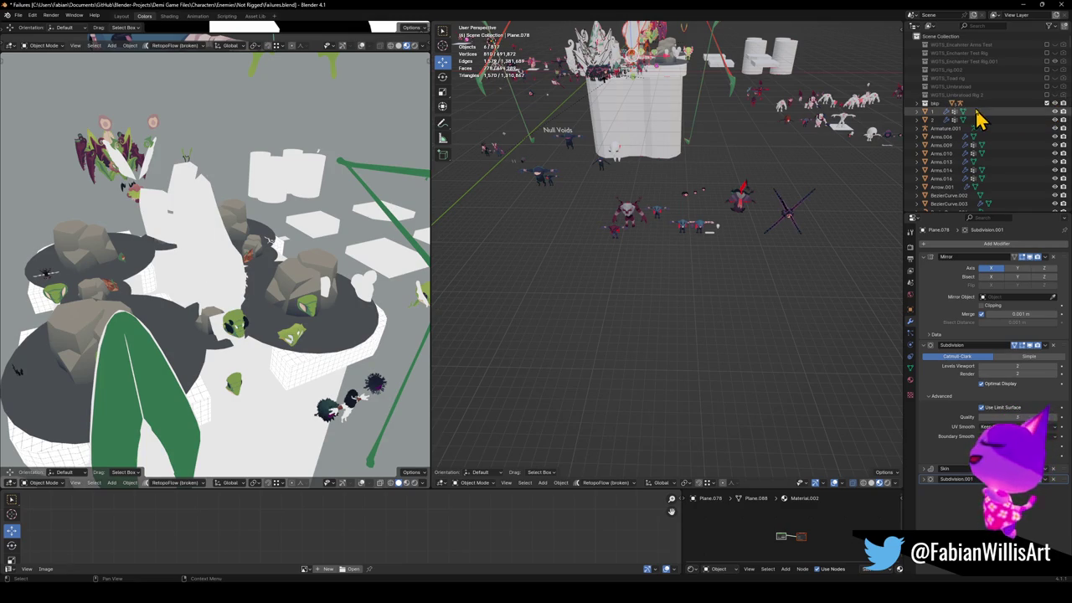
click(918, 104)
drag(946, 113, 955, 160)
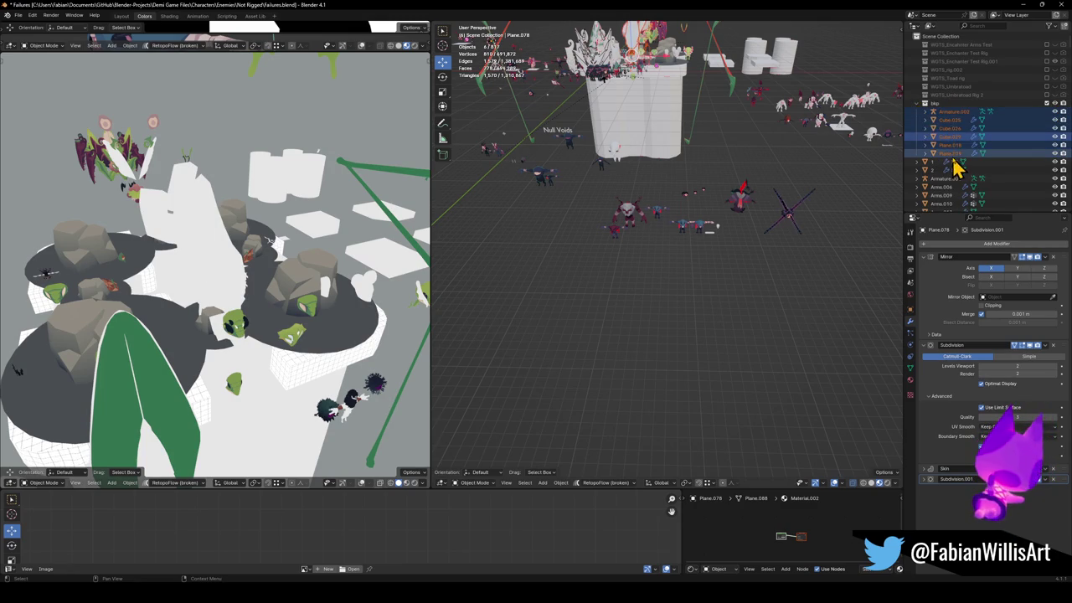
click(958, 161)
Maximize the 3D view, orbit the Failures scene and select all its objects.
scroll(670, 218, up, 3)
key(ctrl+space)
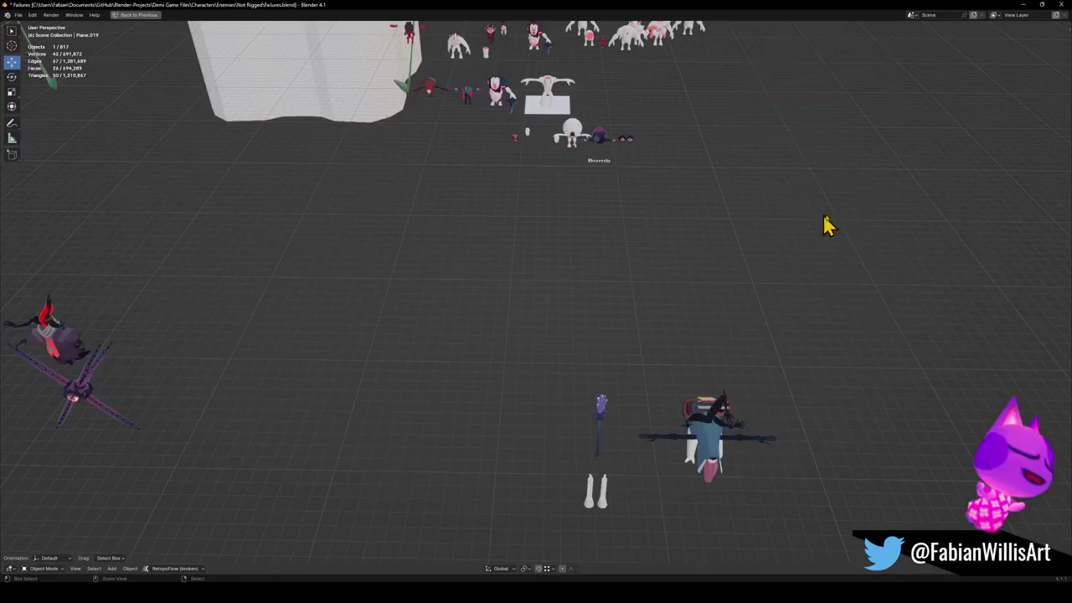
scroll(837, 226, down, 4)
middle_drag(710, 212, 636, 238)
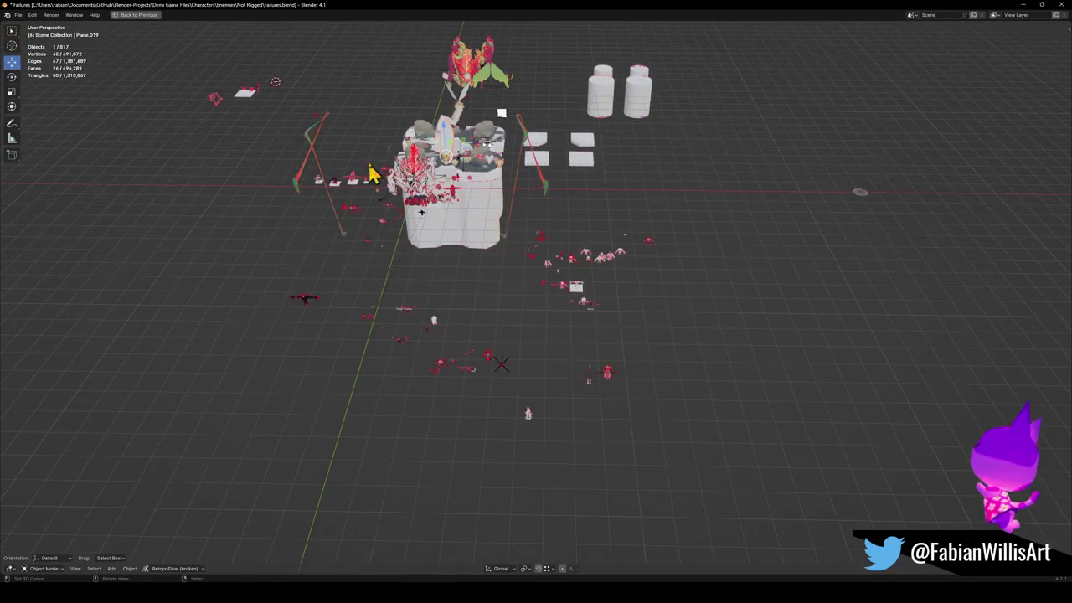
key(a)
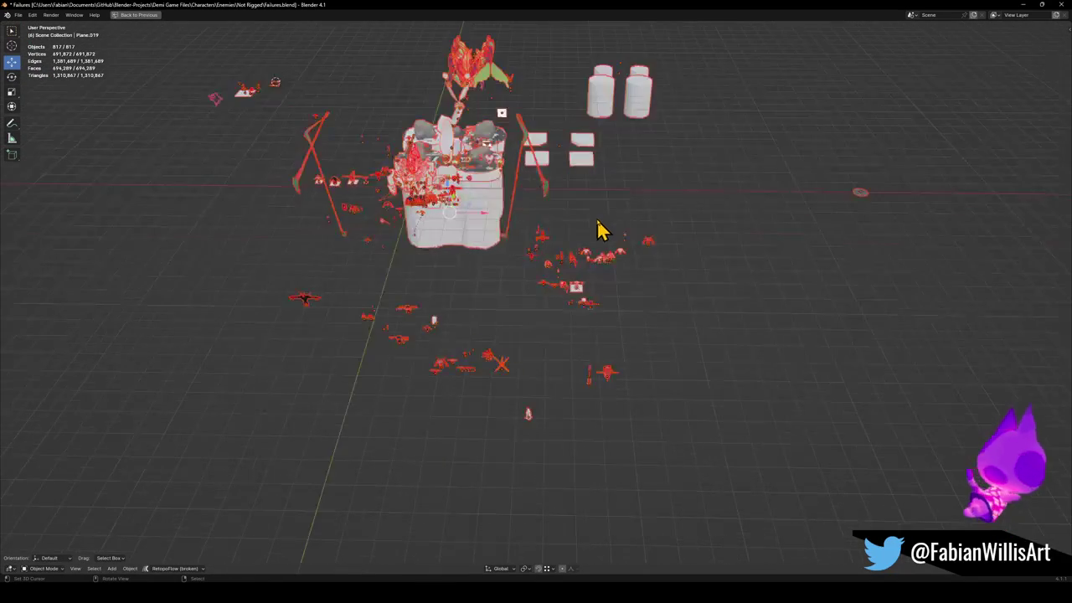
scroll(611, 212, up, 4)
shift+middle_drag(484, 224, 503, 221)
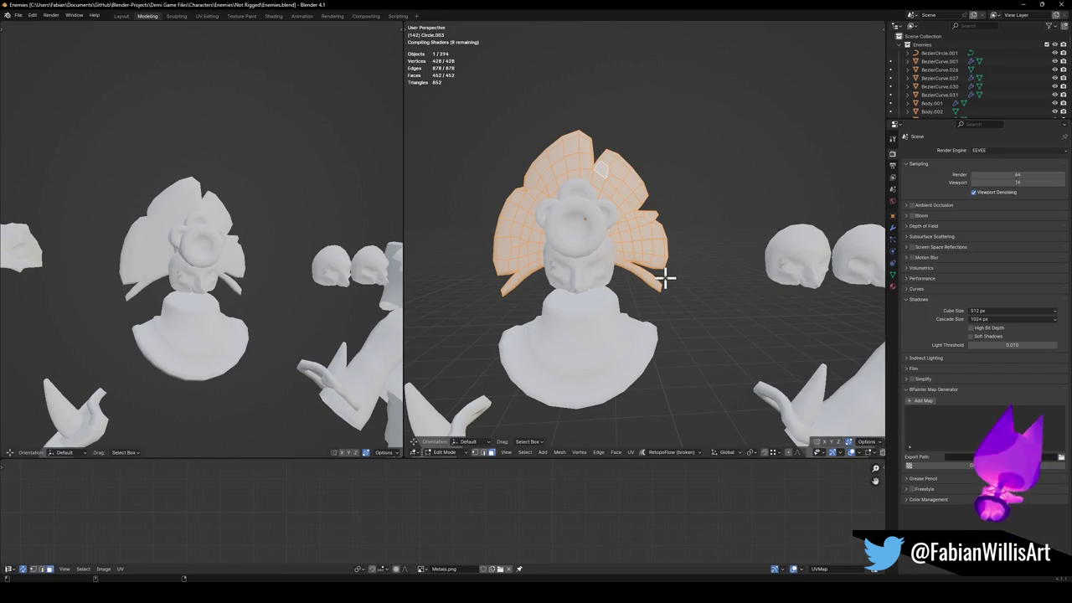
Zoom out and orbit so the Enemies character row recedes diagonally.
scroll(659, 282, down, 10)
middle_drag(762, 266, 445, 268)
middle_drag(657, 219, 637, 252)
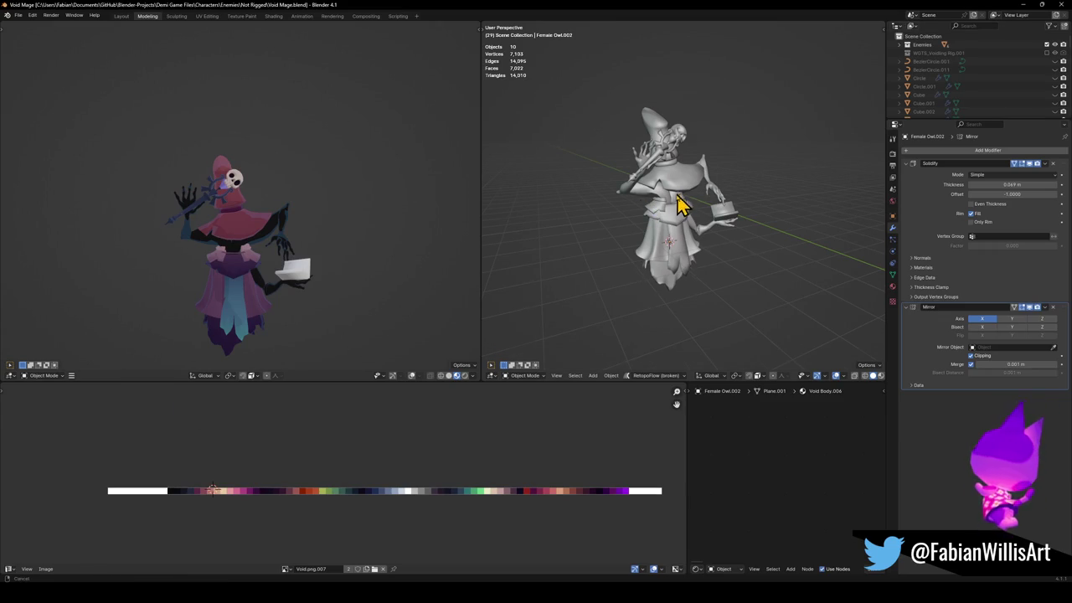
Unhide all Void Mage objects and isolate the selection in local view.
scroll(683, 235, up, 5)
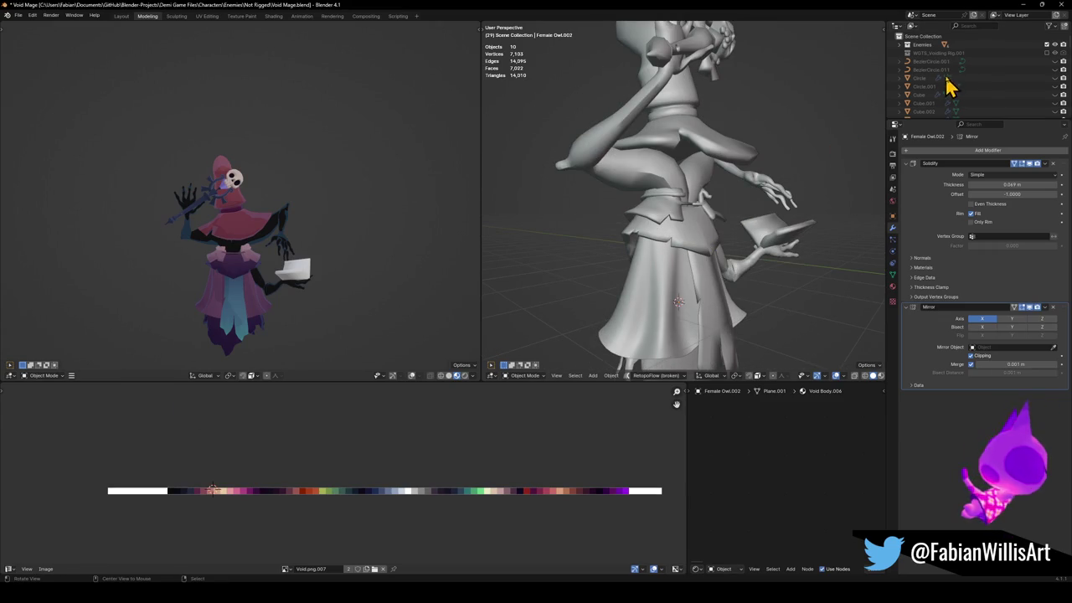
key(alt+h)
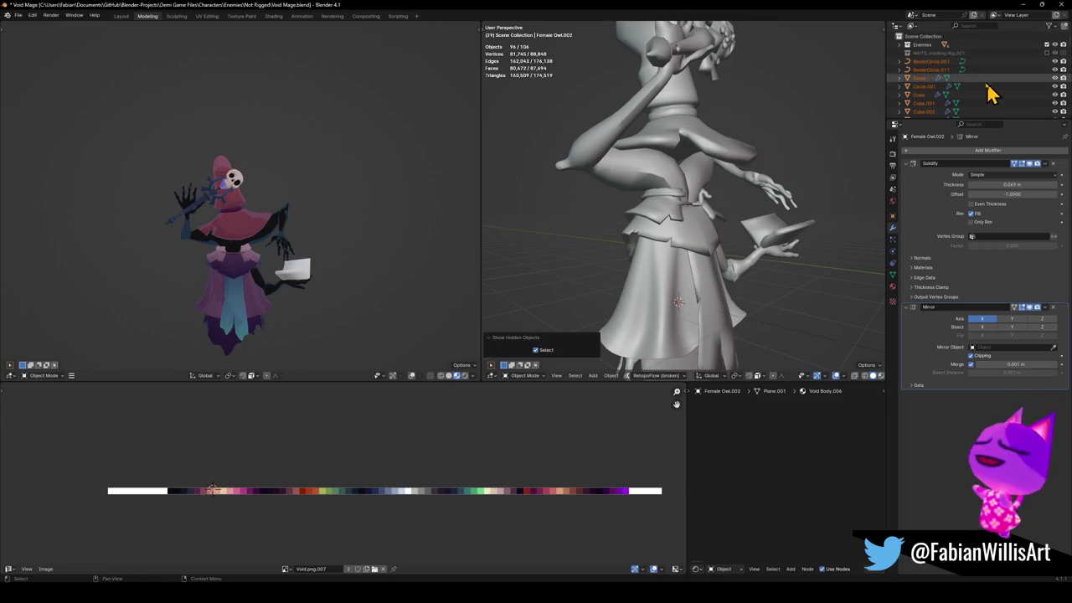
scroll(727, 189, down, 3)
key(KP_Divide)
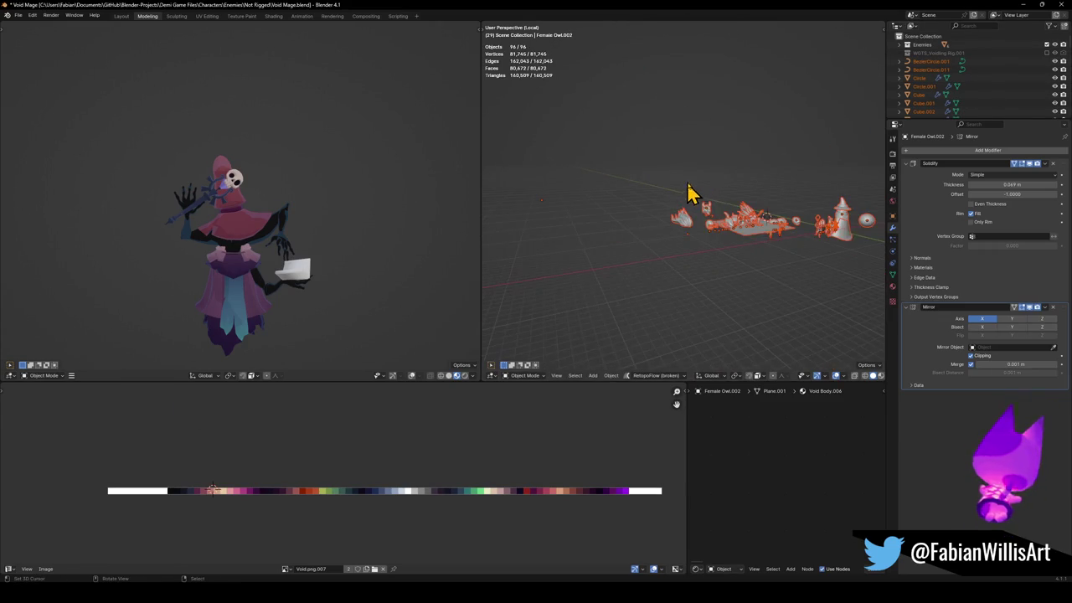
Circle-select the two Bezier circle curves and frame them in the view.
mouse_move(758, 222)
middle_down()
mouse_move(694, 227)
mouse_move(725, 251)
middle_up()
key(alt+a)
key(c)
click(617, 221)
key(Escape)
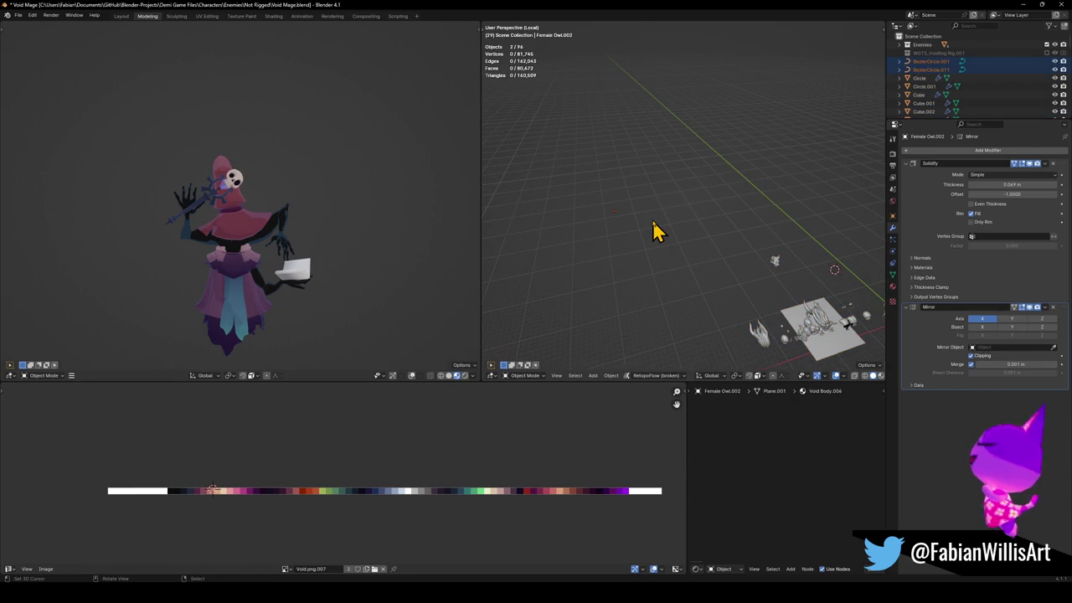
key(KP_Decimal)
scroll(695, 220, down, 5)
scroll(724, 219, down, 3)
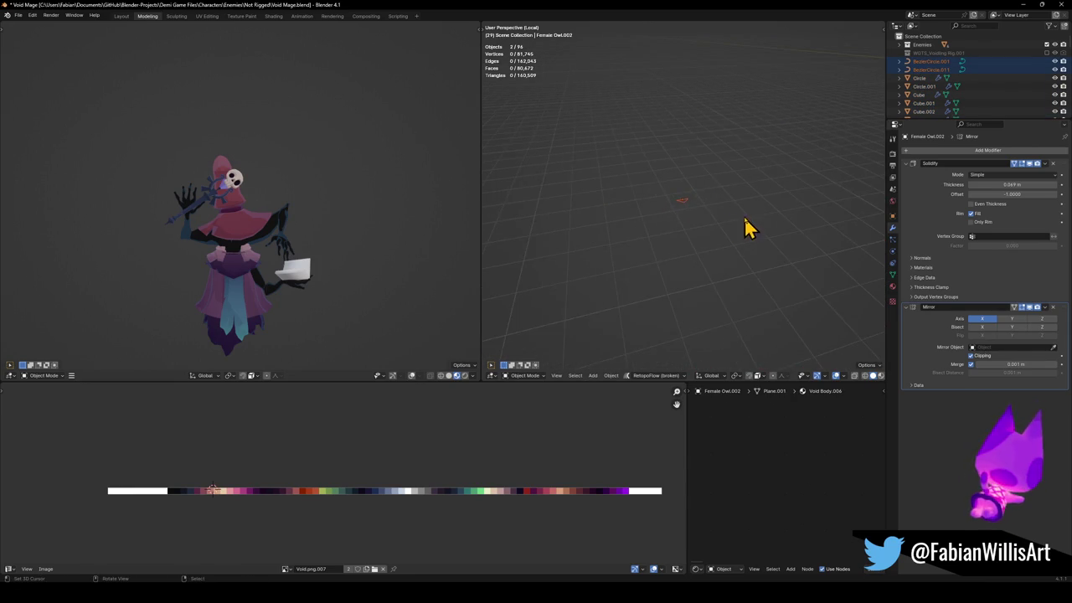
Maximize the 3D view, frame all the isolated objects and orbit around the sculpts.
key(ctrl+space)
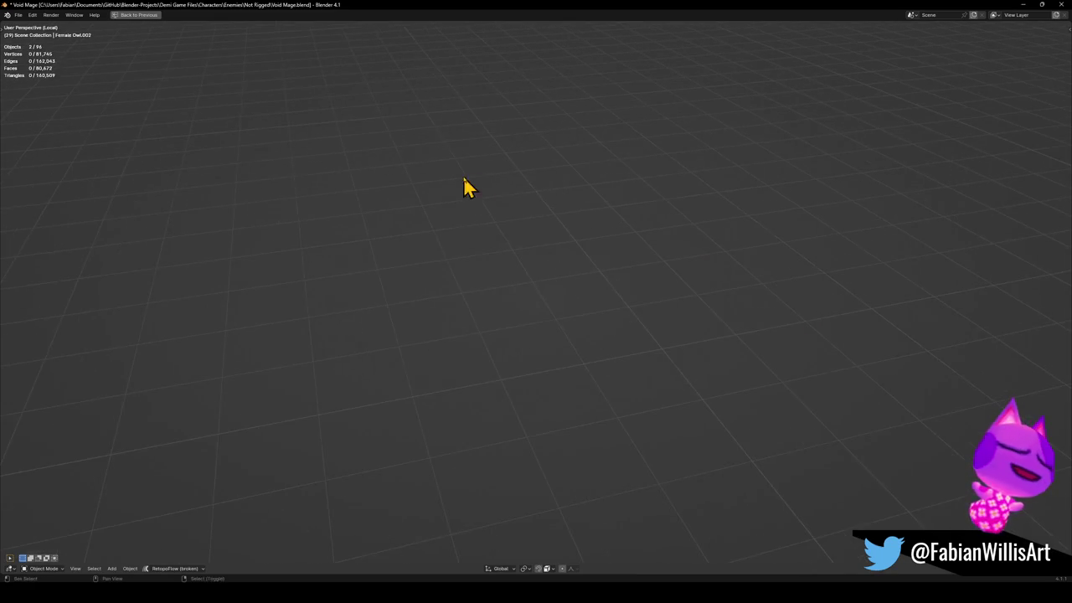
key(KP_Divide)
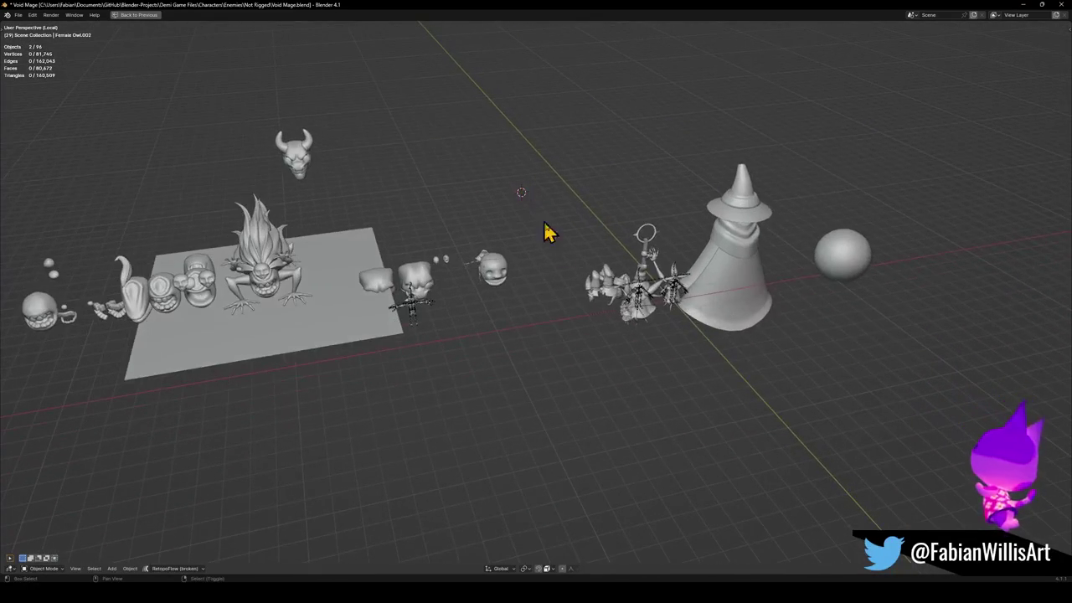
scroll(599, 289, up, 5)
mouse_move(609, 302)
middle_down()
mouse_move(645, 306)
mouse_move(536, 268)
middle_up()
scroll(480, 246, down, 1)
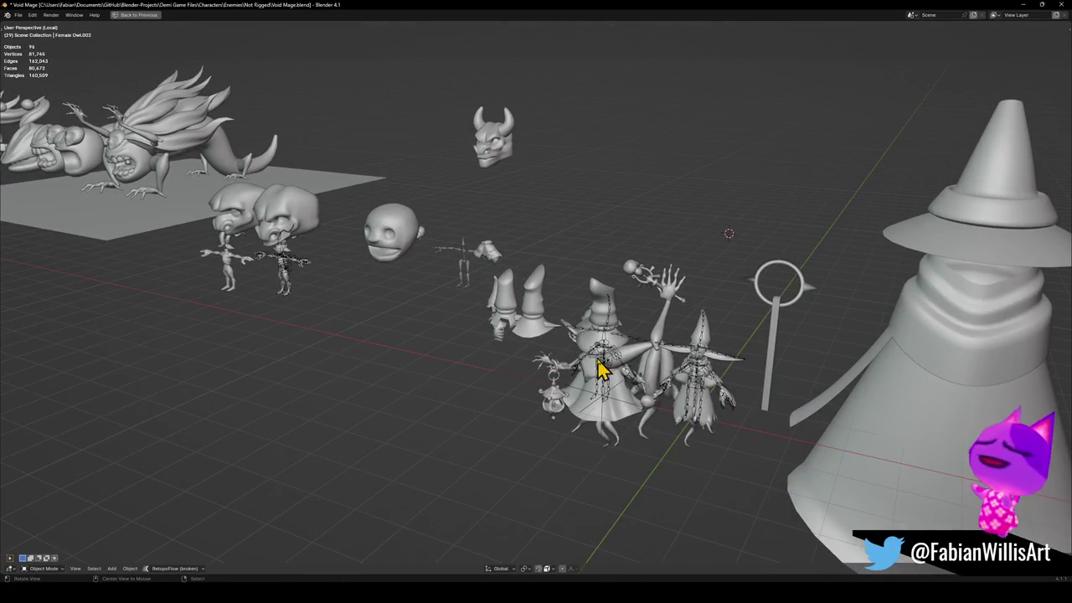
scroll(618, 347, up, 2)
scroll(605, 360, up, 3)
Orbit to a low frontal view and select the group of wizard character pieces.
mouse_move(604, 361)
middle_down()
mouse_move(653, 311)
mouse_move(682, 304)
mouse_move(563, 295)
mouse_move(587, 318)
mouse_move(623, 316)
mouse_move(478, 293)
mouse_move(628, 306)
middle_up()
scroll(567, 278, down, 1)
scroll(587, 318, down, 3)
click(479, 291)
scroll(494, 295, down, 4)
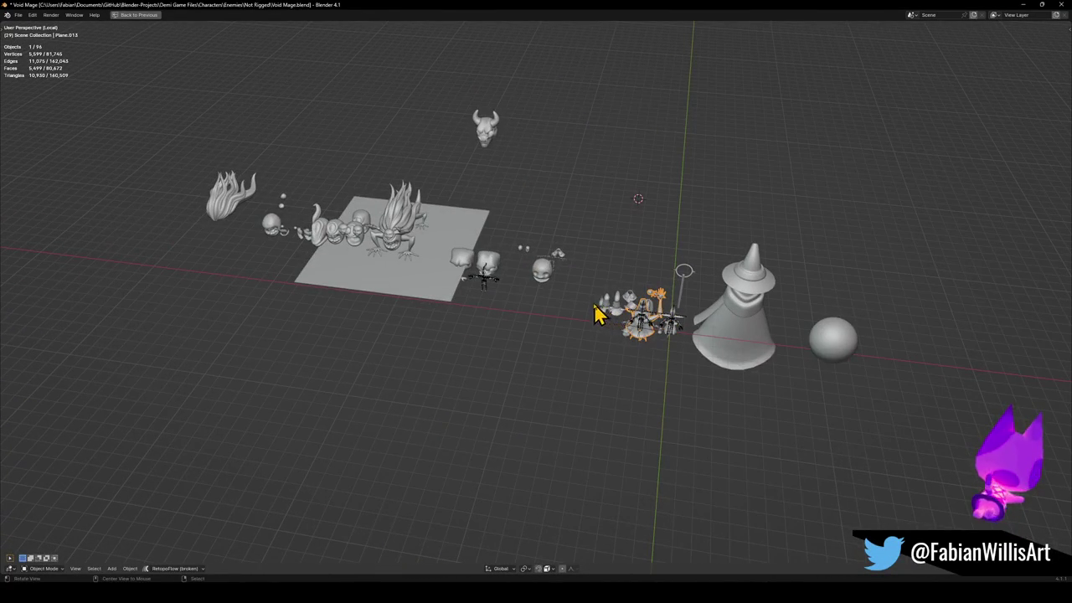
scroll(585, 300, up, 3)
mouse_move(525, 342)
middle_down()
mouse_move(565, 282)
mouse_move(706, 234)
middle_up()
Enlarge the outliner, include the WGTS widget collection, then maximize the 3D view again.
key(ctrl+space)
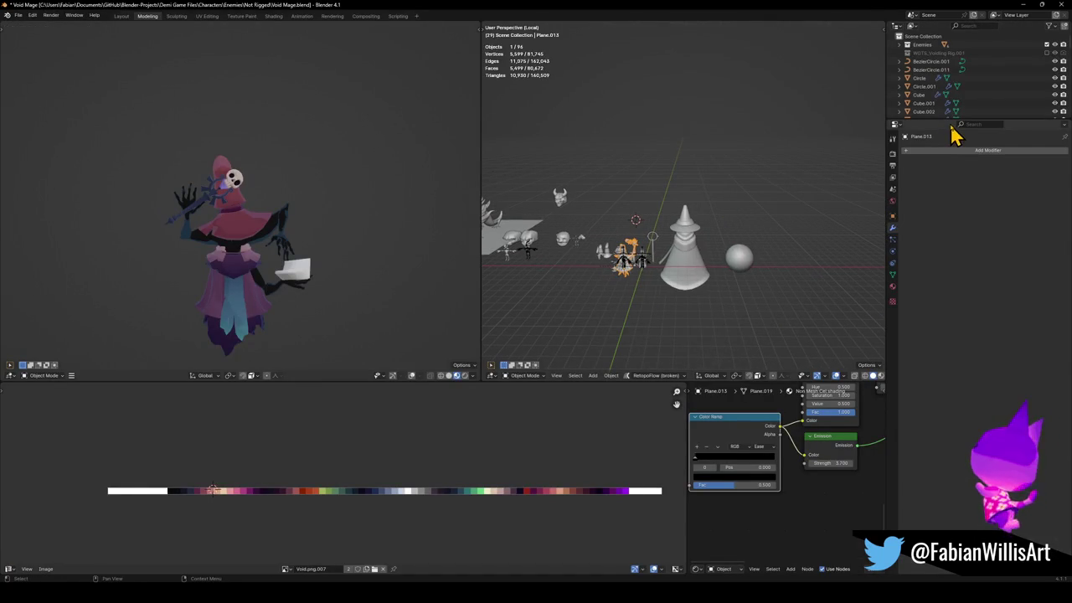
drag(941, 118, 879, 416)
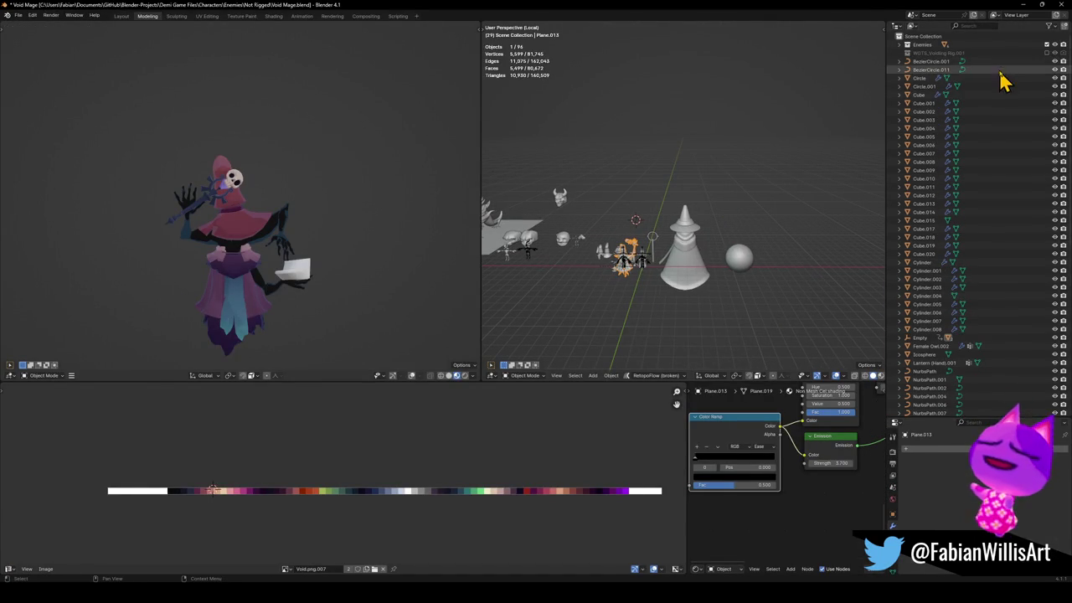
click(1046, 53)
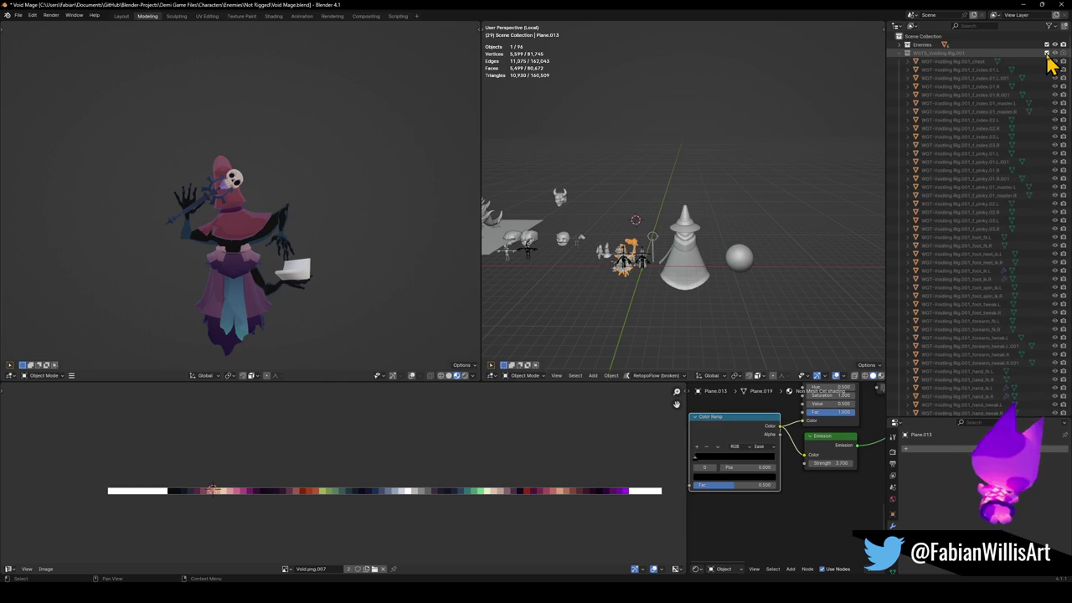
scroll(922, 167, down, 3)
scroll(938, 226, down, 5)
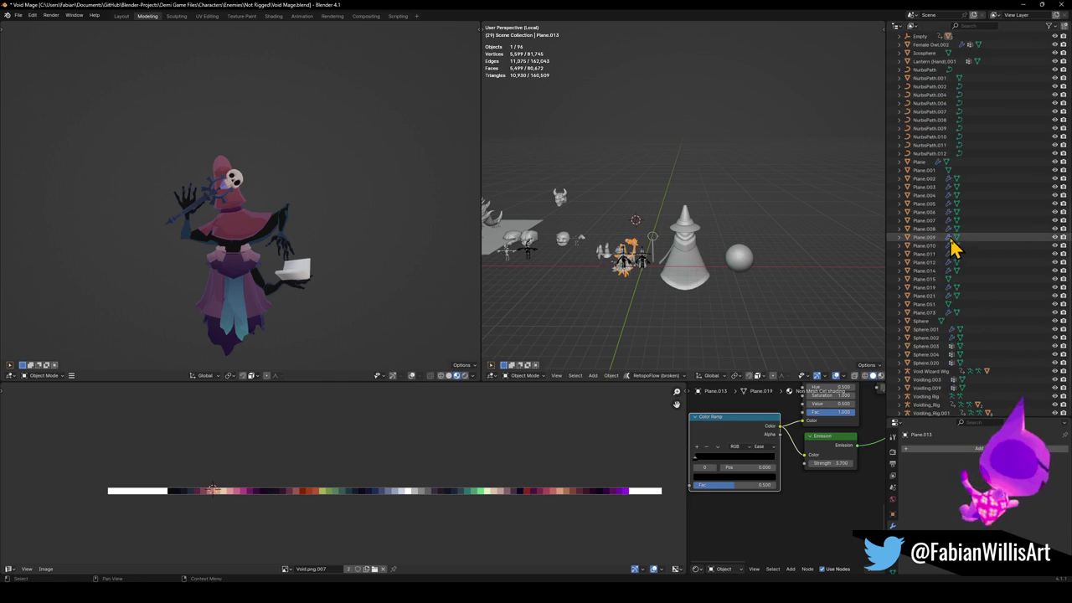
scroll(954, 247, down, 1)
shift+middle_drag(739, 248, 765, 216)
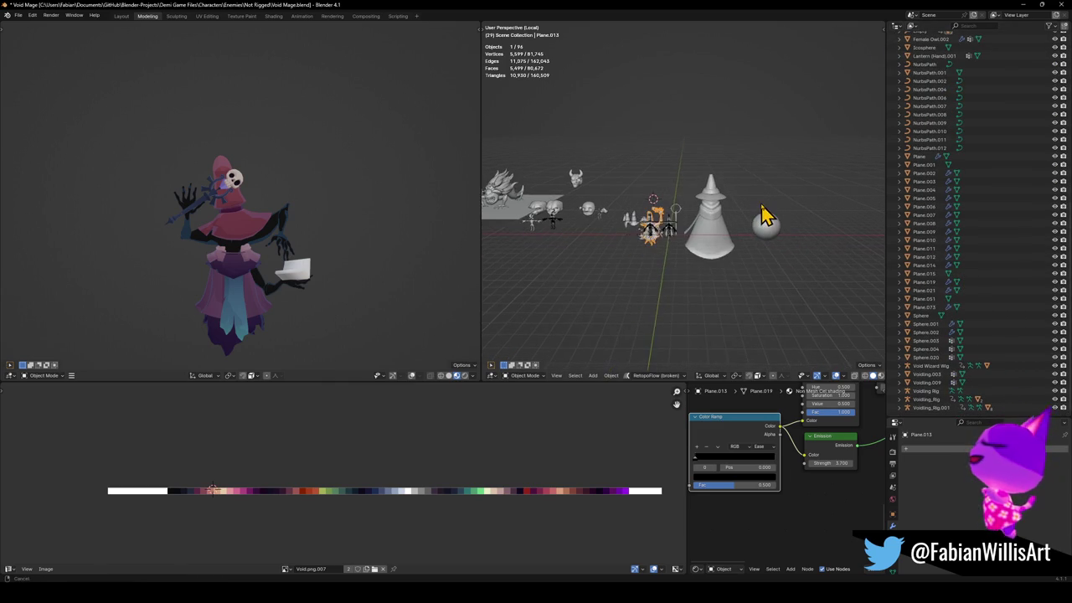
key(ctrl+space)
scroll(670, 234, down, 3)
scroll(624, 242, down, 2)
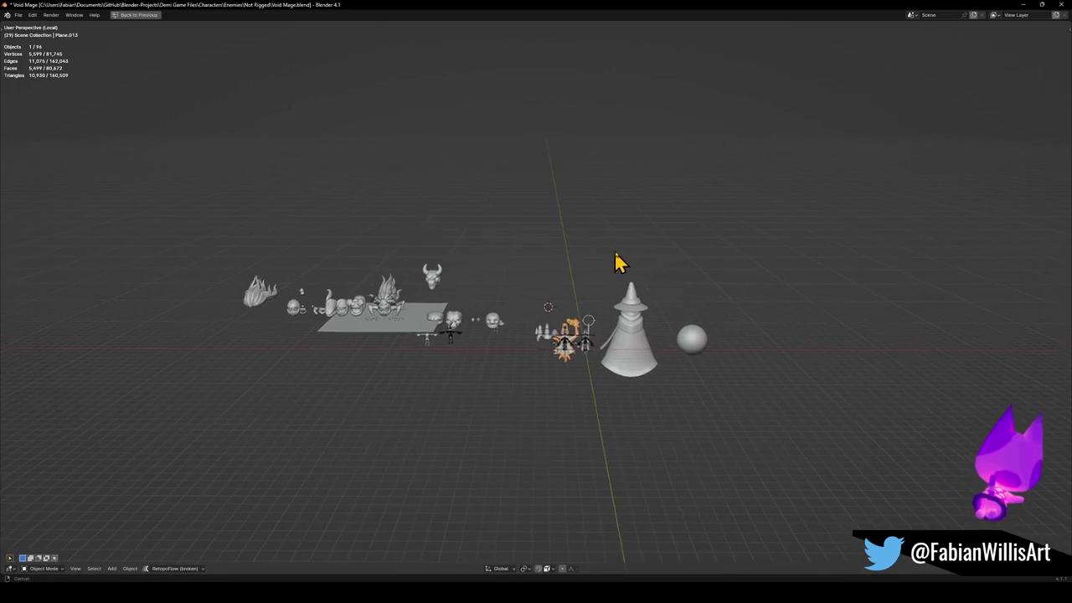
Zoom in on the small head sculpt and switch to material preview shading.
alt+middle_click(300, 314)
scroll(445, 306, up, 5)
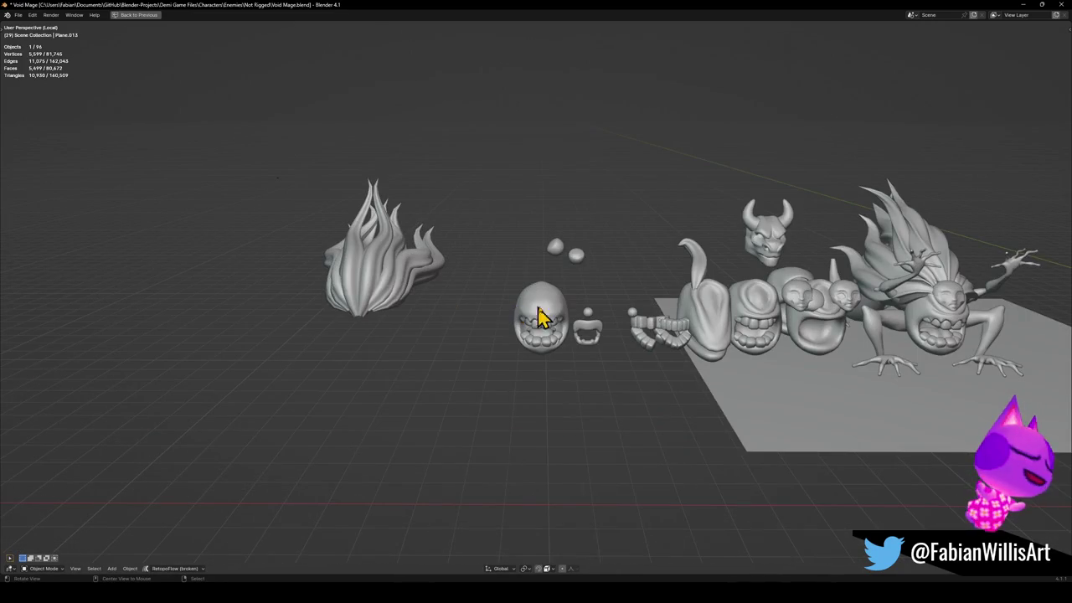
scroll(754, 280, up, 2)
mouse_move(764, 304)
middle_down()
mouse_move(670, 323)
mouse_move(629, 323)
mouse_move(682, 306)
mouse_move(545, 310)
middle_up()
scroll(730, 318, up, 3)
key(z)
key(z)
Select the grinning head Cube.013 and copy it with Copy Objects.
mouse_move(617, 330)
middle_down()
mouse_move(634, 313)
mouse_move(646, 335)
mouse_move(621, 338)
middle_up()
scroll(531, 251, down, 2)
scroll(531, 251, down, 4)
scroll(541, 283, up, 6)
click(536, 314)
mouse_move(610, 316)
middle_down()
mouse_move(574, 292)
mouse_move(560, 296)
mouse_move(567, 306)
middle_up()
right_click(567, 307)
click(568, 316)
Bring the Game Enemies.blend window to the front.
click(1022, 4)
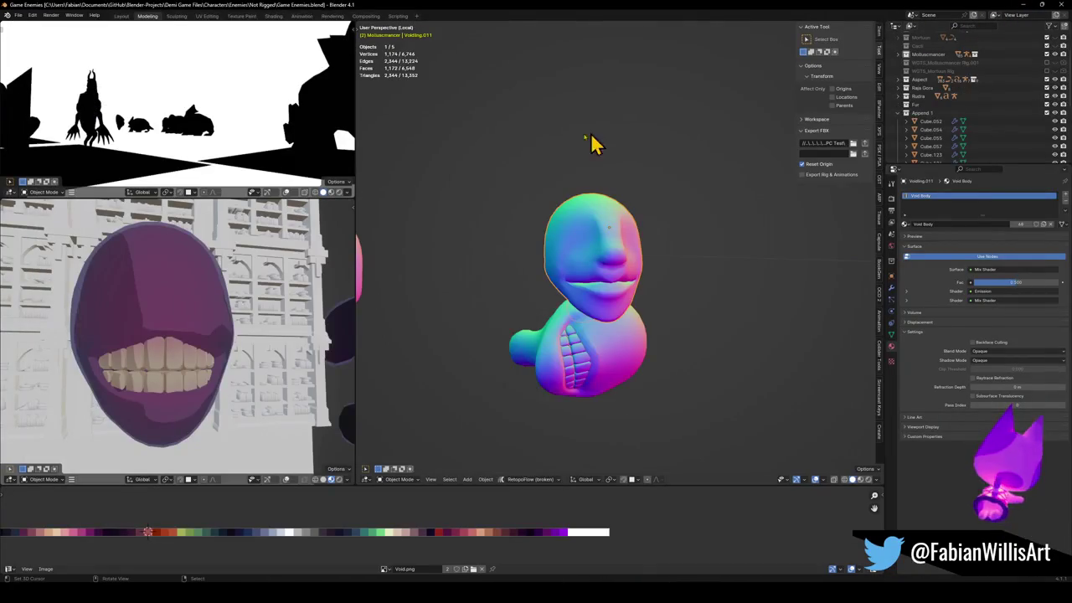
scroll(665, 282, down, 5)
scroll(711, 268, up, 5)
mouse_move(711, 268)
middle_down()
mouse_move(687, 263)
mouse_move(668, 280)
middle_up()
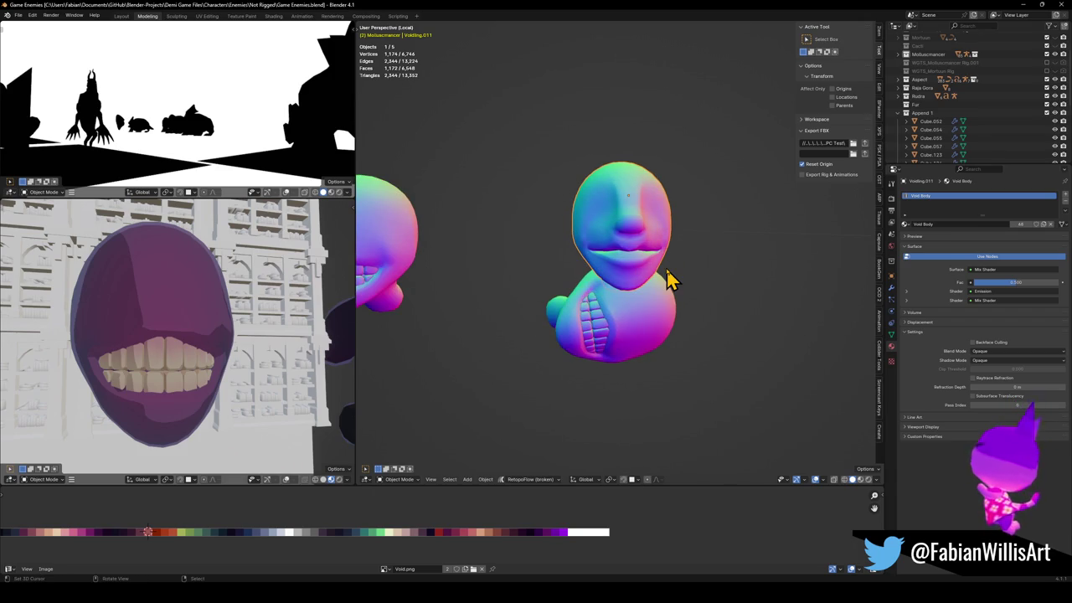
Exit local view, switch to solid shading and maximize the 3D viewport.
key(KP_Divide)
scroll(666, 282, down, 3)
scroll(642, 327, down, 2)
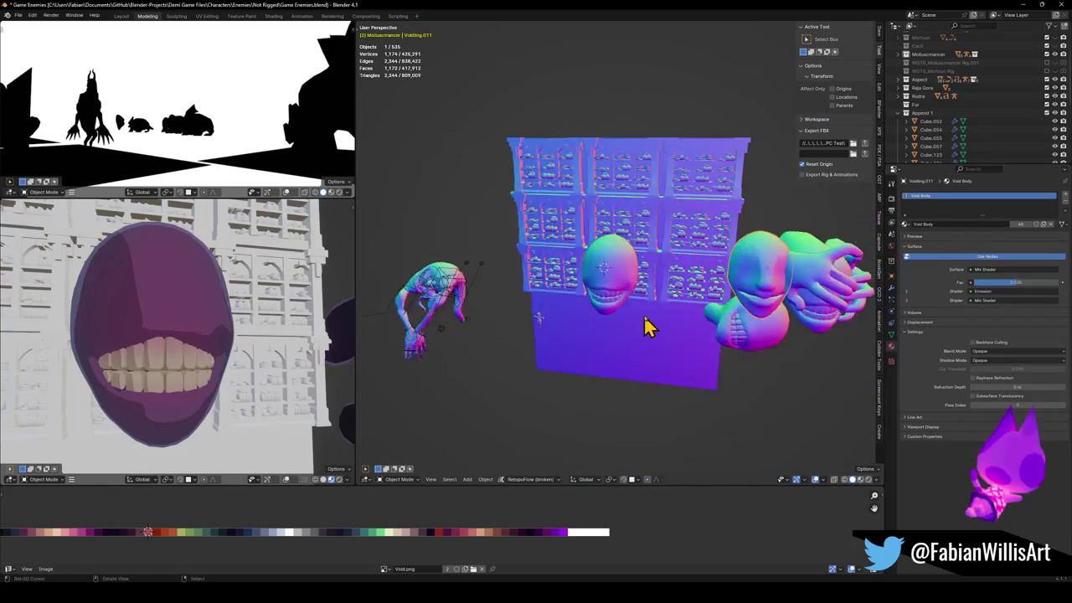
scroll(709, 318, down, 3)
scroll(643, 304, up, 2)
key(z)
mouse_move(765, 330)
middle_down()
mouse_move(531, 297)
mouse_move(703, 335)
mouse_move(611, 318)
middle_up()
key(ctrl+space)
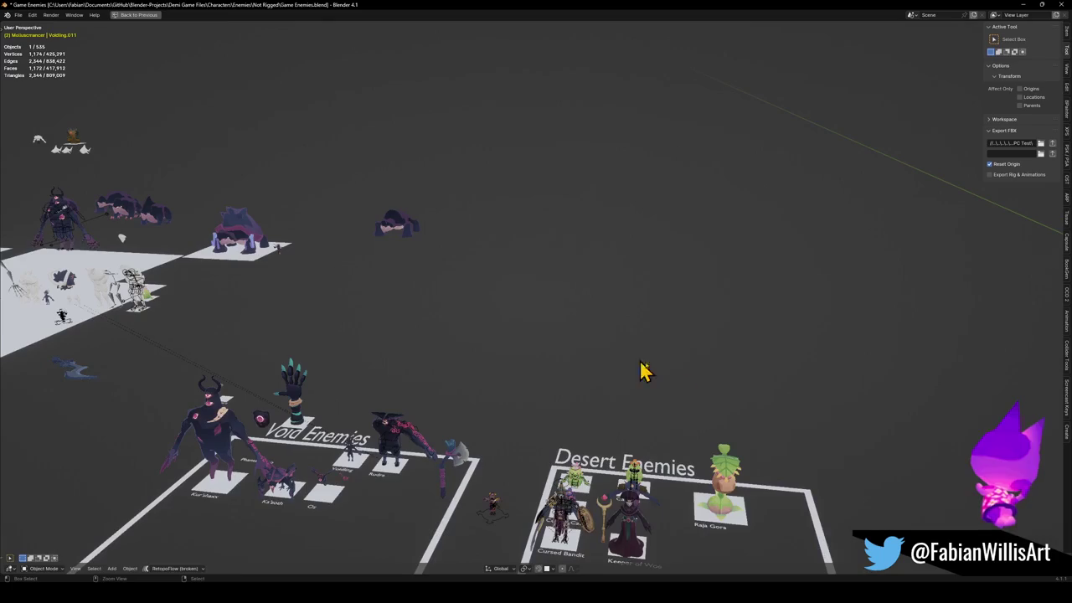
Frame a small character over the Desert Enemies board and orbit around the winged character.
scroll(691, 404, up, 3)
shift+middle_drag(691, 405, 587, 394)
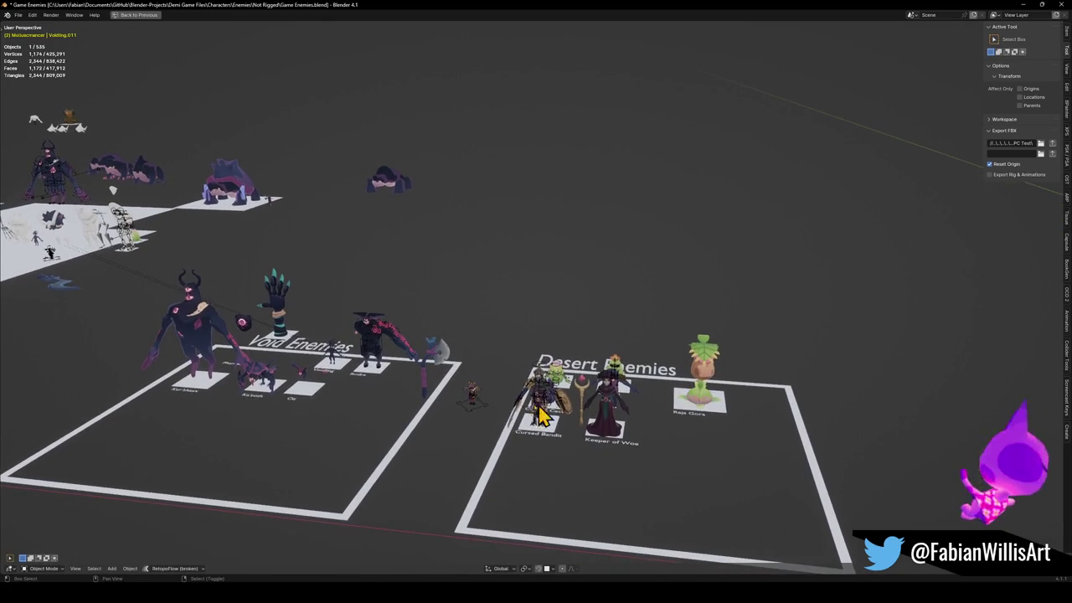
key(KP_Decimal)
mouse_move(578, 402)
middle_down()
mouse_move(598, 352)
mouse_move(536, 297)
middle_up()
scroll(605, 332, down, 8)
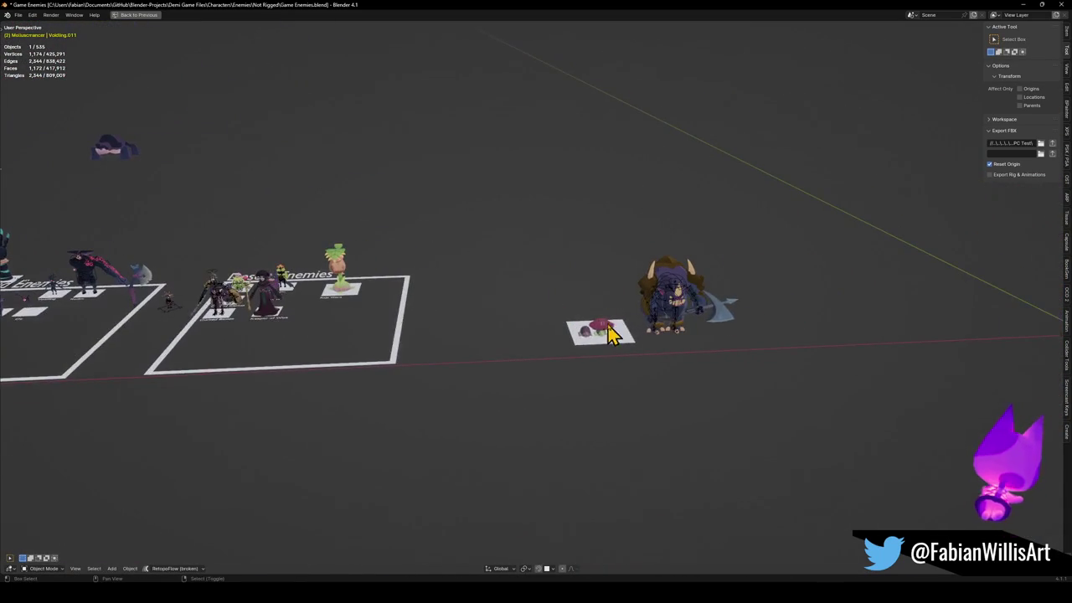
scroll(486, 325, up, 4)
shift+middle_drag(485, 325, 393, 325)
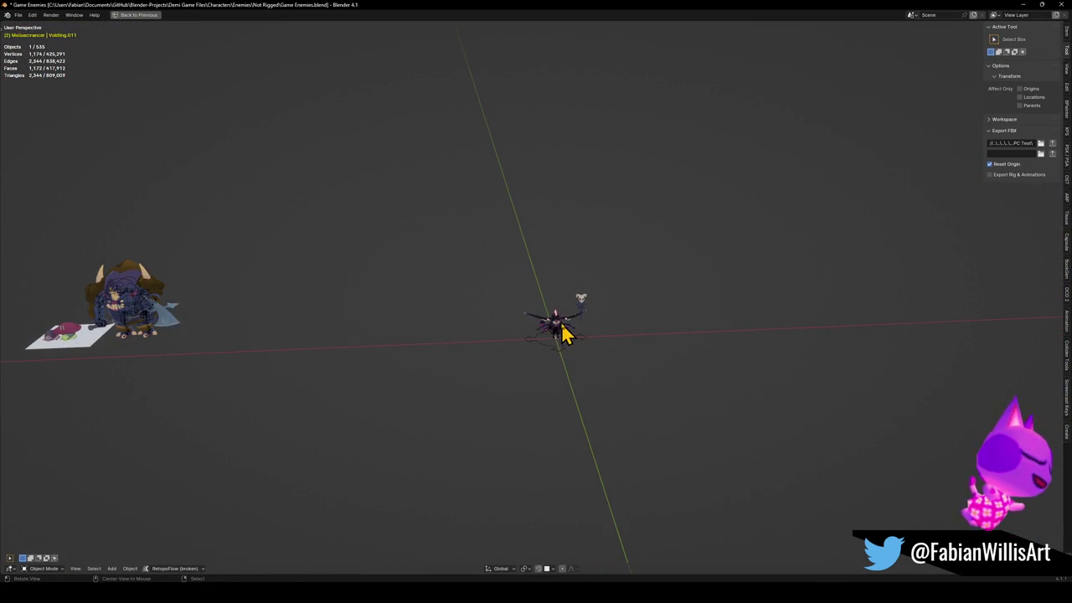
scroll(563, 333, up, 5)
mouse_move(570, 330)
middle_down()
mouse_move(534, 359)
mouse_move(514, 352)
mouse_move(562, 343)
middle_up()
scroll(586, 327, down, 3)
Reveal all hidden objects, deselect everything and survey the white planes and enemy groups.
key(alt+h)
scroll(603, 311, down, 3)
scroll(502, 306, down, 2)
mouse_move(464, 306)
middle_down()
mouse_move(593, 332)
mouse_move(430, 328)
mouse_move(598, 330)
middle_up()
scroll(513, 335, up, 3)
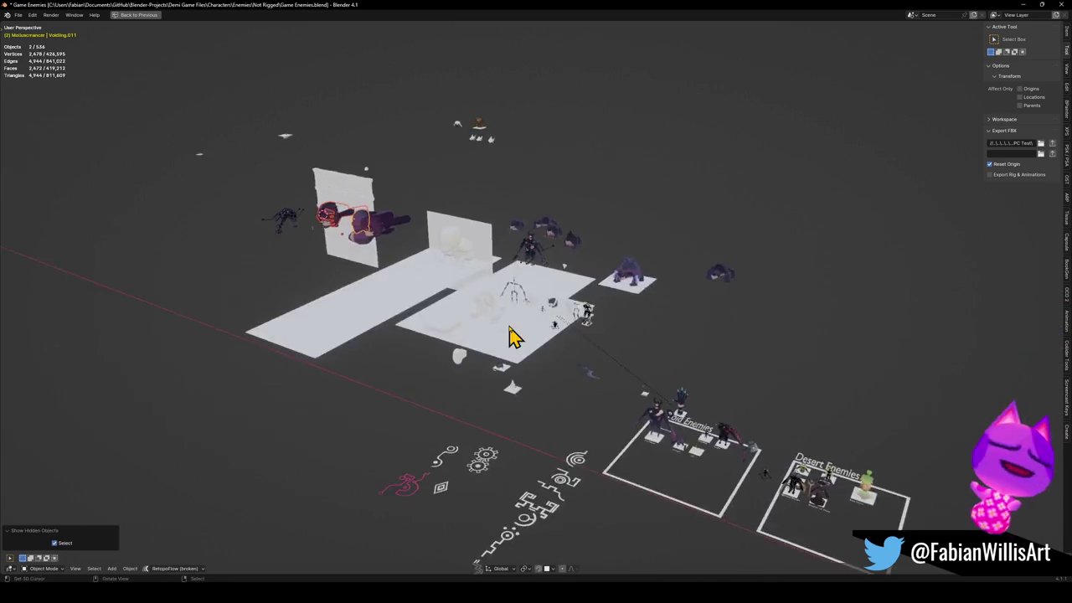
scroll(494, 310, down, 3)
middle_drag(472, 282, 495, 222)
click(501, 213)
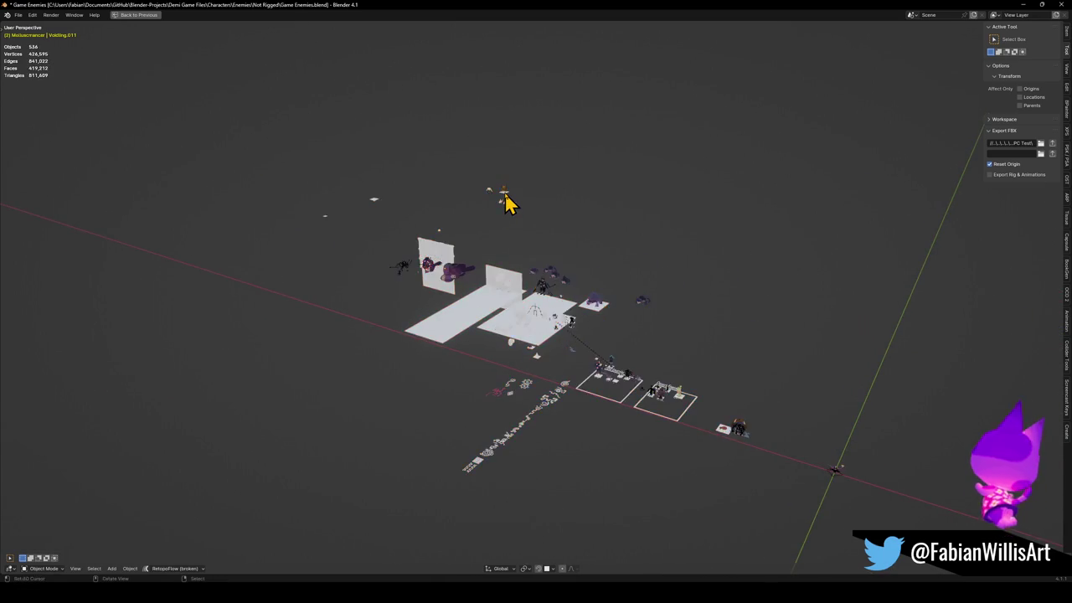
scroll(509, 214, up, 8)
scroll(517, 233, up, 6)
scroll(532, 268, up, 2)
scroll(536, 301, down, 6)
mouse_move(534, 317)
shift+middle_down()
mouse_move(687, 310)
mouse_move(639, 328)
shift+middle_up()
Zoom in around the round toothy head, then close the Game Enemies window.
scroll(376, 335, down, 3)
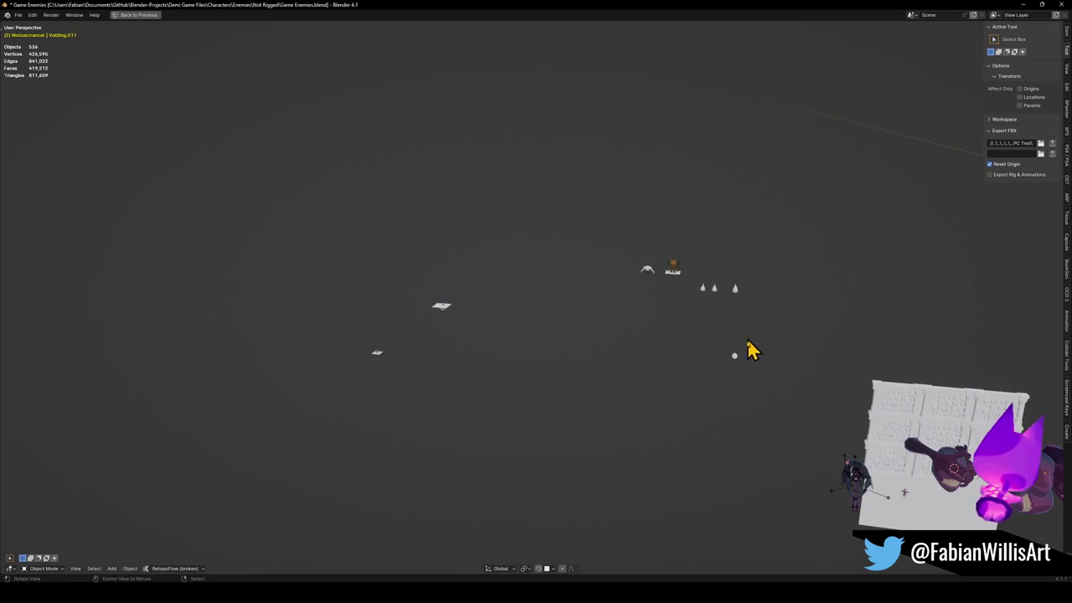
scroll(737, 330, up, 3)
scroll(701, 288, up, 4)
scroll(694, 293, up, 3)
mouse_move(694, 293)
middle_down()
mouse_move(774, 298)
mouse_move(734, 292)
mouse_move(764, 226)
middle_up()
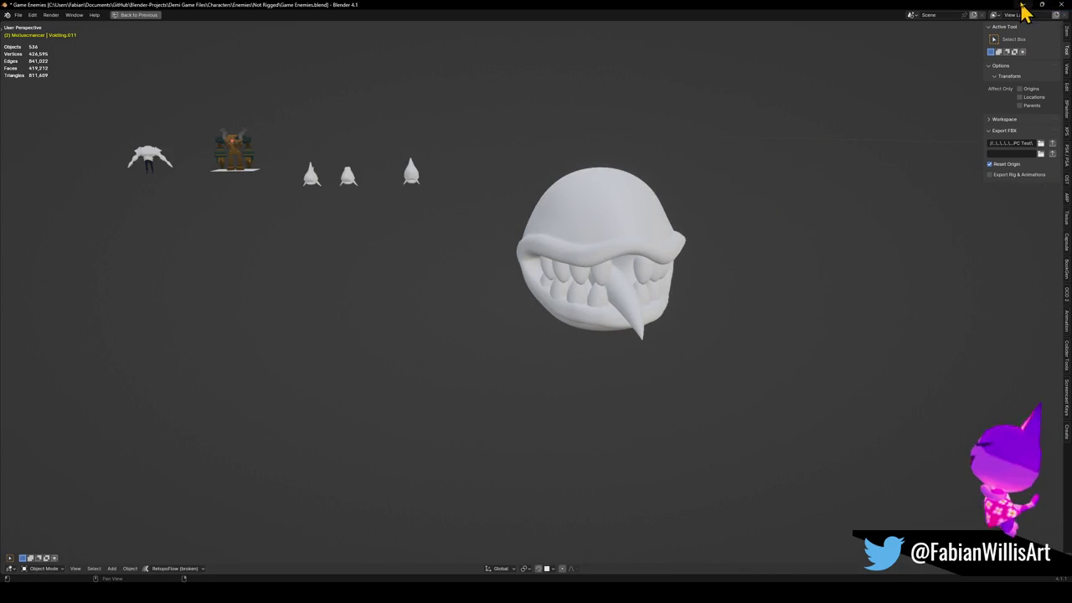
click(1065, 5)
click(597, 311)
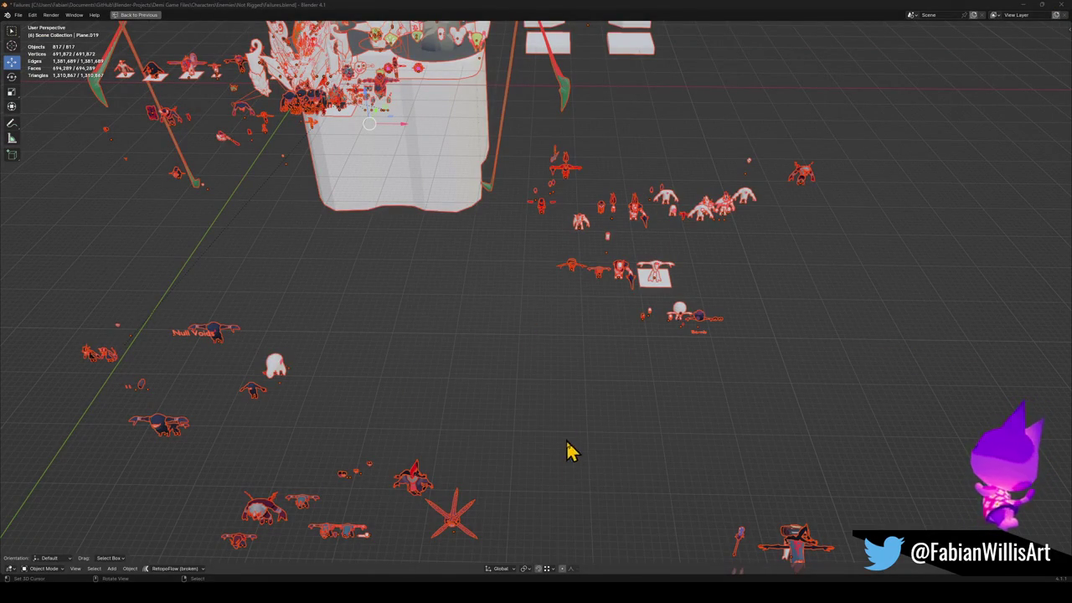
Zoom out and pan across the Failures scene.
shift+scroll(661, 469, down, 3)
shift+scroll(677, 383, down, 2)
shift+scroll(438, 388, down, 2)
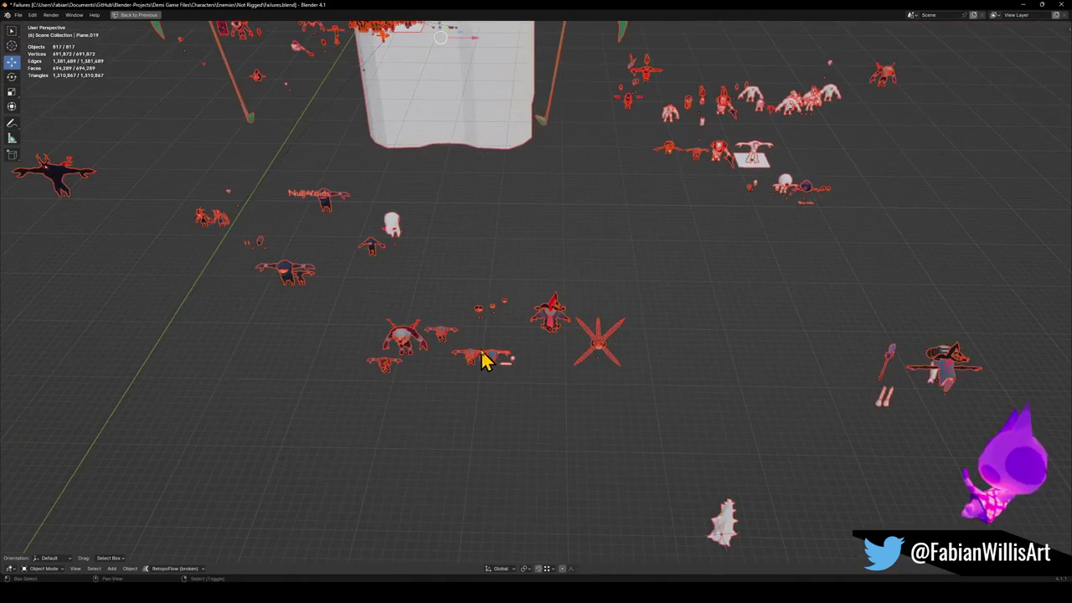
shift+scroll(486, 360, down, 2)
scroll(486, 361, up, 3)
shift+scroll(503, 352, up, 2)
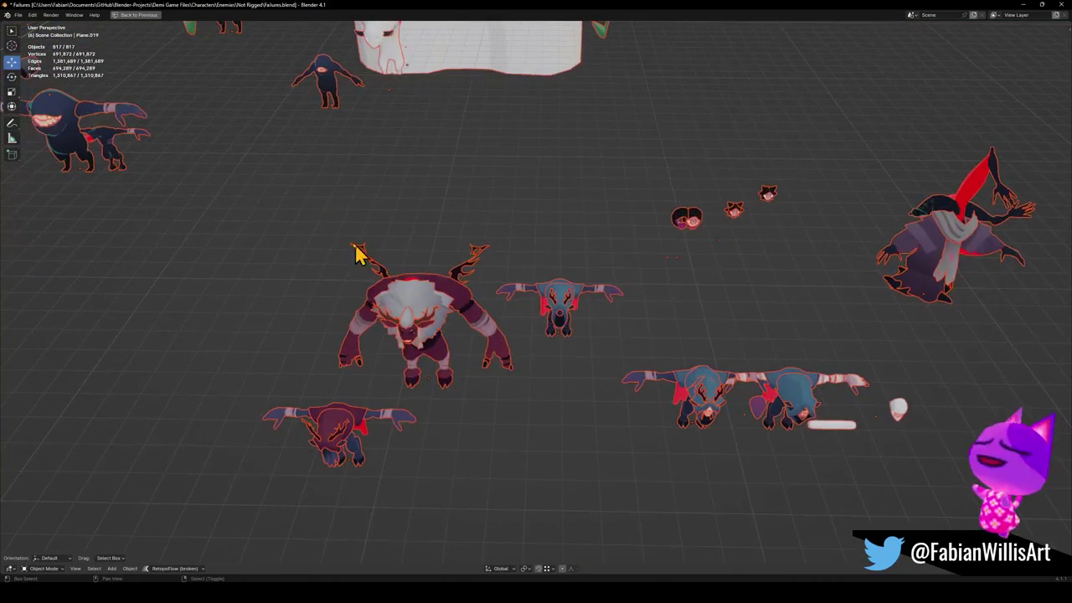
shift+middle_drag(397, 293, 564, 383)
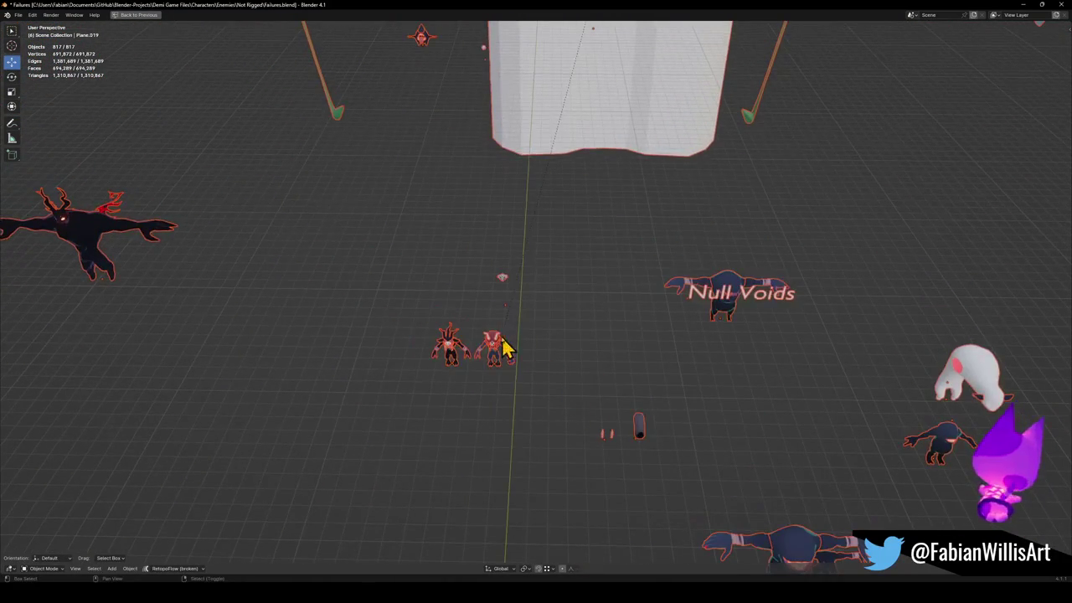
Orbit close to the masked pink-haired creature so both creatures face the camera.
scroll(503, 352, up, 2)
scroll(567, 347, up, 4)
mouse_move(581, 335)
middle_down()
mouse_move(559, 308)
mouse_move(586, 304)
mouse_move(281, 314)
mouse_move(461, 270)
middle_up()
scroll(574, 327, up, 2)
middle_drag(575, 327, 536, 268)
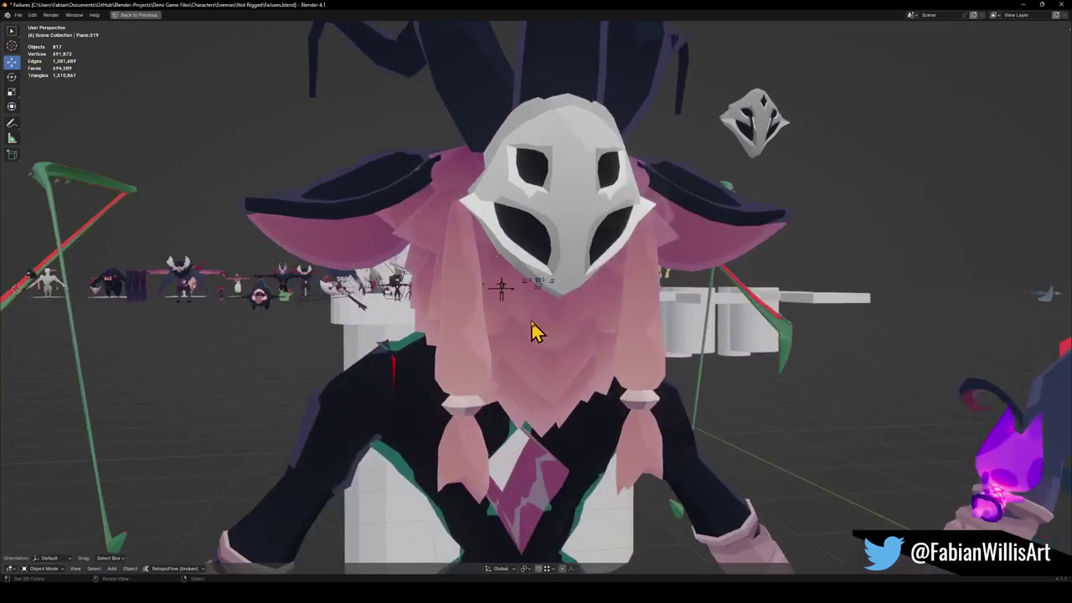
scroll(559, 327, down, 2)
middle_drag(560, 327, 383, 342)
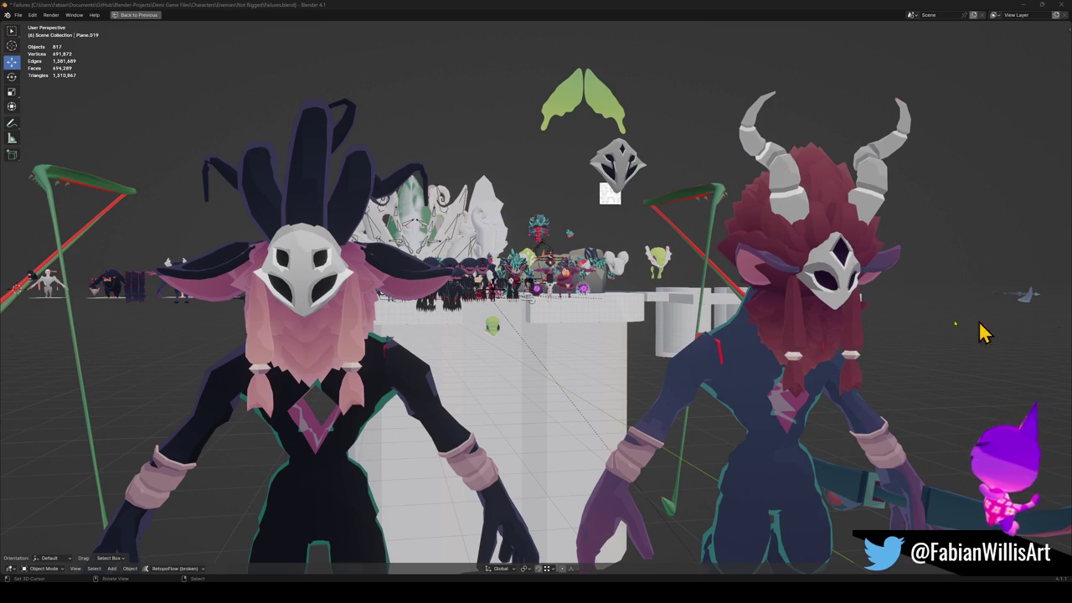
click(300, 356)
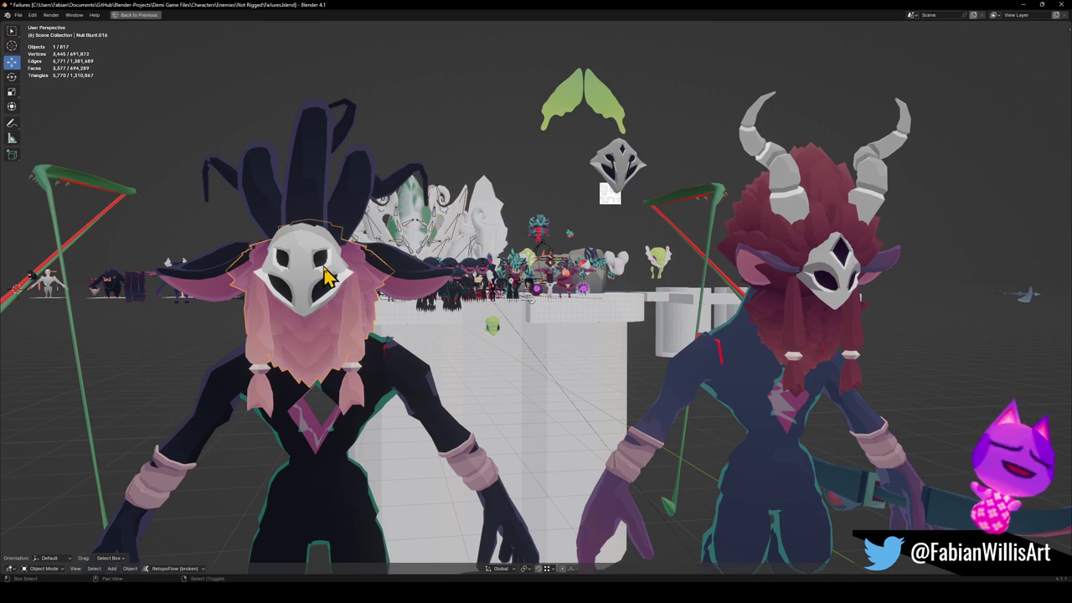
Add two archer pieces to the selection and copy the three objects.
shift+click(335, 289)
scroll(393, 293, down, 5)
mouse_move(448, 304)
middle_down()
mouse_move(469, 310)
mouse_move(427, 293)
middle_up()
scroll(471, 304, up, 5)
shift+click(427, 293)
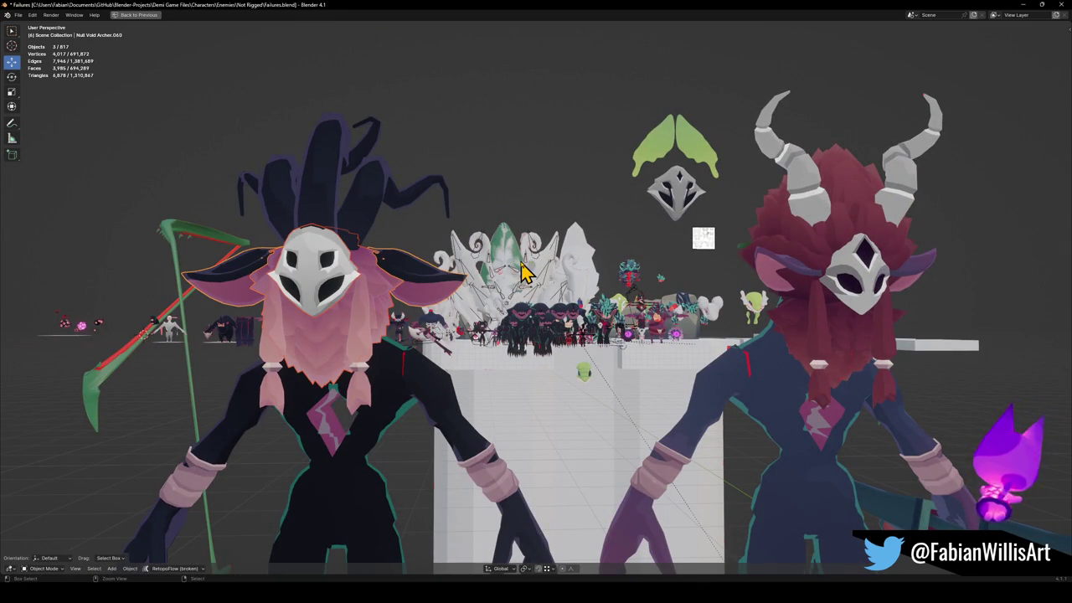
right_click(434, 239)
click(434, 242)
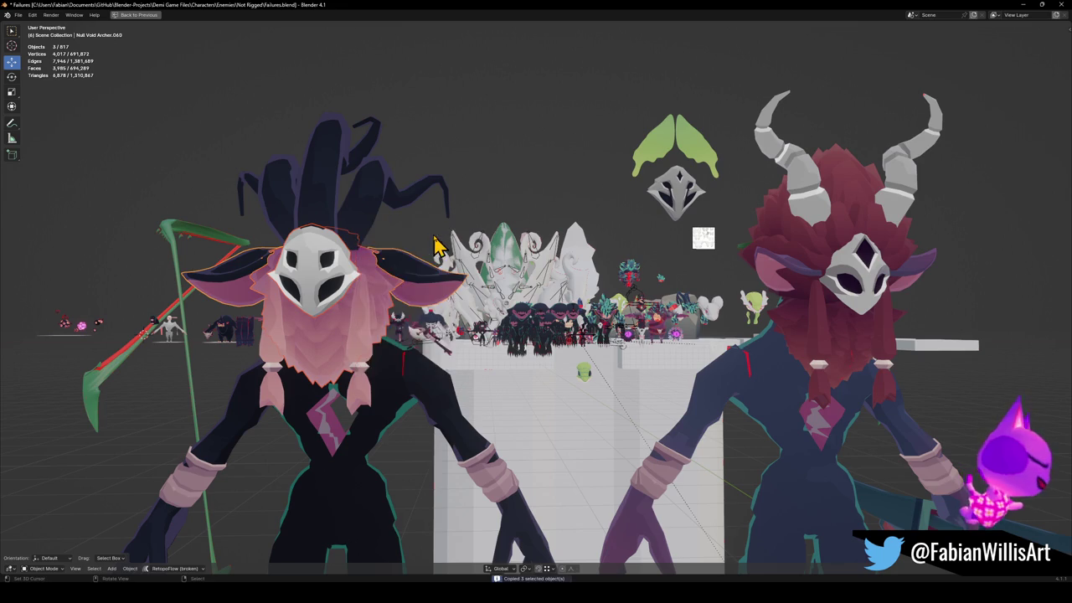
Fly back to a scene overview and add the red scarf to the selection.
key(shift+grave)
key(s)
click(693, 387)
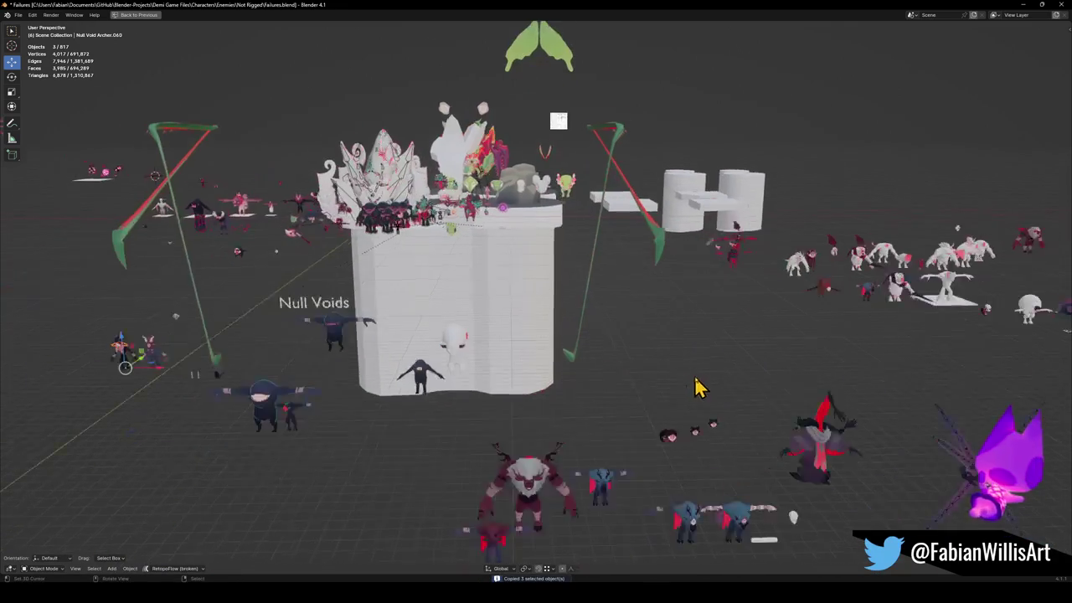
shift+scroll(694, 387, down, 3)
shift+scroll(741, 390, down, 3)
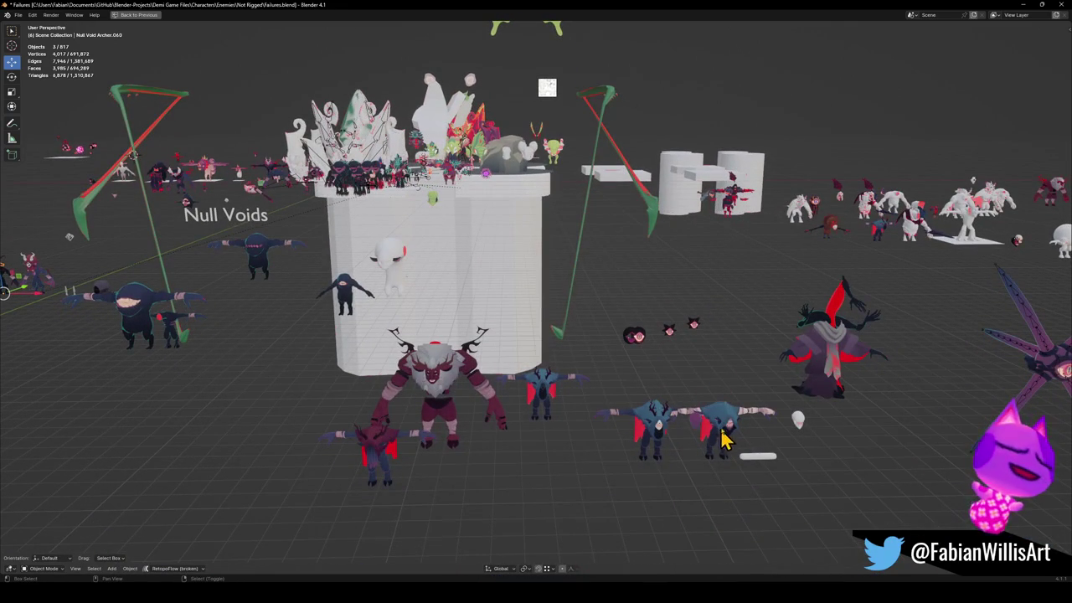
click(842, 366)
click(839, 361)
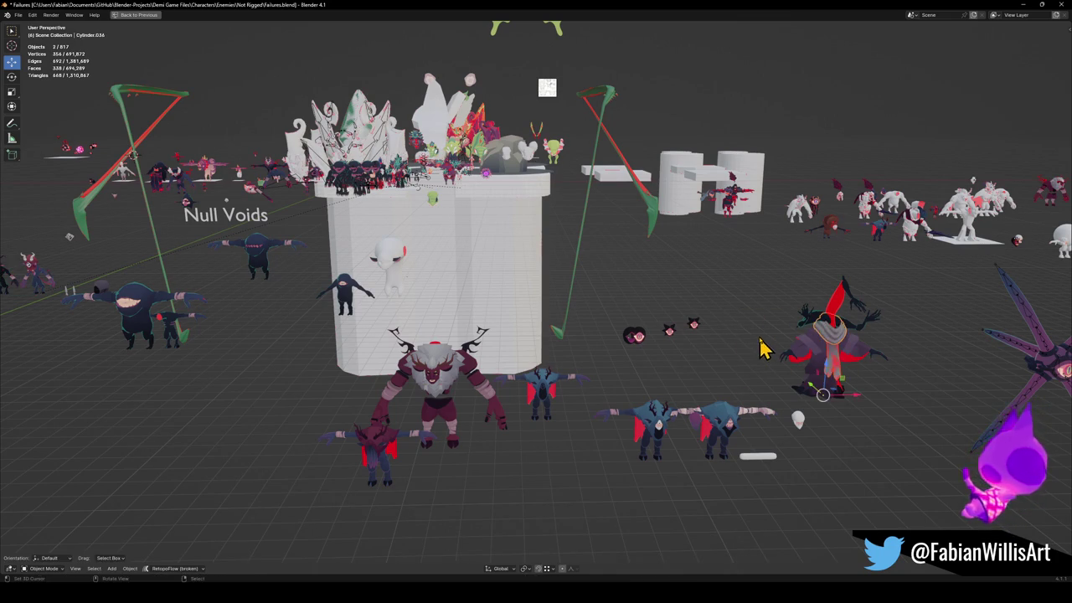
Add the masked creature's head piece and an archer piece, then copy the selected objects.
scroll(762, 350, down, 3)
shift+middle_drag(763, 349, 598, 383)
mouse_move(467, 350)
middle_down()
mouse_move(899, 390)
mouse_move(539, 377)
middle_up()
middle_drag(443, 354, 490, 350)
scroll(490, 350, up, 3)
scroll(536, 308, up, 5)
scroll(469, 322, down, 1)
shift+click(431, 325)
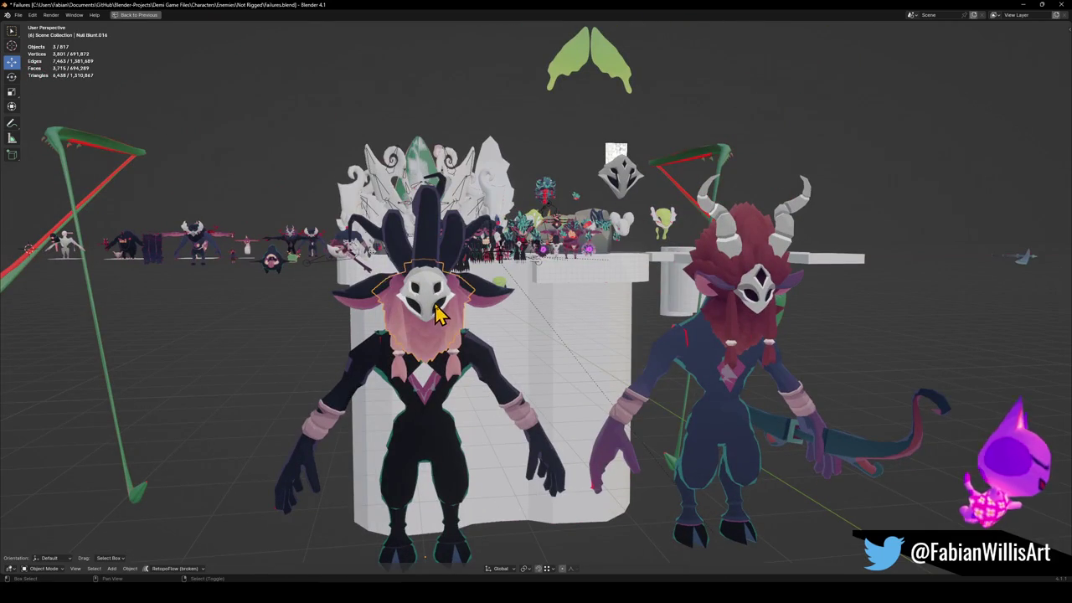
shift+click(438, 306)
key(ctrl+c)
click(465, 329)
Add one more piece, copy all five objects, and minimise Blender.
shift+click(494, 306)
key(ctrl+c)
click(492, 296)
click(1023, 4)
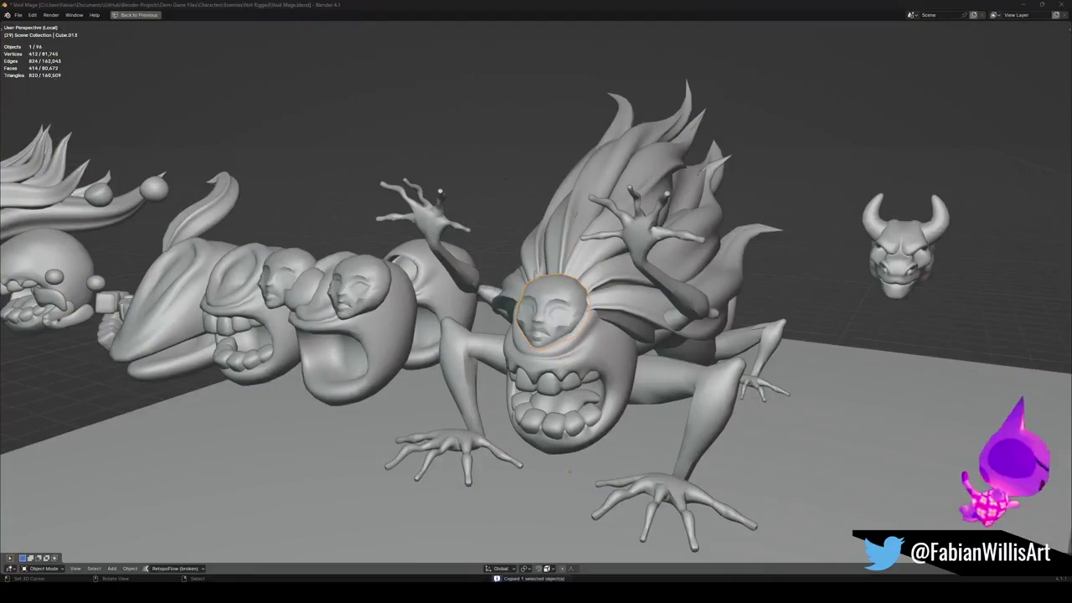
Bring Void Mage.blend to the front and show it in material preview.
click(1022, 548)
scroll(630, 325, down, 4)
mouse_move(742, 335)
middle_down()
mouse_move(589, 335)
mouse_move(665, 366)
mouse_move(484, 337)
middle_up()
key(z)
scroll(662, 343, up, 5)
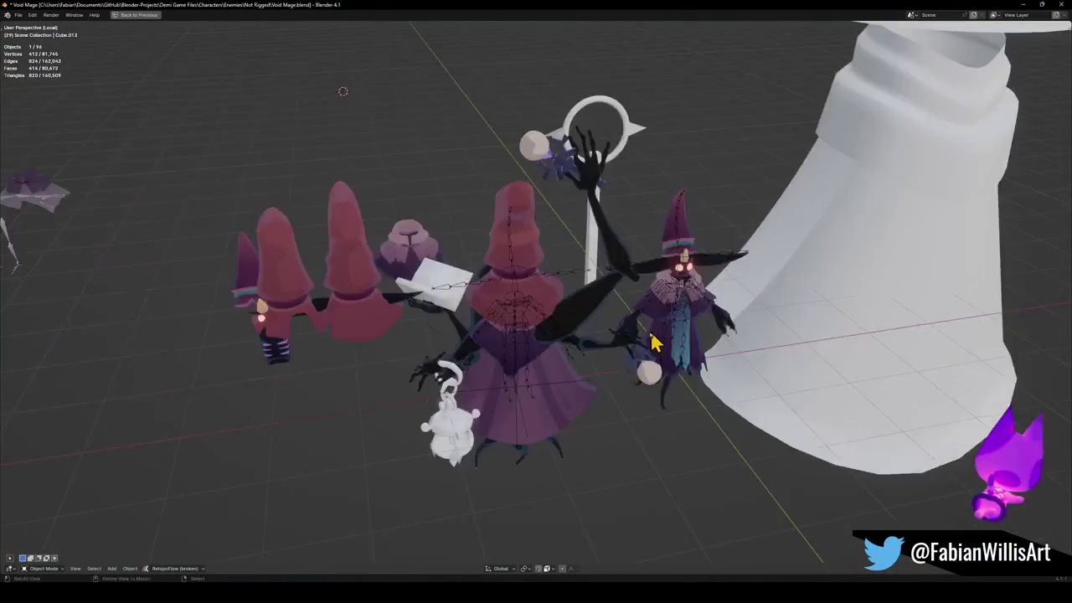
scroll(557, 368, up, 2)
scroll(629, 335, down, 5)
scroll(617, 335, down, 1)
scroll(641, 328, up, 3)
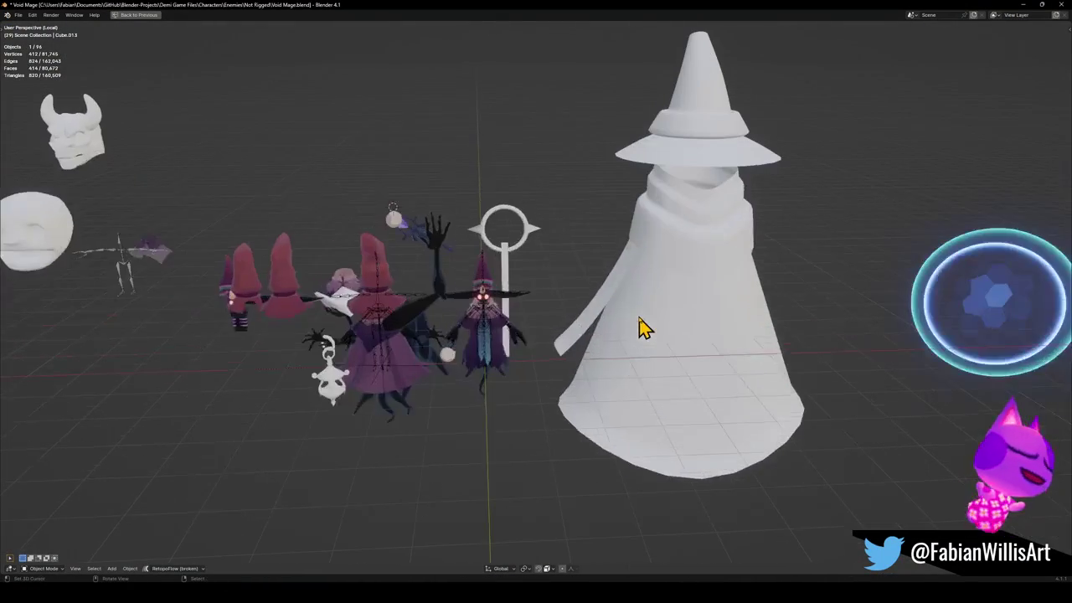
Centre the view on the mage and zoom in around the wizards.
mouse_move(401, 337)
shift+middle_down()
mouse_move(569, 345)
mouse_move(545, 327)
mouse_move(521, 336)
shift+middle_up()
alt+middle_click(651, 335)
scroll(531, 340, up, 8)
scroll(521, 337, down, 6)
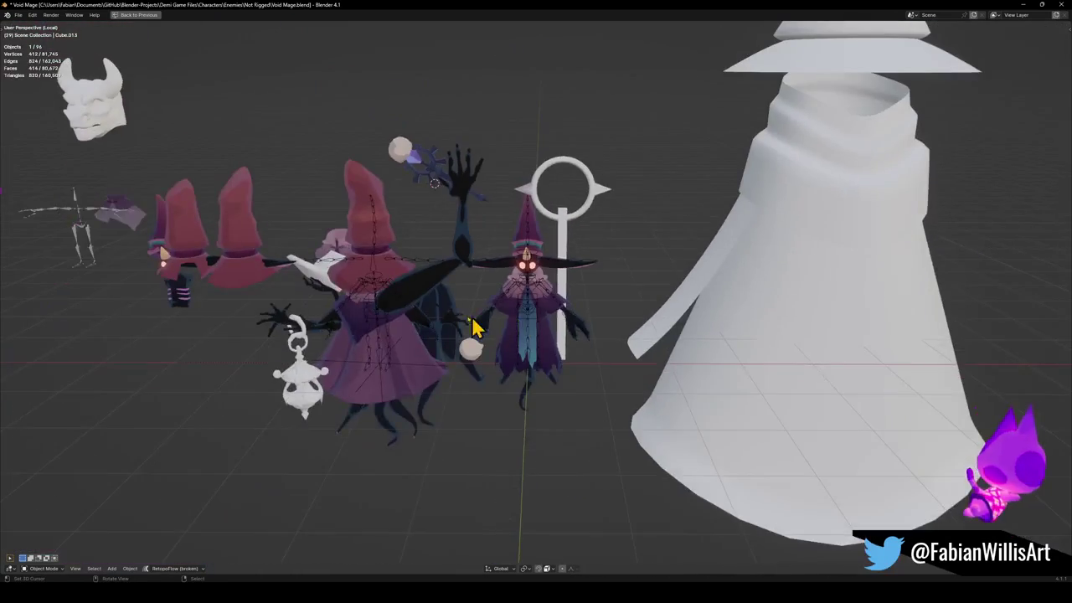
scroll(514, 335, up, 2)
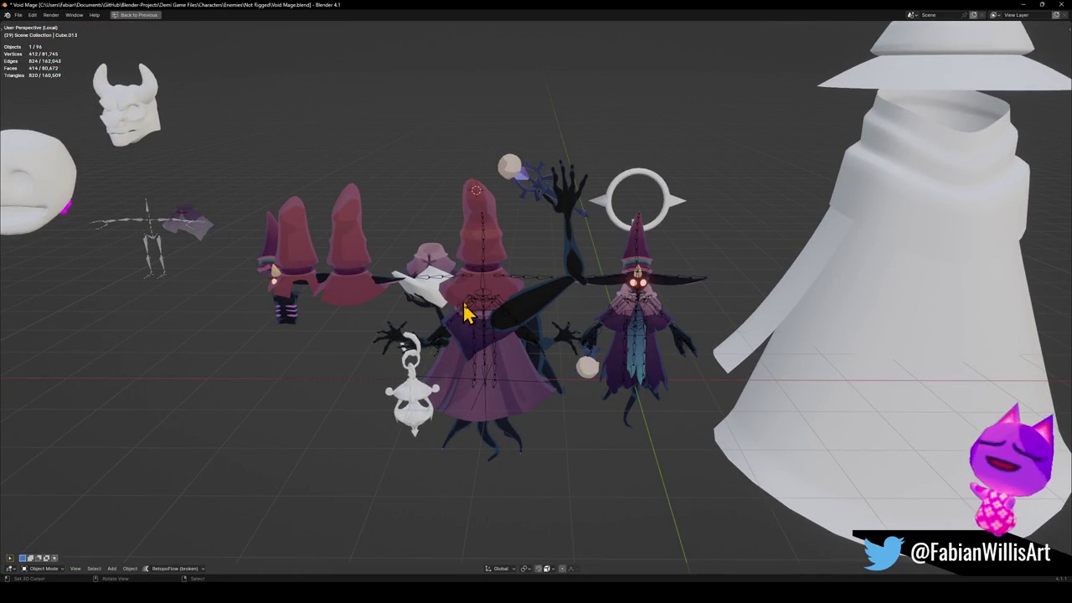
scroll(469, 303, down, 5)
scroll(545, 322, up, 2)
scroll(543, 329, up, 5)
Paste the five copied pieces beside the mages, bringing the object count to 101.
mouse_move(543, 328)
middle_down()
mouse_move(524, 363)
mouse_move(482, 359)
mouse_move(641, 376)
mouse_move(525, 366)
mouse_move(617, 364)
mouse_move(598, 342)
mouse_move(567, 350)
mouse_move(550, 376)
mouse_move(612, 371)
middle_up()
scroll(575, 338, up, 3)
key(ctrl+v)
scroll(494, 339, down, 4)
mouse_move(494, 338)
middle_down()
mouse_move(773, 376)
mouse_move(519, 350)
mouse_move(577, 349)
mouse_move(514, 335)
mouse_move(531, 350)
middle_up()
scroll(596, 362, up, 3)
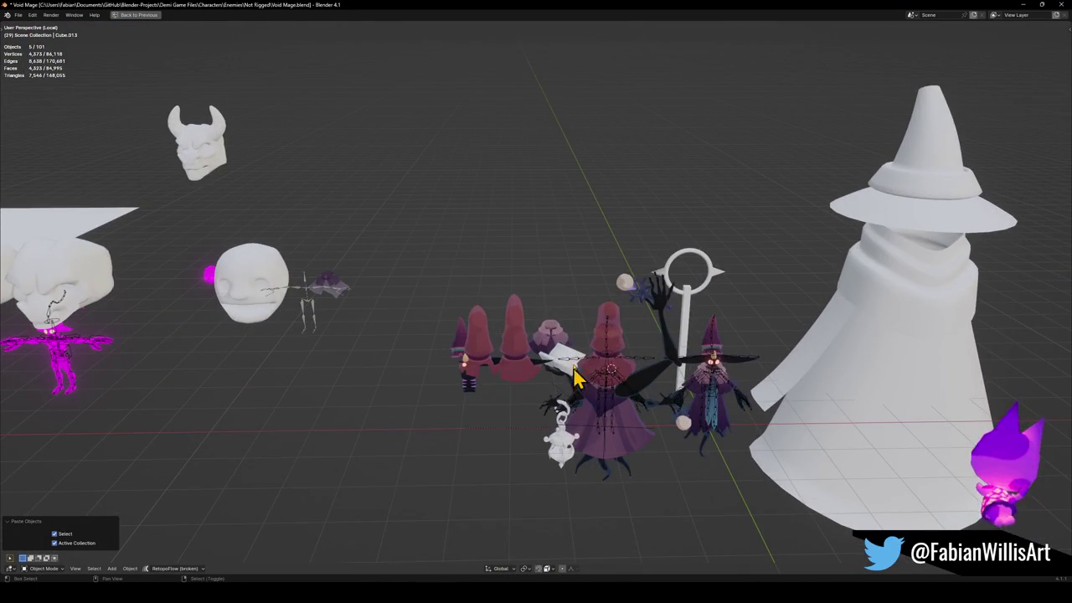
Move the pasted pieces about −3.55 m X, 4.55 m Y so the cloak sits above the mages, then deselect.
key(shift+s)
key(g)
click(491, 303)
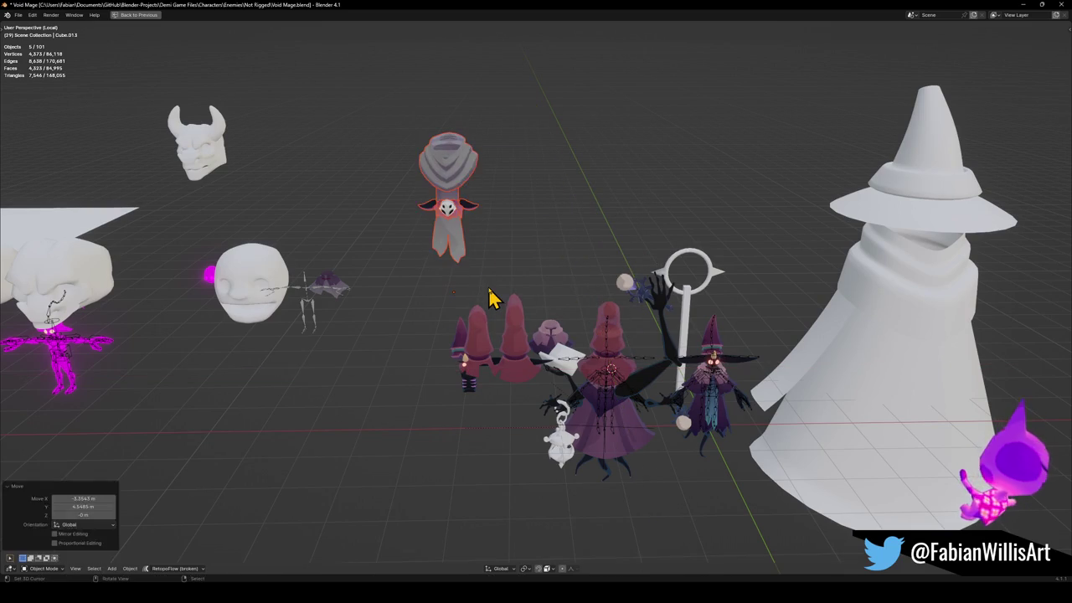
click(491, 299)
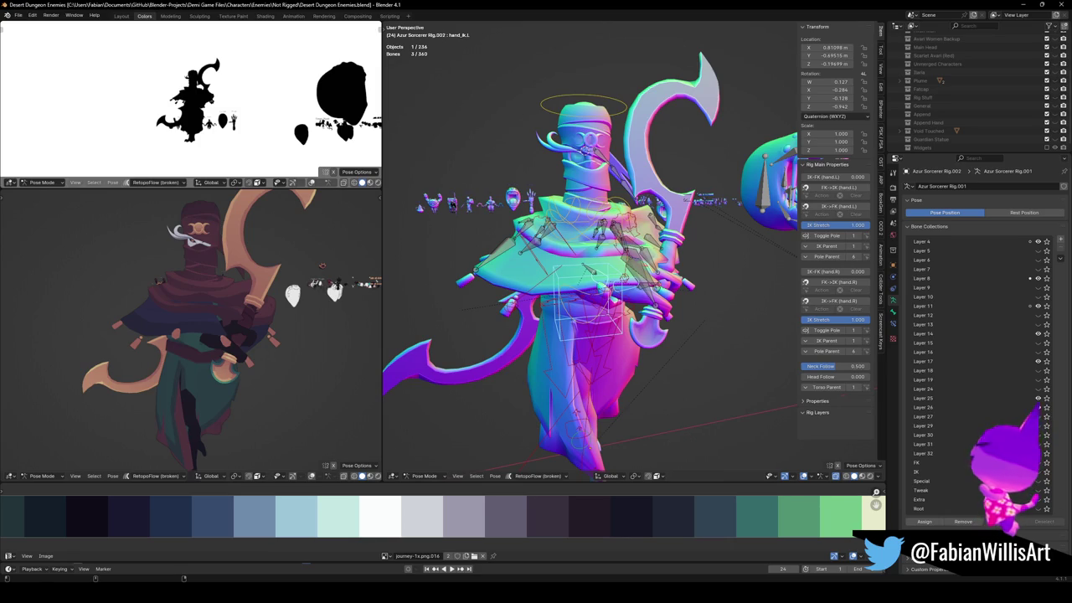
Maximize the 3D view, leave Pose Mode and select the Invoker's magenta cloak in Object Mode.
middle_drag(630, 163, 433, 333)
scroll(653, 242, down, 2)
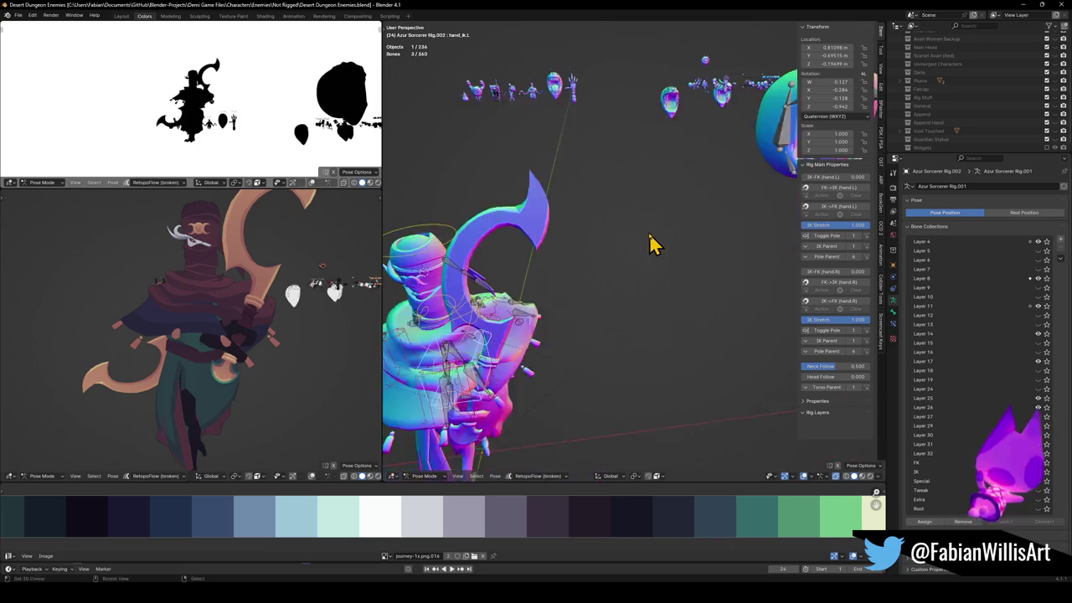
scroll(654, 242, down, 2)
key(ctrl+alt+space)
scroll(679, 226, down, 2)
middle_drag(679, 227, 611, 246)
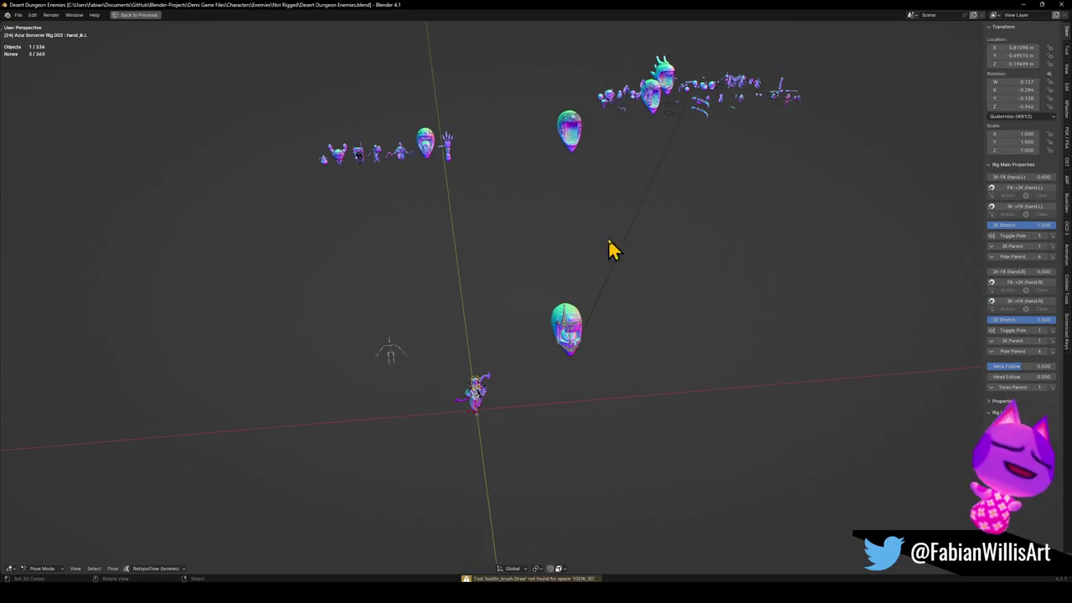
key(z)
middle_drag(371, 160, 479, 232)
scroll(558, 276, up, 4)
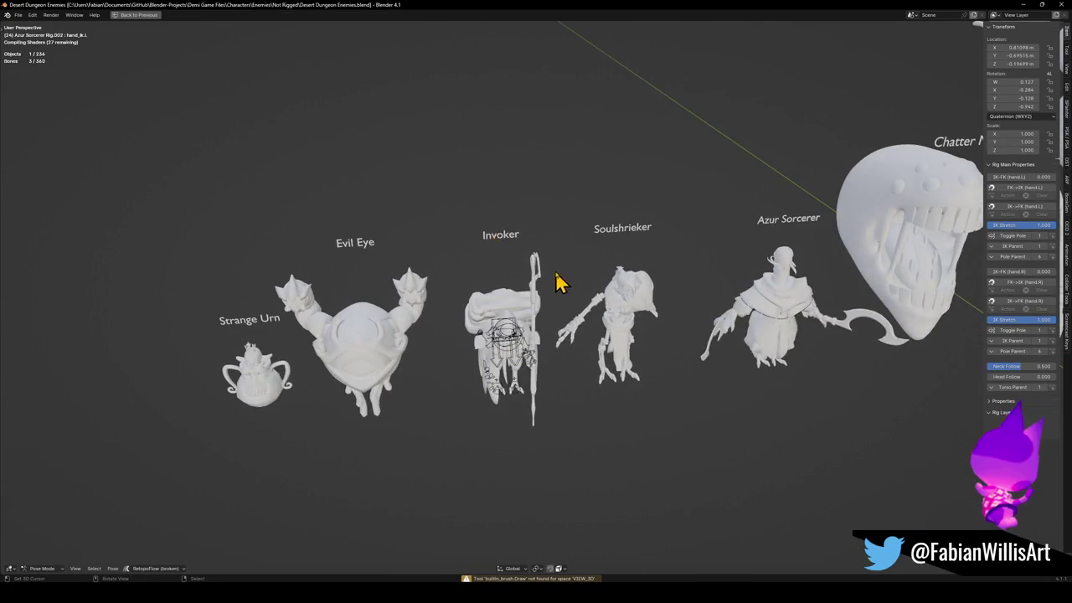
scroll(548, 304, up, 3)
scroll(486, 311, up, 1)
scroll(482, 303, down, 3)
middle_drag(575, 311, 467, 306)
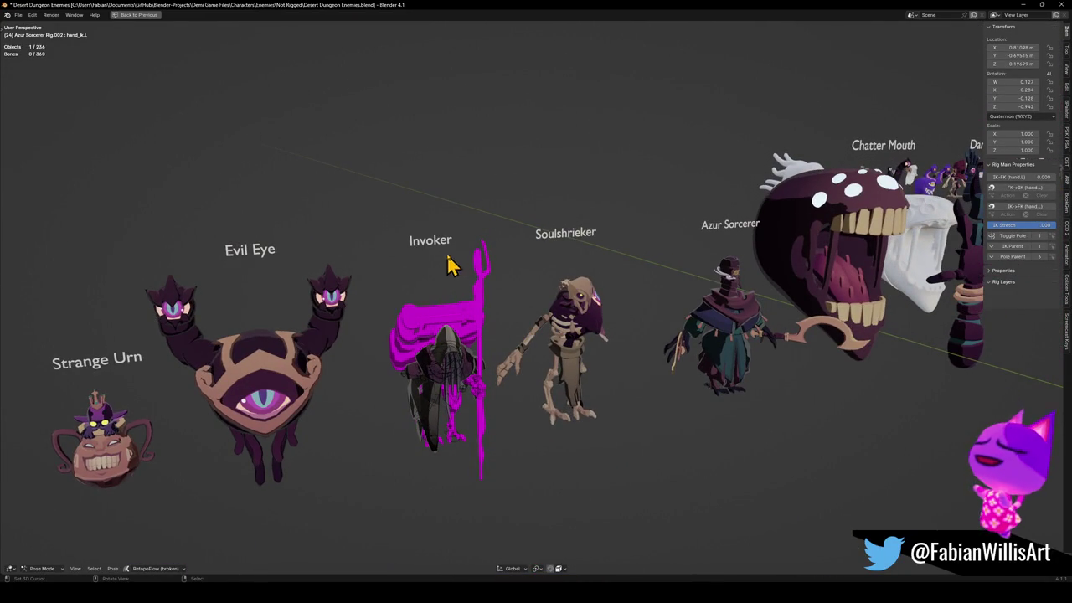
key(alt+a)
key(ctrl+Tab)
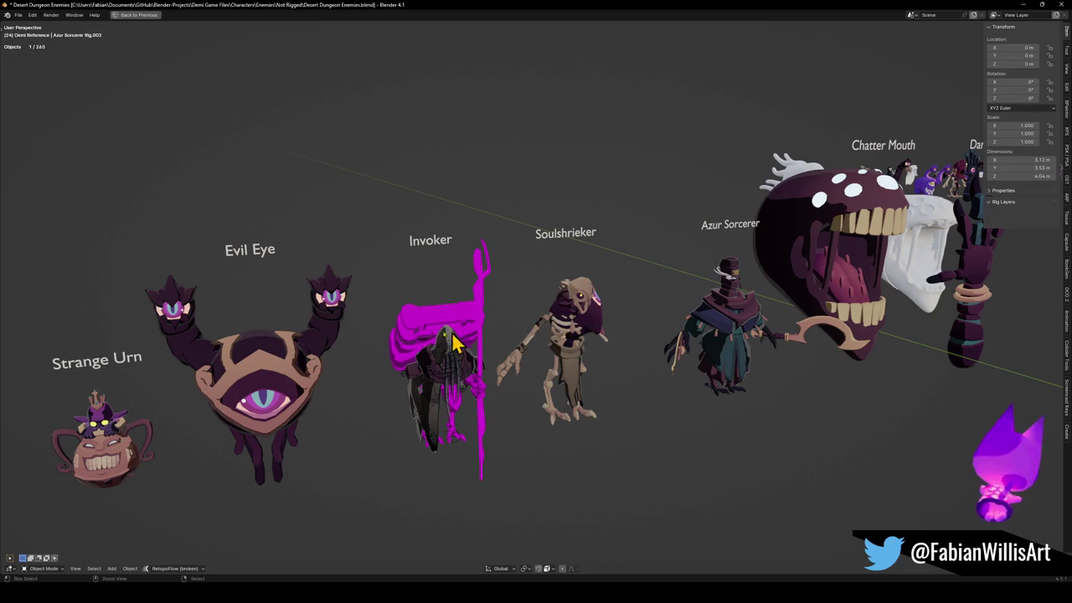
click(432, 322)
Copy the selected cloak and minimize the dungeon enemies window to bring up Void Mage.blend.
scroll(526, 337, down, 3)
middle_drag(526, 337, 557, 258)
scroll(604, 266, up, 4)
scroll(604, 276, up, 3)
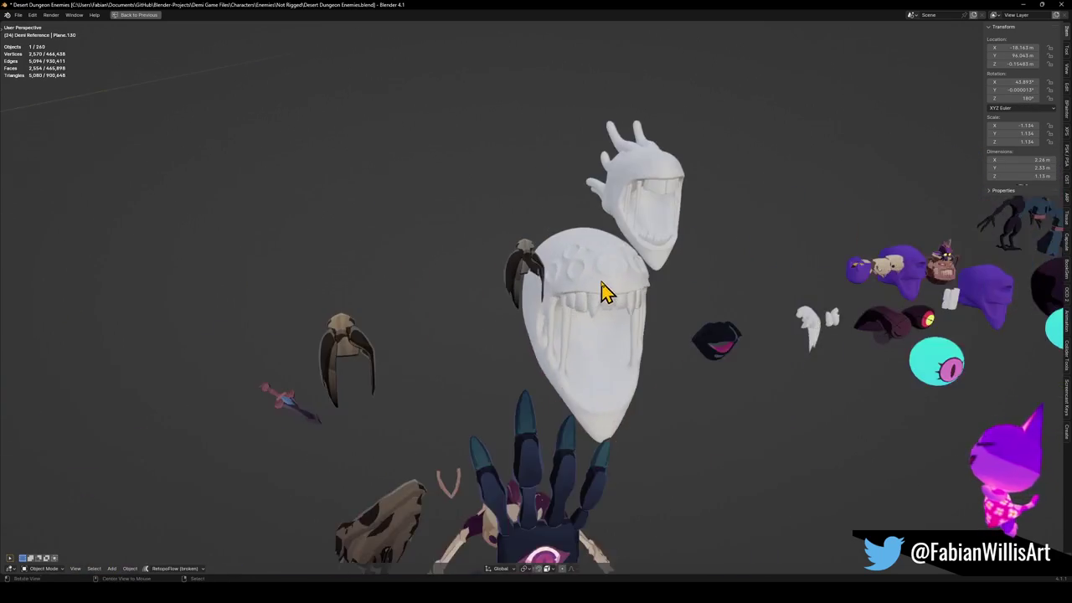
scroll(677, 346, down, 4)
middle_drag(678, 347, 544, 342)
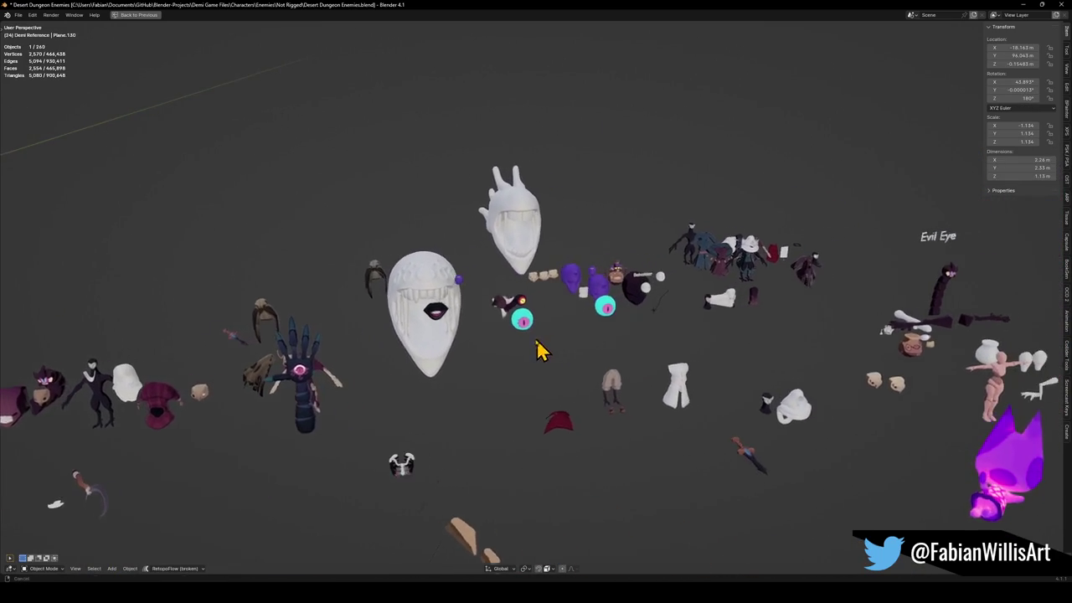
mouse_move(744, 351)
middle_down()
mouse_move(614, 343)
mouse_move(636, 342)
middle_up()
scroll(628, 398, down, 3)
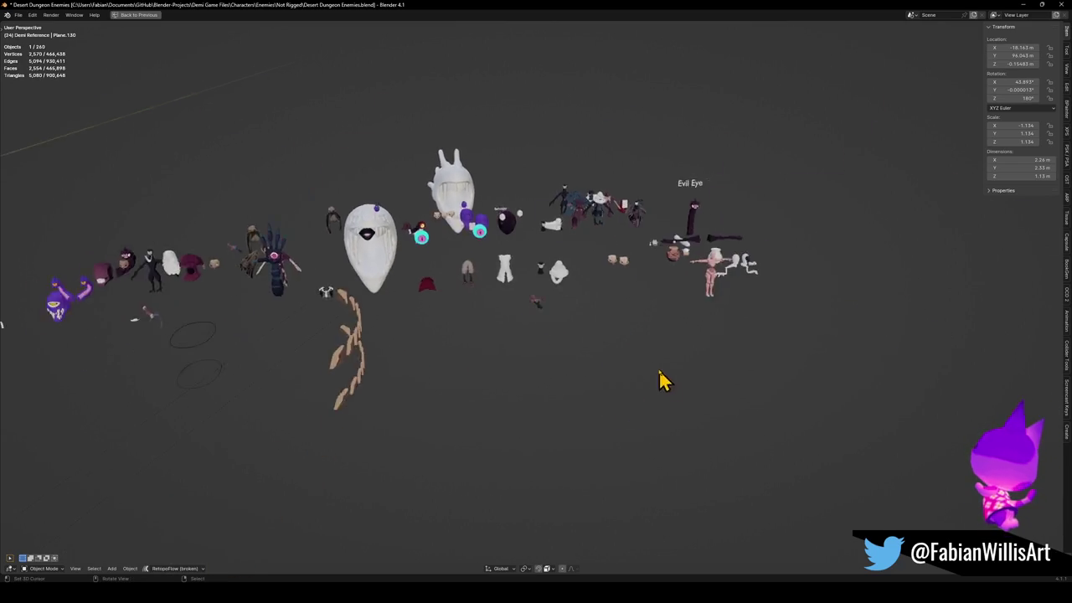
scroll(636, 360, up, 6)
scroll(574, 335, up, 4)
mouse_move(562, 364)
middle_down()
mouse_move(629, 381)
mouse_move(732, 345)
mouse_move(756, 348)
mouse_move(572, 344)
middle_up()
scroll(578, 352, down, 5)
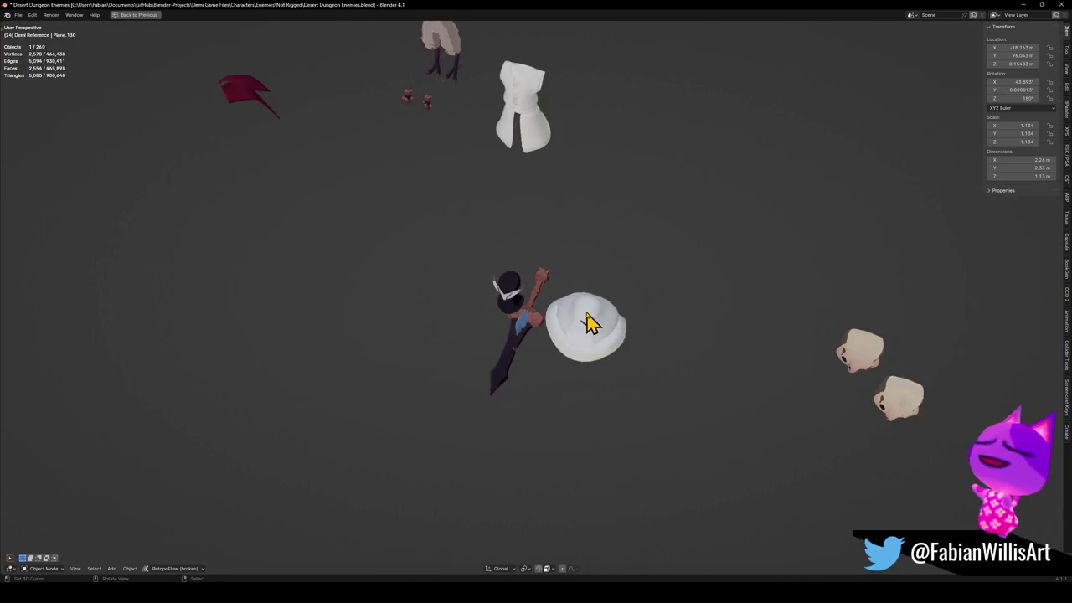
scroll(536, 343, down, 3)
scroll(618, 301, up, 3)
middle_drag(617, 301, 655, 281)
scroll(503, 276, down, 4)
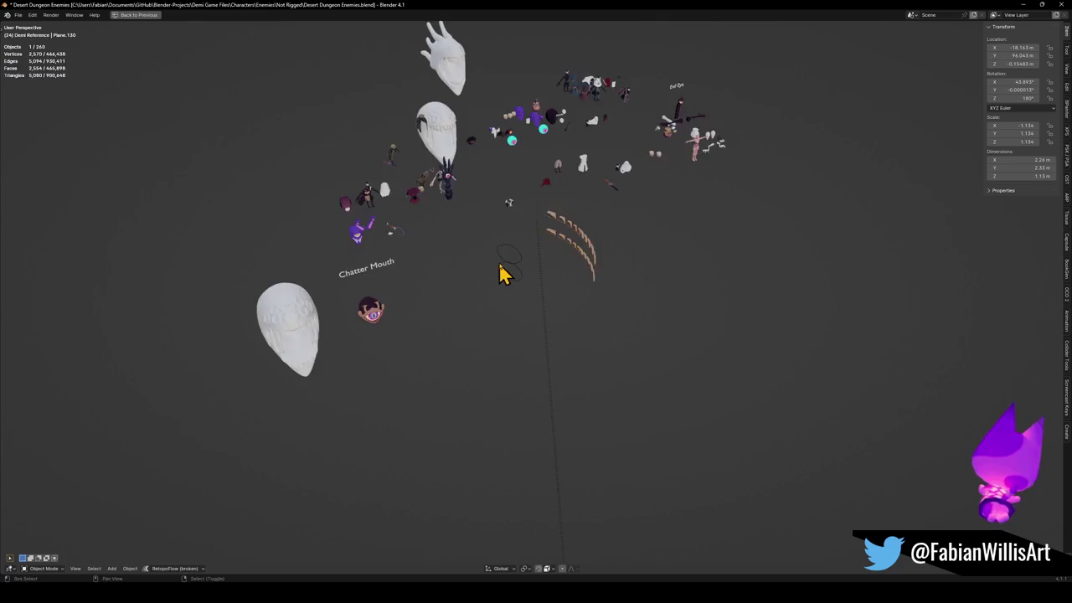
scroll(471, 196, up, 1)
scroll(472, 155, up, 5)
middle_drag(562, 301, 567, 280)
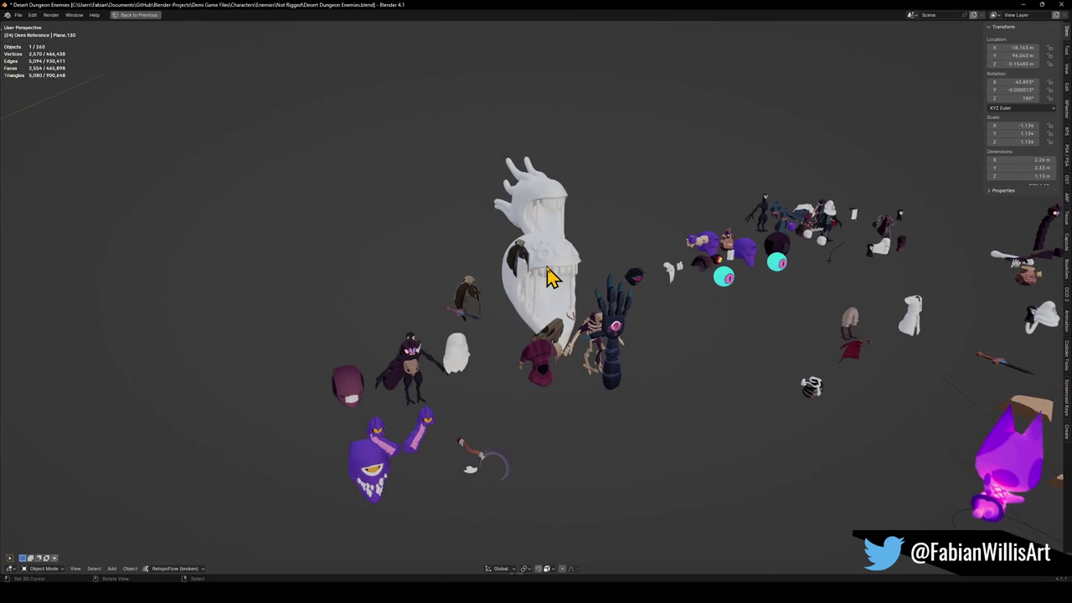
scroll(547, 277, up, 8)
scroll(547, 276, down, 4)
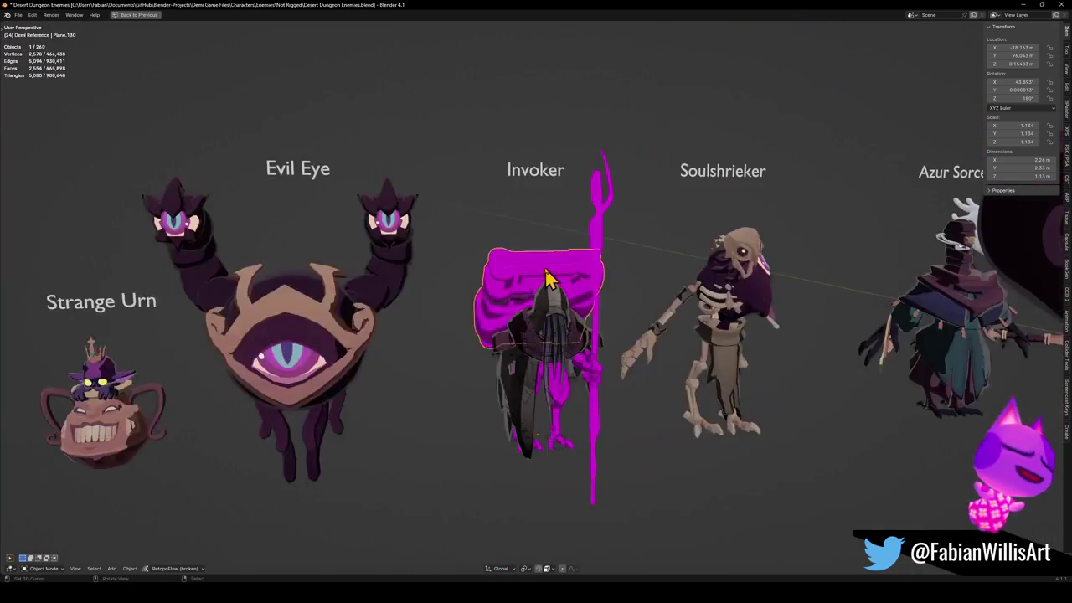
key(ctrl+c)
scroll(541, 239, down, 5)
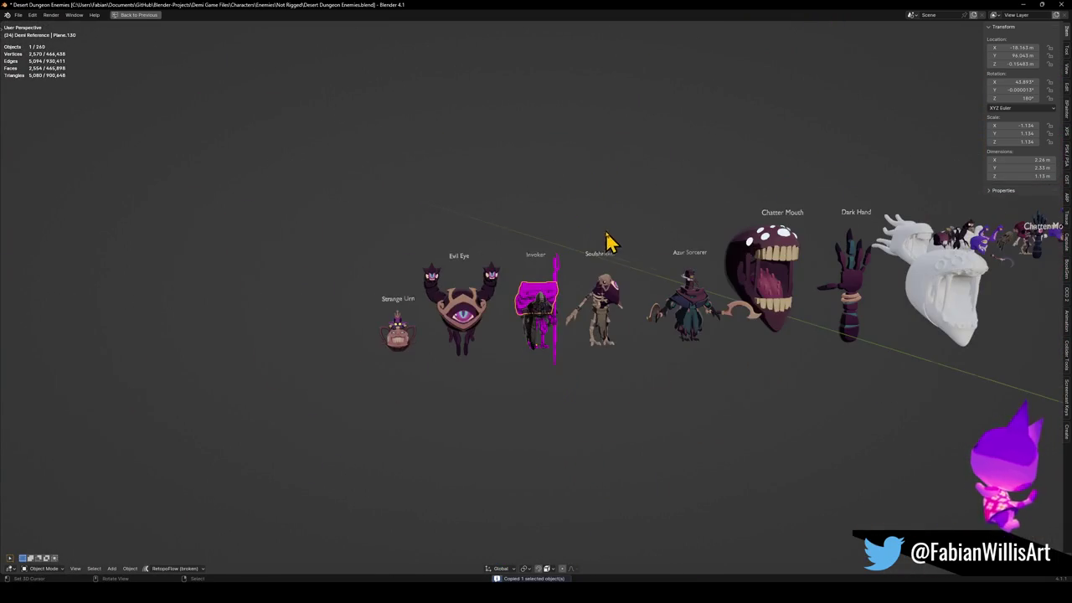
click(1023, 5)
Paste the Invoker's cloak and snap it to the 3D cursor above the characters.
mouse_move(587, 332)
ctrl+middle_down()
mouse_move(584, 266)
mouse_move(557, 284)
ctrl+middle_up()
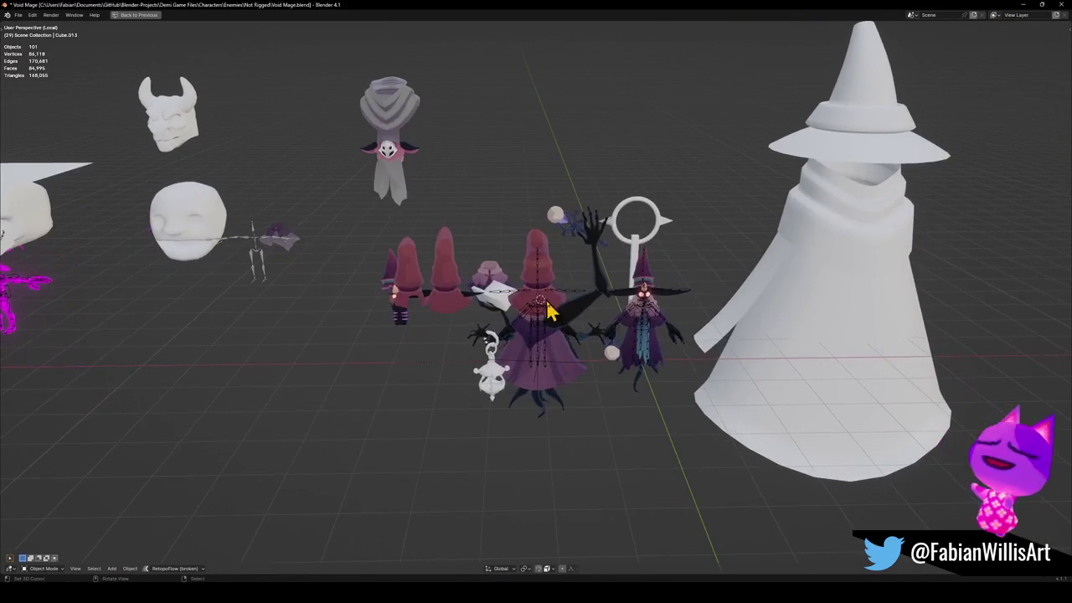
key(ctrl+v)
key(shift+s)
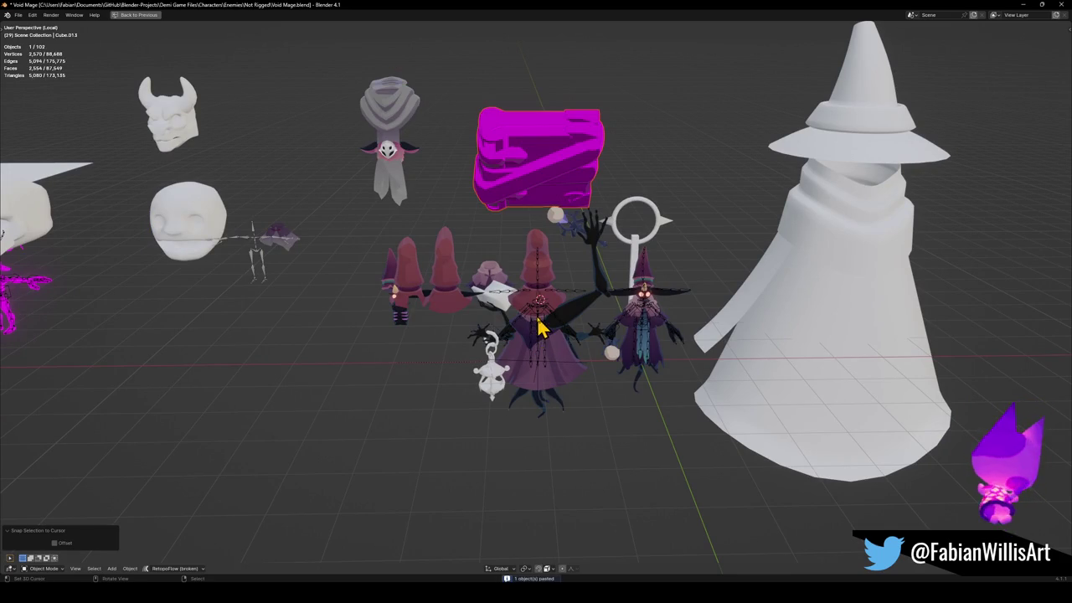
Link the central character's dark materials onto the cloak via Quick Favorites, then reselect the cloak.
shift+click(545, 322)
key(q)
click(528, 366)
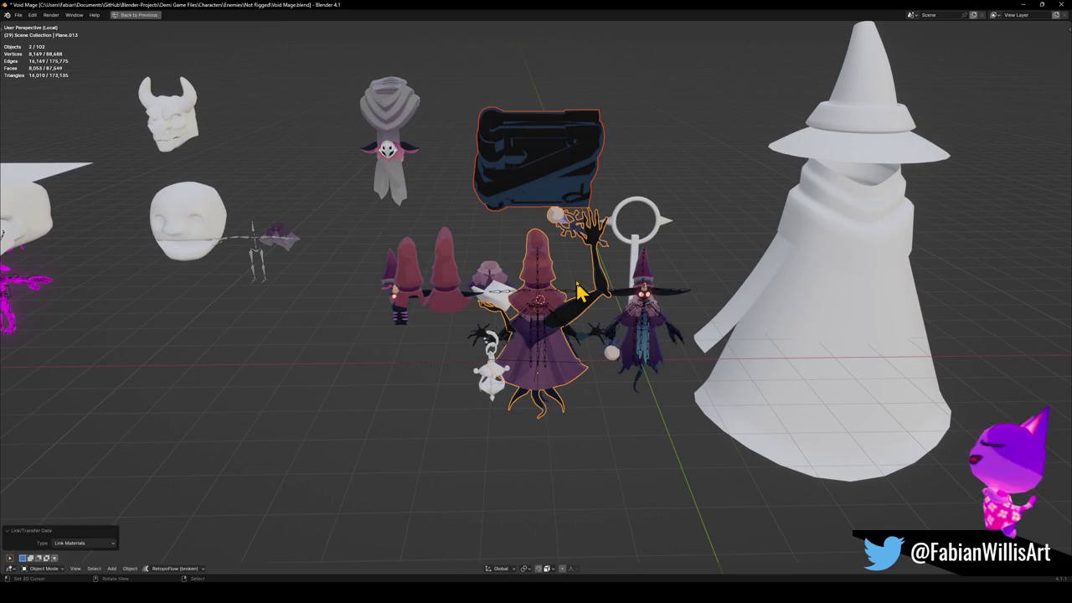
mouse_move(531, 201)
middle_down()
mouse_move(576, 236)
mouse_move(533, 200)
middle_up()
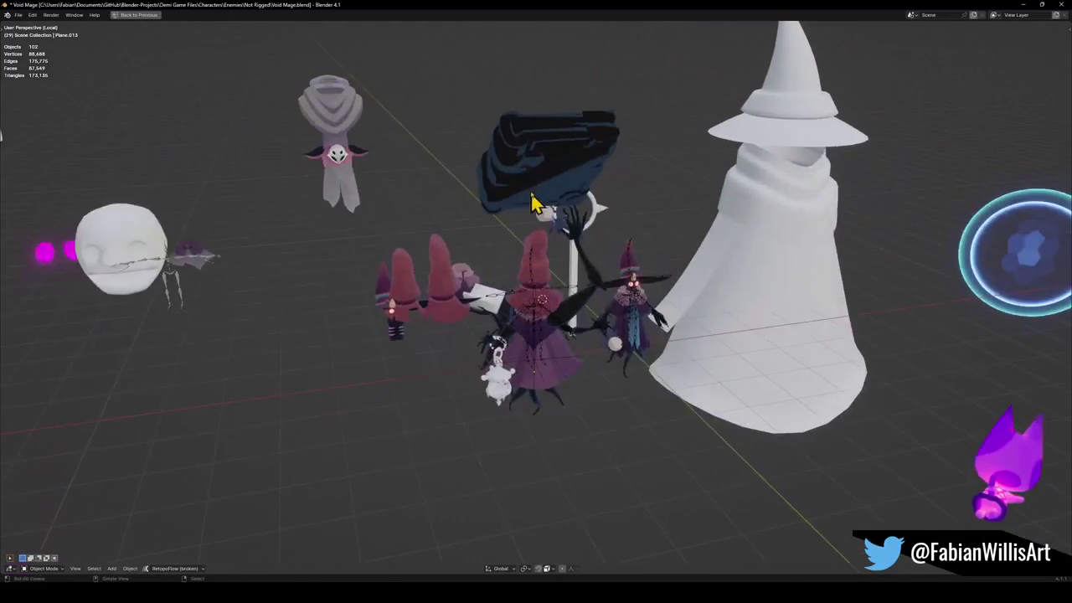
click(524, 172)
scroll(520, 193, down, 5)
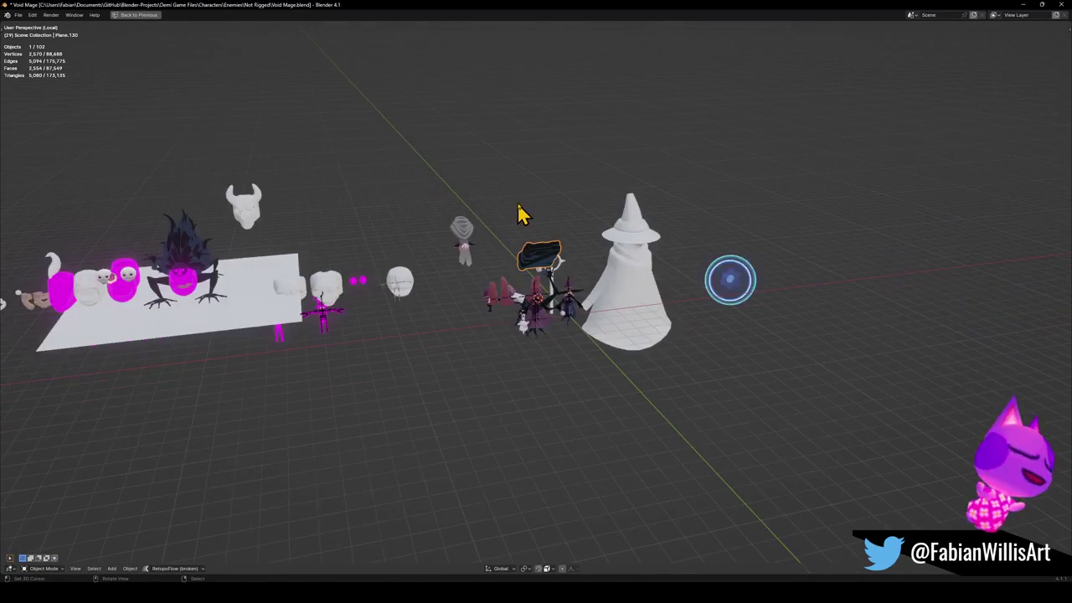
scroll(523, 213, down, 2)
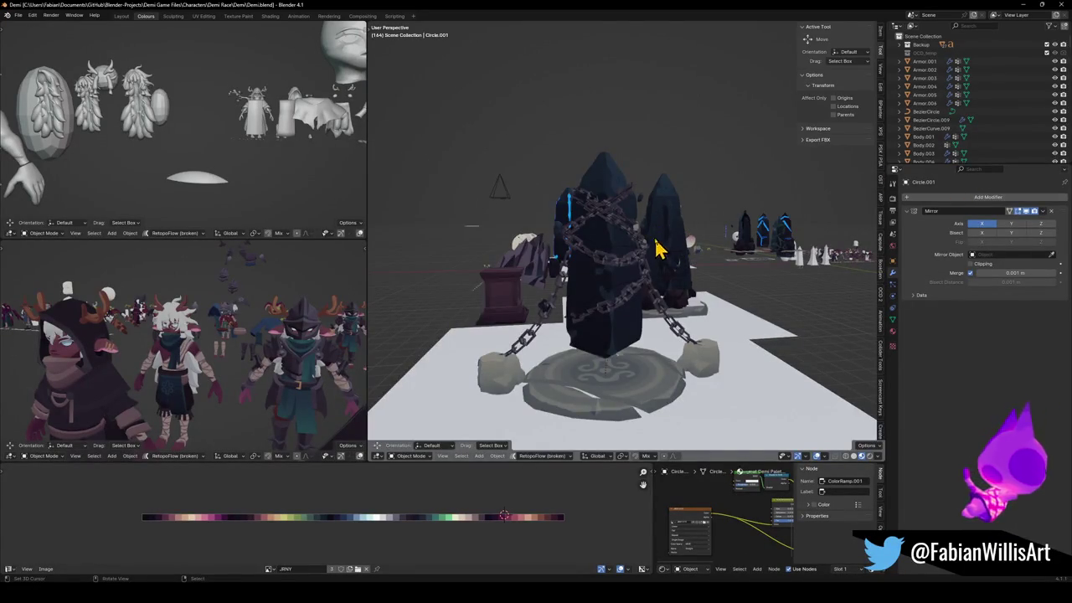
Zoom in on the witch character and select the brown witch hat (Cylinder.029).
scroll(620, 235, down, 2)
scroll(602, 230, down, 2)
middle_drag(598, 240, 593, 289)
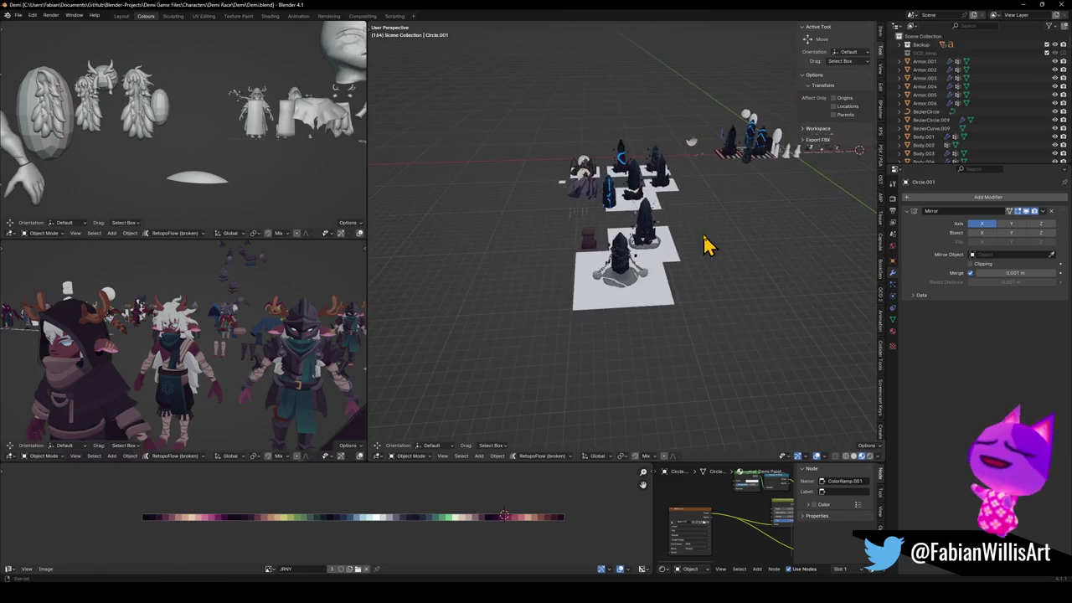
scroll(711, 173, up, 3)
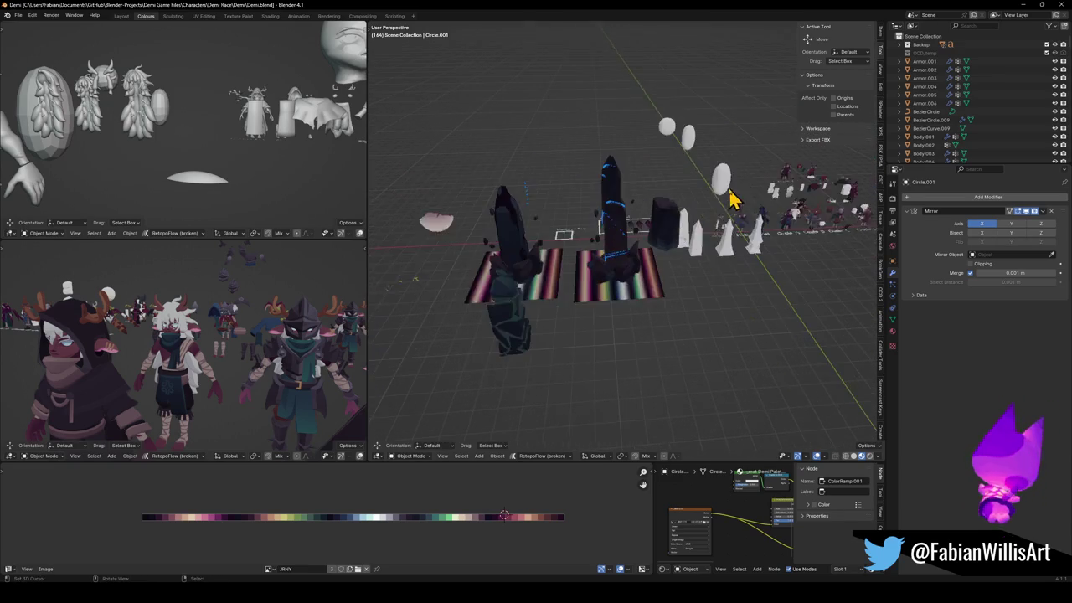
middle_drag(730, 196, 657, 243)
scroll(658, 241, up, 1)
scroll(660, 240, up, 1)
scroll(659, 238, up, 3)
scroll(662, 234, up, 2)
scroll(659, 236, up, 3)
scroll(651, 259, up, 2)
mouse_move(665, 239)
middle_down()
mouse_move(642, 261)
mouse_move(594, 222)
middle_up()
click(594, 228)
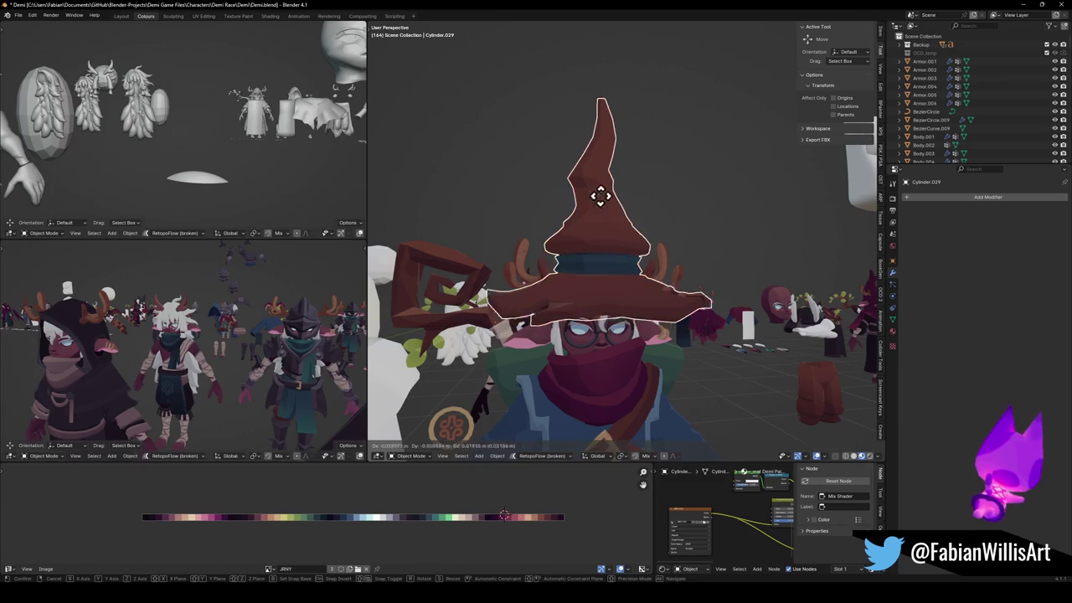
Copy the hat from the context menu and minimize Demi to return to Void Mage.
right_click(606, 192)
click(609, 197)
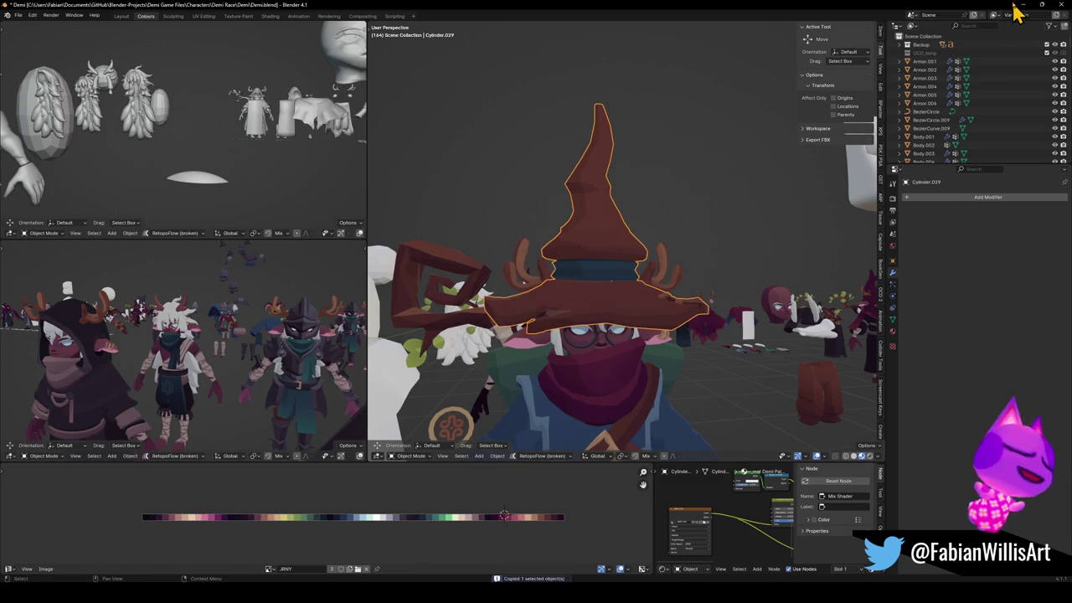
click(1021, 5)
ctrl+middle_drag(540, 303, 570, 321)
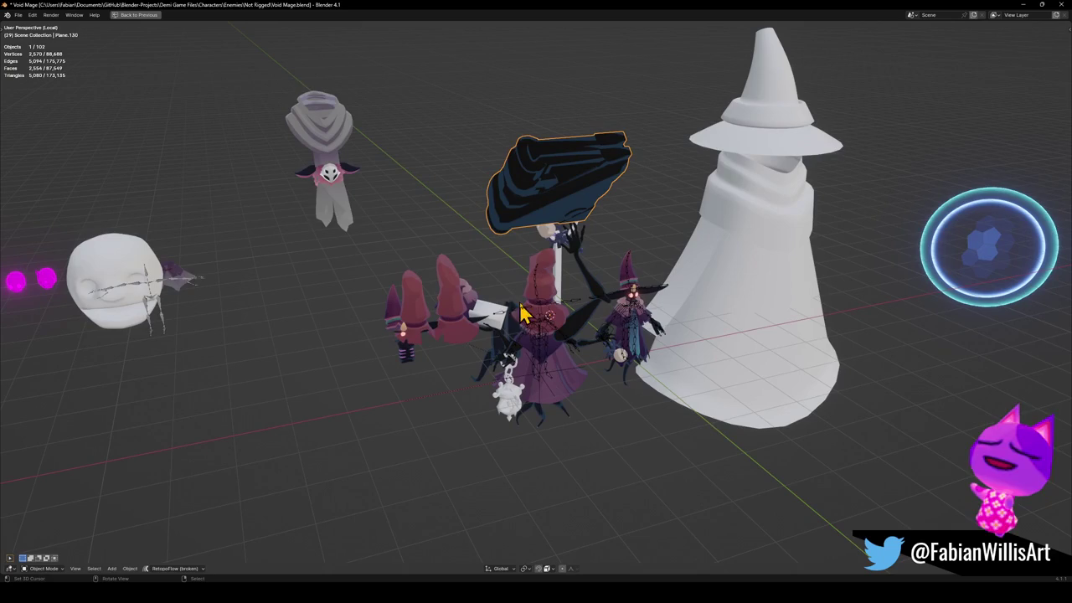
Paste the witch hat and snap it onto the central figure's head with Selection to Cursor.
click(337, 203)
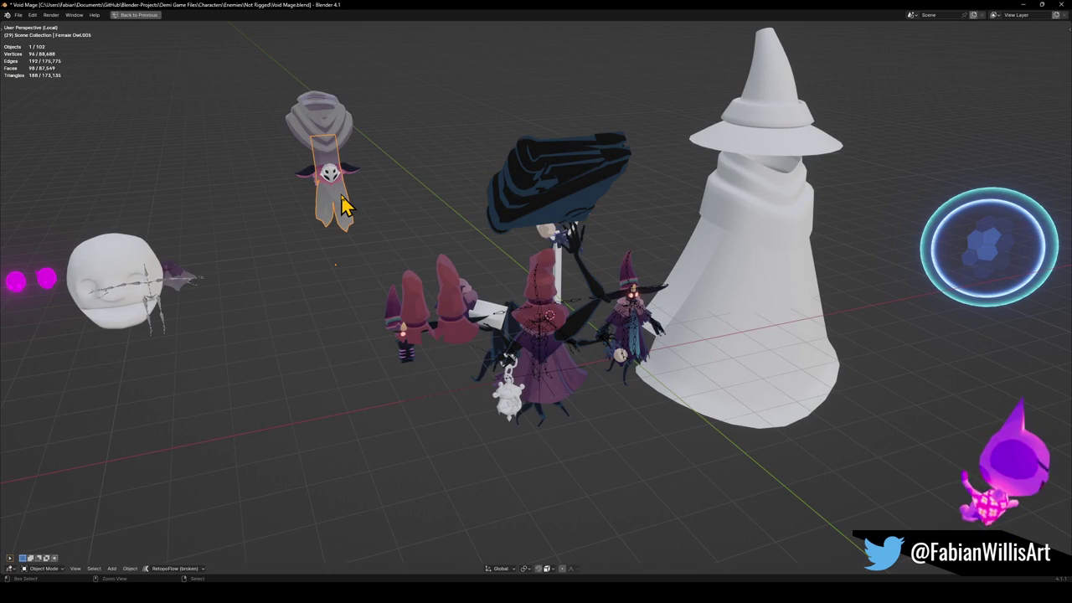
key(ctrl+v)
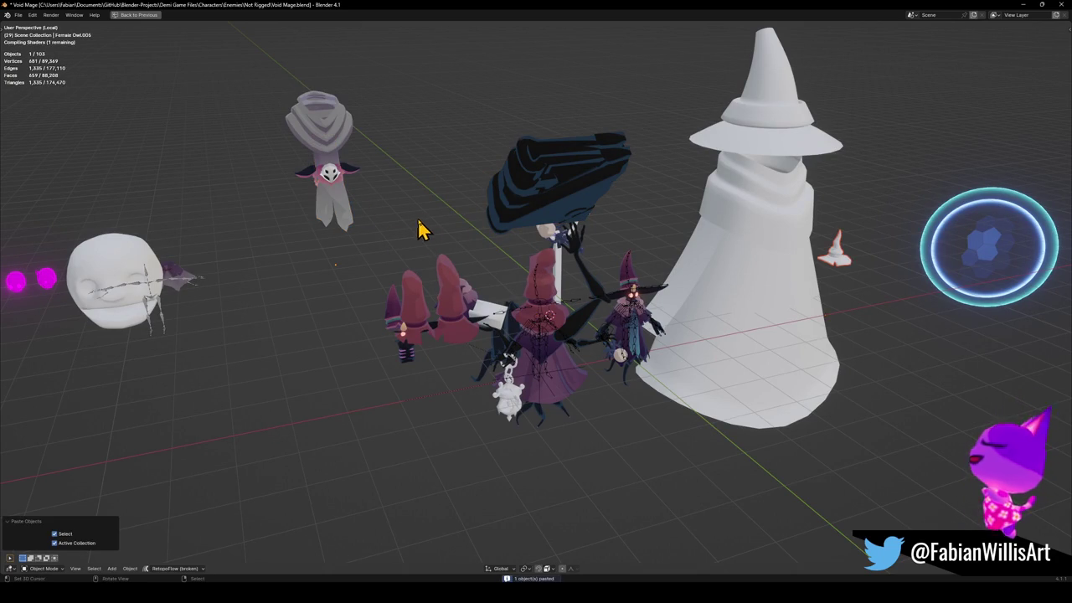
key(shift+s)
click(494, 247)
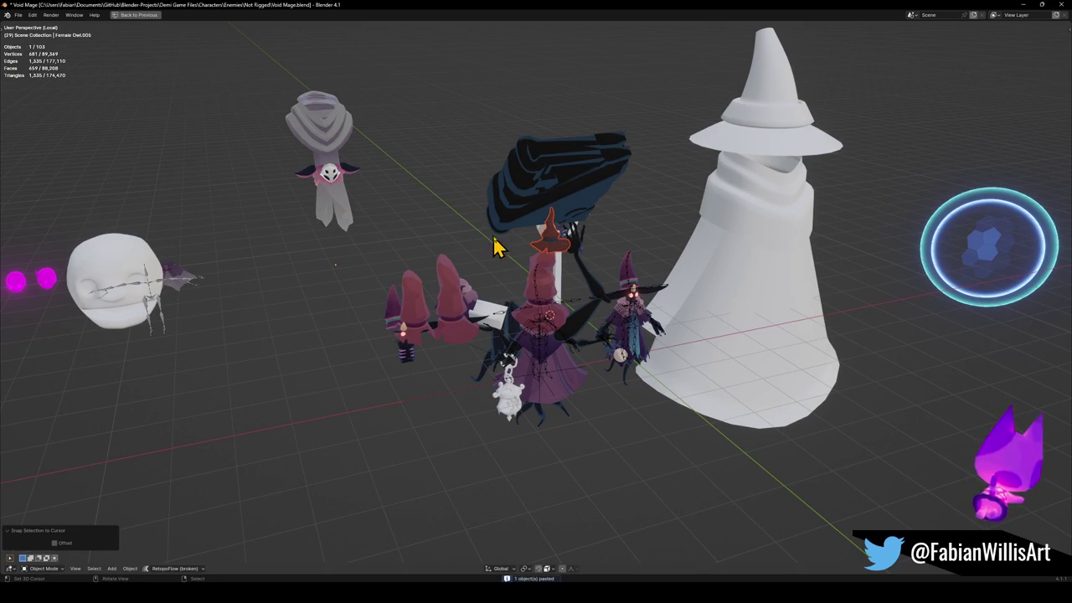
middle_drag(581, 270, 545, 271)
Save the Void Mage file and select the hat on the central figure.
click(343, 196)
key(shift+s)
key(Escape)
key(ctrl+s)
click(560, 259)
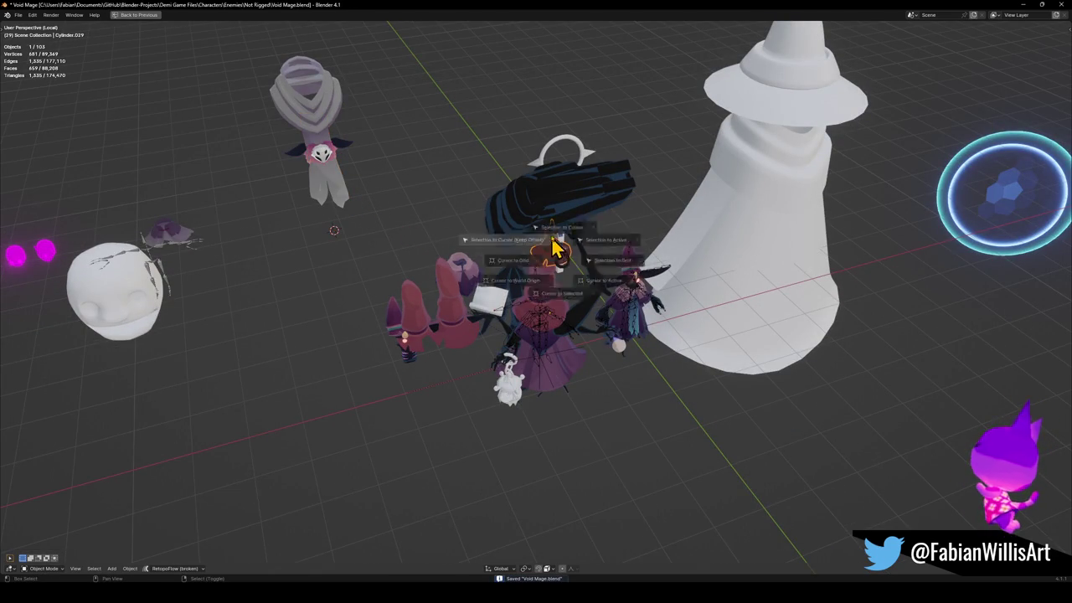
scroll(636, 315, up, 2)
scroll(616, 310, up, 5)
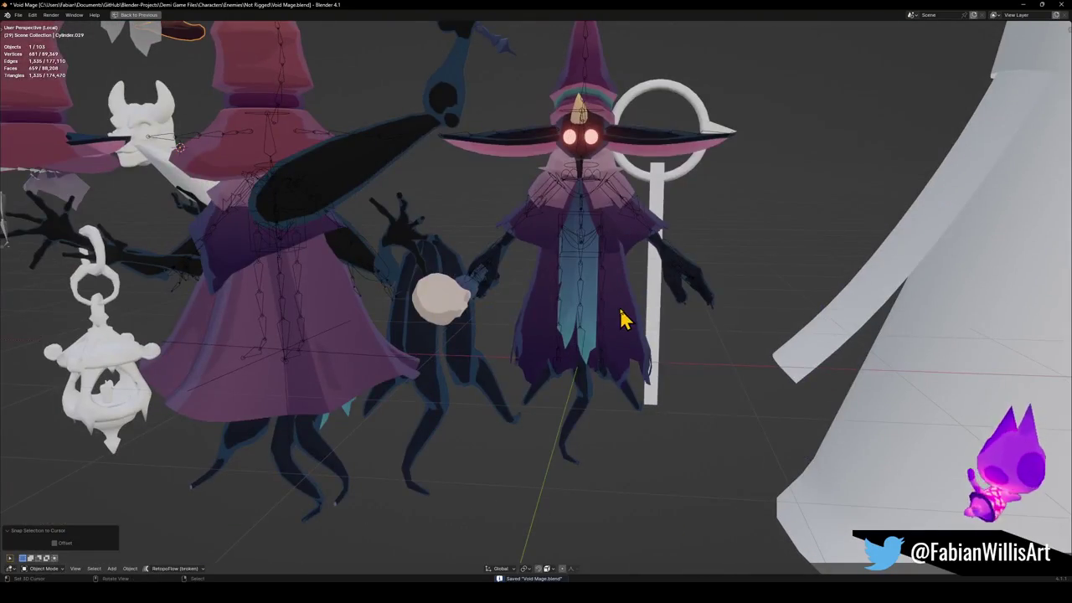
click(622, 318)
key(Tab)
scroll(628, 303, up, 3)
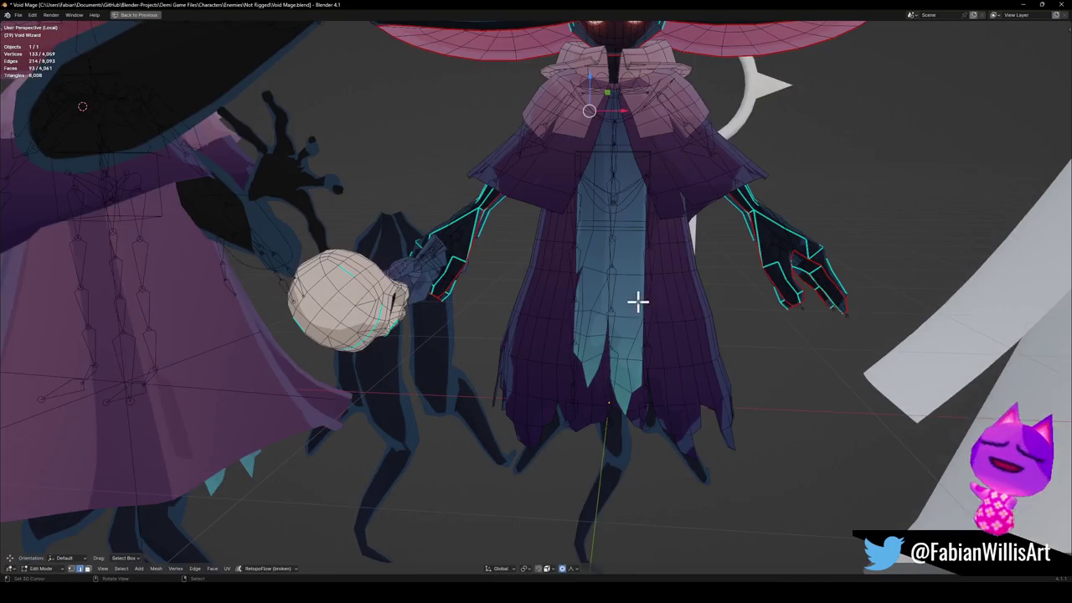
middle_drag(635, 301, 637, 318)
key(a)
key(alt+a)
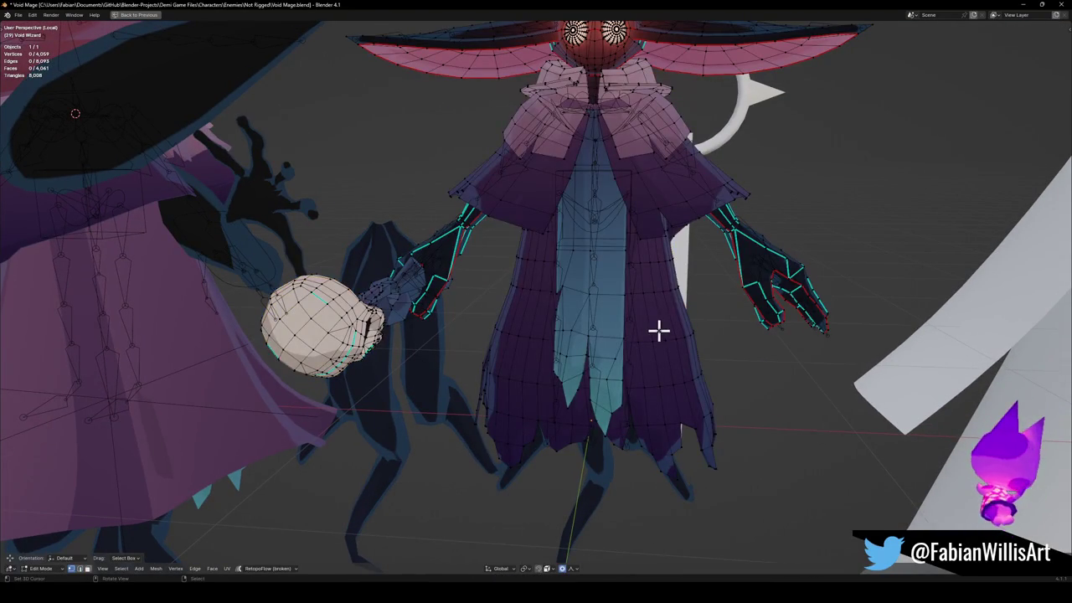
scroll(659, 331, down, 5)
mouse_move(667, 311)
middle_down()
mouse_move(569, 318)
mouse_move(475, 305)
mouse_move(544, 300)
middle_up()
middle_drag(688, 315, 661, 312)
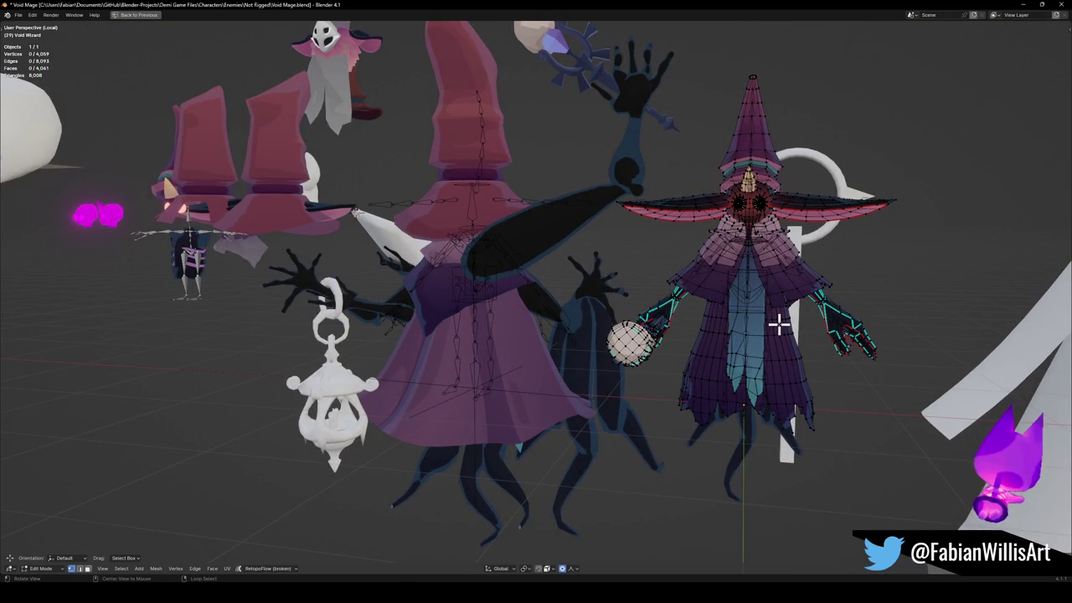
middle_drag(779, 325, 636, 318)
scroll(558, 311, up, 4)
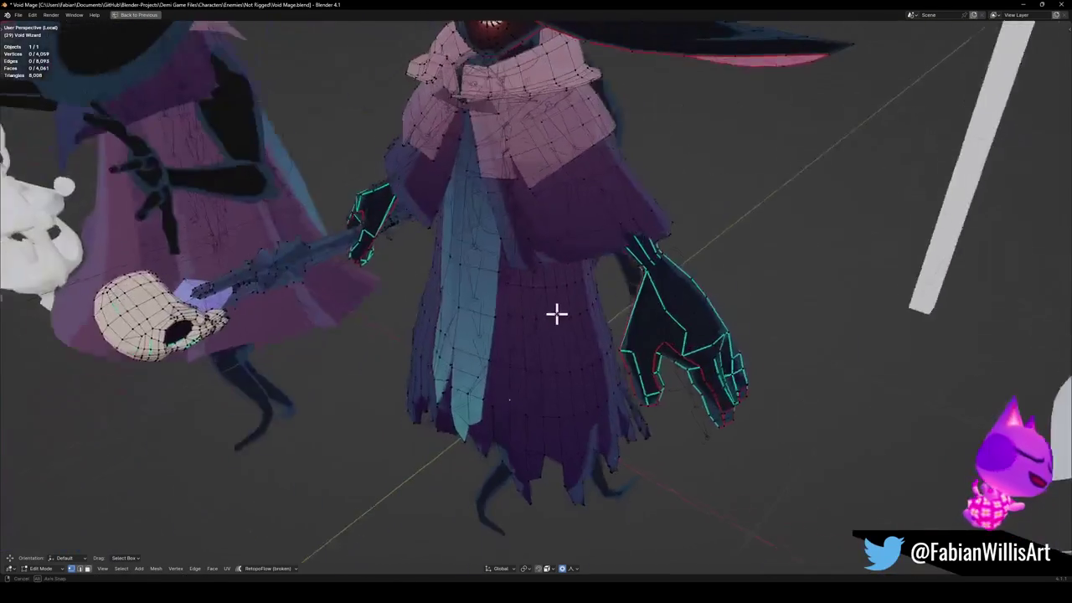
middle_drag(558, 311, 577, 301)
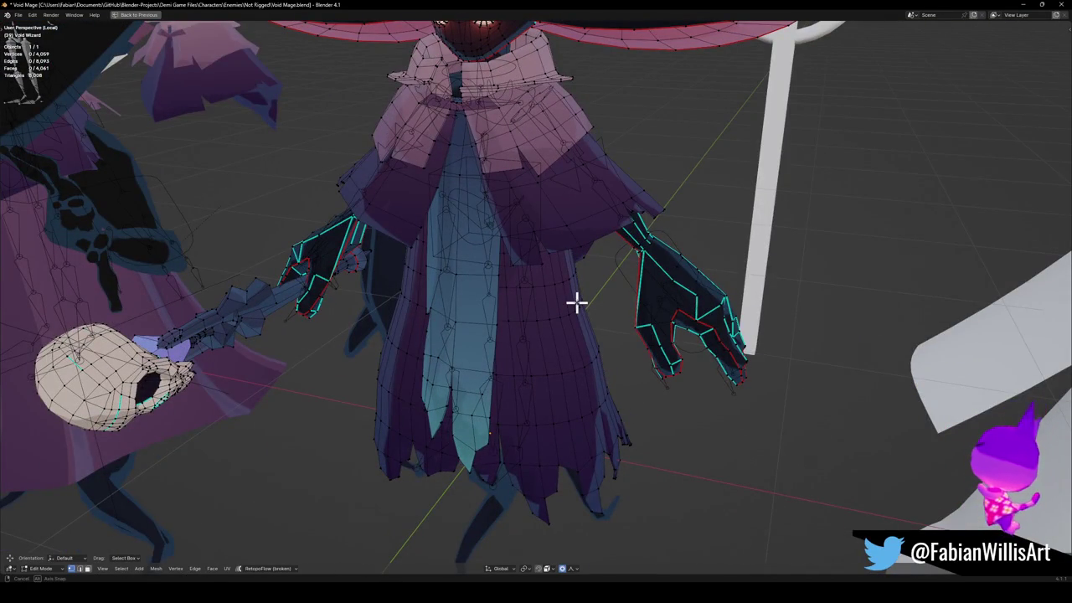
scroll(577, 304, down, 3)
scroll(589, 304, down, 3)
mouse_move(564, 283)
middle_down()
mouse_move(613, 294)
mouse_move(603, 306)
mouse_move(617, 284)
mouse_move(729, 270)
mouse_move(758, 304)
mouse_move(784, 239)
mouse_move(717, 287)
mouse_move(599, 314)
middle_up()
key(Tab)
Separate the robed character's skirt into its own object (Plane.014) and move it beside the lantern.
click(517, 383)
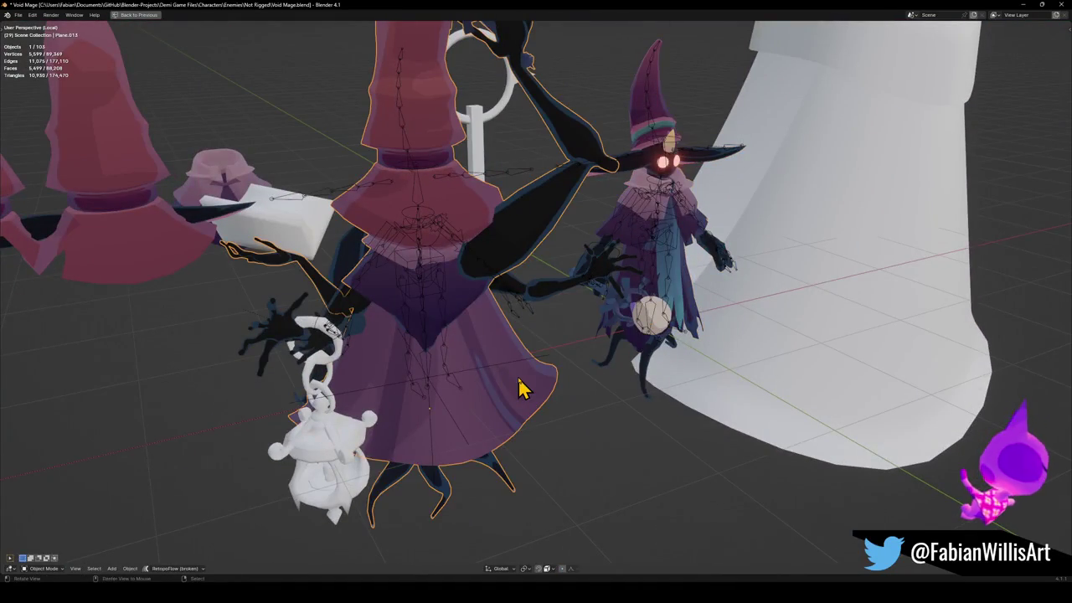
key(KP_Decimal)
key(Tab)
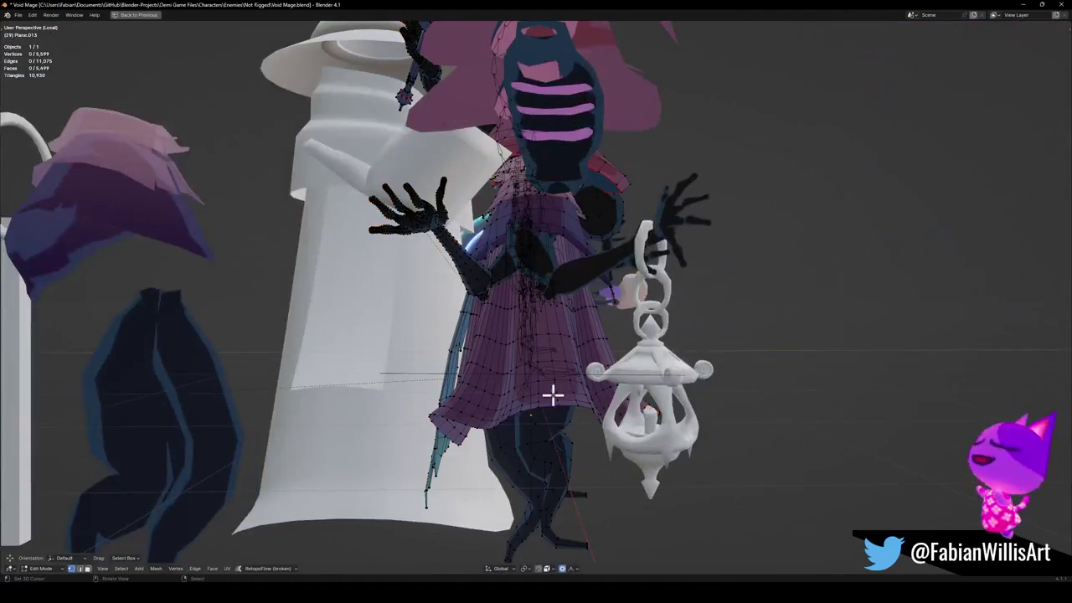
key(l)
mouse_move(577, 376)
middle_down()
mouse_move(551, 355)
mouse_move(496, 357)
middle_up()
key(p)
click(498, 366)
key(Tab)
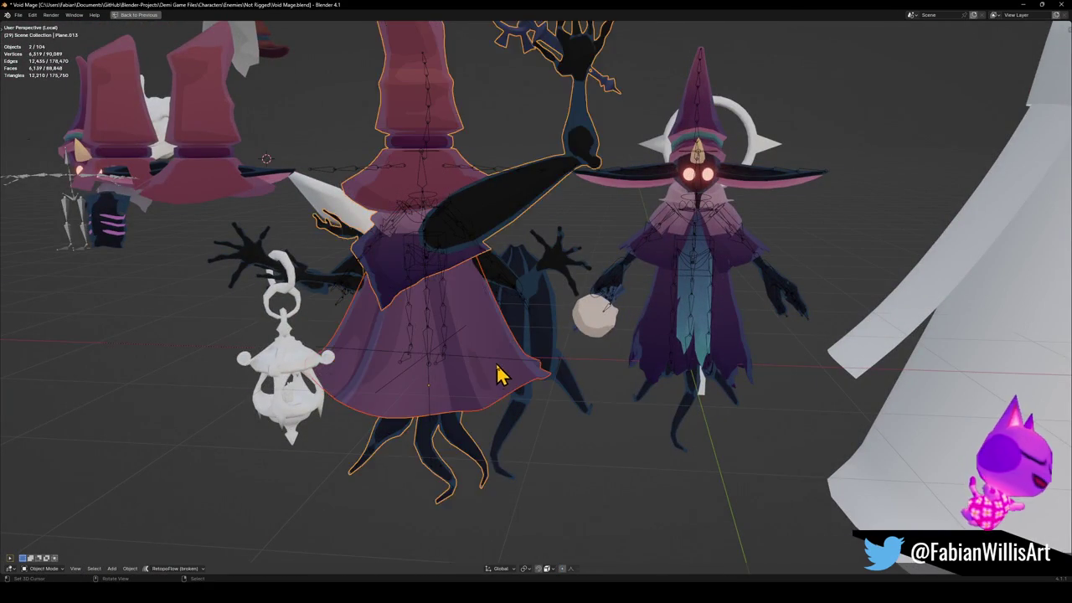
click(519, 377)
key(g)
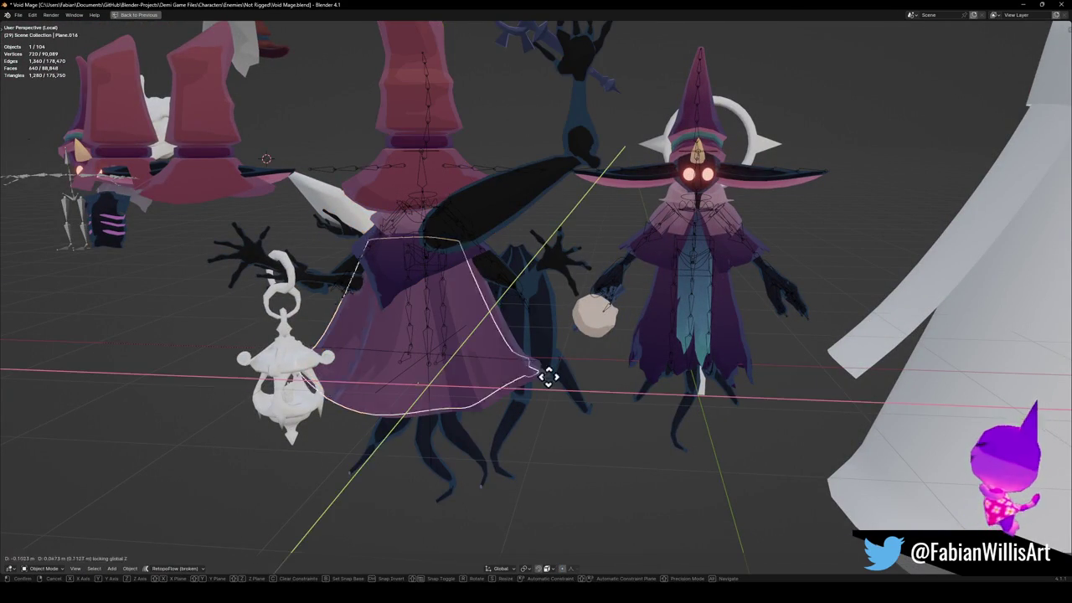
click(307, 377)
Duplicate the wizard's lower robe in place and separate it as new object Void Wizard.001.
click(662, 377)
key(Tab)
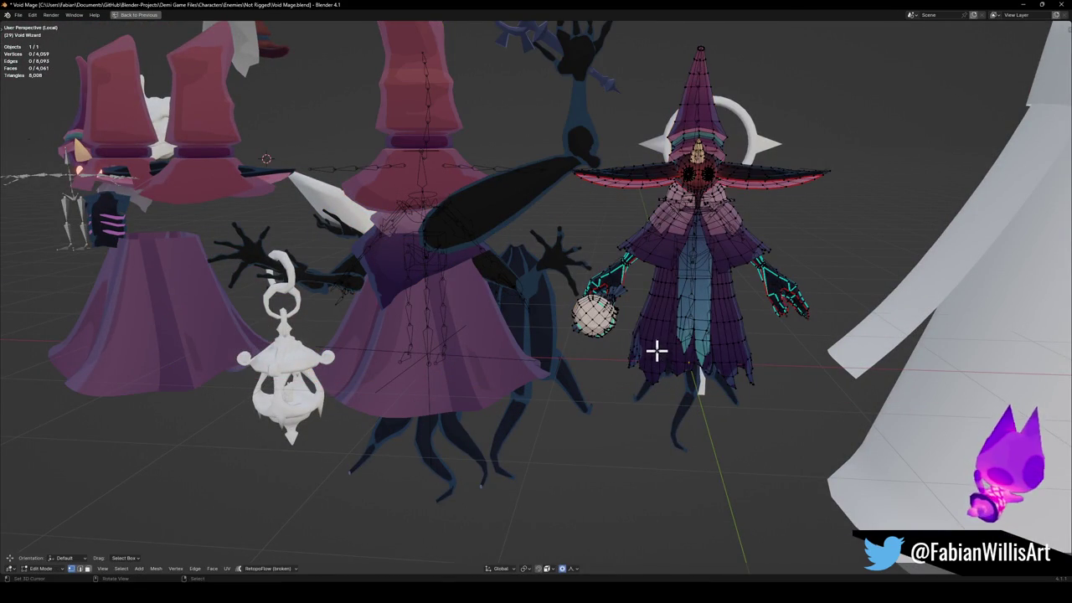
key(l)
key(shift+d)
right_click(662, 358)
key(p)
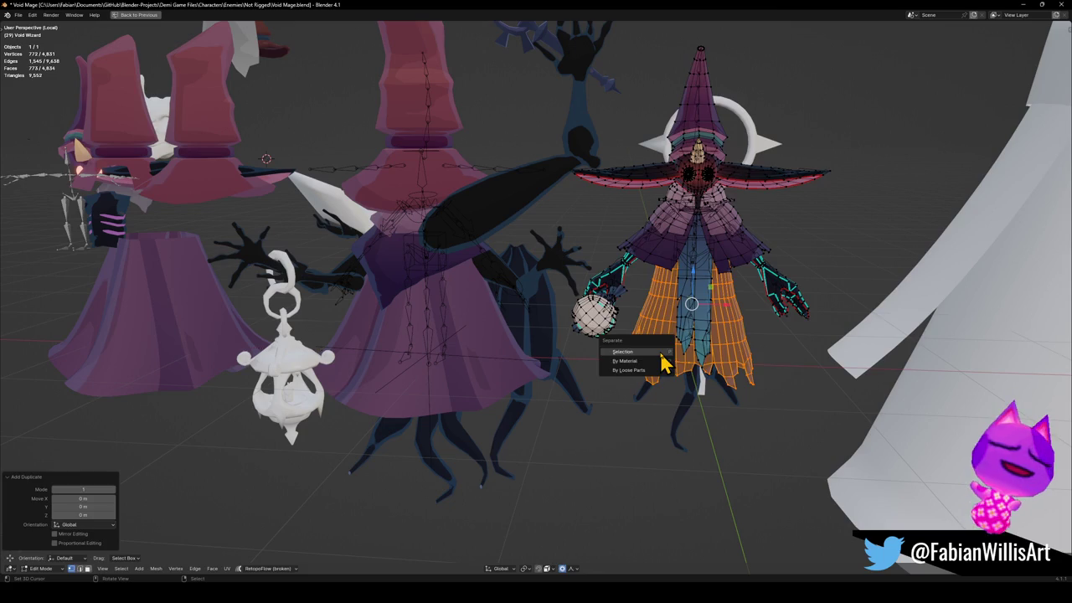
click(661, 353)
key(Tab)
scroll(662, 368, down, 5)
scroll(710, 366, up, 2)
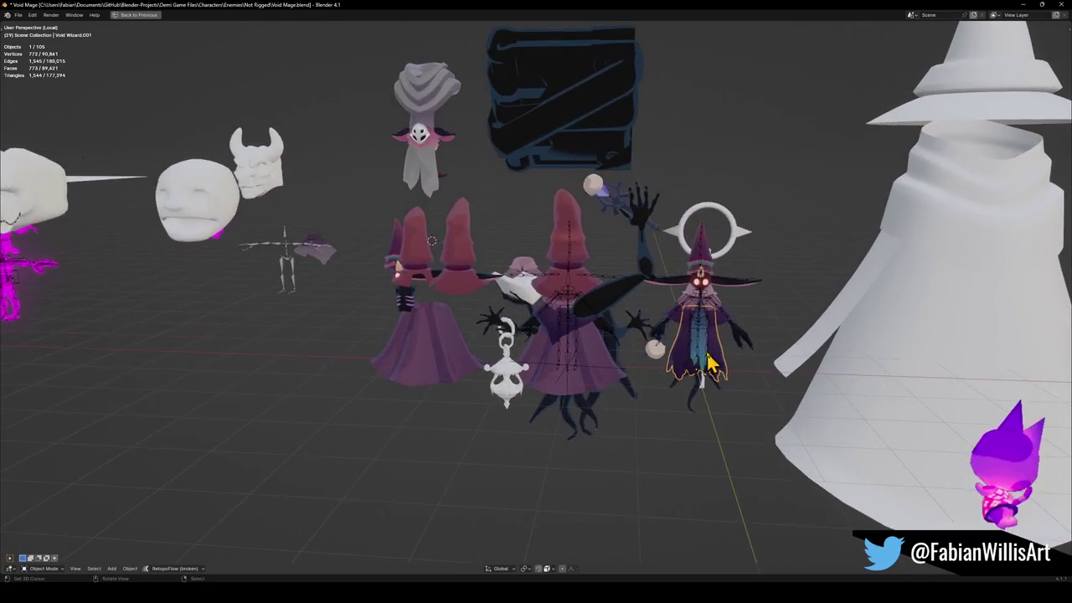
middle_drag(710, 366, 646, 356)
key(shift+s)
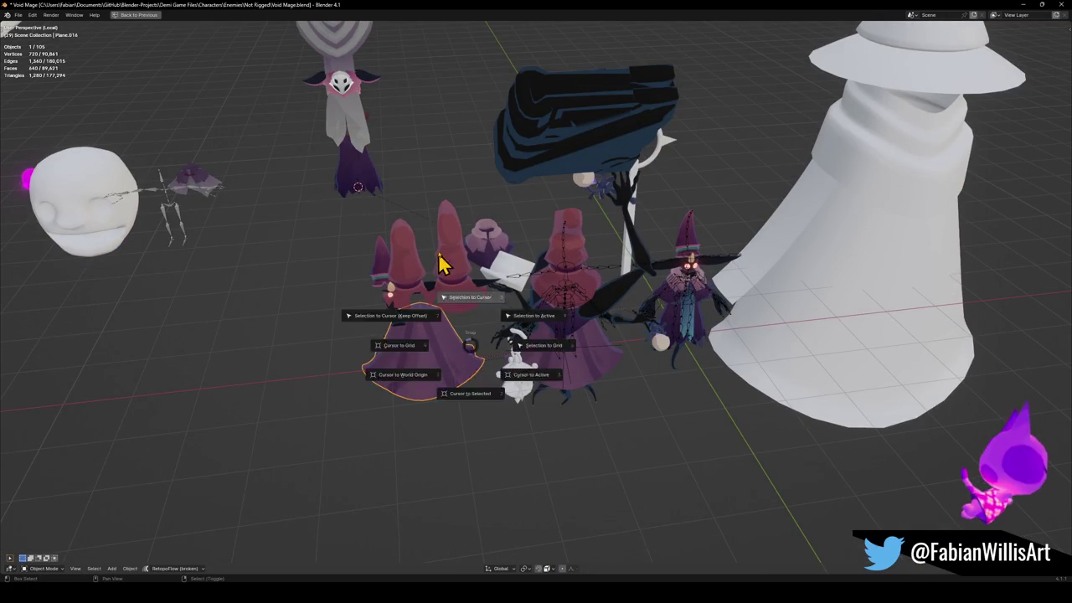
Snap the purple skirt to the 3D cursor's location, then select the grey torso piece.
click(444, 270)
middle_drag(502, 272, 446, 239)
mouse_move(328, 209)
middle_down()
mouse_move(491, 240)
mouse_move(563, 270)
mouse_move(617, 268)
mouse_move(505, 275)
mouse_move(550, 268)
mouse_move(540, 257)
middle_up()
click(541, 257)
Pan and orbit the scene to view the mage, skull heads and rigs.
scroll(609, 284, down, 3)
scroll(524, 242, up, 3)
scroll(512, 215, up, 2)
scroll(473, 251, down, 1)
scroll(469, 266, down, 3)
scroll(490, 246, down, 2)
shift+middle_drag(569, 268, 508, 268)
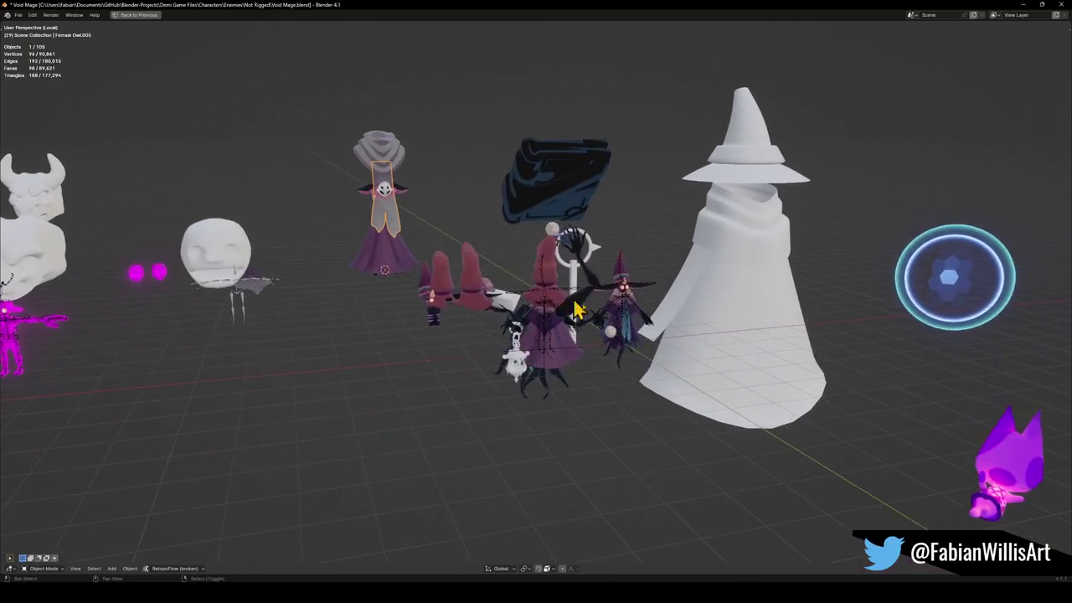
mouse_move(471, 323)
middle_down()
mouse_move(706, 340)
mouse_move(395, 300)
mouse_move(701, 376)
middle_up()
scroll(672, 343, down, 2)
mouse_move(672, 343)
middle_down()
mouse_move(495, 352)
mouse_move(545, 311)
mouse_move(540, 297)
mouse_move(503, 354)
middle_up()
scroll(513, 334, up, 2)
scroll(513, 333, down, 2)
scroll(519, 335, up, 4)
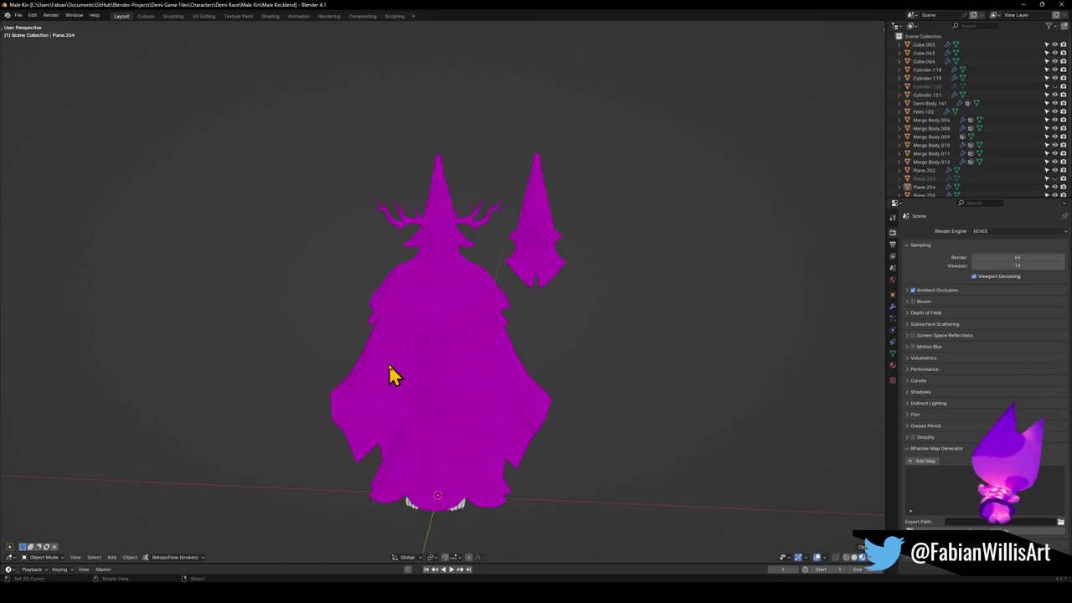
key(z)
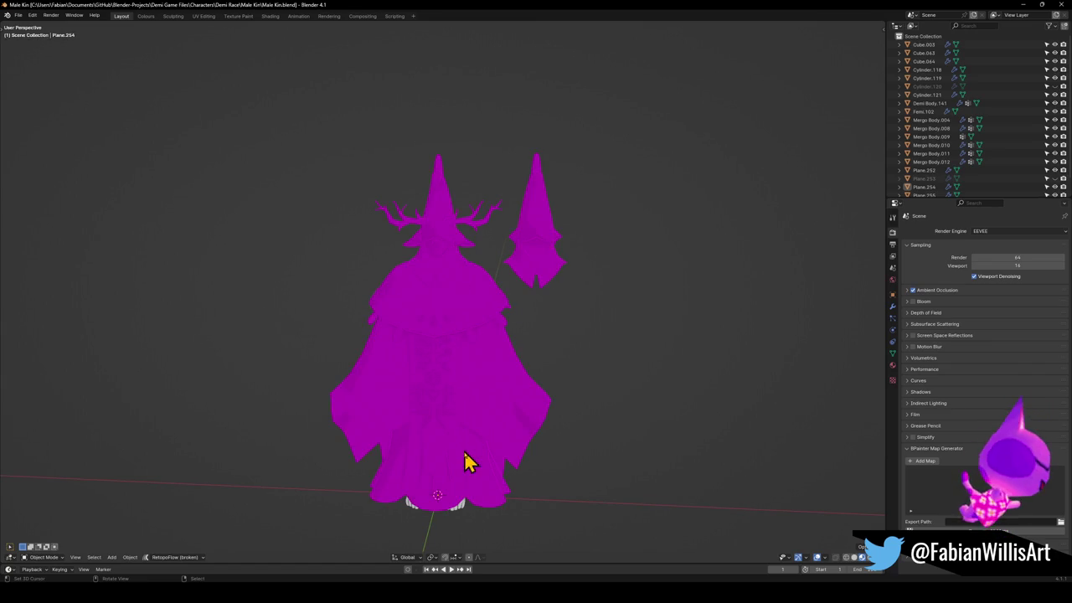
scroll(510, 421, up, 4)
mouse_move(510, 421)
middle_down()
mouse_move(436, 411)
mouse_move(510, 387)
mouse_move(558, 397)
middle_up()
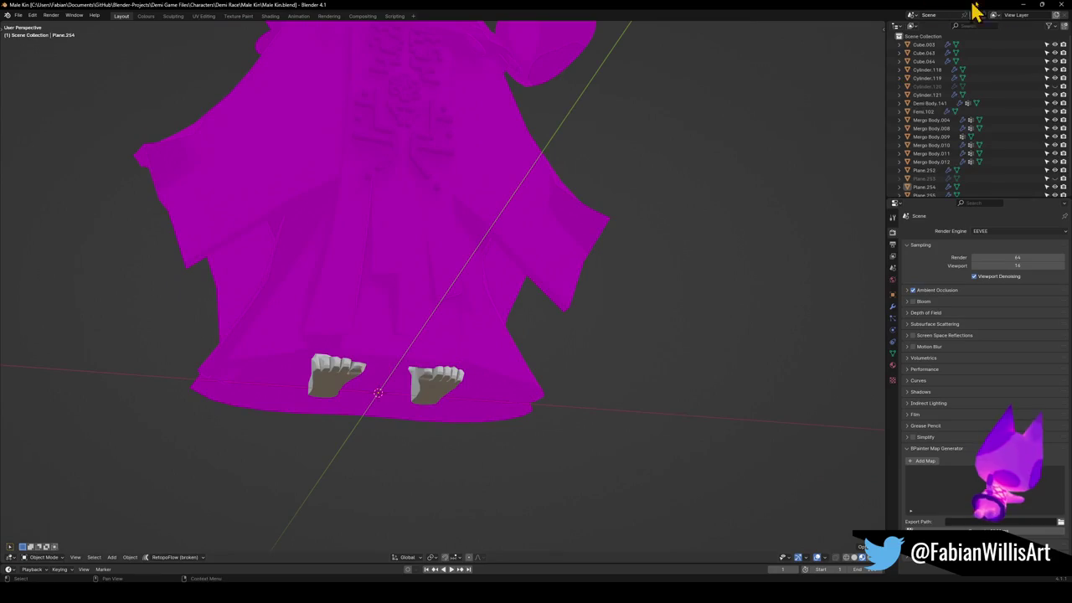
click(1020, 4)
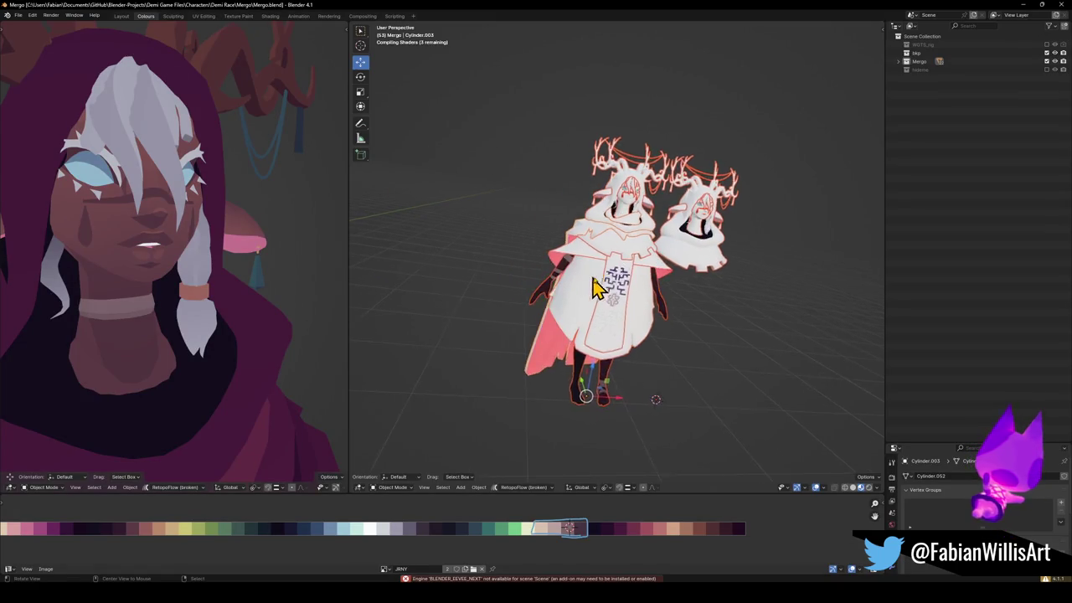
Orbit low around the character and select the Ezra Body.013 leg mesh.
scroll(609, 272, up, 3)
scroll(609, 277, up, 2)
scroll(620, 352, down, 5)
mouse_move(637, 443)
middle_down()
mouse_move(611, 371)
mouse_move(686, 371)
mouse_move(685, 383)
middle_up()
click(567, 385)
mouse_move(567, 383)
middle_down()
mouse_move(687, 376)
mouse_move(594, 402)
mouse_move(565, 395)
middle_up()
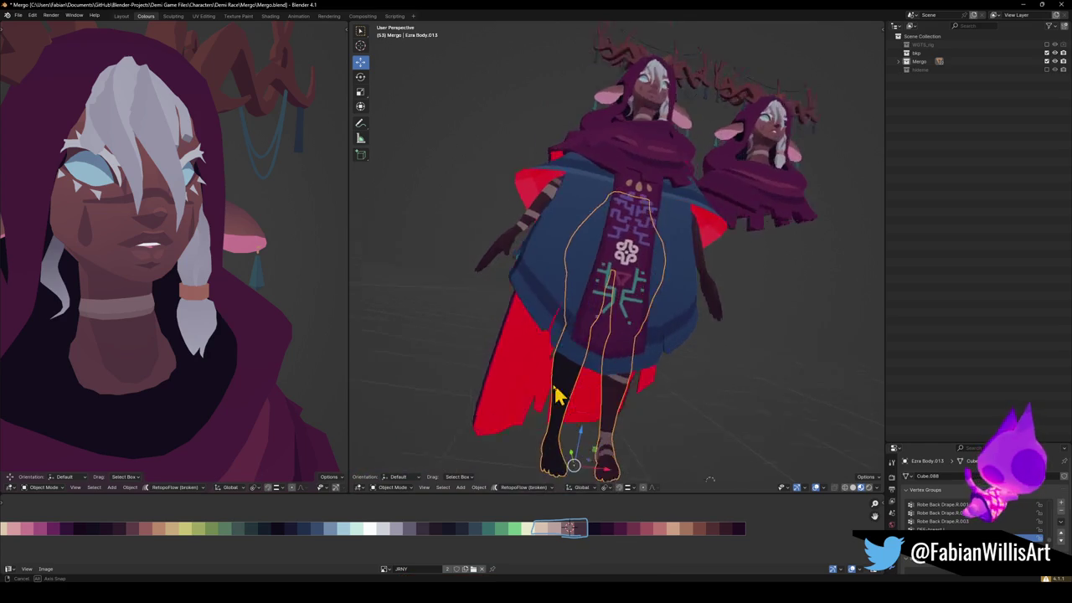
scroll(639, 371, down, 5)
scroll(630, 358, up, 2)
scroll(630, 358, up, 5)
mouse_move(658, 352)
middle_down()
mouse_move(677, 343)
mouse_move(598, 359)
mouse_move(723, 354)
mouse_move(652, 367)
middle_up()
scroll(677, 343, up, 3)
click(624, 379)
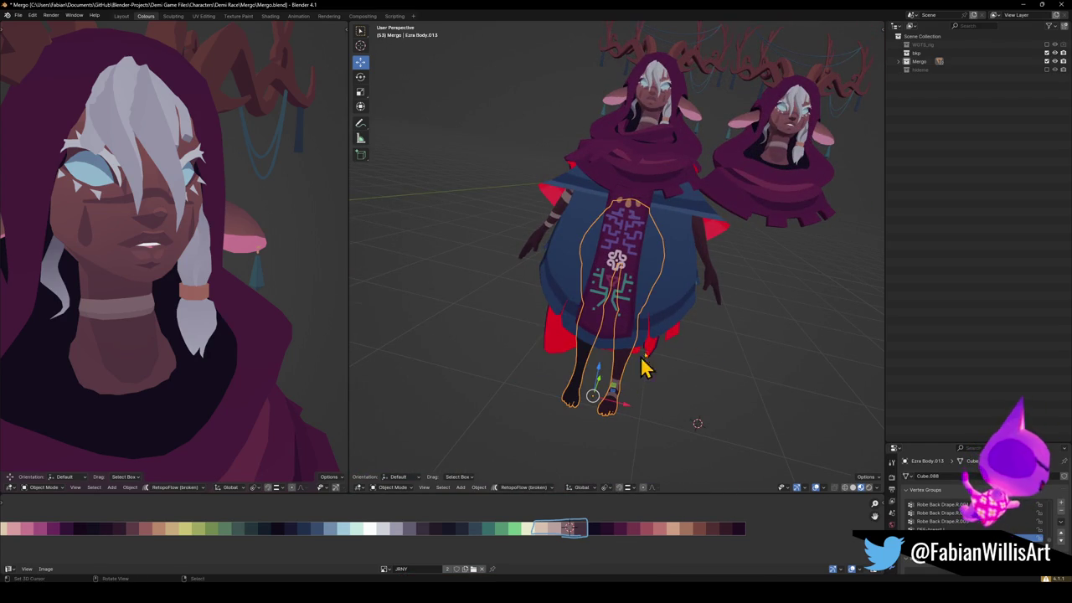
Parent the legs to Ezra Body.001 and minimize the Mergo window.
shift+click(710, 293)
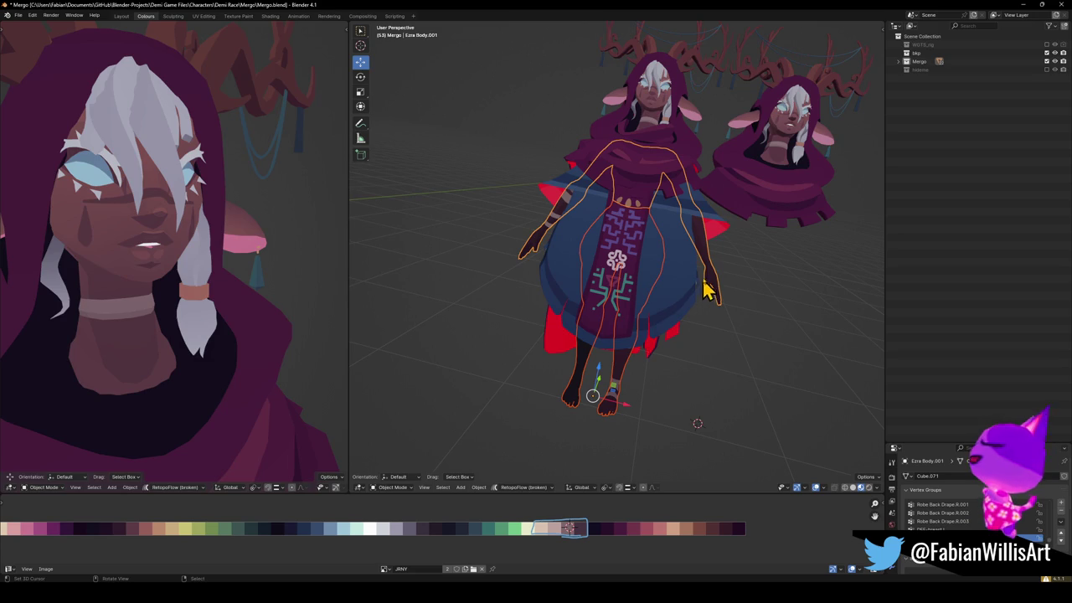
key(ctrl+p)
click(639, 330)
click(1022, 5)
Paste the copied Ezra body and legs, snap them to the 3D cursor, and scale them by 1.413.
key(ctrl+v)
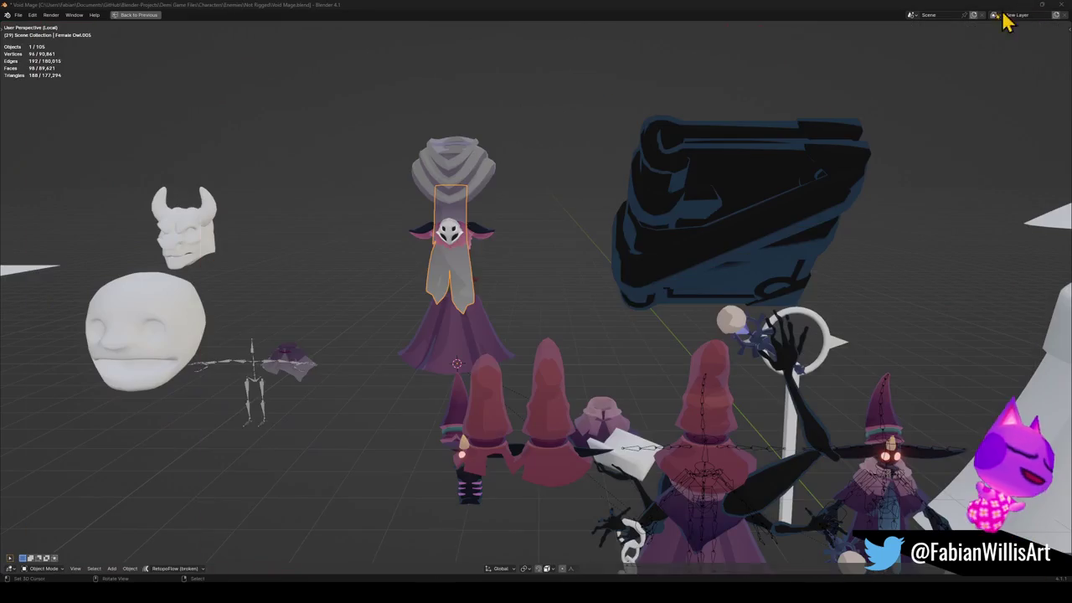
middle_drag(598, 299, 658, 301)
key(shift+s)
click(581, 304)
key(KP_Decimal)
key(s)
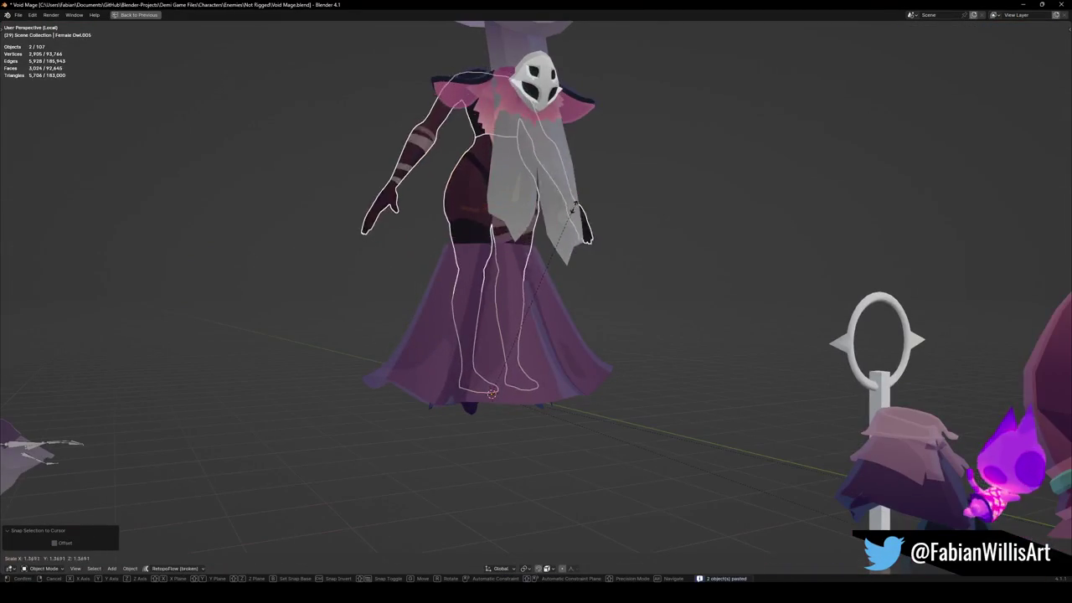
click(550, 239)
mouse_move(550, 239)
middle_down()
mouse_move(682, 247)
mouse_move(555, 251)
middle_up()
scroll(544, 243, down, 2)
Move the pasted Ezra objects beside the robed figure and select only the Body.013 legs.
key(g)
click(429, 234)
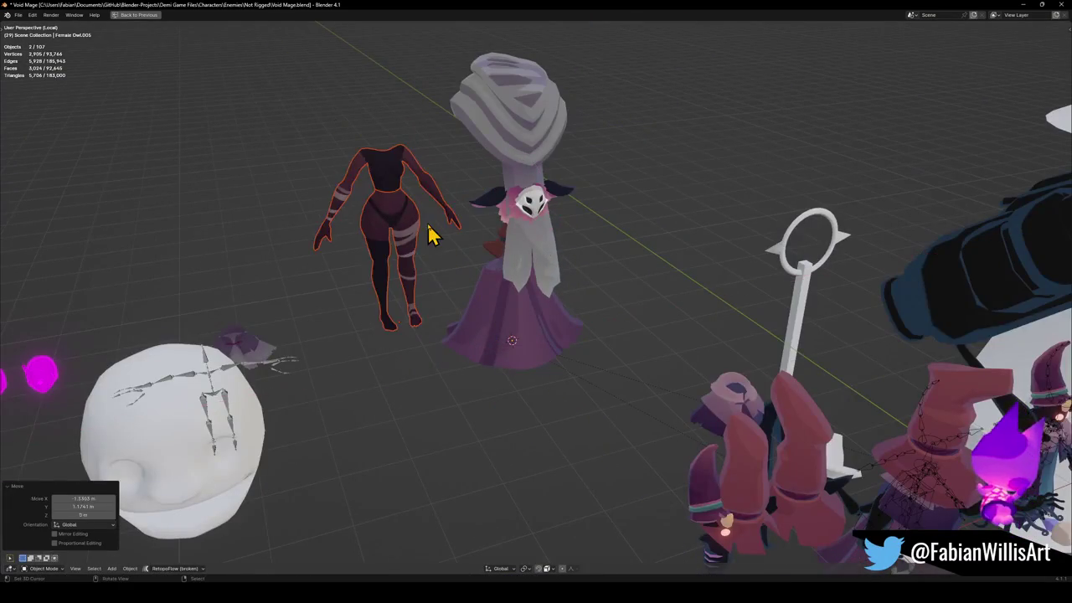
click(429, 235)
click(413, 240)
mouse_move(634, 351)
middle_down()
mouse_move(494, 280)
mouse_move(675, 276)
mouse_move(665, 271)
middle_up()
scroll(665, 276, up, 1)
Copy Plane.013's dark material onto the headless Ezra body with Copy Material to Selected.
shift+click(680, 405)
right_click(690, 419)
click(662, 411)
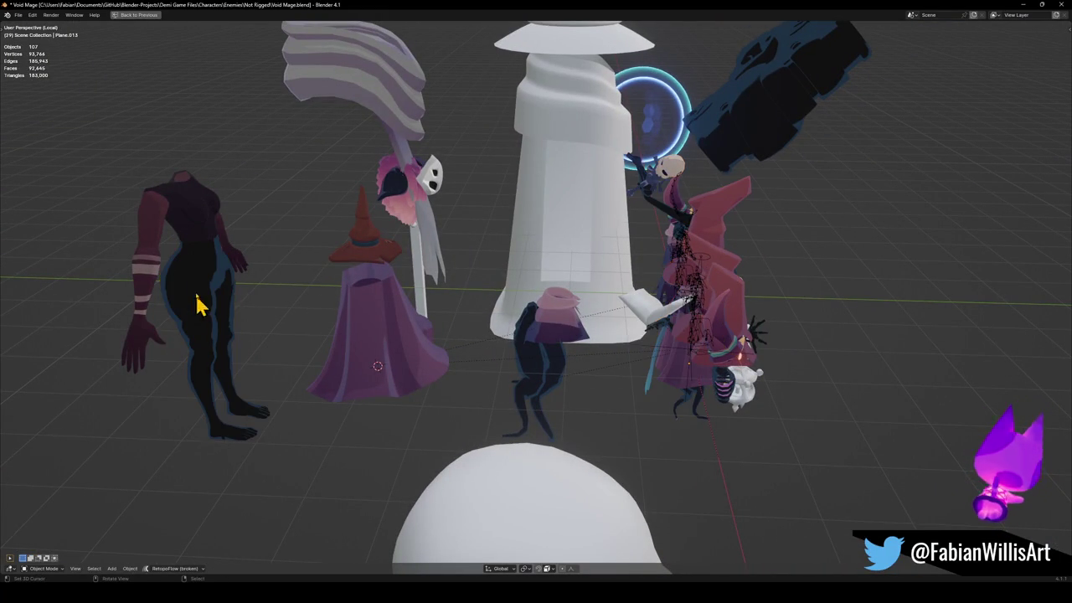
click(202, 228)
shift+click(683, 414)
right_click(683, 413)
click(687, 411)
Inspect the now-dark body from a new angle and enter Edit Mode on its mesh.
middle_drag(192, 247, 408, 315)
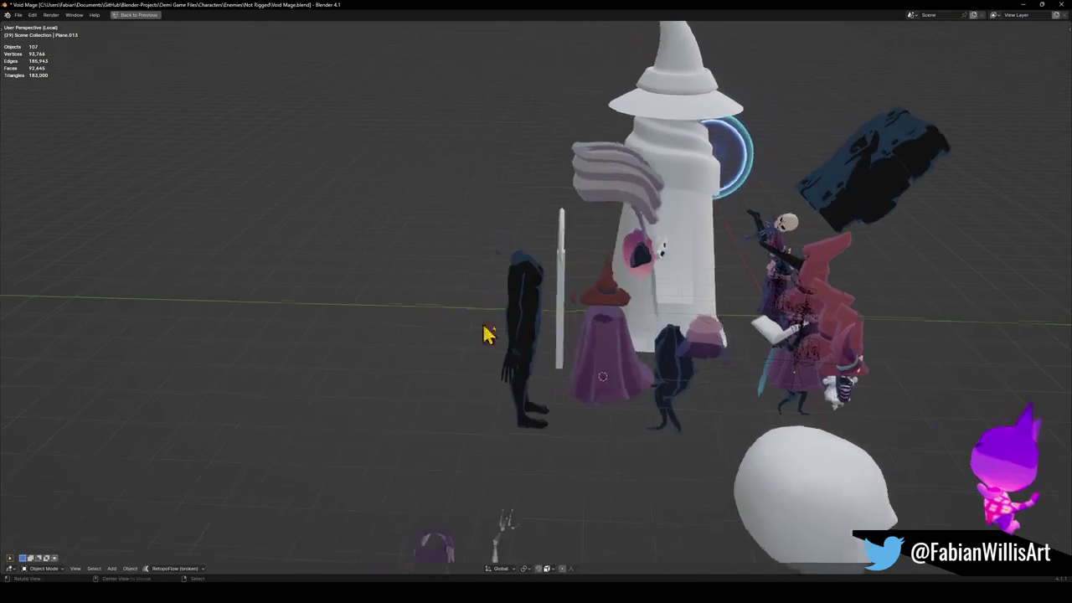
scroll(579, 366, up, 5)
scroll(539, 316, down, 3)
mouse_move(539, 316)
middle_down()
mouse_move(651, 341)
mouse_move(634, 363)
middle_up()
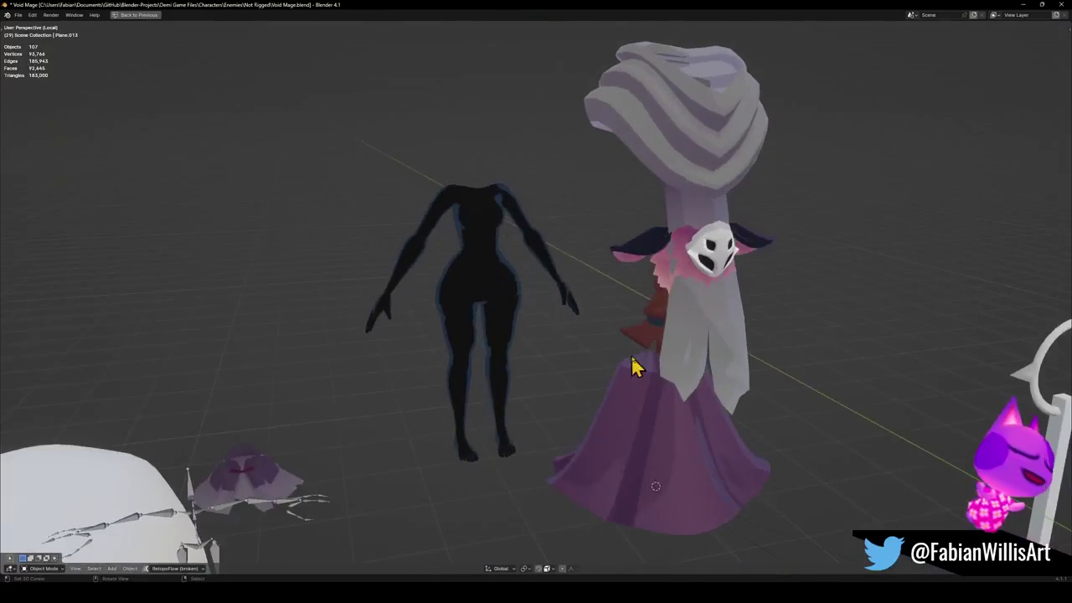
click(503, 352)
key(Tab)
Trim the body to one leg by selecting it up to the seam, inverting, and deleting the remaining vertices.
scroll(514, 323, up, 4)
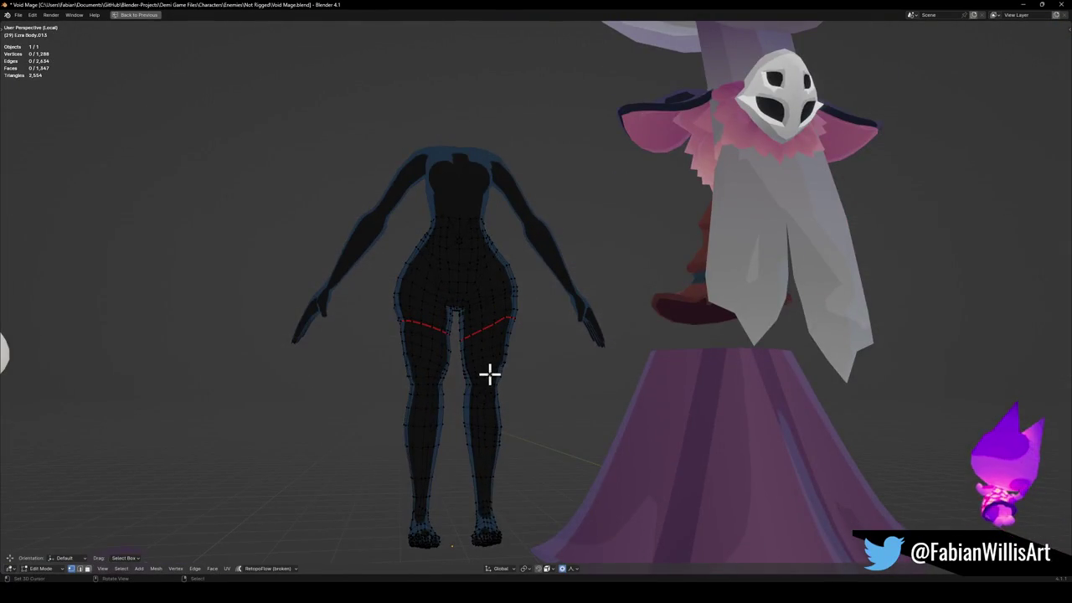
key(l)
key(ctrl+z)
key(l)
key(ctrl+i)
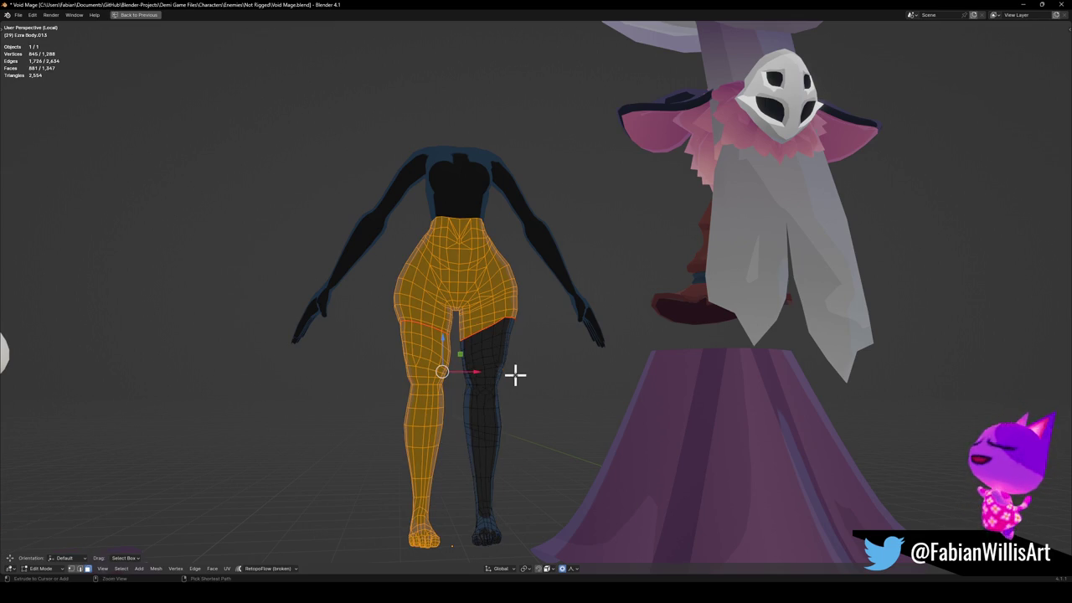
key(x)
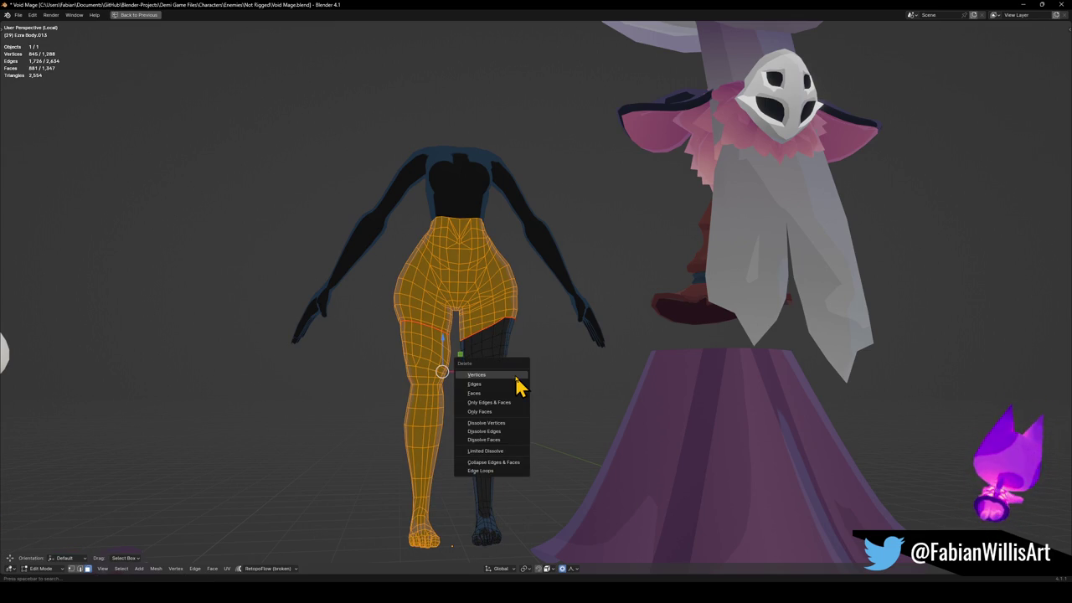
click(515, 376)
mouse_move(500, 337)
middle_down()
mouse_move(541, 352)
mouse_move(578, 339)
middle_up()
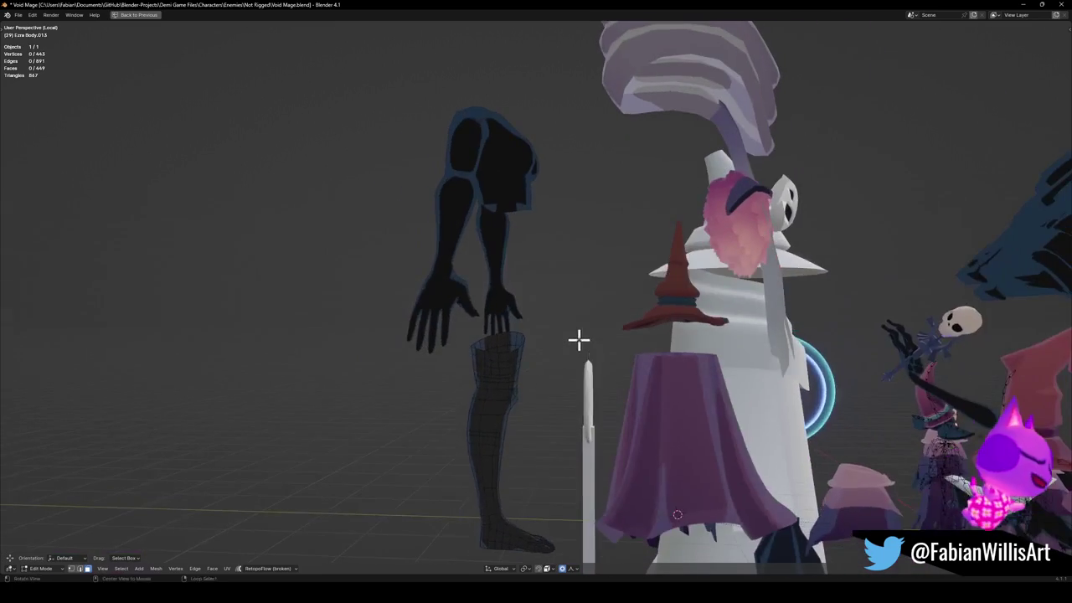
Mirror the single leg into a pair and snap the legs to the cursor inside the robe.
key(Tab)
middle_drag(550, 395, 507, 407)
key(q)
click(477, 525)
mouse_move(482, 528)
middle_down()
mouse_move(555, 472)
mouse_move(586, 474)
middle_up()
key(shift+s)
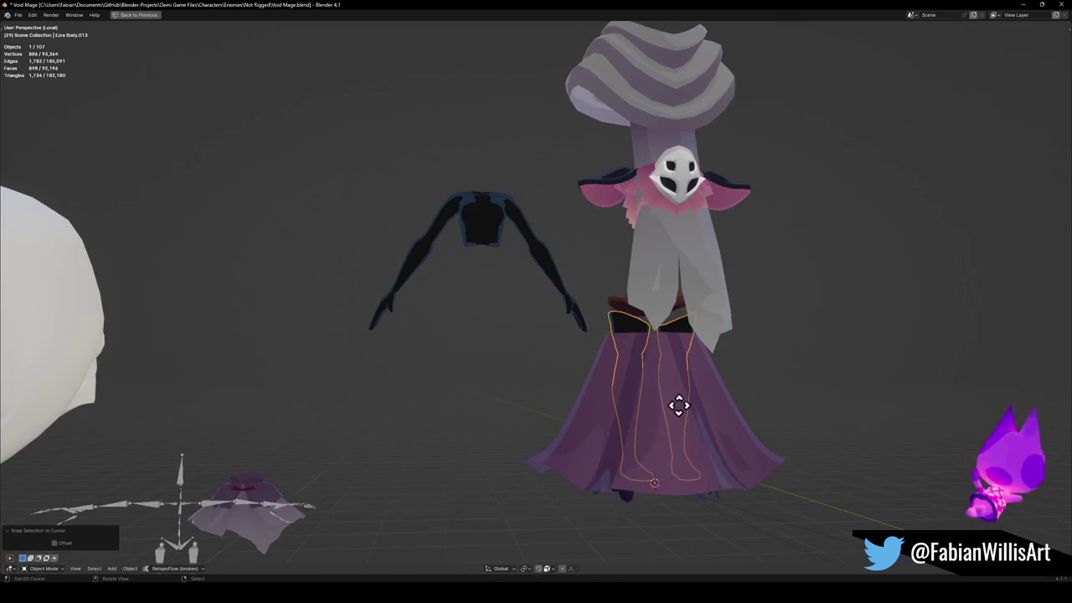
Lower the legs about 0.1 m along Z so the feet show beneath the purple robe.
key(g)
key(z)
click(678, 500)
key(alt+a)
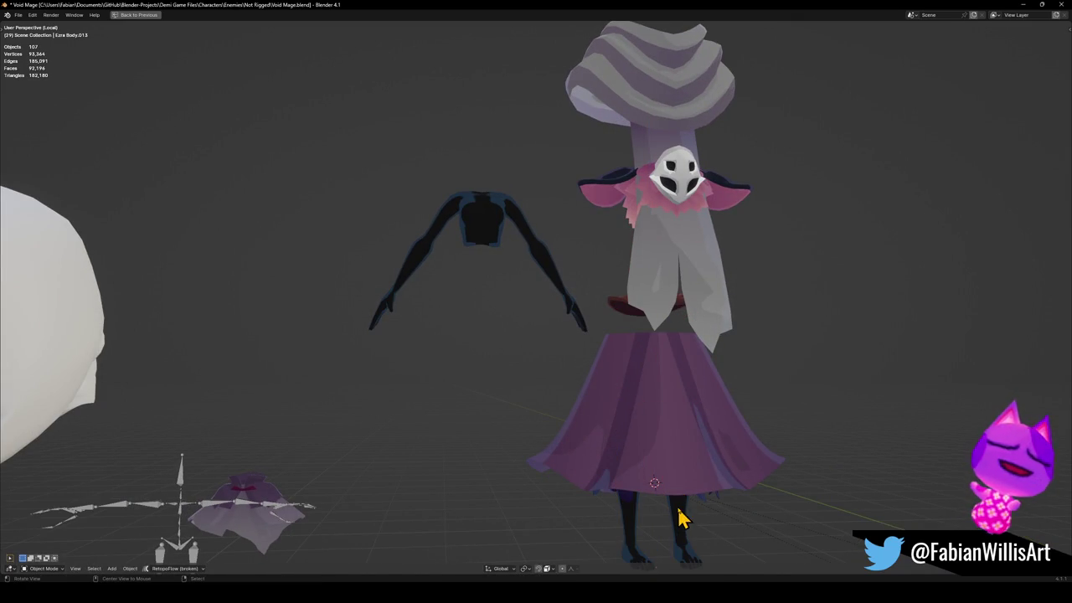
scroll(682, 494, down, 2)
scroll(586, 377, up, 5)
click(556, 352)
key(g)
key(z)
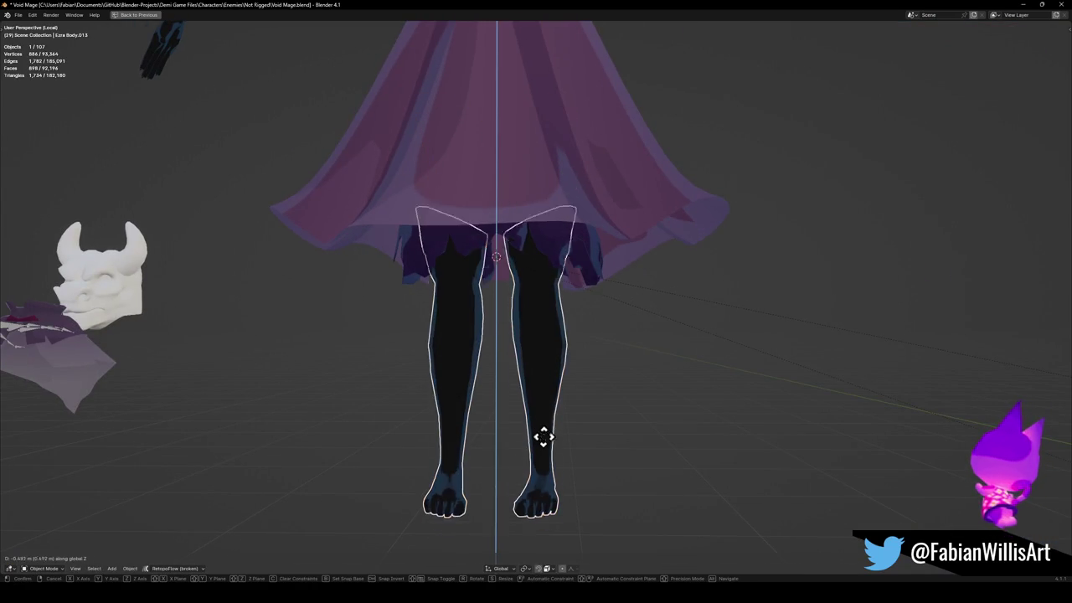
click(546, 344)
Isolate the leg object in local view and look at it from the right orthographic side.
middle_drag(496, 384, 550, 394)
key(KP_Divide)
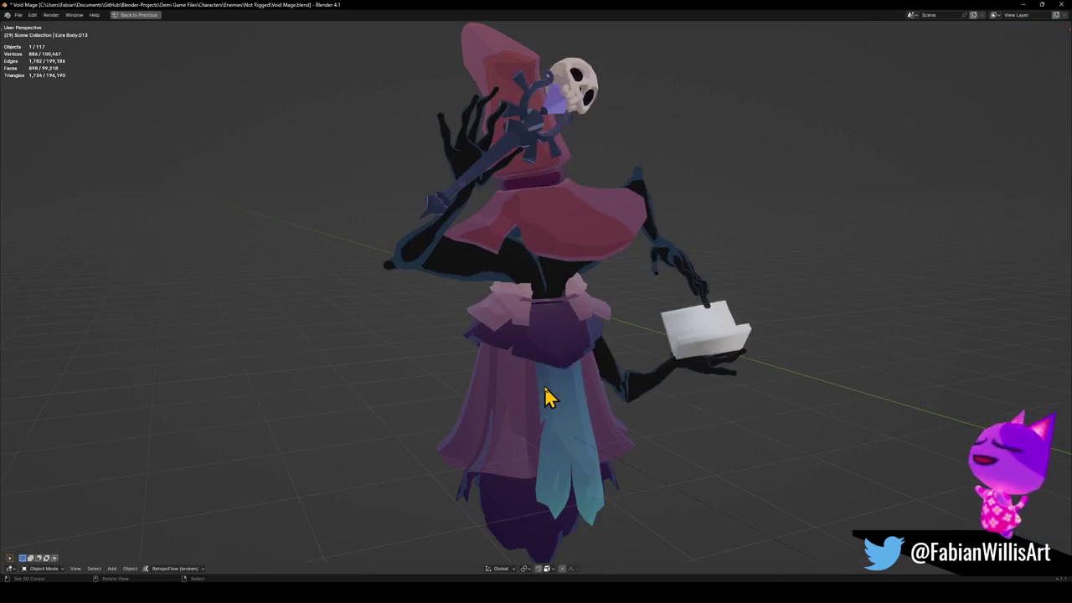
key(KP_Divide)
key(KP_3)
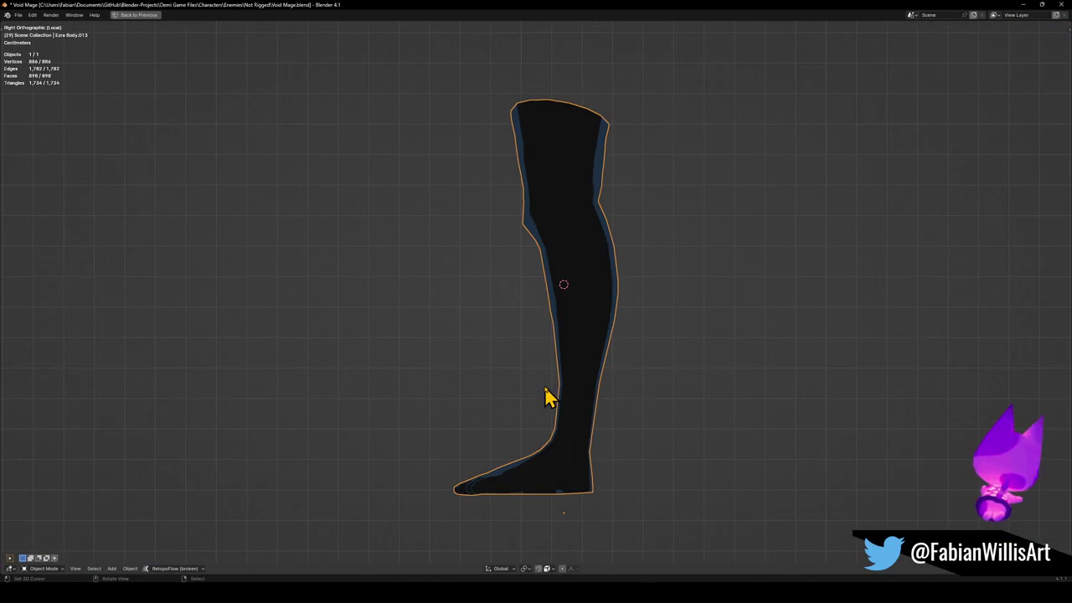
Select the edge loop around the ankle and mark it as a seam.
key(Tab)
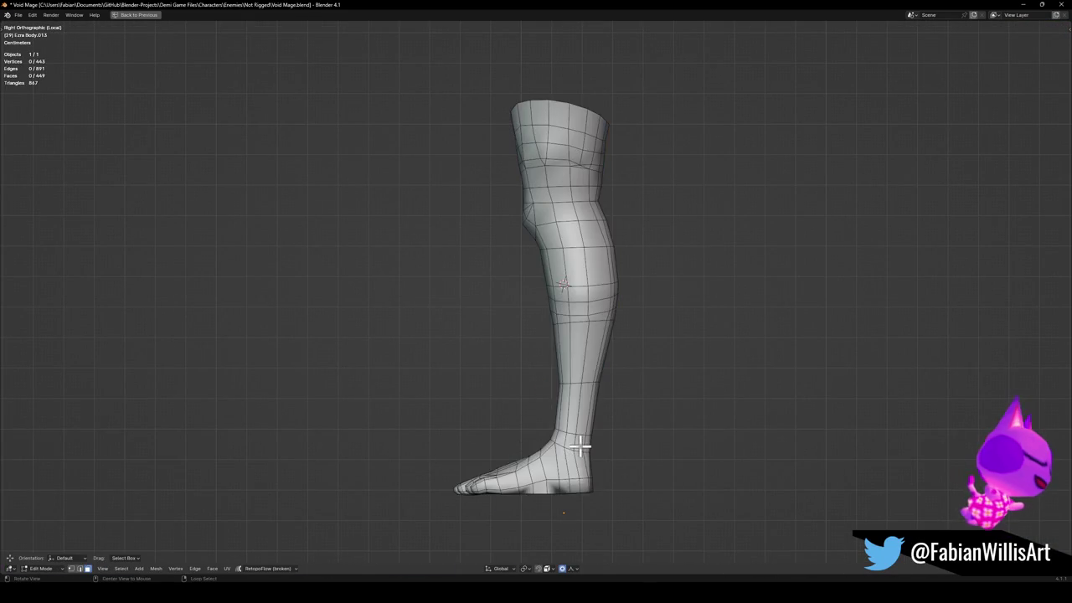
shift+middle_drag(574, 443, 579, 394)
scroll(579, 394, up, 1)
scroll(517, 297, up, 5)
alt+click(540, 311)
middle_drag(427, 280, 424, 299)
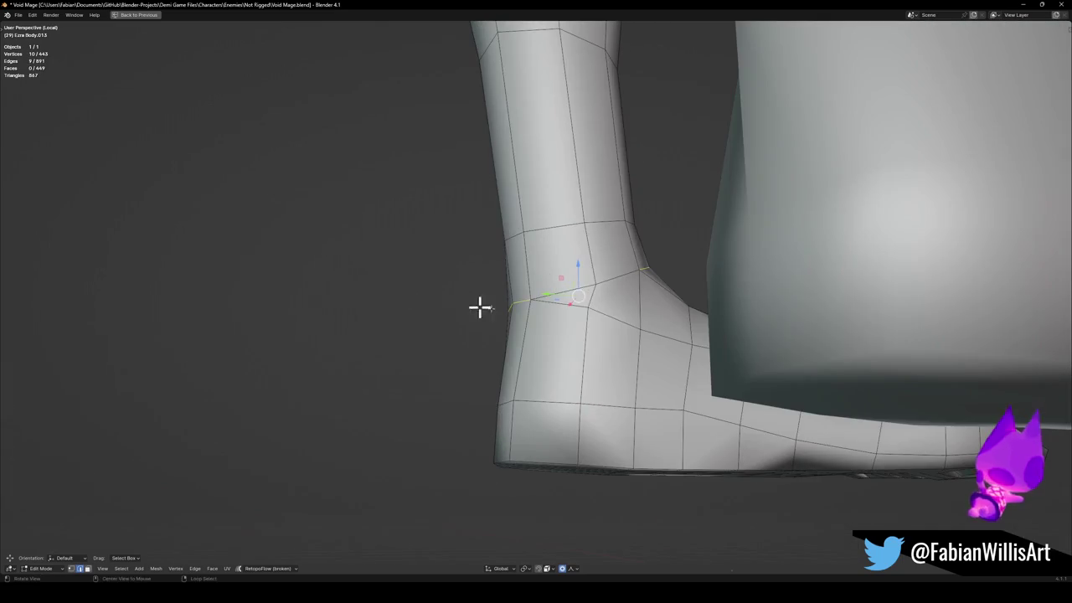
key(grave)
click(644, 259)
shift+click(572, 306)
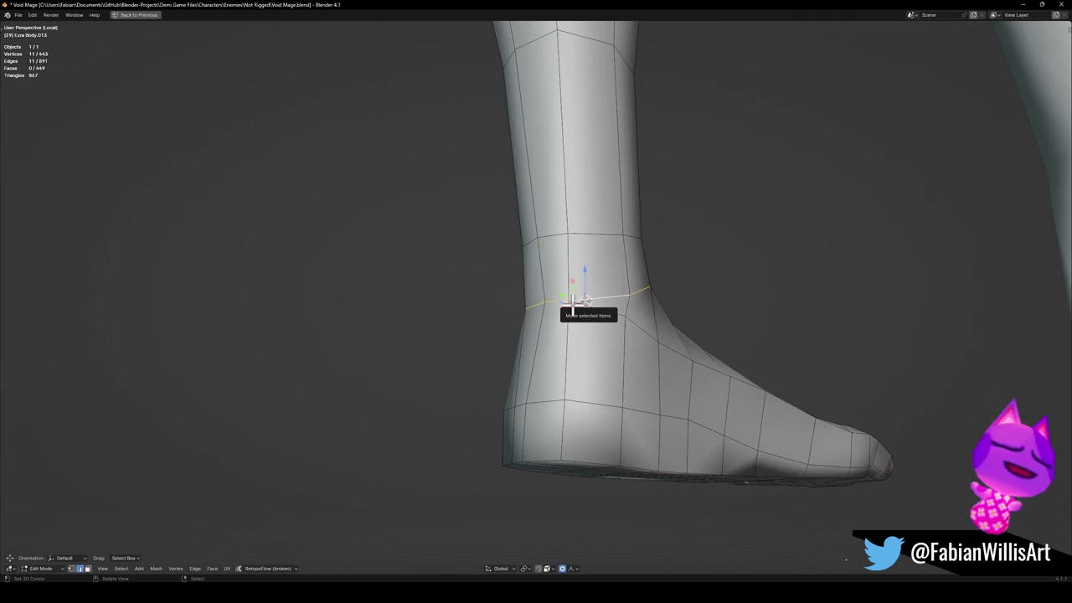
click(479, 358)
key(ctrl+z)
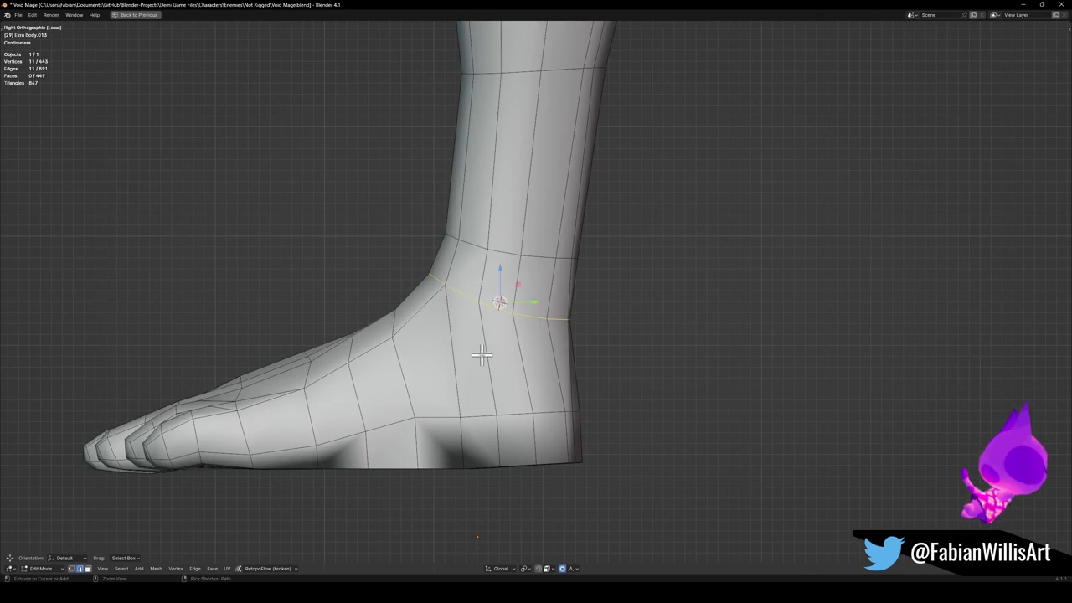
key(u)
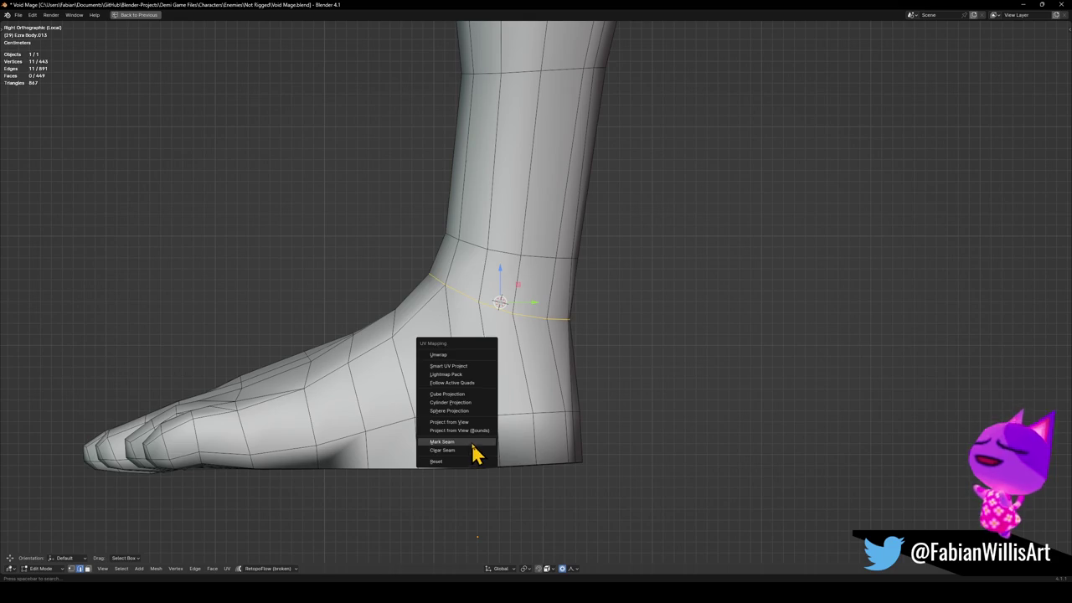
click(474, 442)
Tilt the foot below the seam downward by −42.8° and shift it along Y.
key(alt+a)
key(l)
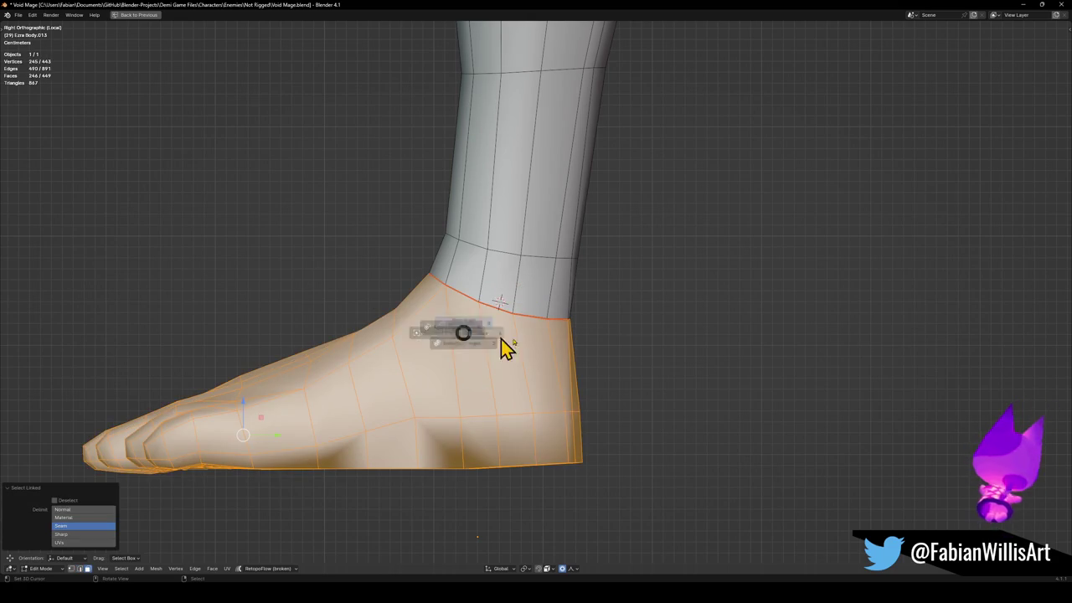
key(r)
scroll(590, 389, up, 6)
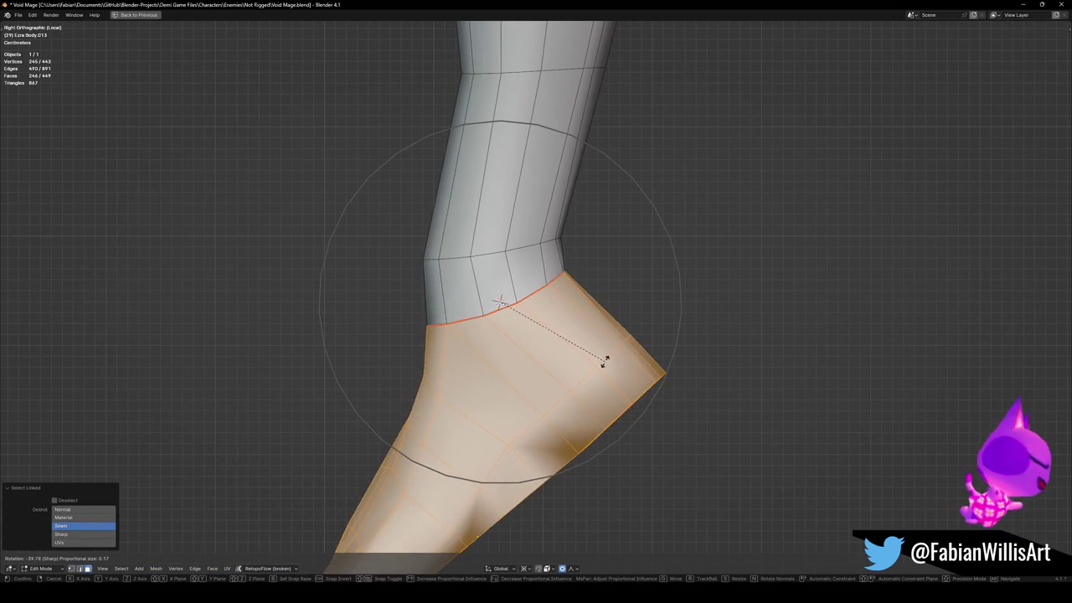
scroll(601, 335, up, 2)
click(594, 354)
key(g)
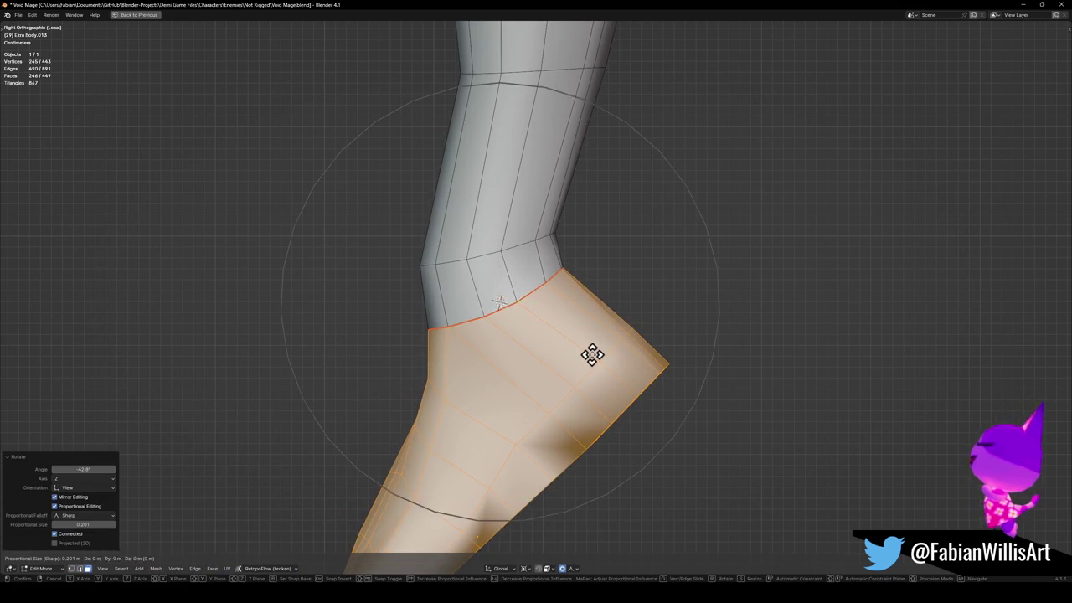
key(y)
click(620, 363)
Slide the edge loop above the ankle up the leg, then exit local view.
key(alt+a)
alt+click(462, 260)
key(g)
key(g)
click(509, 251)
key(g)
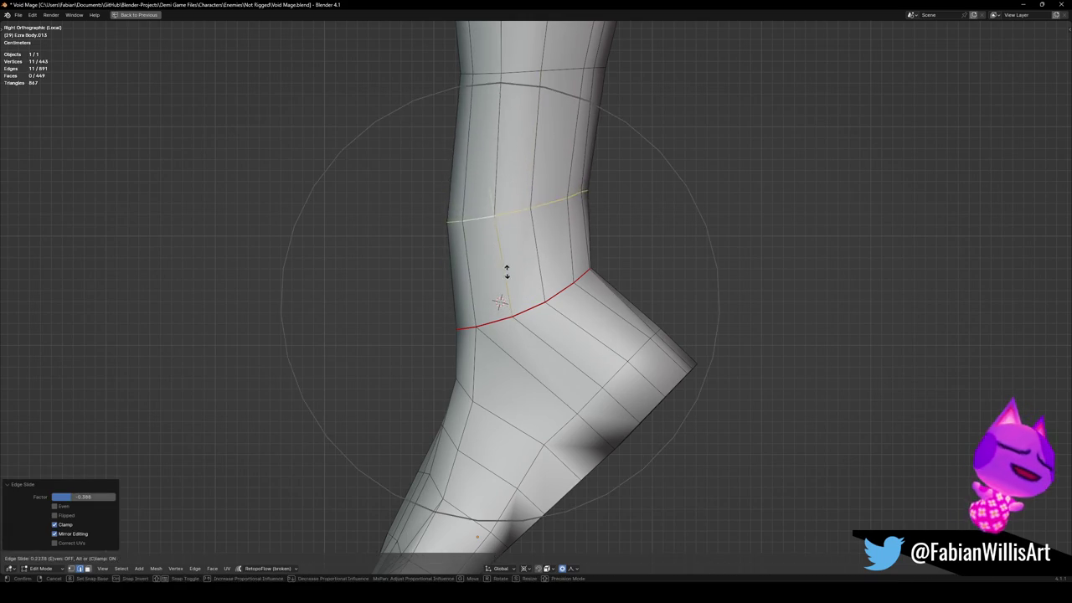
key(Escape)
scroll(509, 276, down, 5)
mouse_move(511, 283)
middle_down()
mouse_move(550, 333)
mouse_move(641, 330)
mouse_move(452, 330)
mouse_move(545, 326)
mouse_move(530, 314)
mouse_move(575, 259)
middle_up()
key(KP_Divide)
Switch to Material Preview shading and lower the legs further along Z under the robe.
key(z)
click(556, 297)
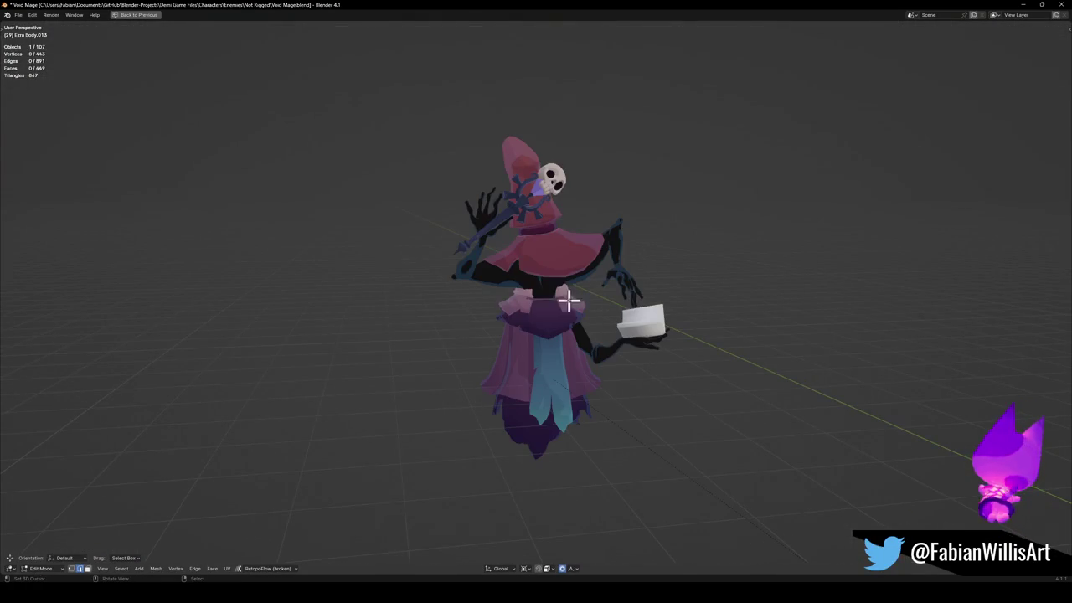
key(KP_Divide)
key(KP_Divide)
key(KP_Divide)
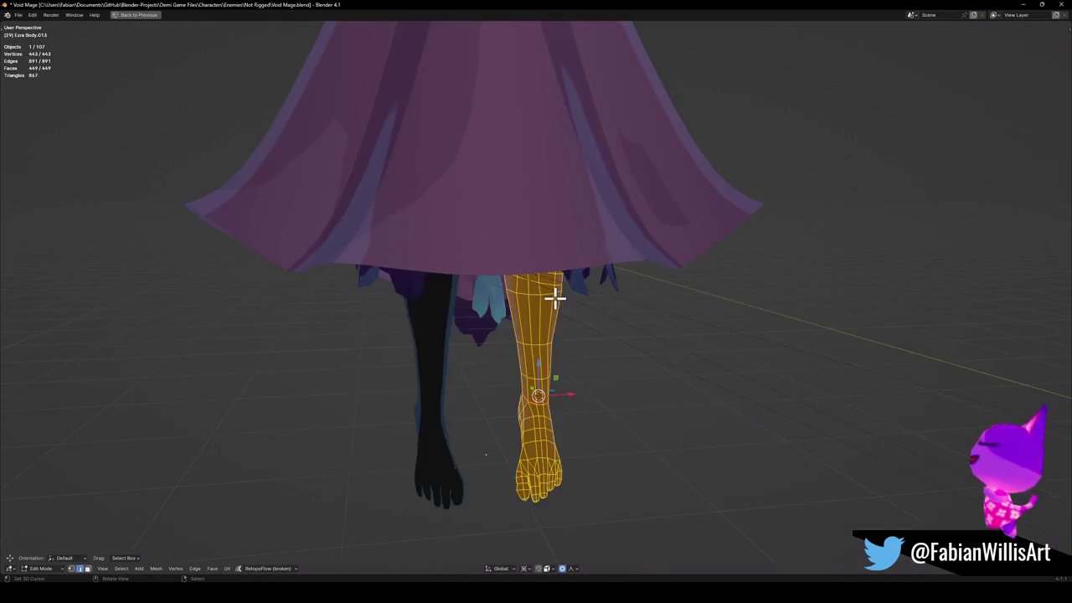
key(KP_Divide)
key(Tab)
key(KP_Decimal)
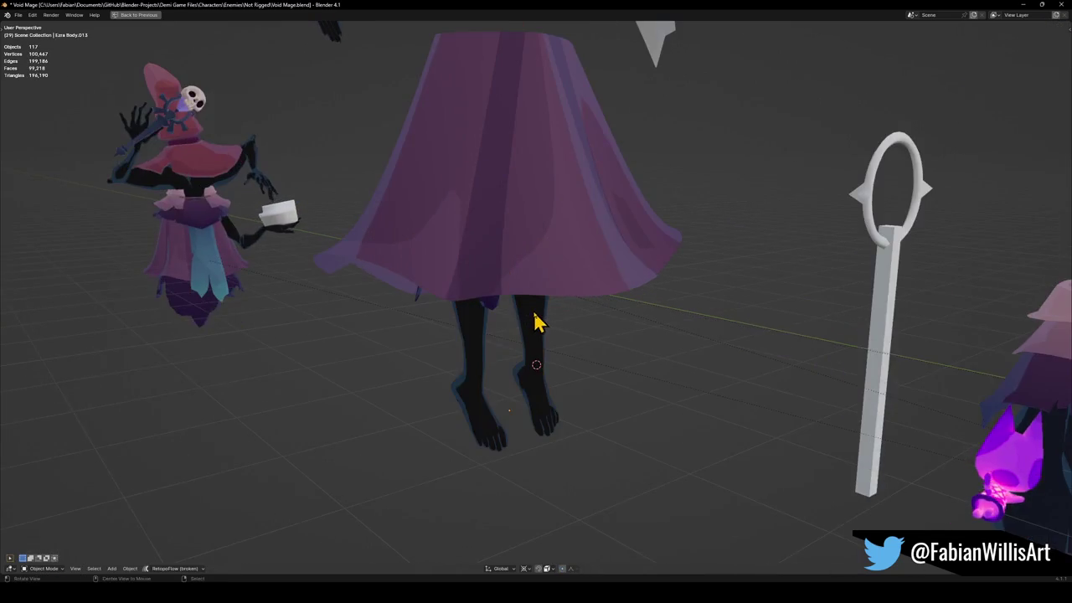
key(g)
key(z)
click(553, 368)
Slim the leg mesh to about 0.805 scale, shift it 0.079 m along Z, then select the underskirt.
key(KP_6)
key(KP_6)
key(KP_6)
key(Tab)
key(s)
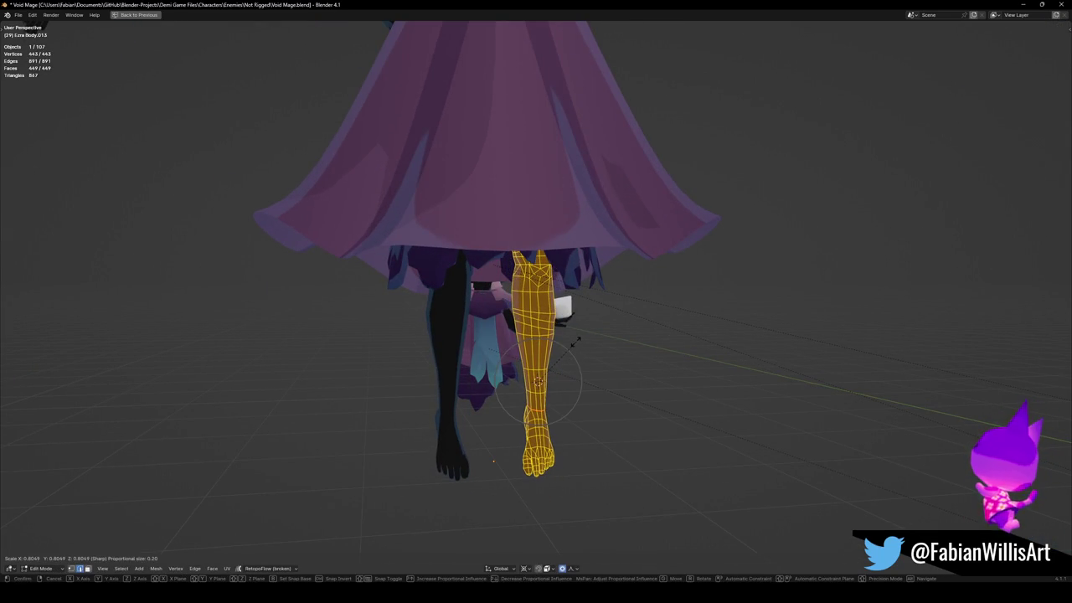
click(578, 340)
key(g)
key(z)
click(578, 321)
middle_drag(579, 320, 582, 312)
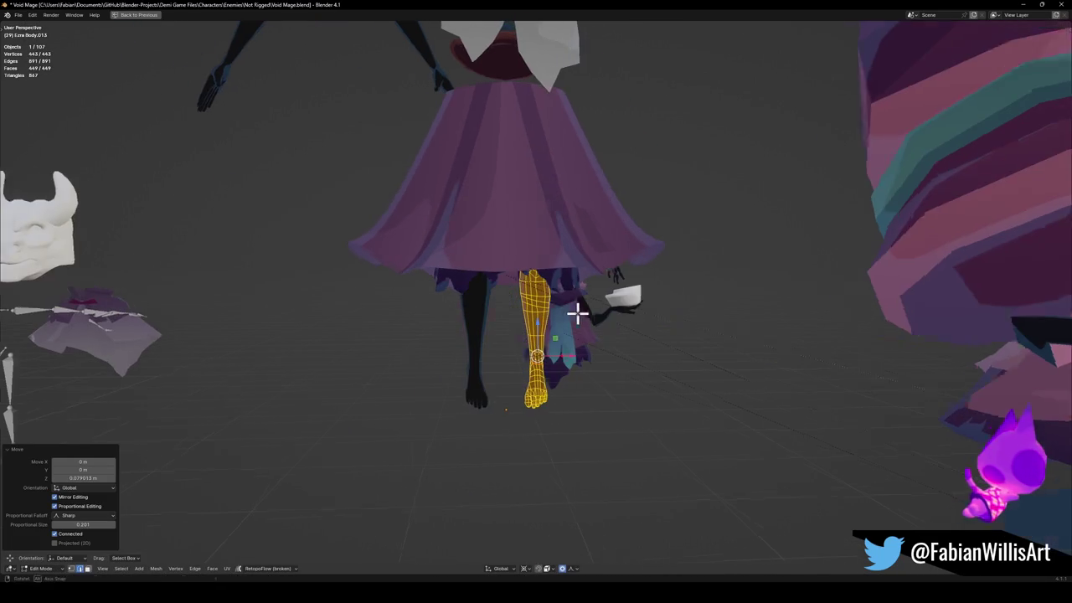
key(Tab)
click(567, 293)
Lower the Void Wizard.001 underskirt along Z and inspect it from low and close angles.
key(g)
key(z)
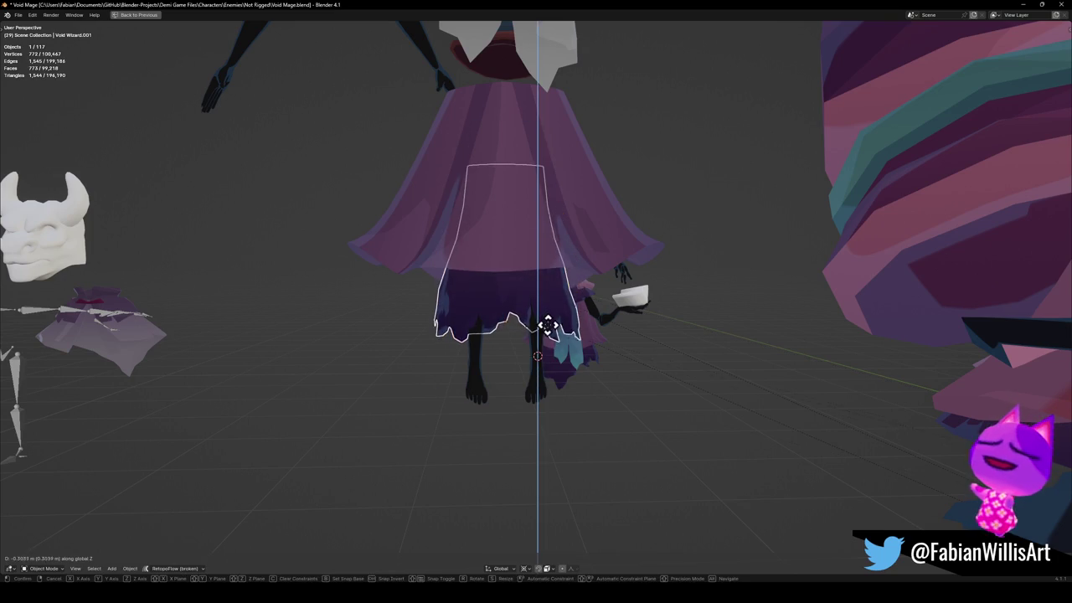
click(546, 327)
scroll(539, 352, up, 3)
mouse_move(531, 363)
middle_down()
mouse_move(701, 357)
mouse_move(590, 364)
middle_up()
scroll(578, 366, down, 5)
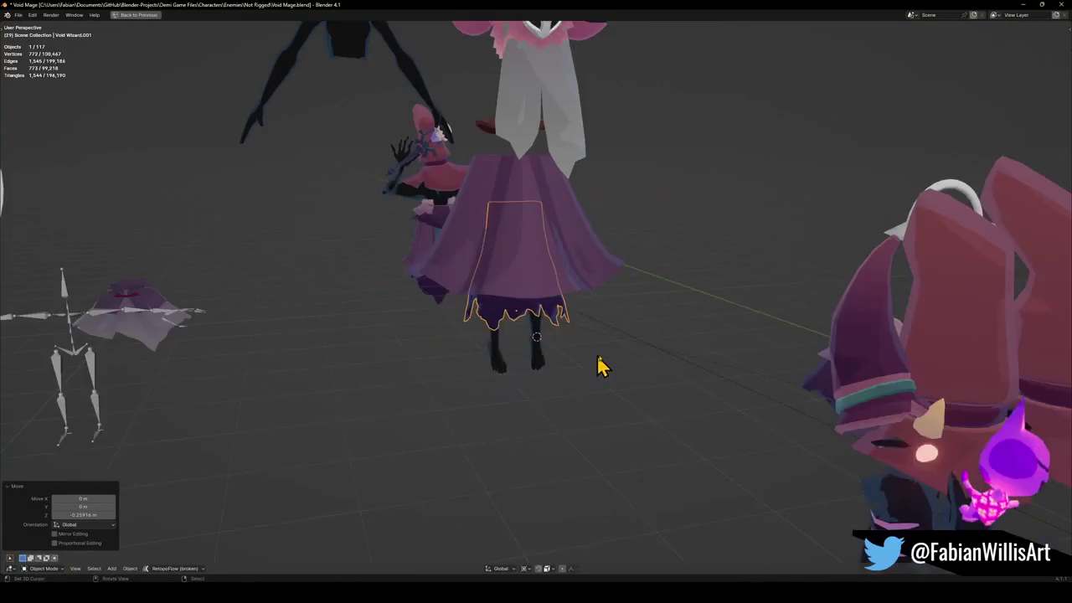
scroll(603, 365, down, 3)
scroll(544, 356, up, 1)
scroll(516, 344, up, 2)
mouse_move(519, 342)
middle_down()
mouse_move(455, 327)
mouse_move(598, 359)
mouse_move(430, 333)
mouse_move(437, 339)
middle_up()
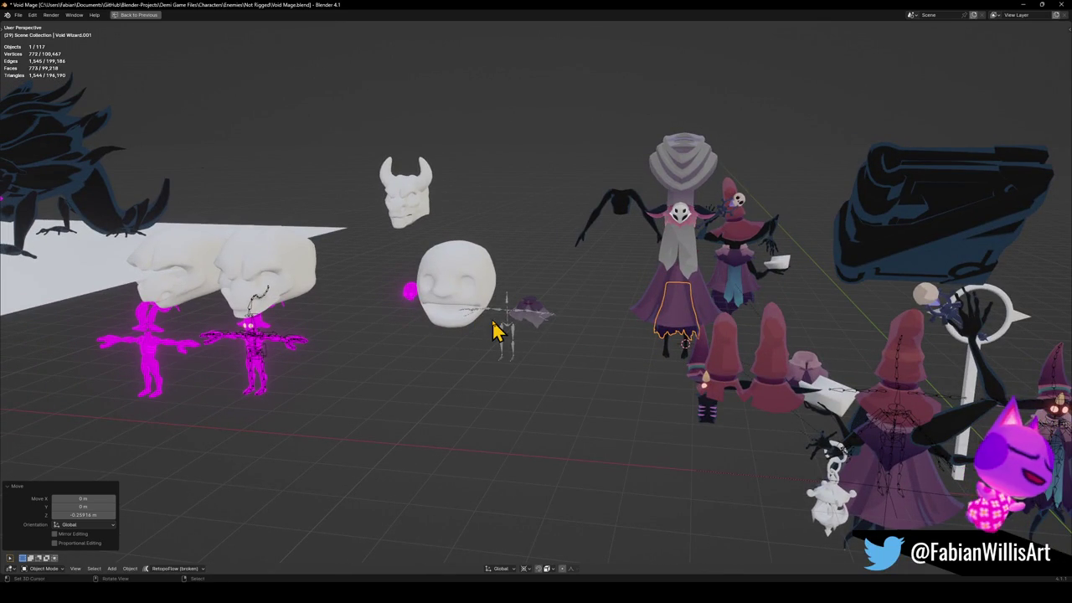
mouse_move(596, 317)
middle_down()
mouse_move(723, 360)
mouse_move(678, 371)
mouse_move(847, 407)
mouse_move(748, 381)
mouse_move(629, 280)
middle_up()
scroll(629, 280, up, 1)
scroll(587, 301, up, 3)
middle_drag(511, 324, 541, 299)
Readjust the underskirt's height along Z and enter Edit Mode on its mesh.
key(g)
key(z)
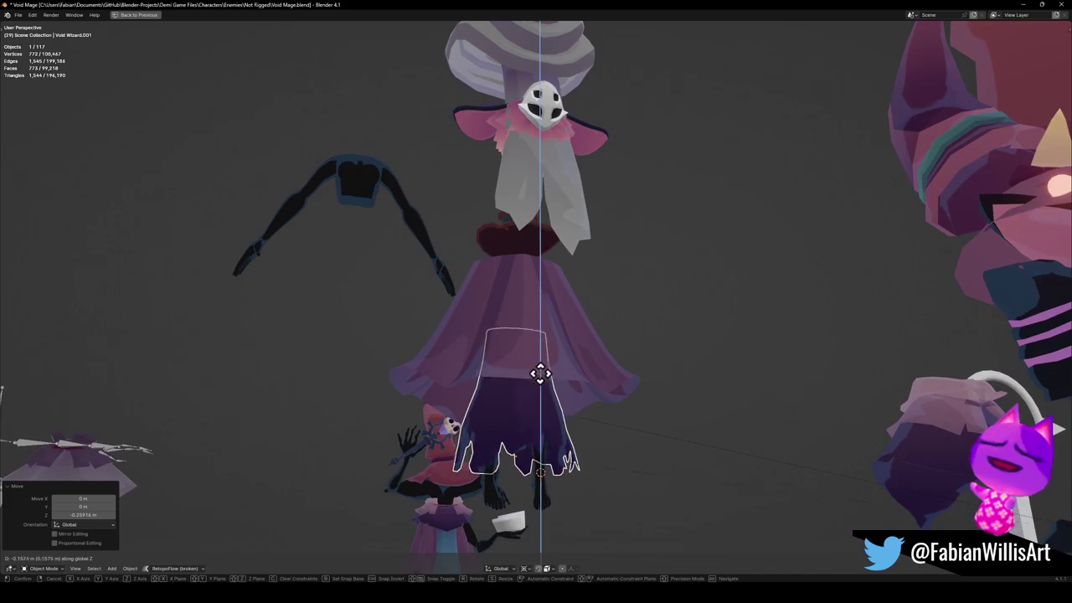
click(548, 360)
mouse_move(548, 359)
middle_down()
mouse_move(608, 402)
mouse_move(706, 397)
mouse_move(715, 378)
mouse_move(593, 390)
mouse_move(531, 364)
mouse_move(558, 385)
mouse_move(589, 383)
mouse_move(571, 377)
mouse_move(575, 359)
mouse_move(557, 369)
mouse_move(557, 357)
mouse_move(612, 343)
mouse_move(587, 343)
mouse_move(623, 355)
middle_up()
key(Tab)
scroll(576, 388, up, 3)
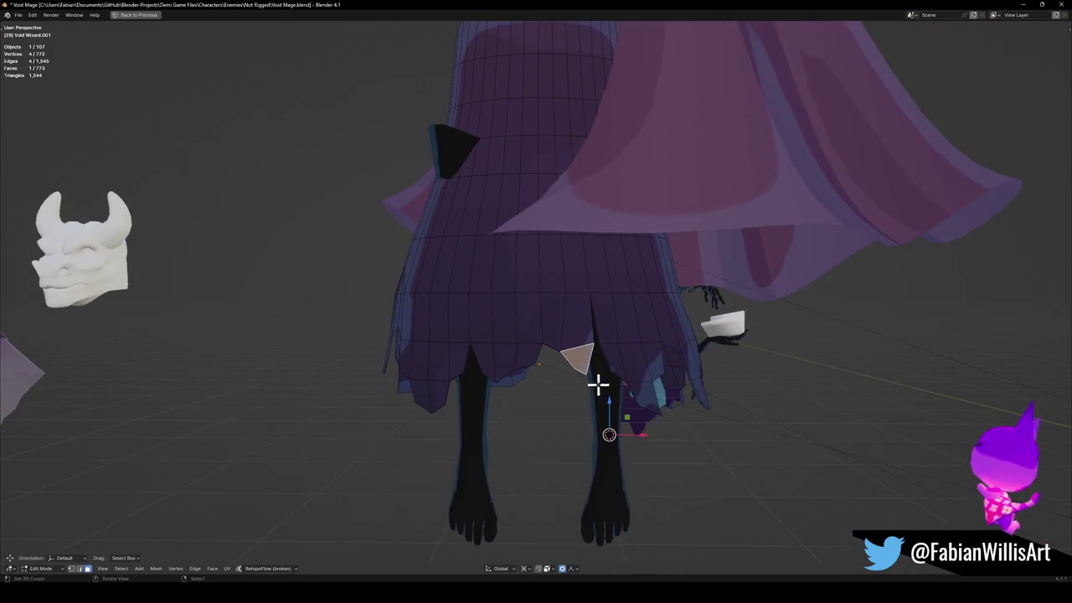
scroll(597, 385, down, 5)
scroll(591, 311, down, 3)
Raise the whole robe mesh 0.187 m along Z with sharp proportional falloff and return to Object Mode.
key(g)
key(z)
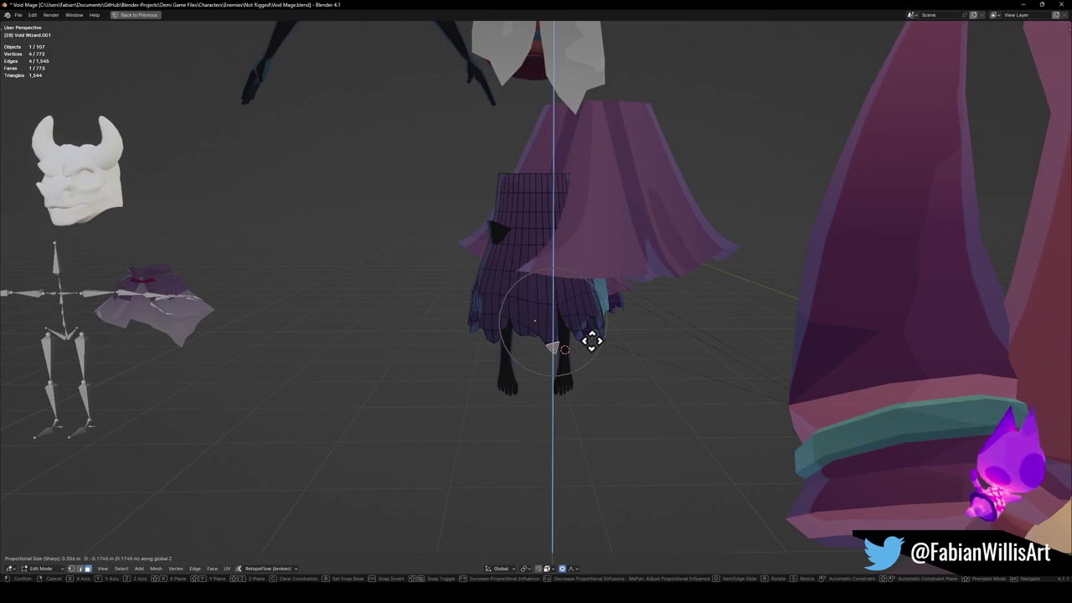
click(583, 383)
mouse_move(569, 376)
middle_down()
mouse_move(574, 343)
mouse_move(533, 335)
mouse_move(562, 303)
middle_up()
key(a)
key(z)
click(555, 313)
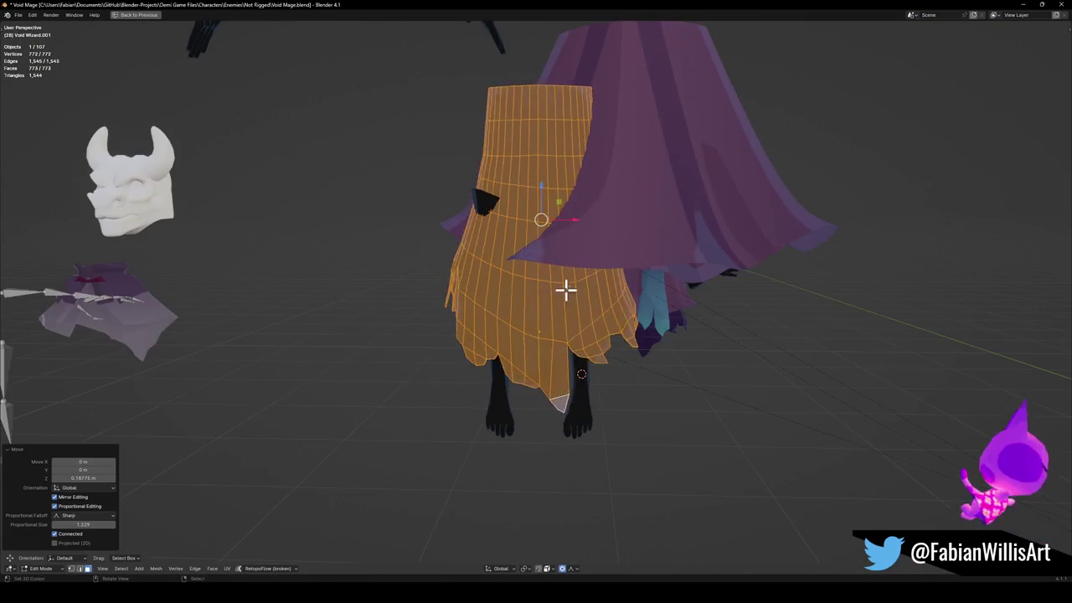
key(Tab)
Select the outer cape object.
click(612, 227)
click(517, 313)
click(626, 243)
key(shift+s)
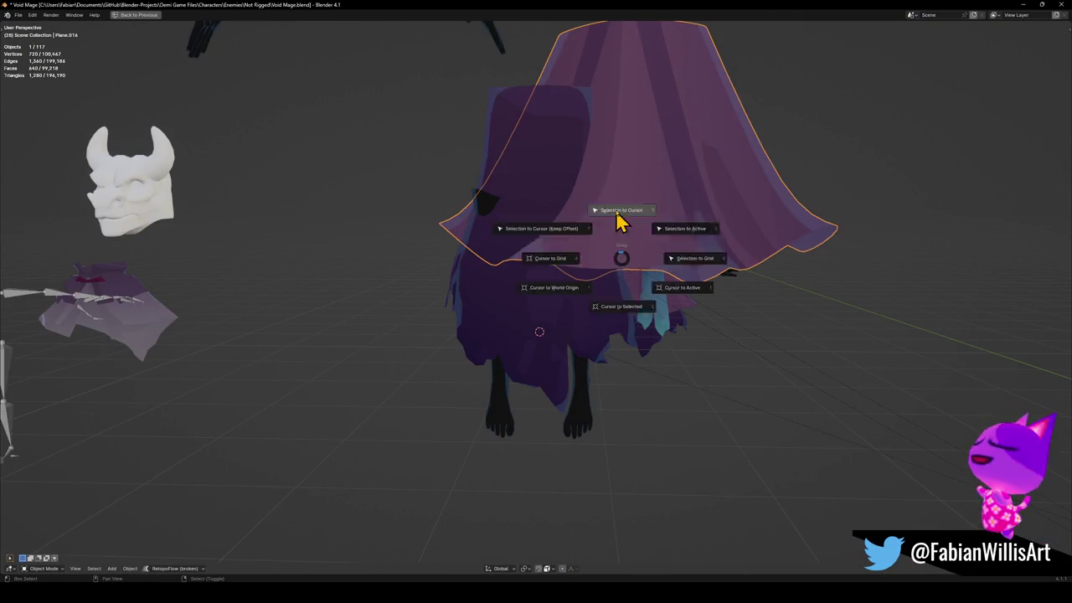
Snap the outer cape to the 3D cursor, scale it down and raise it along Z.
click(622, 211)
key(s)
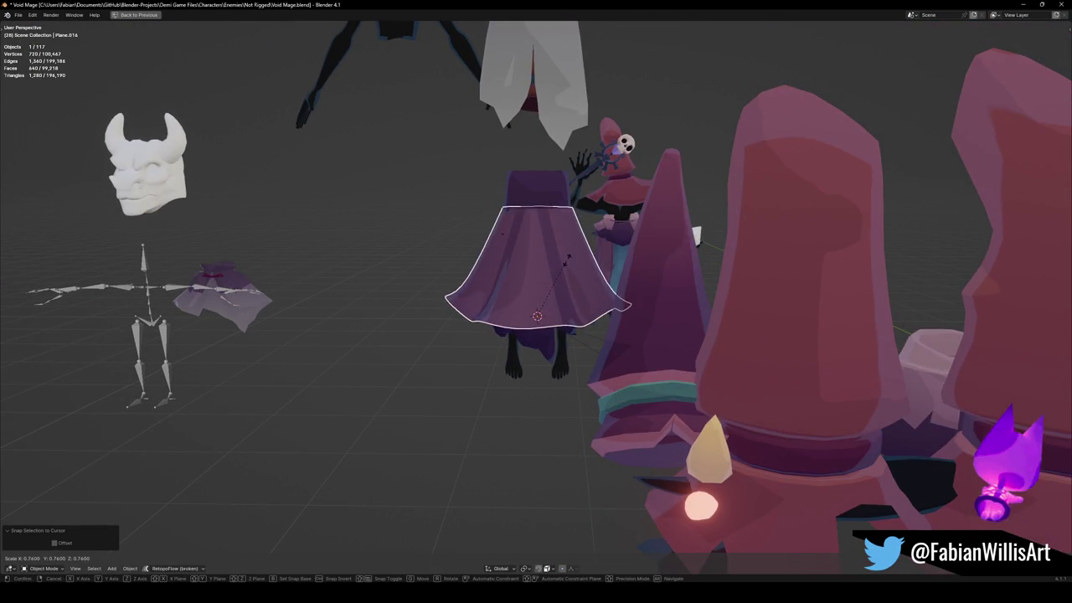
click(572, 253)
key(g)
key(z)
click(569, 247)
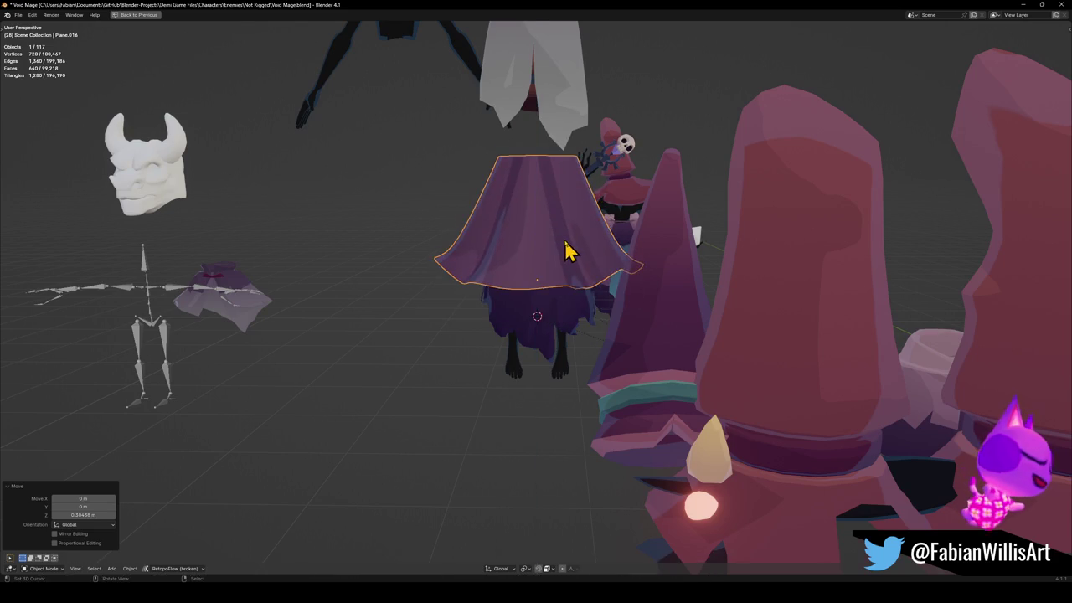
scroll(569, 247, up, 4)
Shrink the cape again, lift it about 0.11 m, and deselect it.
key(s)
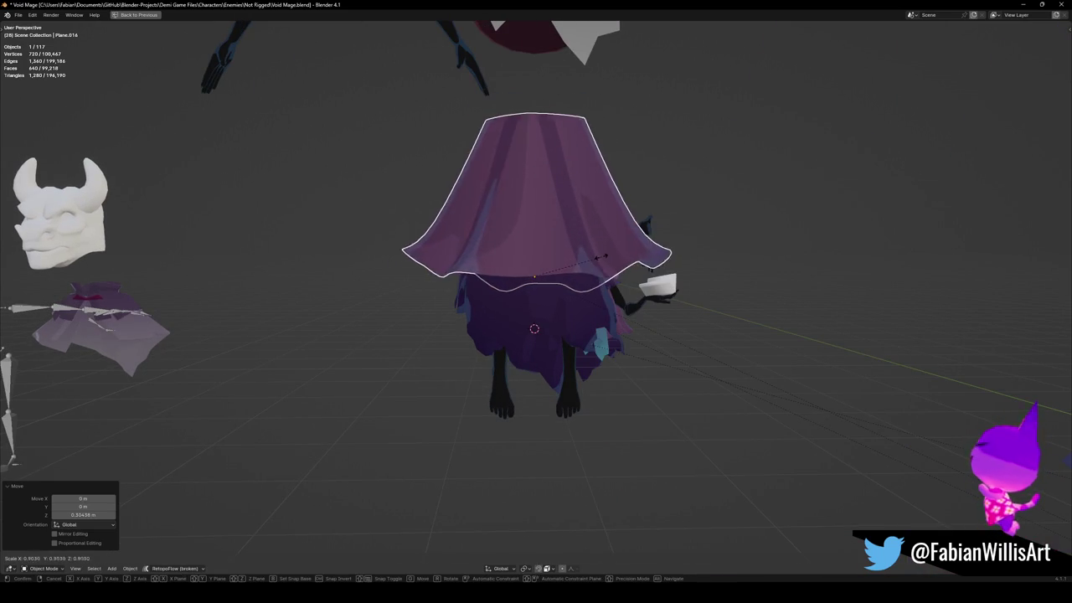
click(639, 268)
middle_drag(639, 268, 586, 262)
key(g)
key(z)
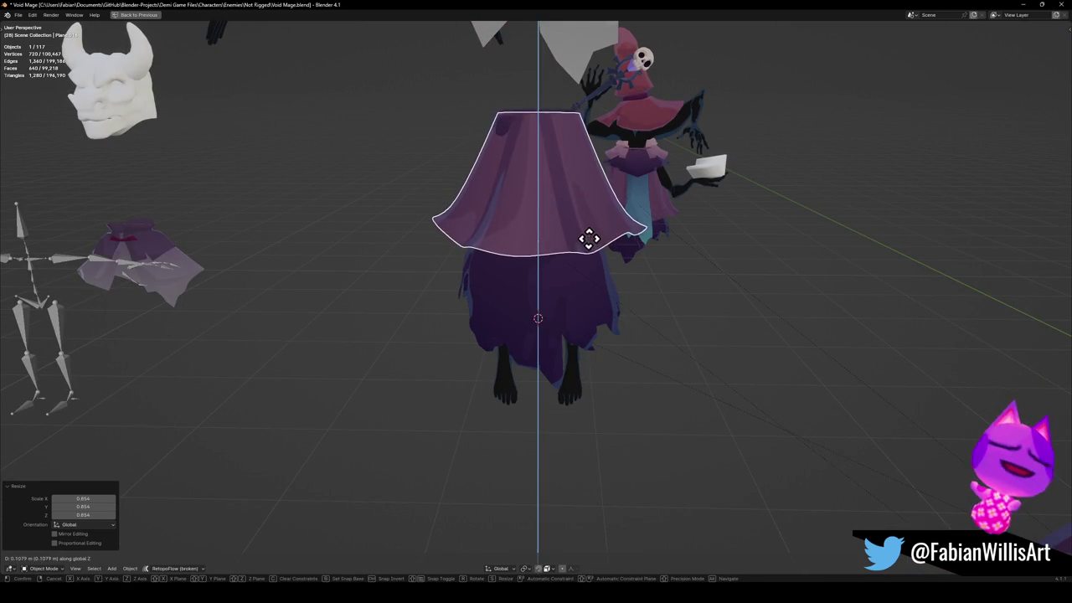
click(589, 243)
middle_drag(589, 254, 553, 256)
key(s)
key(y)
key(Escape)
mouse_move(584, 254)
middle_down()
mouse_move(655, 242)
mouse_move(615, 213)
mouse_move(559, 259)
middle_up()
key(alt+a)
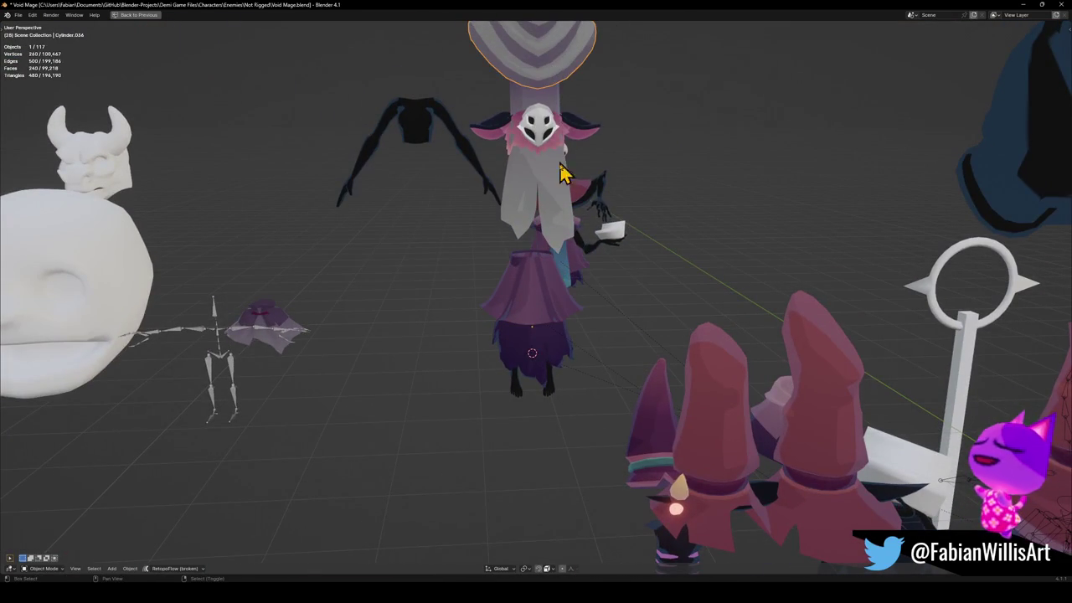
Snap the striped wrap to the 3D cursor, scale it to about 0.71 and reposition it.
key(shift+s)
mouse_move(565, 138)
middle_down()
mouse_move(567, 201)
mouse_move(581, 162)
middle_up()
key(s)
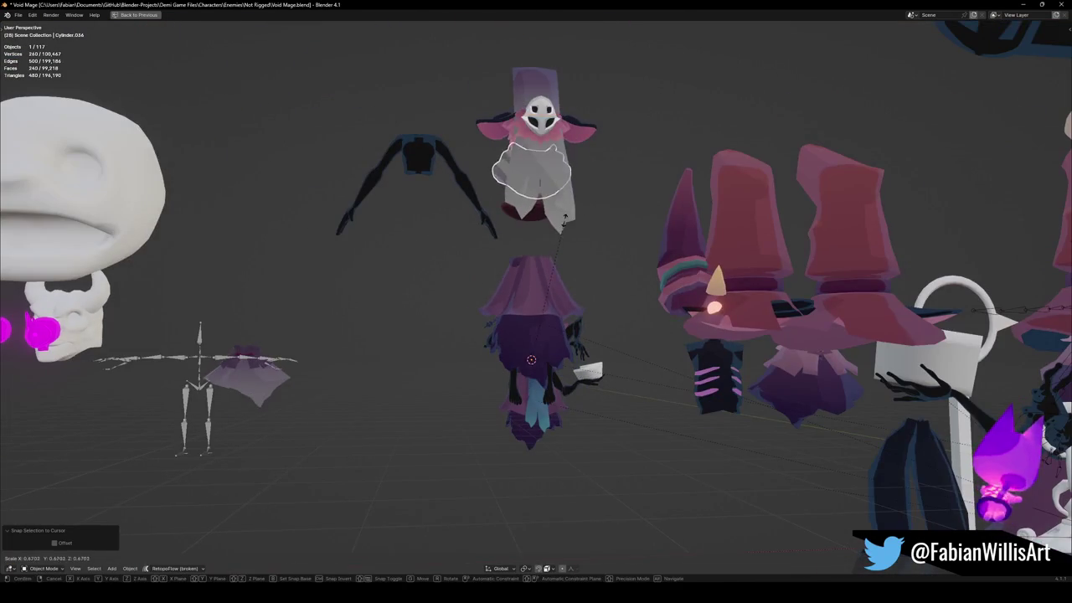
click(566, 212)
click(571, 315)
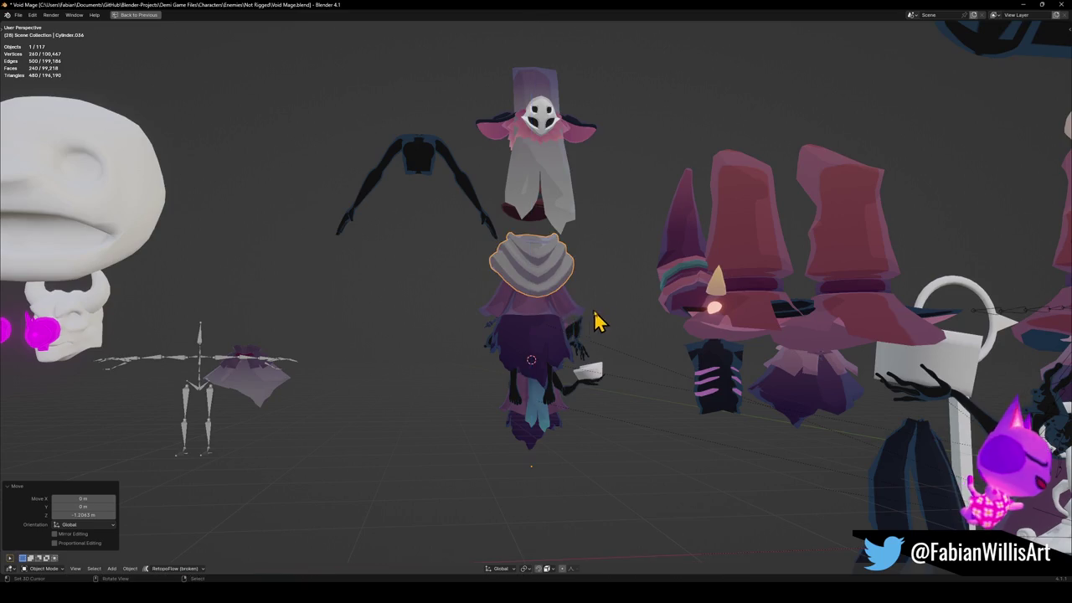
scroll(592, 327, up, 3)
mouse_move(593, 316)
middle_down()
mouse_move(510, 371)
mouse_move(569, 347)
middle_up()
In the cape's edit mode, lower a hem edge loop along Z, about 0.247 m.
click(546, 338)
key(Tab)
scroll(525, 391, up, 2)
key(2)
click(526, 369)
key(g)
key(z)
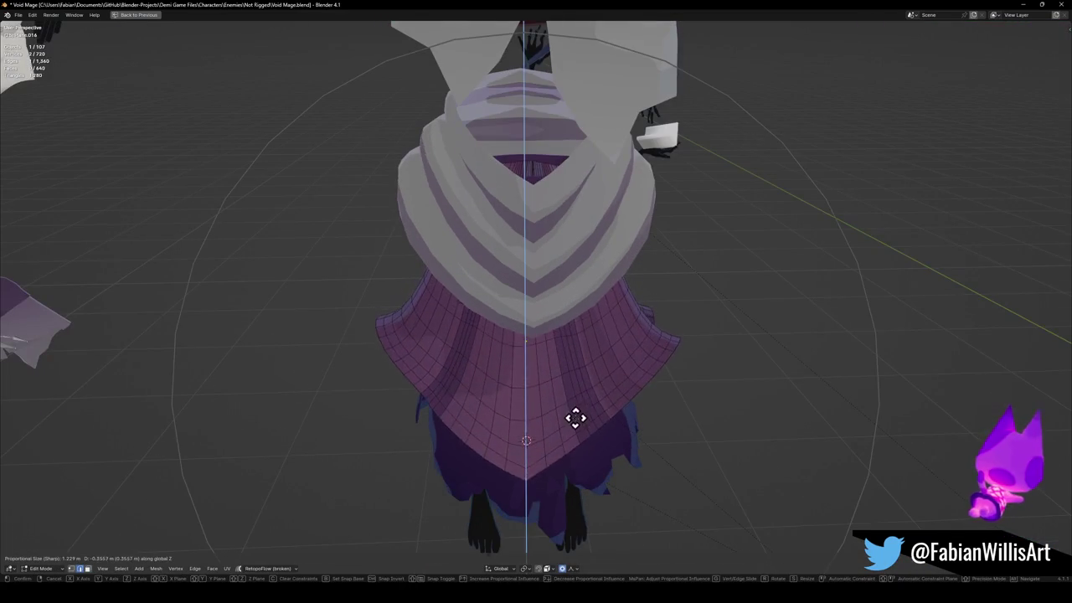
click(579, 390)
mouse_move(580, 391)
middle_down()
mouse_move(653, 372)
mouse_move(550, 371)
mouse_move(572, 371)
mouse_move(497, 356)
mouse_move(528, 349)
mouse_move(475, 383)
mouse_move(531, 306)
middle_up()
Widen the whole cape mesh along Y, then leave edit mode.
key(a)
key(s)
key(y)
click(517, 354)
key(alt+a)
key(alt+q)
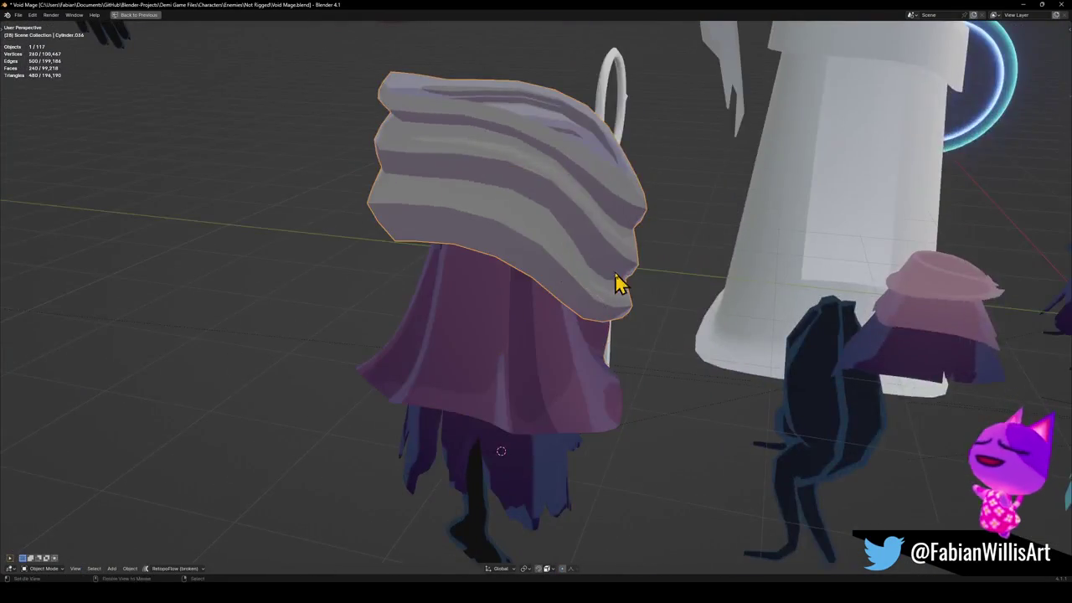
Tighten the striped wrap's neck opening to about 0.72 and shift it along X.
middle_drag(606, 280, 547, 265)
key(s)
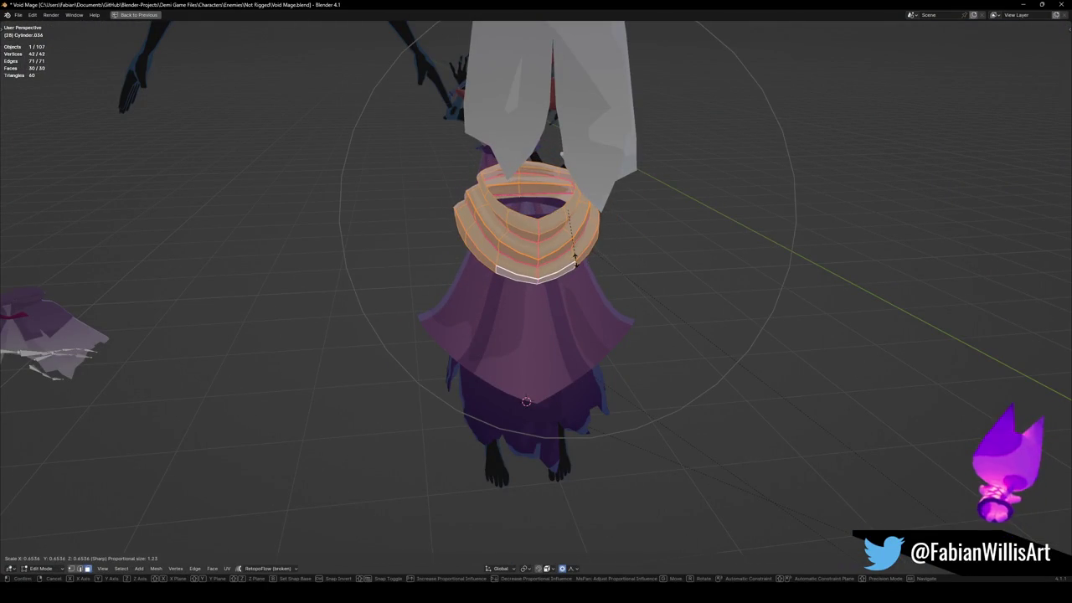
click(576, 257)
key(KP_Divide)
key(g)
key(x)
click(589, 248)
key(Tab)
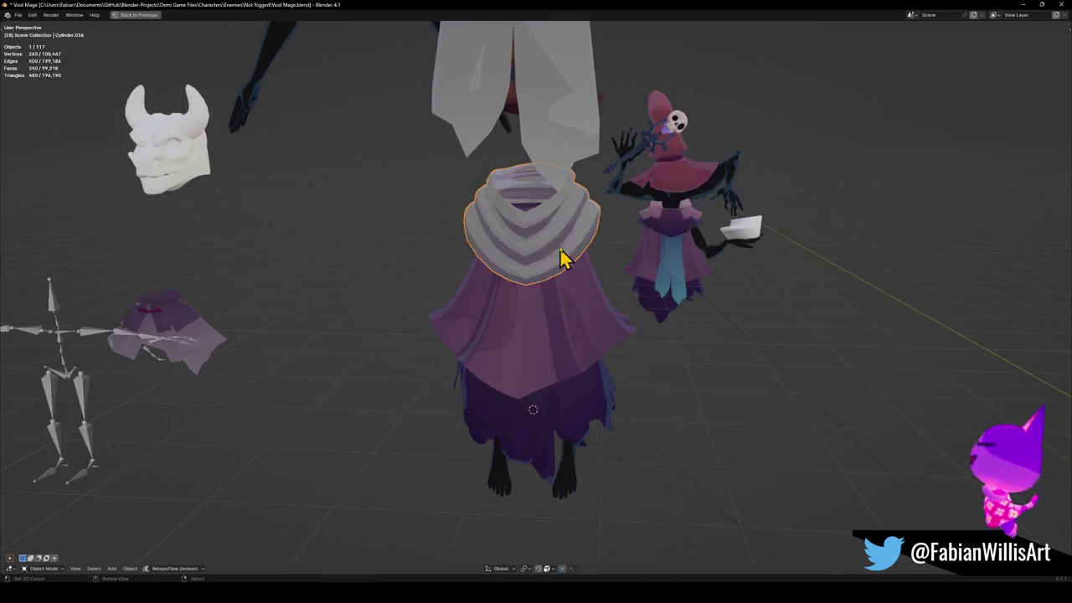
scroll(564, 263, down, 4)
scroll(548, 268, down, 2)
click(549, 258)
key(KP_Decimal)
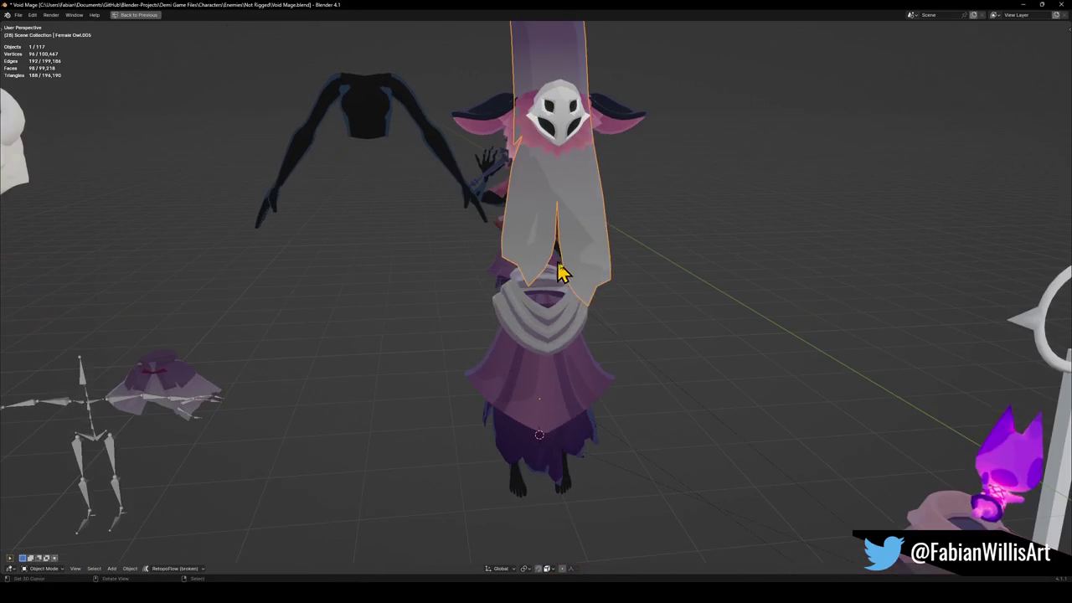
Snap the white sash to the 3D cursor and shrink it to about a quarter size.
key(shift+s)
click(565, 280)
middle_drag(565, 280, 634, 242)
key(s)
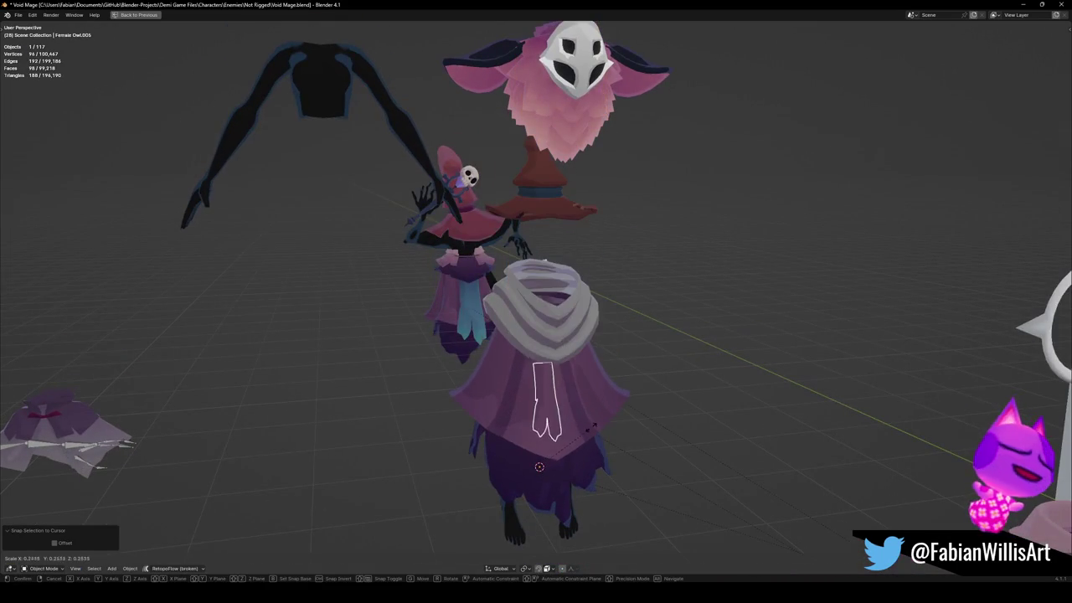
key(Escape)
mouse_move(605, 379)
middle_down()
mouse_move(575, 388)
mouse_move(587, 446)
mouse_move(610, 418)
middle_up()
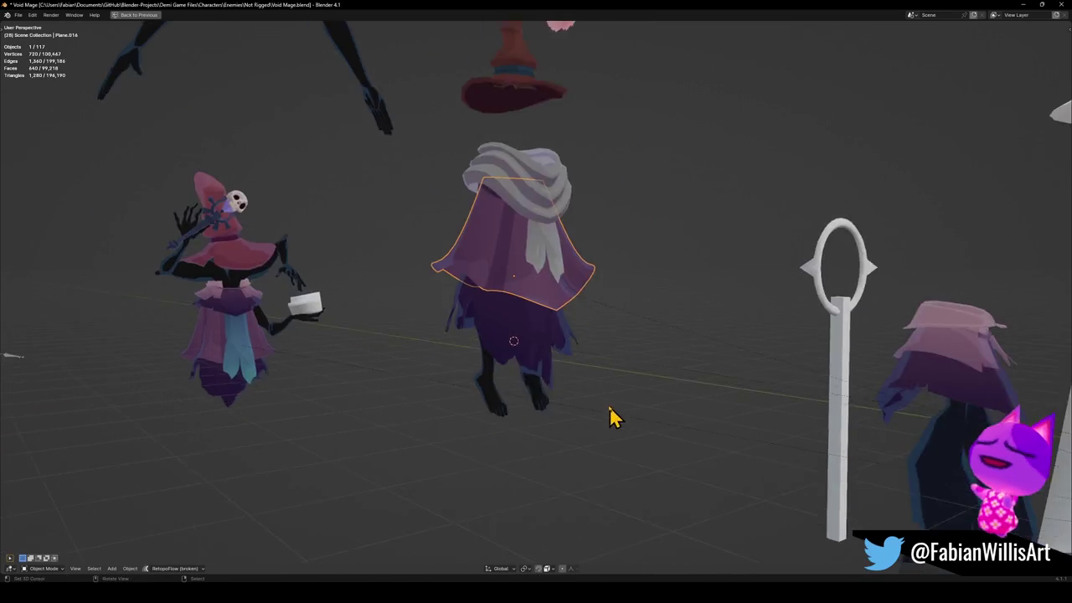
scroll(610, 419, up, 5)
mouse_move(639, 306)
middle_down()
mouse_move(586, 294)
mouse_move(593, 342)
middle_up()
Move a corner vertex of the cape hem along Y and then Z so the front points lower.
key(Tab)
click(574, 316)
key(g)
key(y)
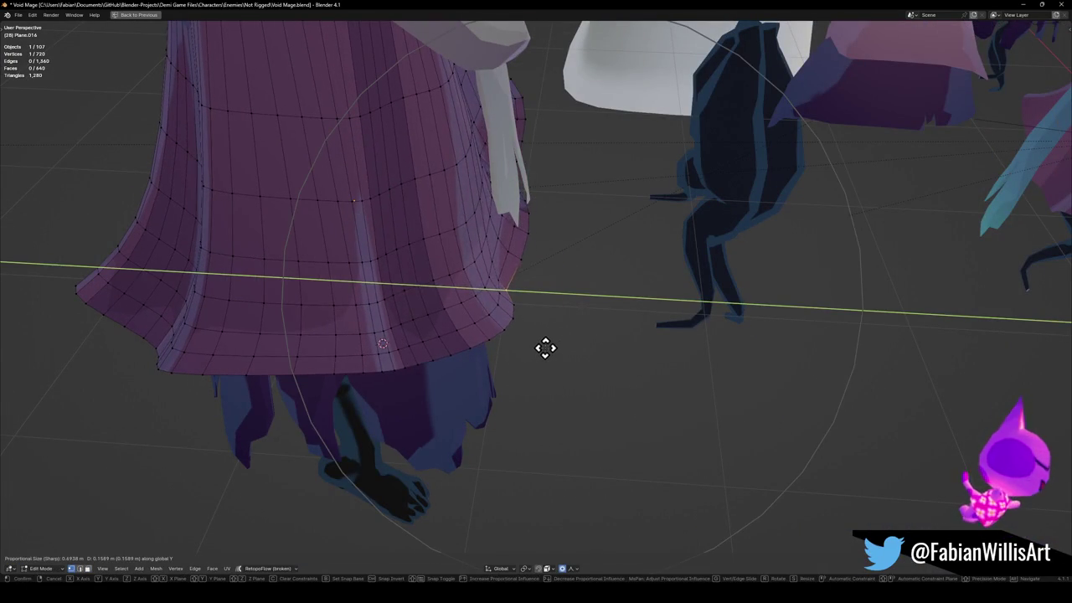
click(536, 352)
mouse_move(578, 349)
middle_down()
mouse_move(569, 304)
mouse_move(550, 303)
mouse_move(617, 299)
mouse_move(556, 230)
middle_up()
key(g)
key(z)
click(608, 326)
key(Tab)
Lower the sash about 0.23 m down the cape front and save Void Mage.blend.
click(576, 216)
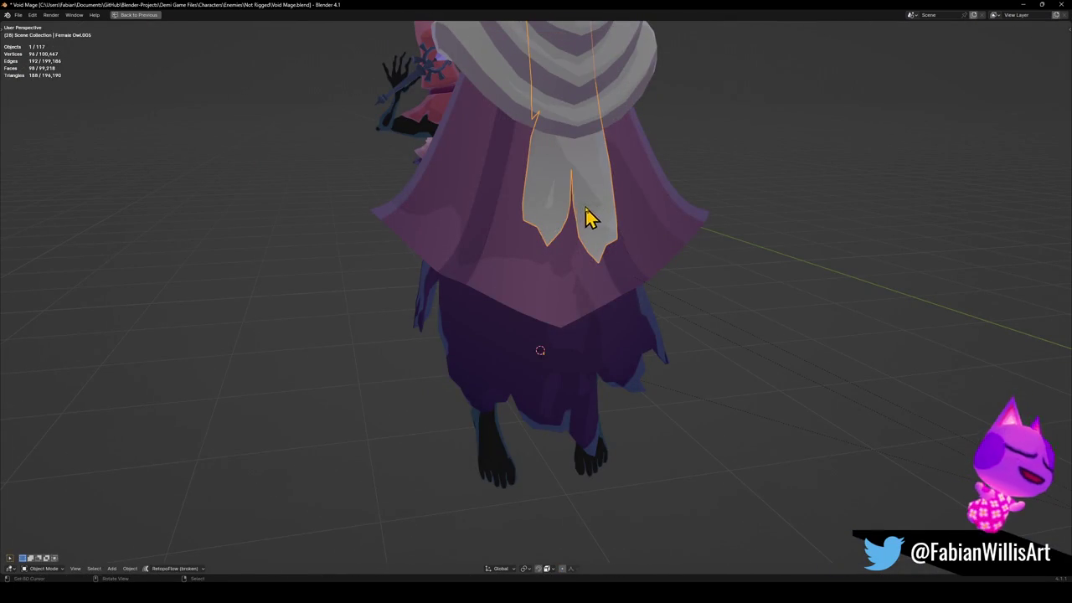
key(g)
key(z)
click(598, 265)
mouse_move(577, 268)
middle_down()
mouse_move(566, 254)
mouse_move(555, 307)
mouse_move(562, 402)
mouse_move(575, 378)
mouse_move(596, 499)
mouse_move(615, 469)
middle_up()
click(598, 268)
key(ctrl+s)
Lower the legs along the vertical axis to fit under the robe.
click(596, 495)
key(g)
key(z)
middle_drag(590, 419, 560, 410)
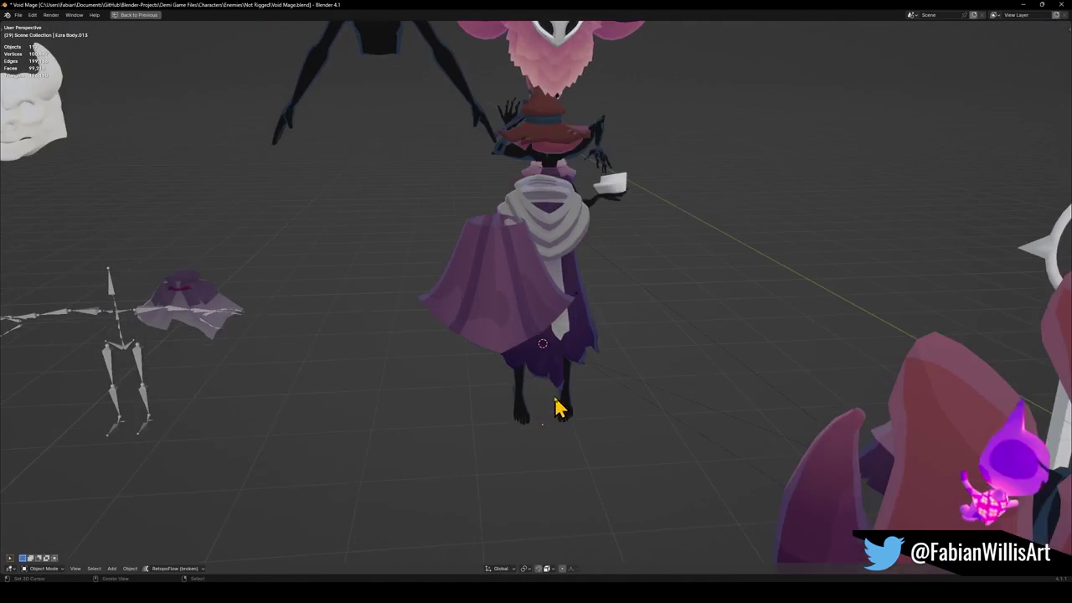
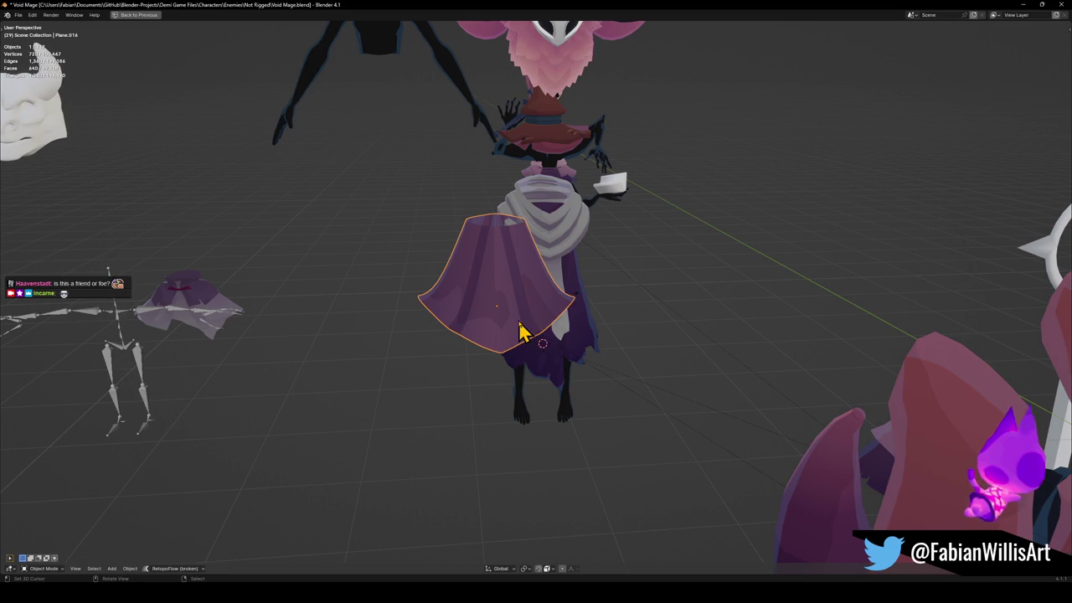
Unparent the purple cape with Clear and Keep Transformation so it stays in place.
key(KP_Divide)
key(KP_Divide)
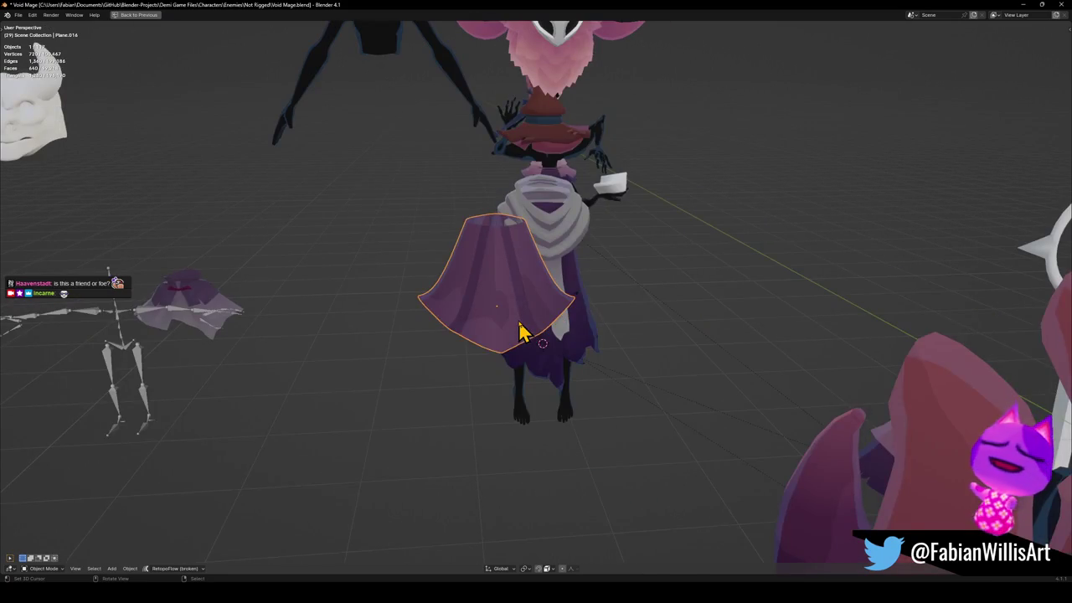
key(ctrl+space)
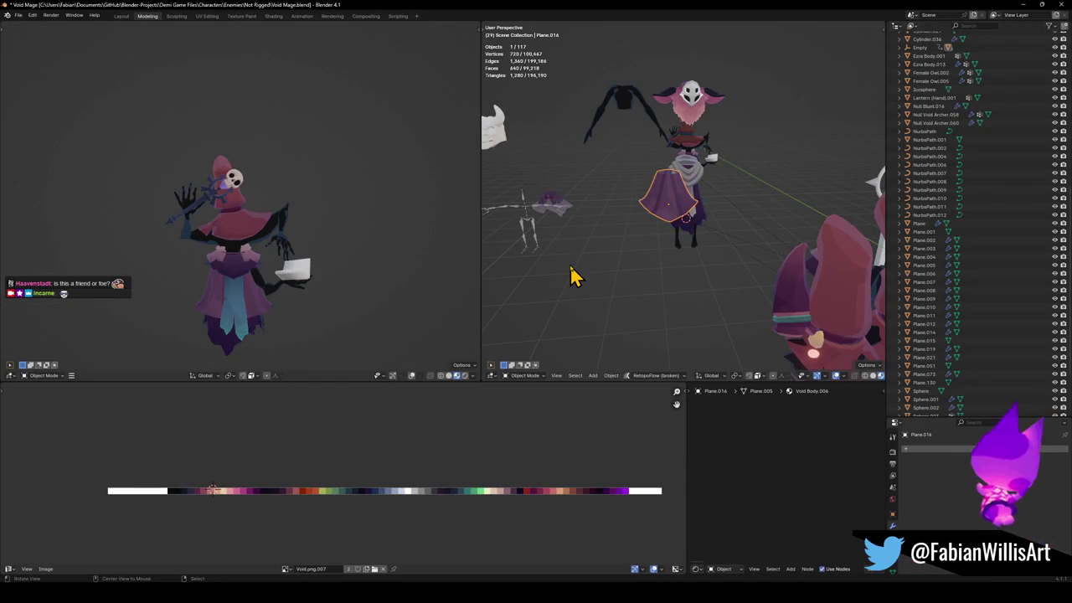
key(alt+p)
click(564, 278)
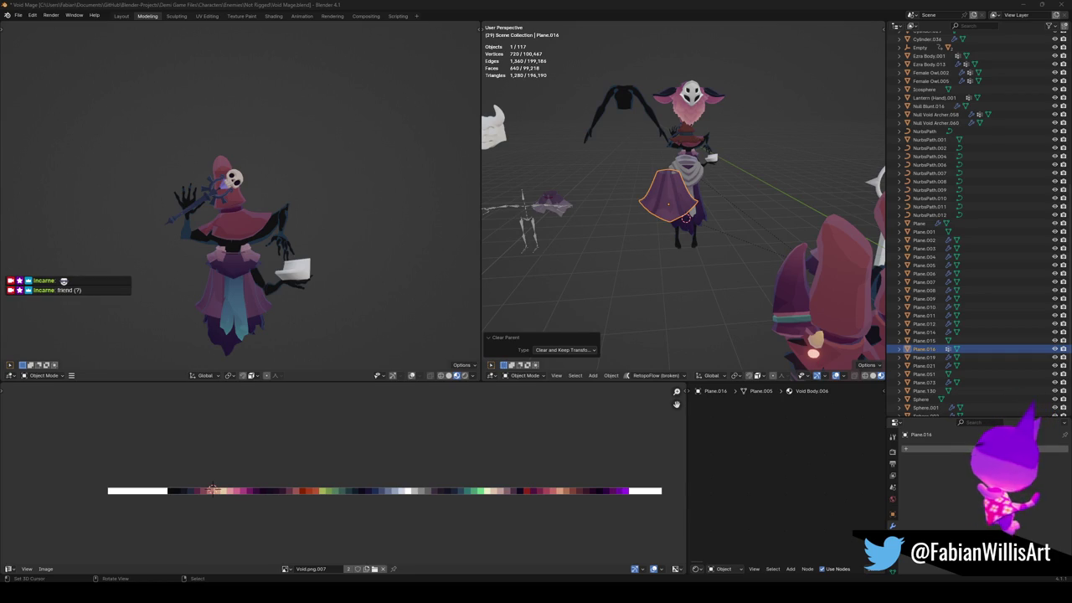
Snap the cape to the 3D cursor and raise it vertically onto the mage's shoulders.
scroll(762, 200, up, 3)
mouse_move(687, 204)
middle_down()
mouse_move(687, 239)
mouse_move(723, 220)
middle_up()
scroll(729, 255, down, 2)
scroll(698, 263, up, 3)
mouse_move(698, 263)
middle_down()
mouse_move(725, 287)
mouse_move(737, 282)
middle_up()
key(shift+s)
key(g)
key(z)
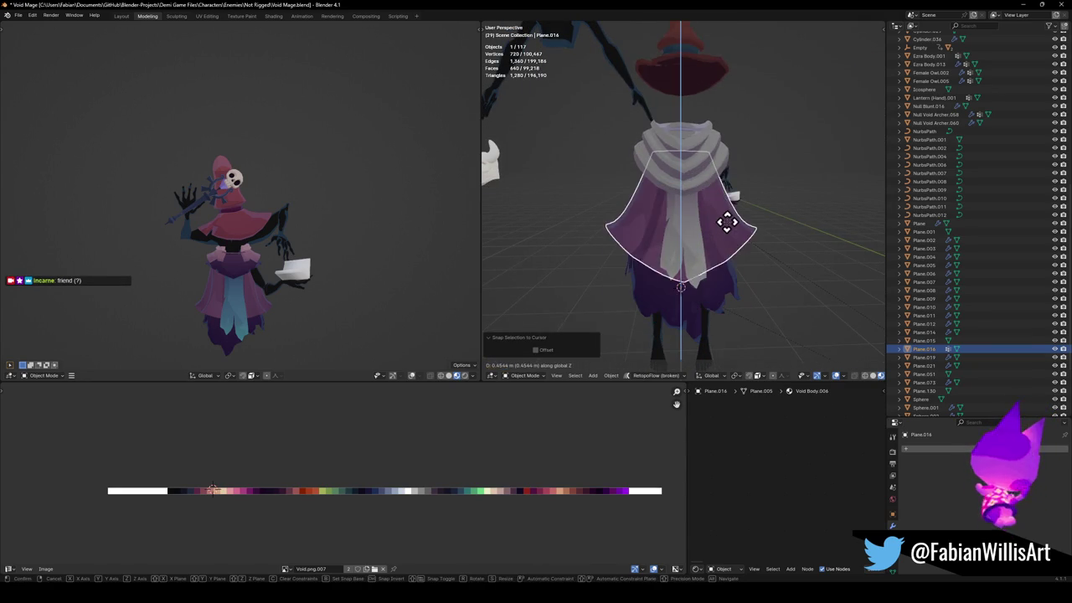
click(734, 227)
mouse_move(734, 227)
middle_down()
mouse_move(770, 228)
mouse_move(712, 240)
mouse_move(734, 236)
middle_up()
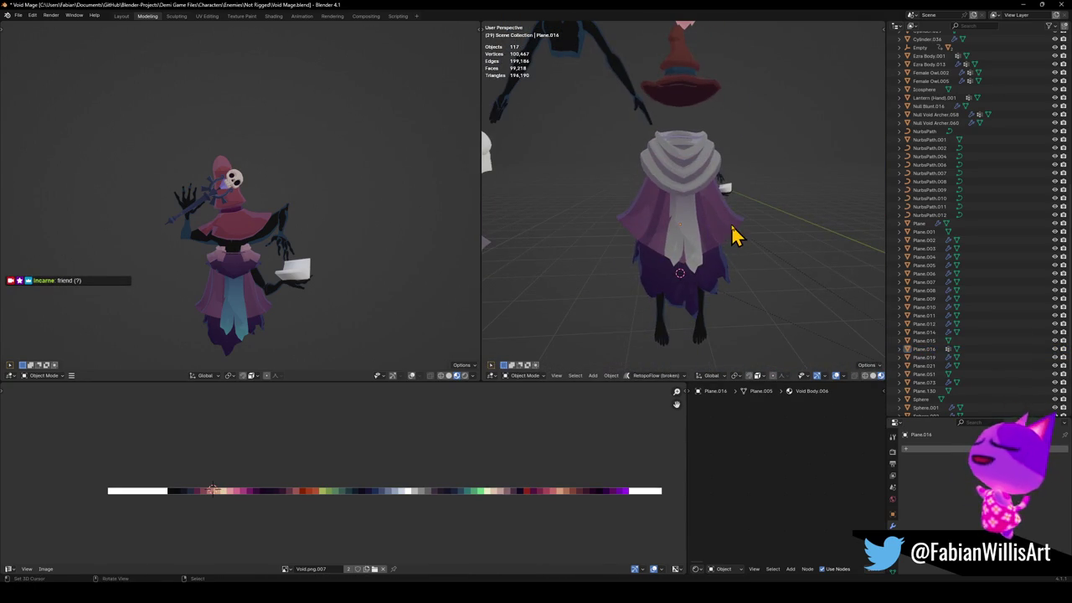
key(ctrl+space)
key(ctrl+space)
mouse_move(733, 238)
middle_down()
mouse_move(634, 242)
mouse_move(733, 243)
middle_up()
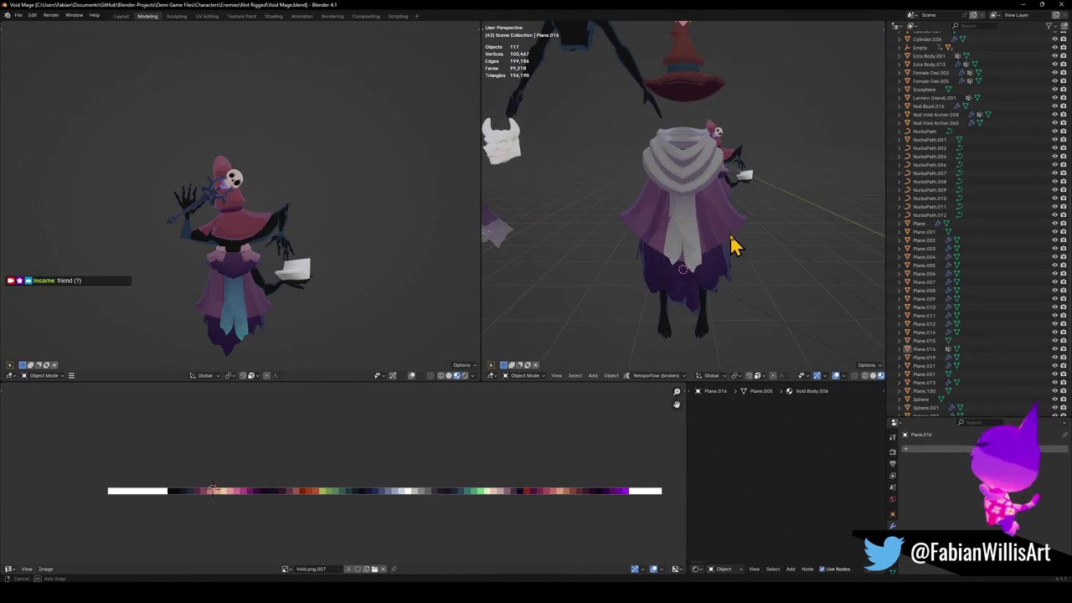
Rescale the black arms object to 1.174 and lower it vertically onto the body.
click(645, 87)
key(s)
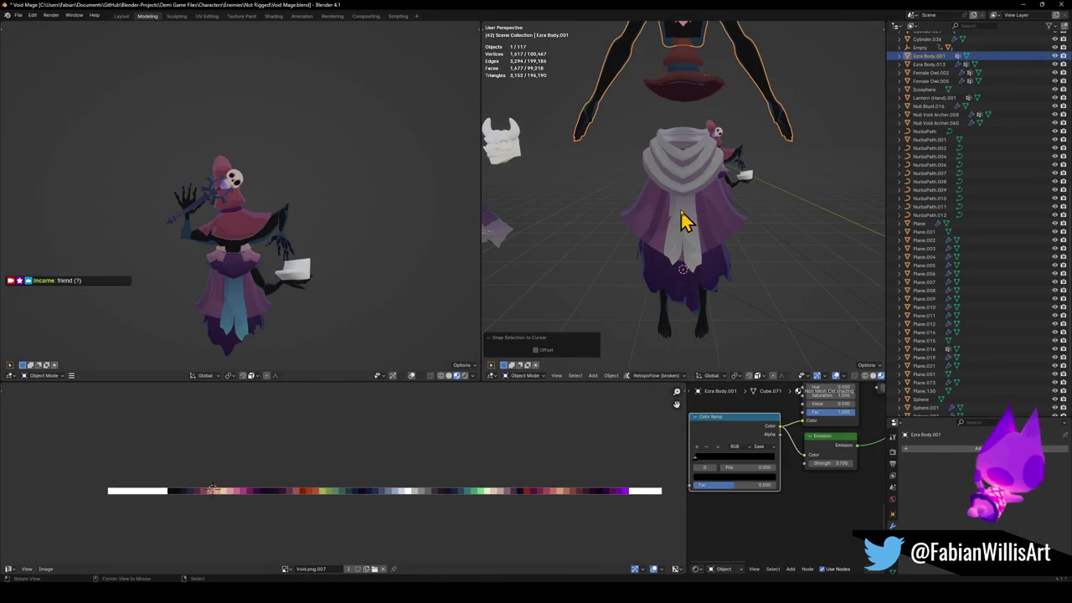
click(709, 148)
key(g)
key(z)
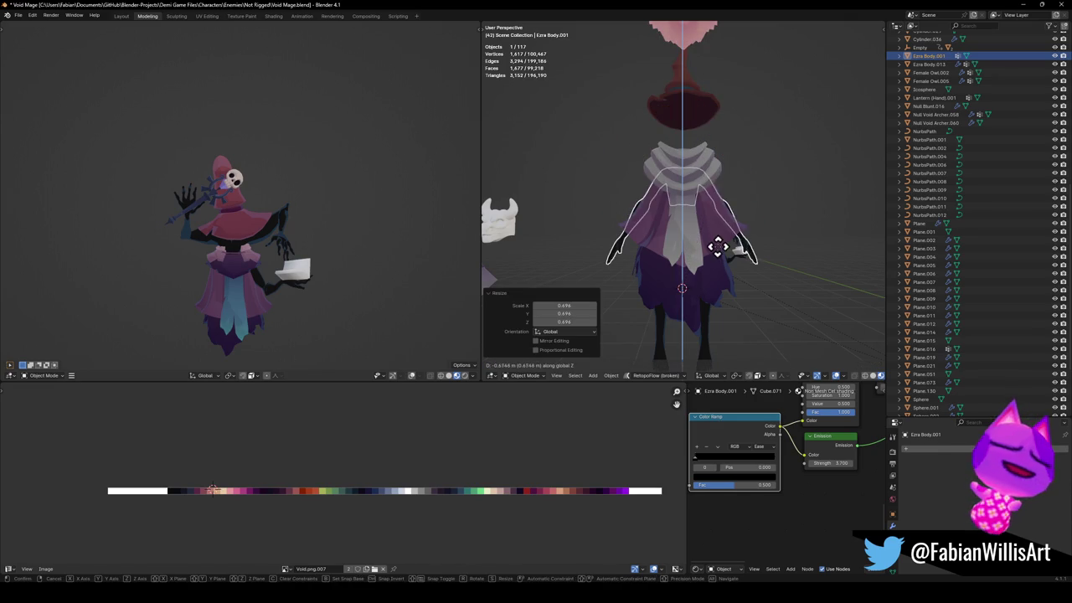
click(719, 231)
key(s)
click(758, 287)
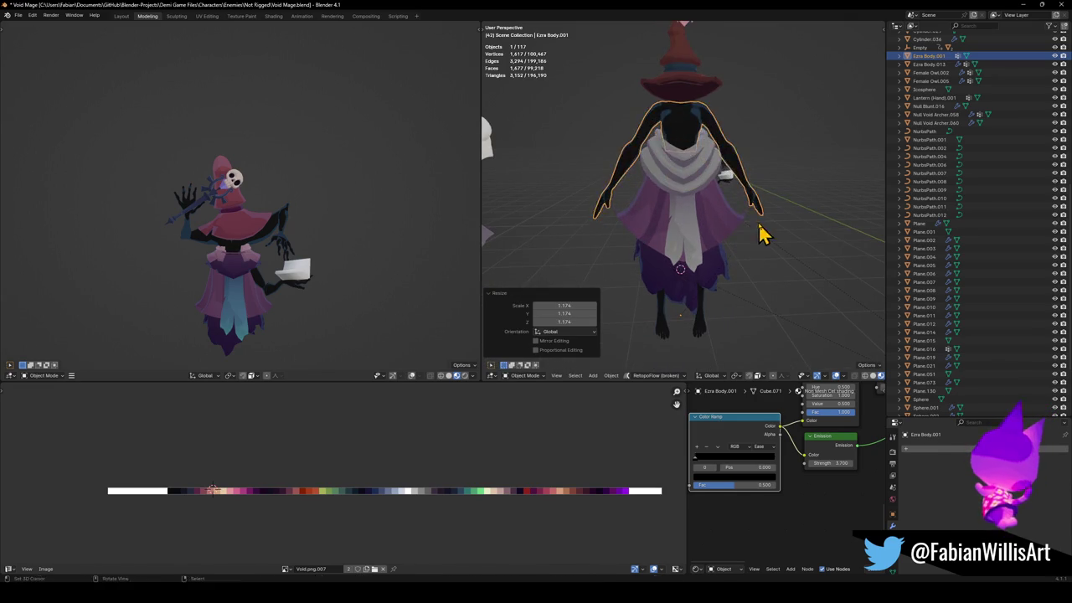
key(g)
key(z)
click(752, 250)
mouse_move(765, 249)
middle_down()
mouse_move(713, 237)
mouse_move(720, 230)
mouse_move(706, 268)
mouse_move(722, 223)
middle_up()
In Edit Mode, select one connected arm piece and delete it.
key(Tab)
scroll(725, 221, up, 2)
scroll(728, 220, up, 3)
scroll(716, 176, up, 2)
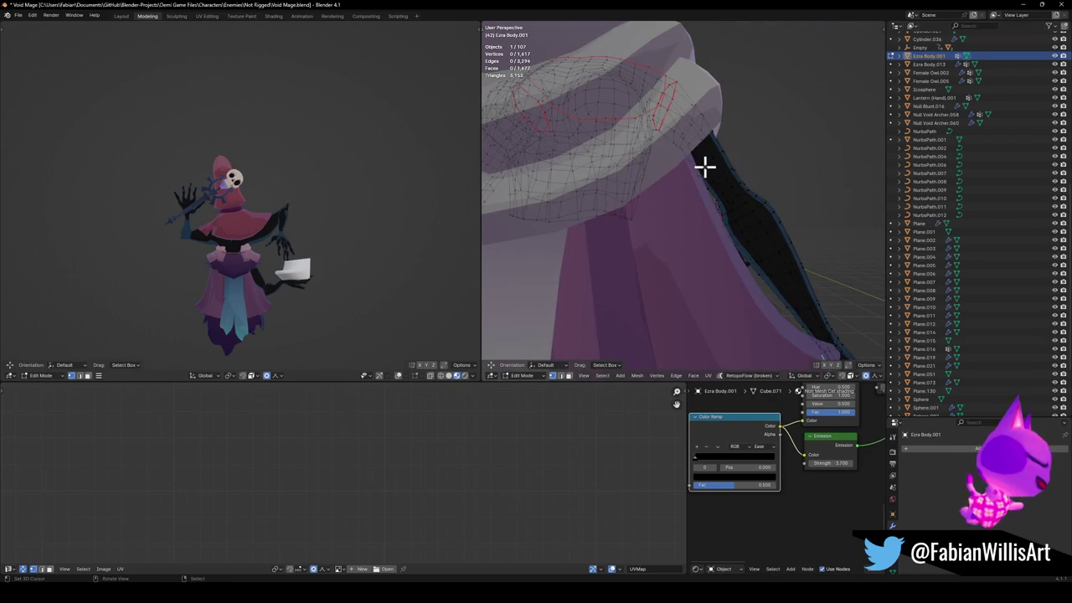
key(l)
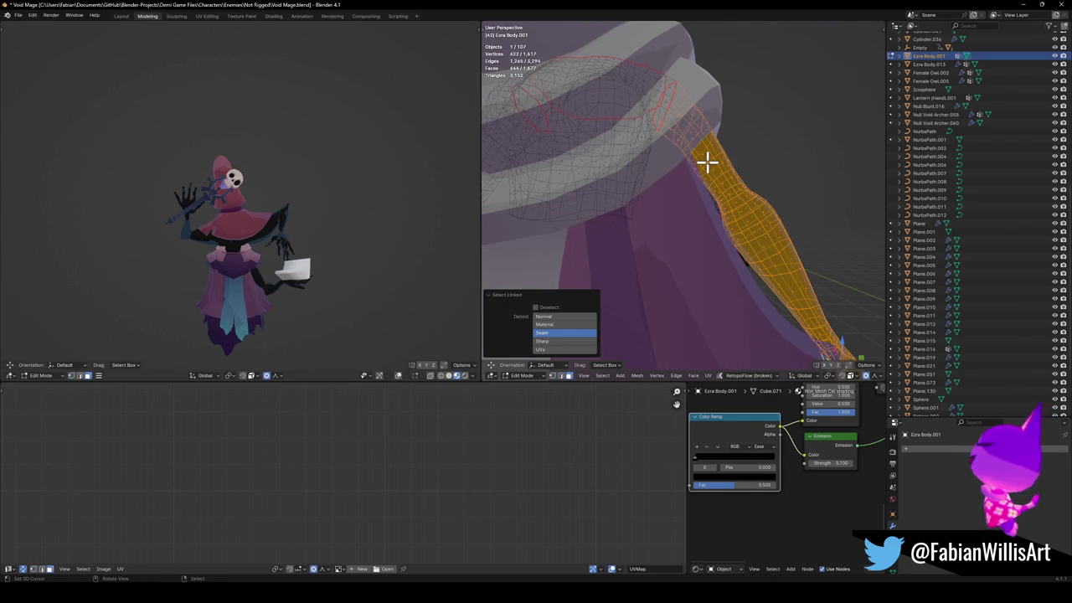
key(x)
click(706, 164)
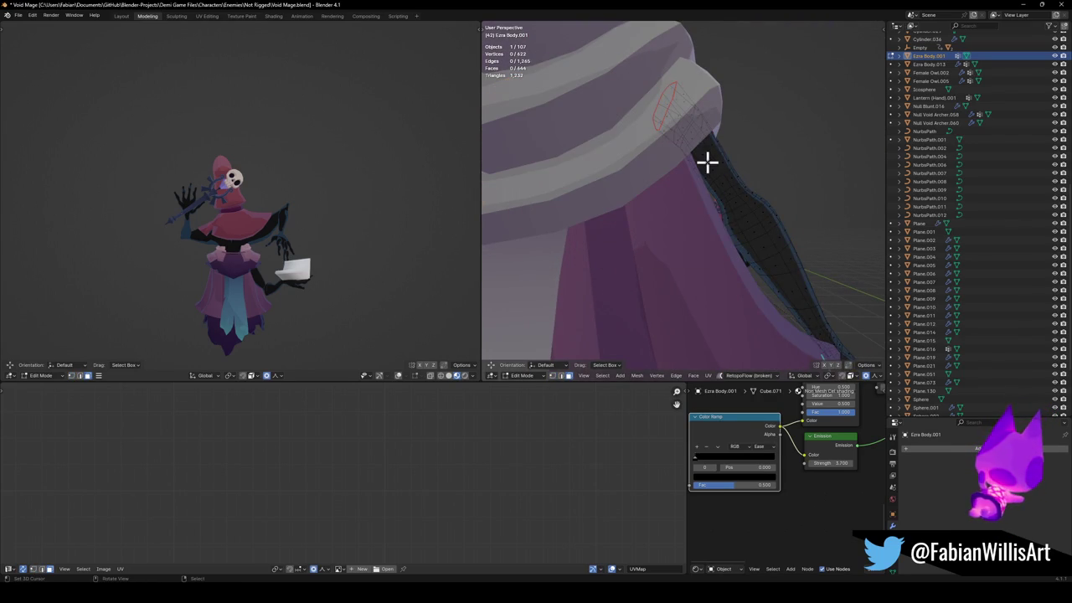
Add a Mirror modifier to the arms object to restore the second arm.
key(Tab)
key(q)
click(682, 233)
scroll(694, 227, down, 5)
mouse_move(718, 239)
middle_down()
mouse_move(724, 255)
mouse_move(811, 256)
mouse_move(689, 246)
mouse_move(709, 231)
middle_up()
scroll(721, 240, up, 3)
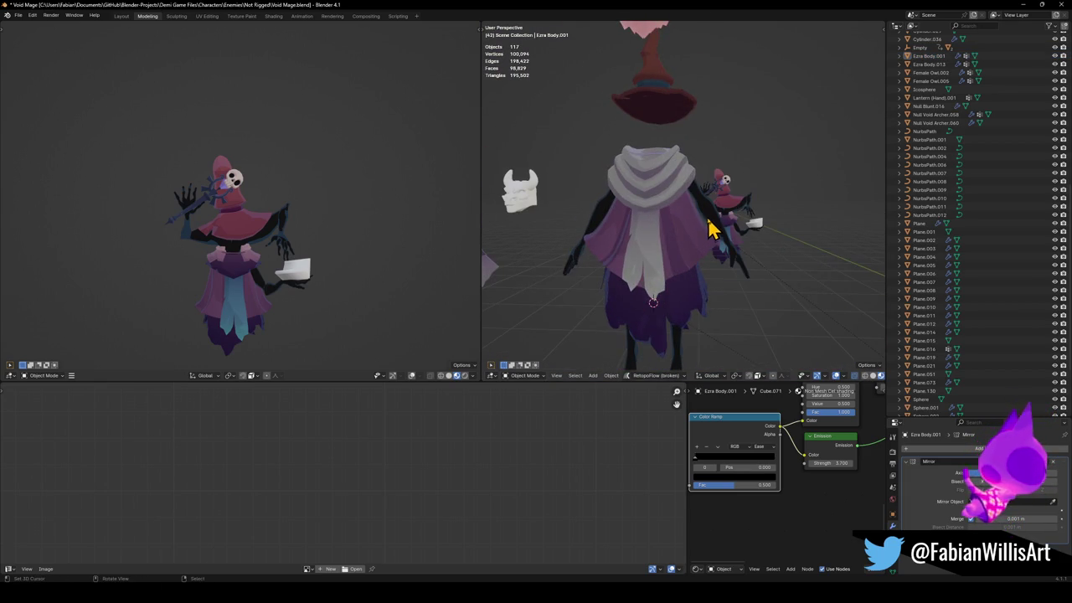
From the front view, scale, rotate and move the arm into a new pose.
key(Tab)
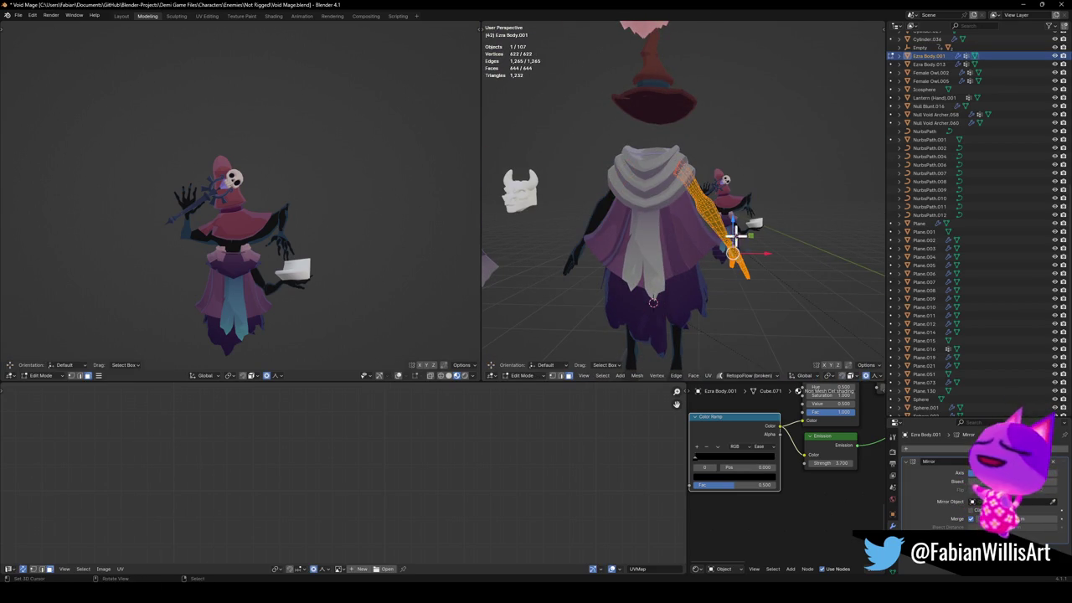
key(KP_1)
key(s)
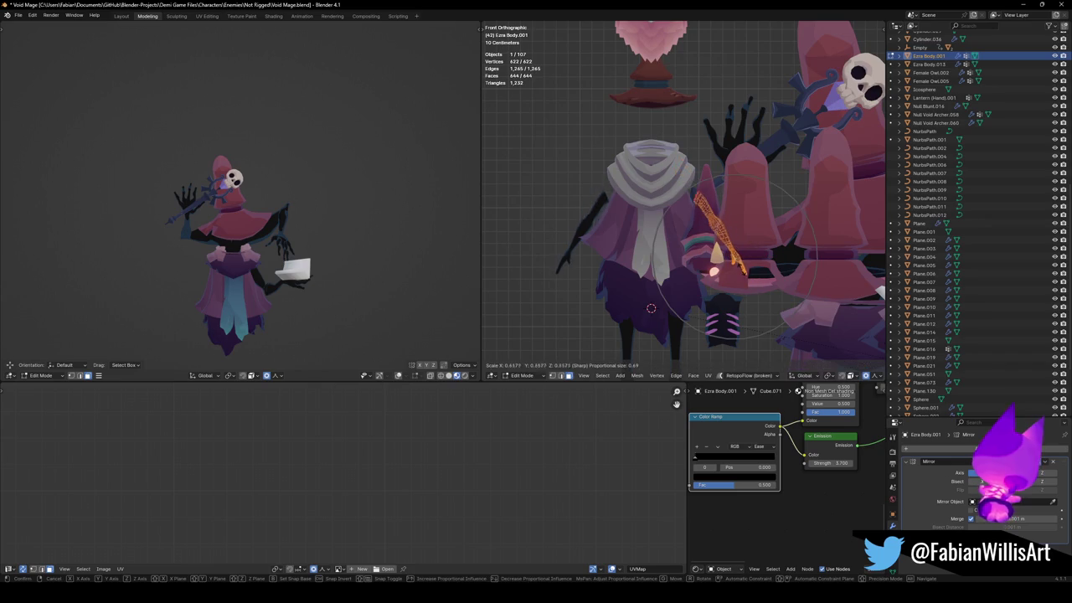
key(g)
click(744, 270)
key(r)
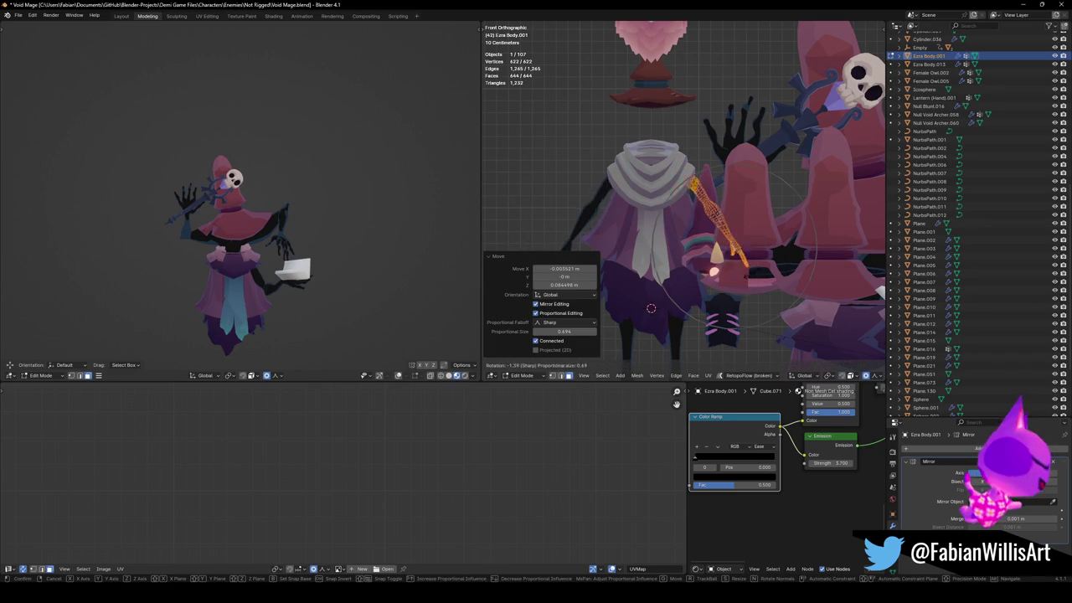
key(g)
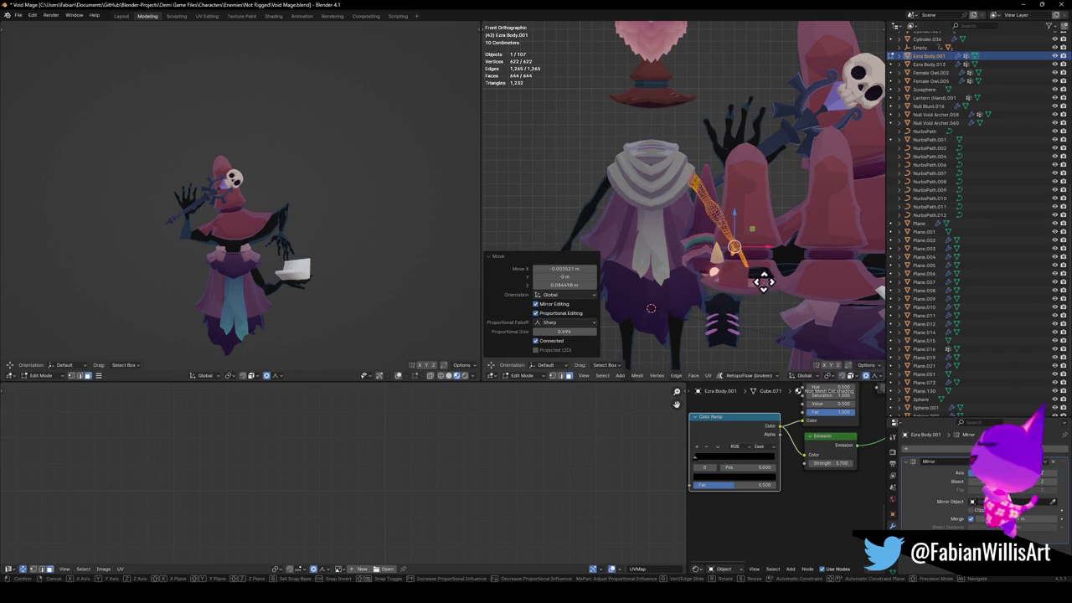
click(754, 283)
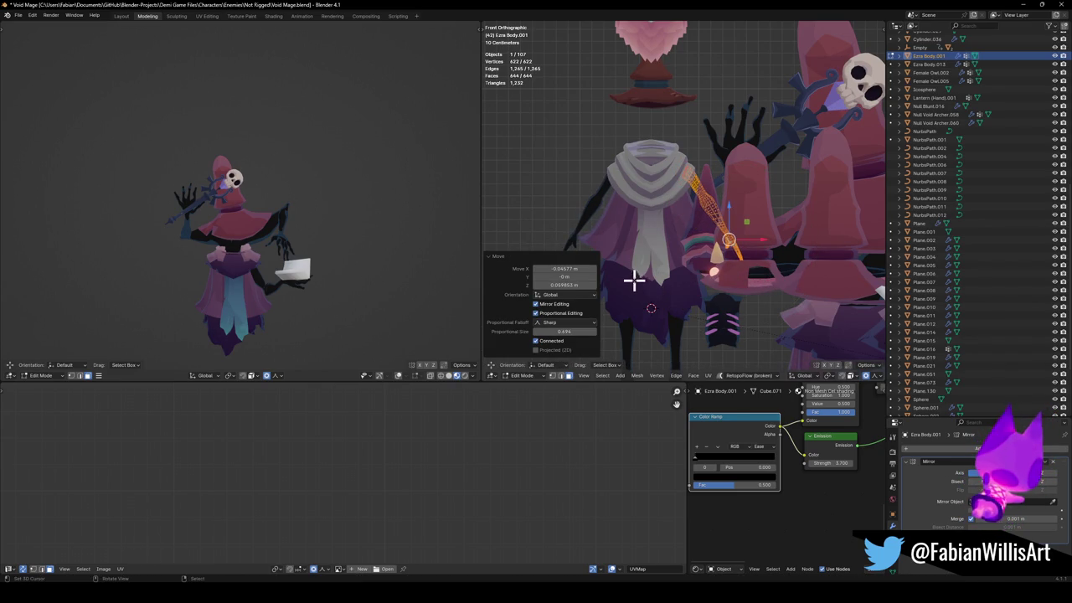
scroll(698, 273, up, 1)
key(Tab)
scroll(698, 273, down, 3)
mouse_move(653, 275)
middle_down()
mouse_move(694, 283)
mouse_move(677, 266)
middle_up()
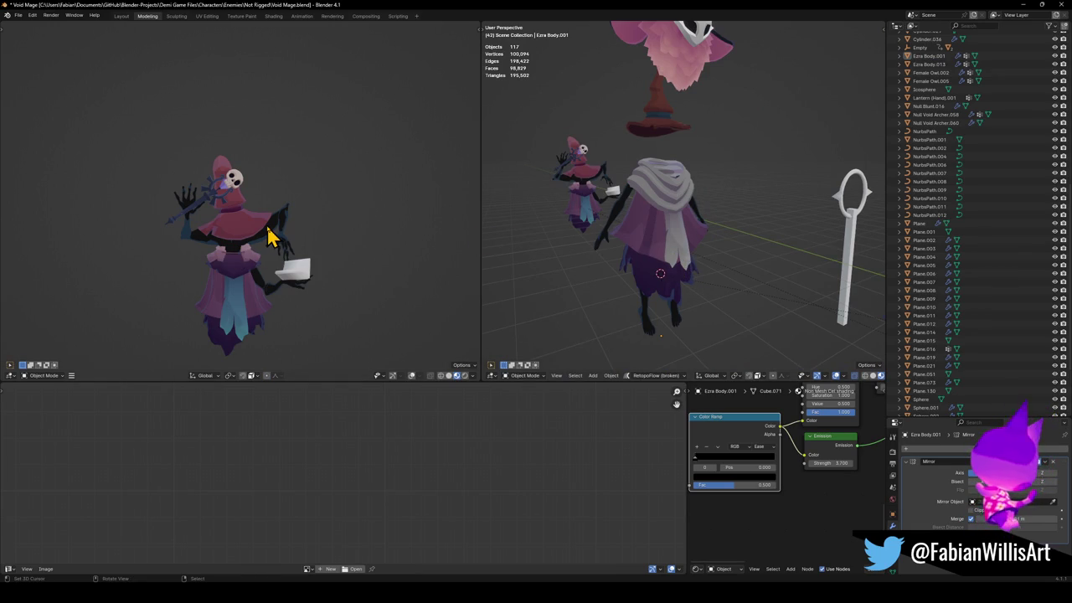
Select the masked character's parts with the dark hat and isolate them in Local View.
middle_drag(315, 233, 318, 223)
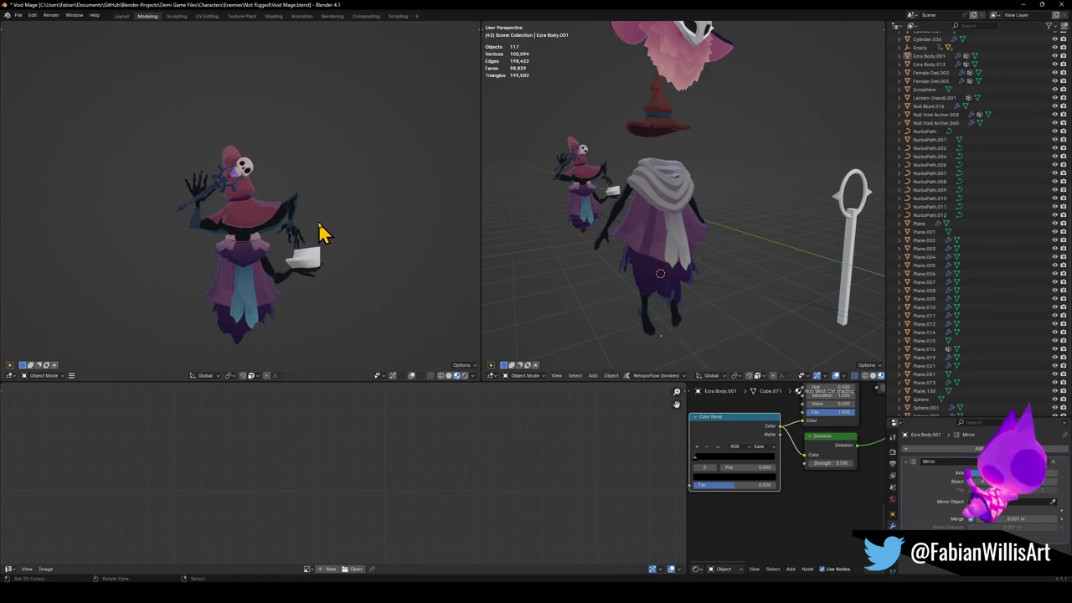
scroll(311, 240, down, 3)
scroll(311, 241, down, 3)
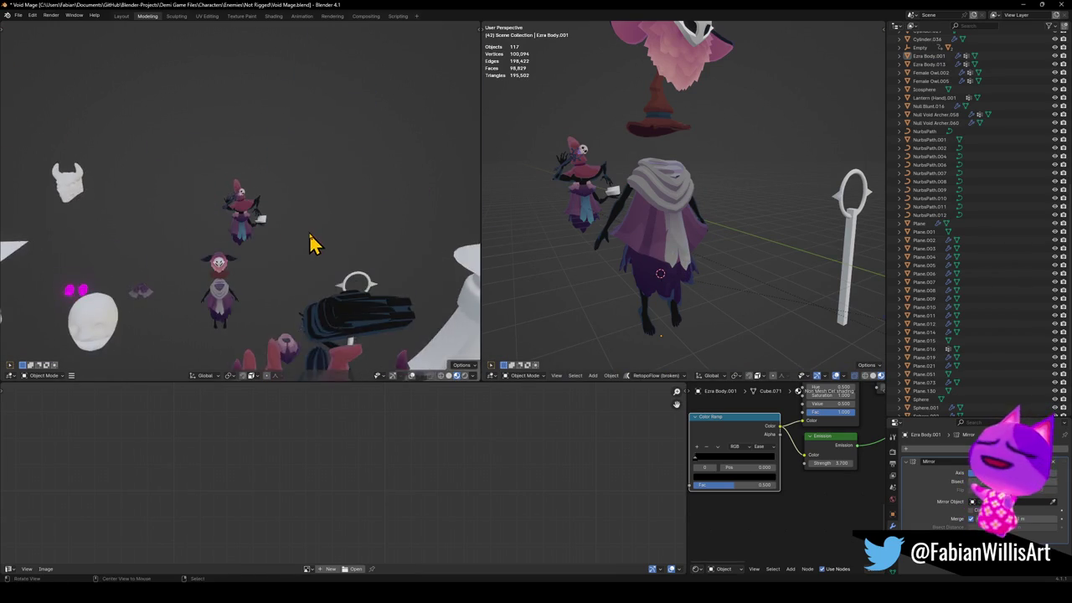
middle_drag(315, 273, 318, 260)
scroll(695, 240, down, 3)
middle_drag(687, 247, 682, 273)
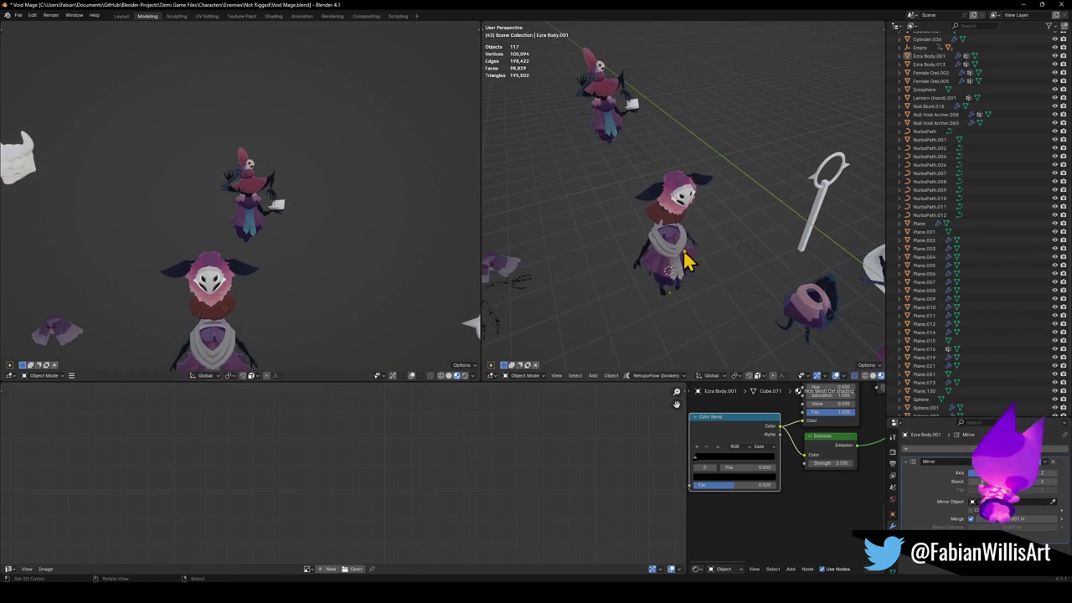
mouse_move(702, 308)
middle_down()
mouse_move(696, 296)
mouse_move(722, 299)
mouse_move(610, 280)
middle_up()
shift+click(688, 165)
key(KP_Divide)
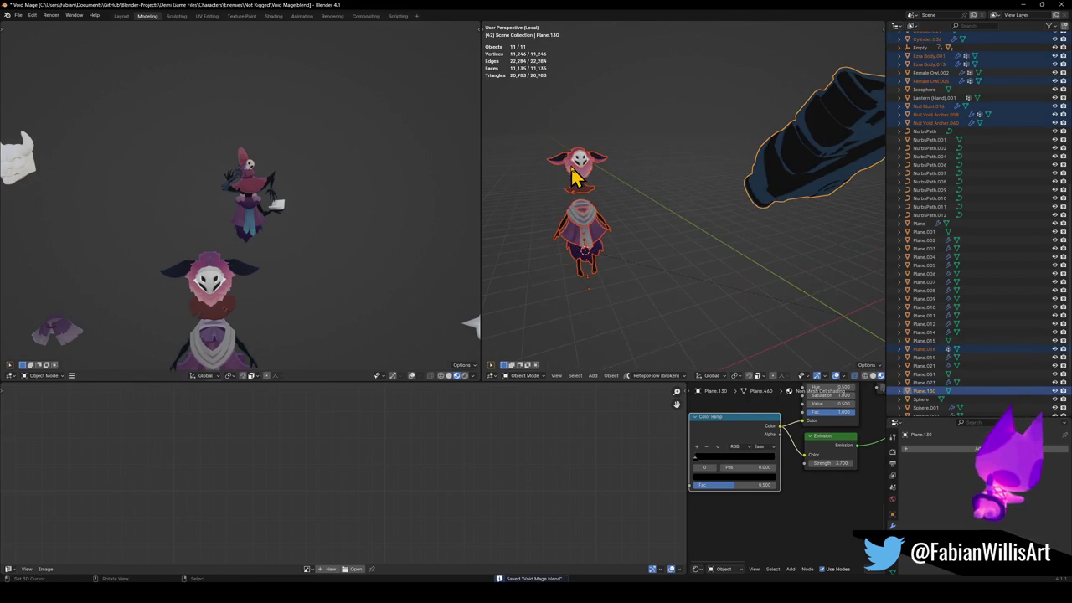
mouse_move(649, 208)
middle_down()
mouse_move(682, 182)
mouse_move(642, 237)
mouse_move(694, 223)
middle_up()
Rescale the witch hat mesh with proportional editing, including a vertical-only rescale.
key(alt+a)
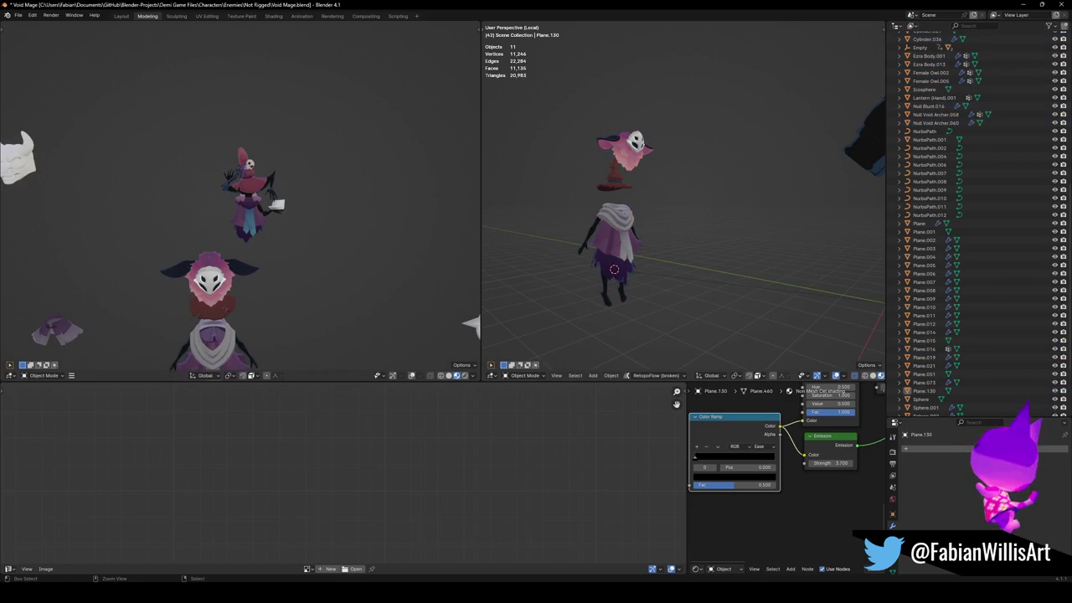
middle_drag(695, 218, 670, 192)
scroll(659, 218, up, 2)
click(644, 191)
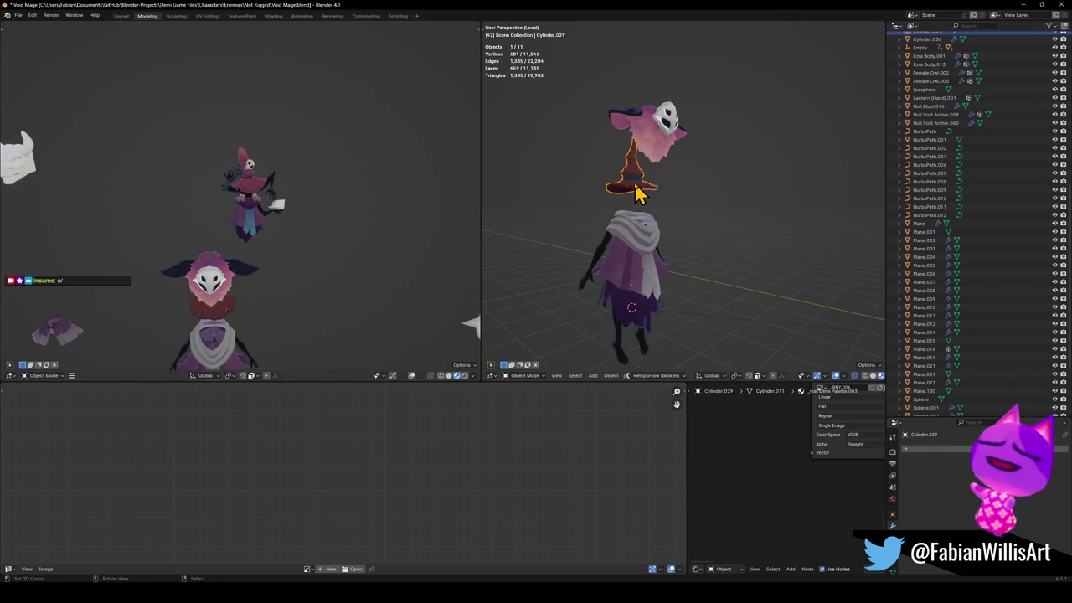
key(Tab)
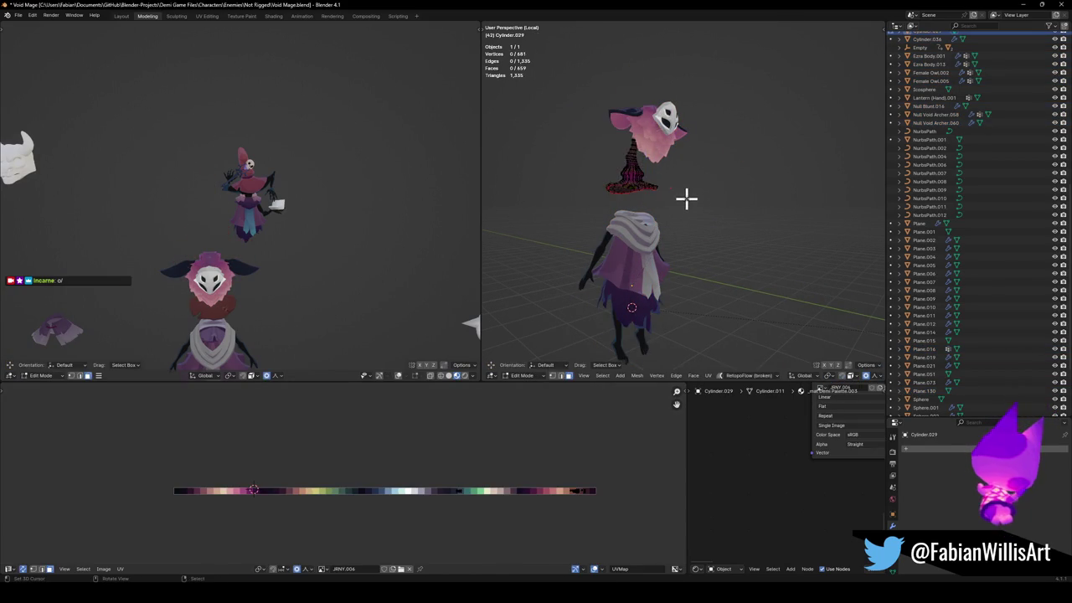
key(s)
click(713, 186)
key(s)
key(z)
click(713, 188)
click(712, 196)
mouse_move(712, 196)
middle_down()
mouse_move(668, 213)
mouse_move(680, 221)
middle_up()
key(Tab)
Move the legs object vertically to a new height.
scroll(680, 220, up, 2)
shift+middle_drag(654, 292, 684, 204)
click(661, 317)
key(g)
key(z)
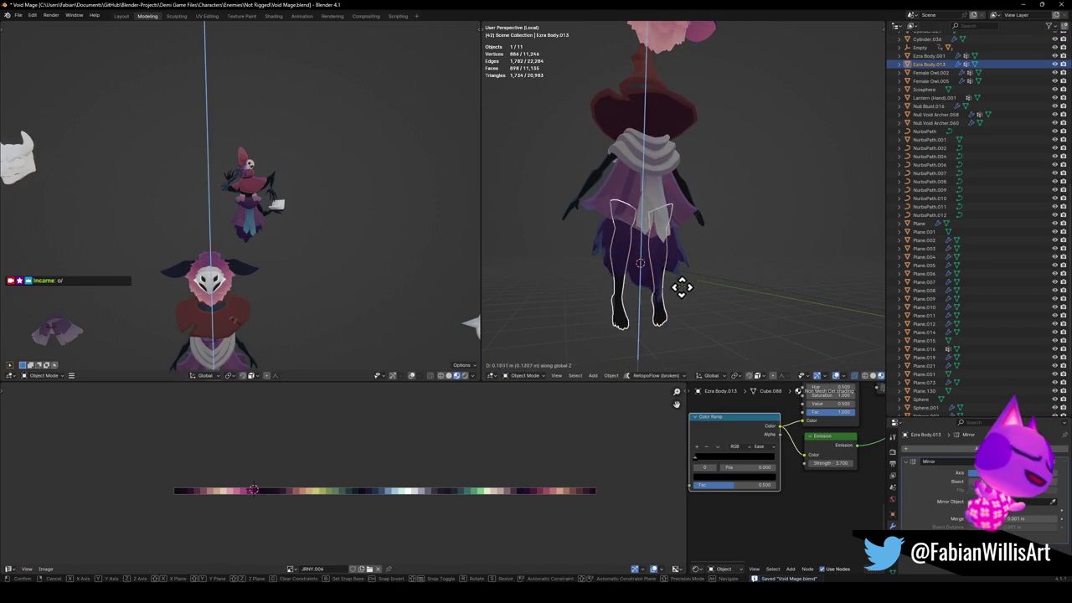
click(684, 293)
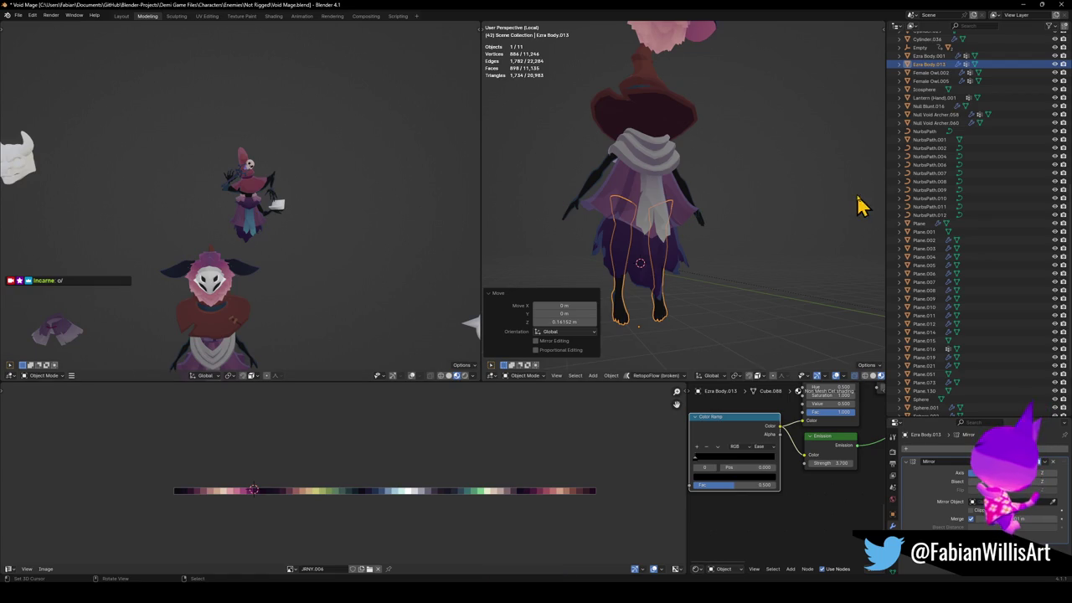
Select all the character's parts and isolate them in the left view.
key(a)
key(KP_Divide)
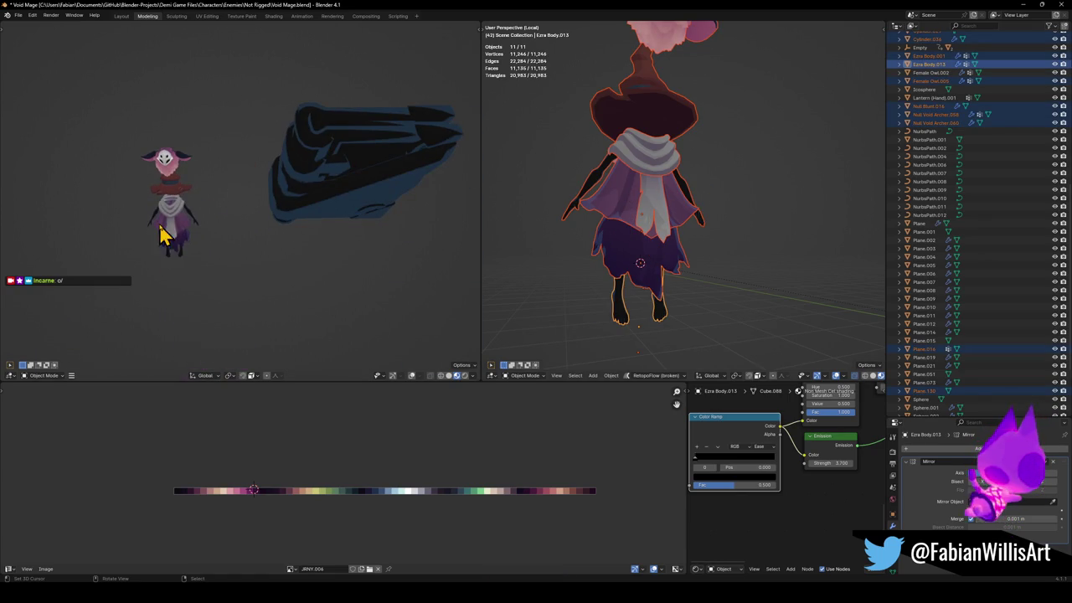
mouse_move(187, 239)
middle_down()
mouse_move(297, 237)
mouse_move(210, 220)
mouse_move(237, 240)
middle_up()
scroll(703, 132, down, 2)
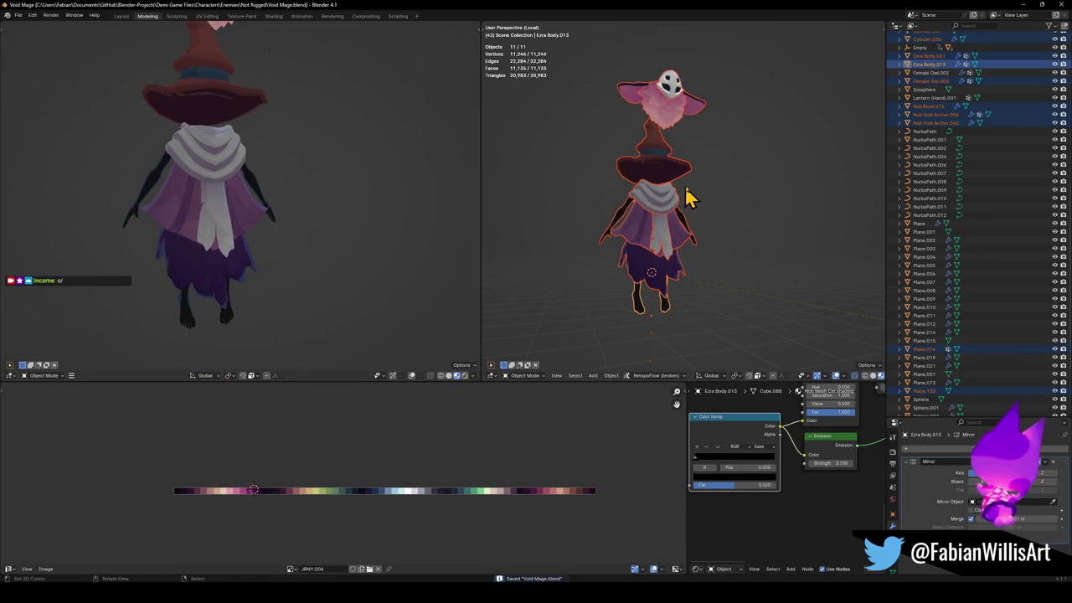
scroll(678, 204, up, 3)
key(alt+a)
scroll(667, 193, up, 2)
Scale the white scarf mesh up by 1.084 and shift it vertically.
click(620, 198)
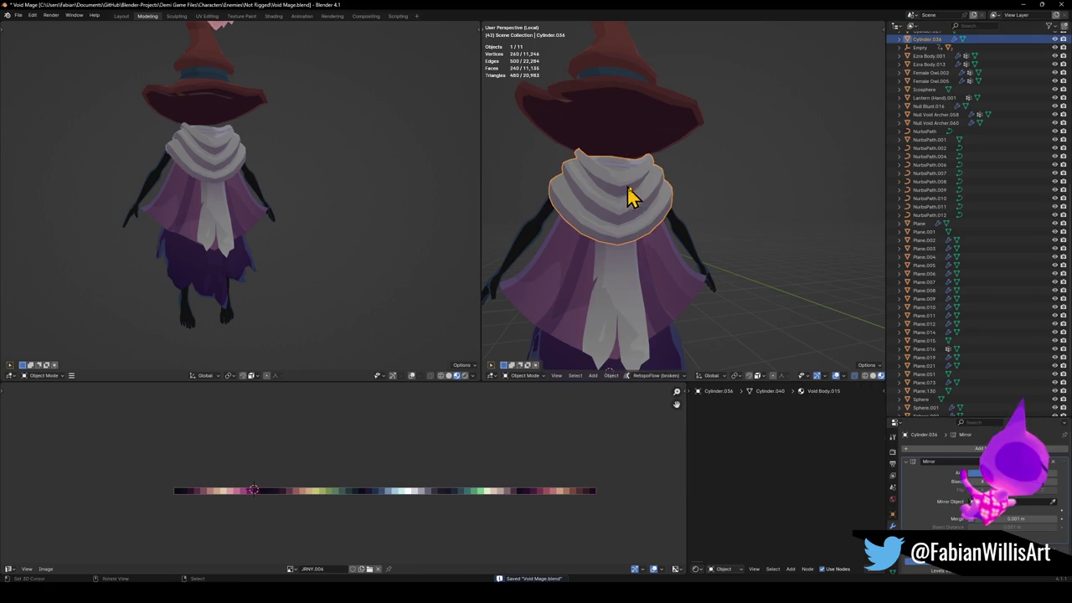
key(Tab)
key(s)
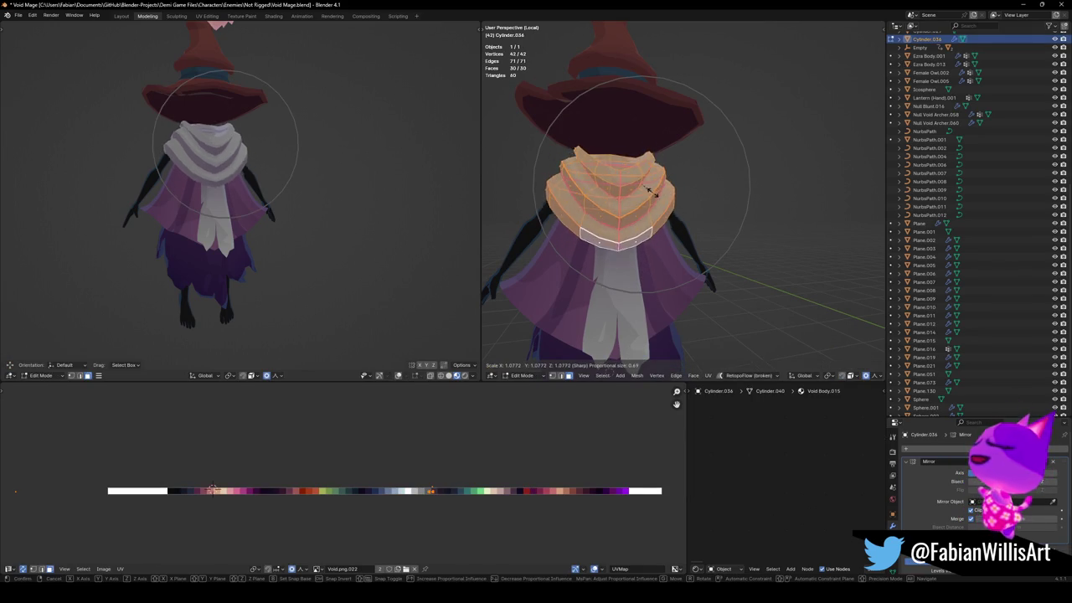
click(653, 192)
key(g)
key(z)
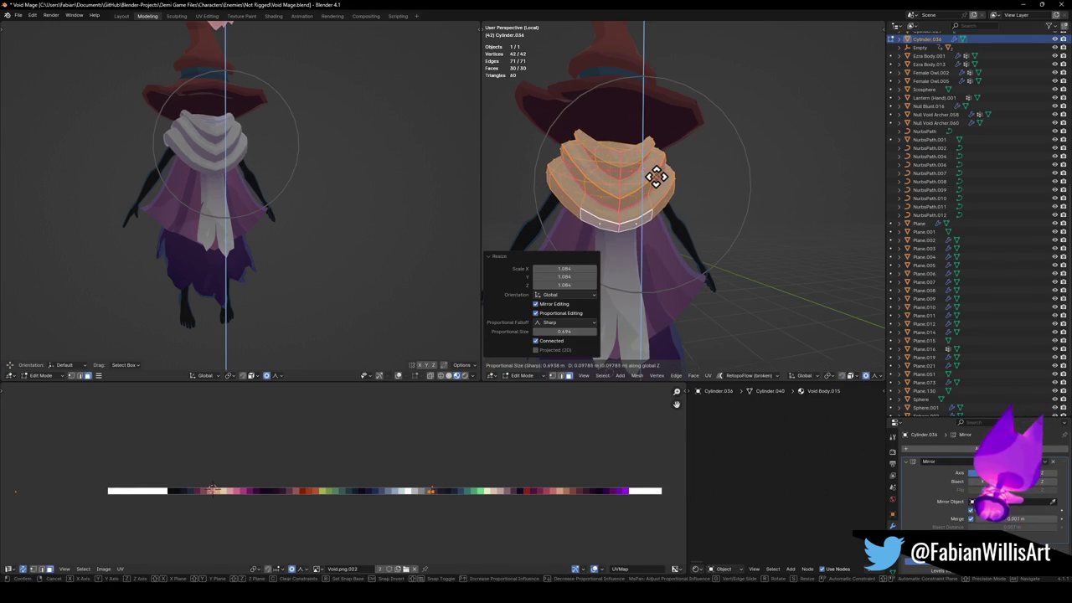
click(654, 185)
Leave Edit Mode and exit Local View to show the whole scene again.
key(Tab)
scroll(659, 203, down, 3)
scroll(687, 194, down, 2)
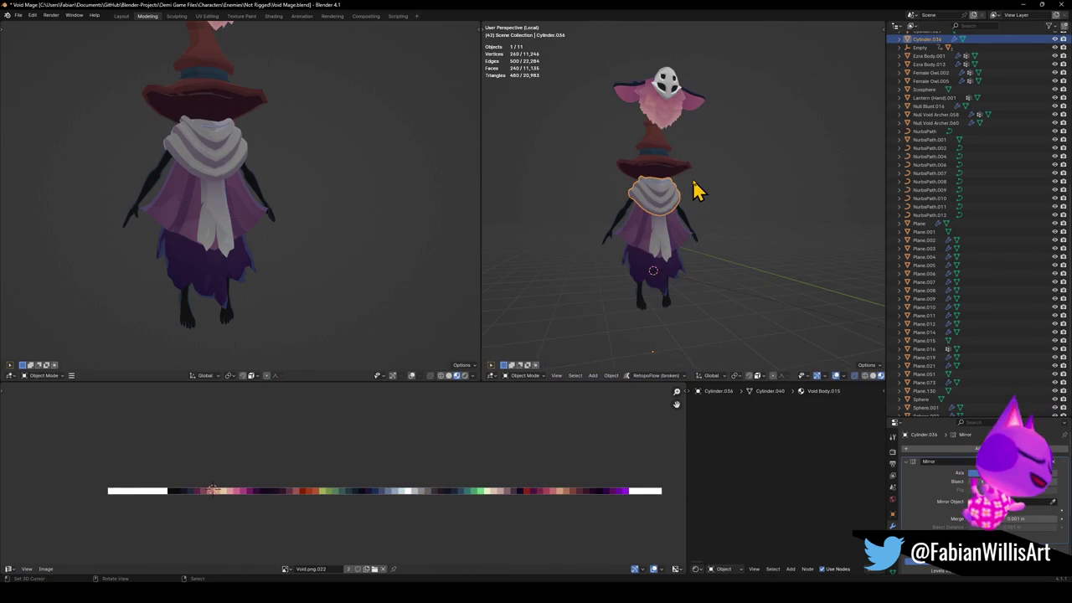
key(KP_Divide)
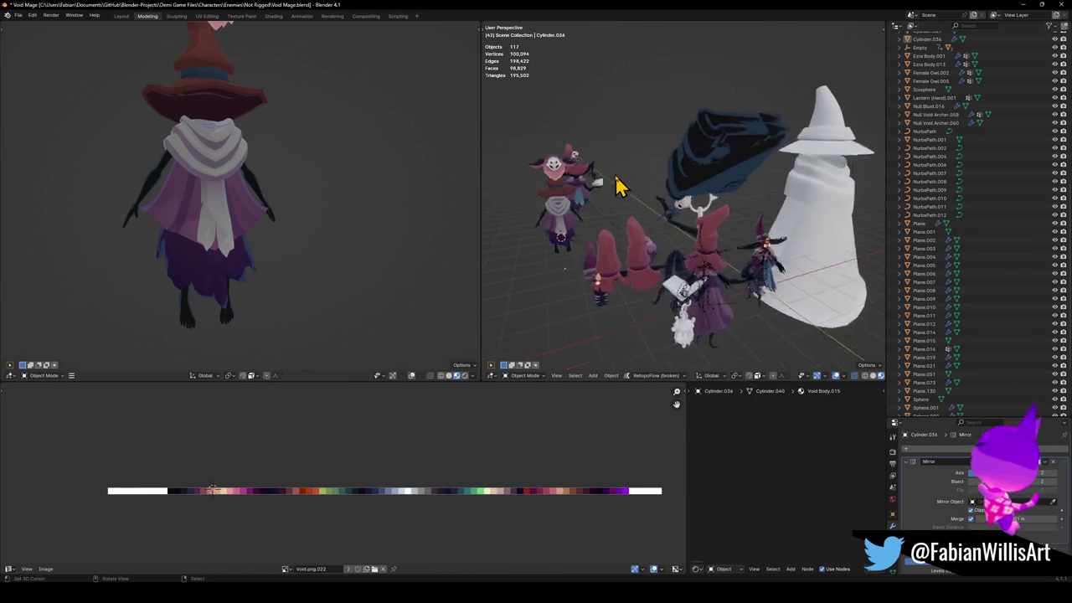
Zoom in on the Void Mage and select the Voidling rig, then the long cloak.
scroll(754, 230, up, 3)
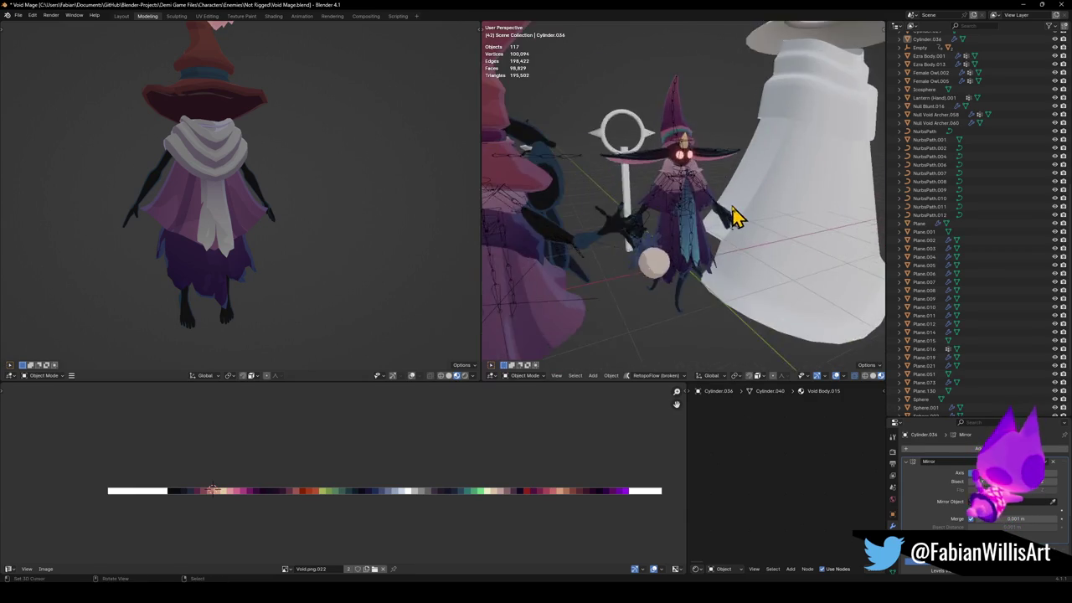
scroll(729, 220, up, 3)
scroll(730, 218, up, 1)
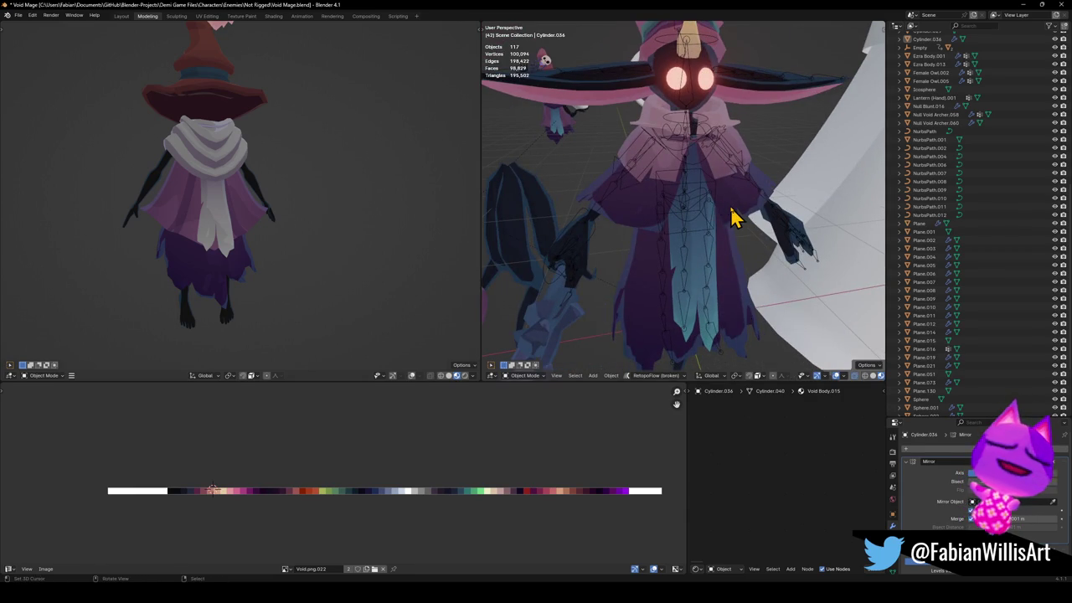
mouse_move(679, 213)
middle_down()
mouse_move(606, 232)
mouse_move(770, 239)
mouse_move(828, 228)
mouse_move(854, 199)
mouse_move(718, 235)
middle_up()
click(682, 213)
scroll(689, 213, up, 2)
scroll(699, 216, up, 1)
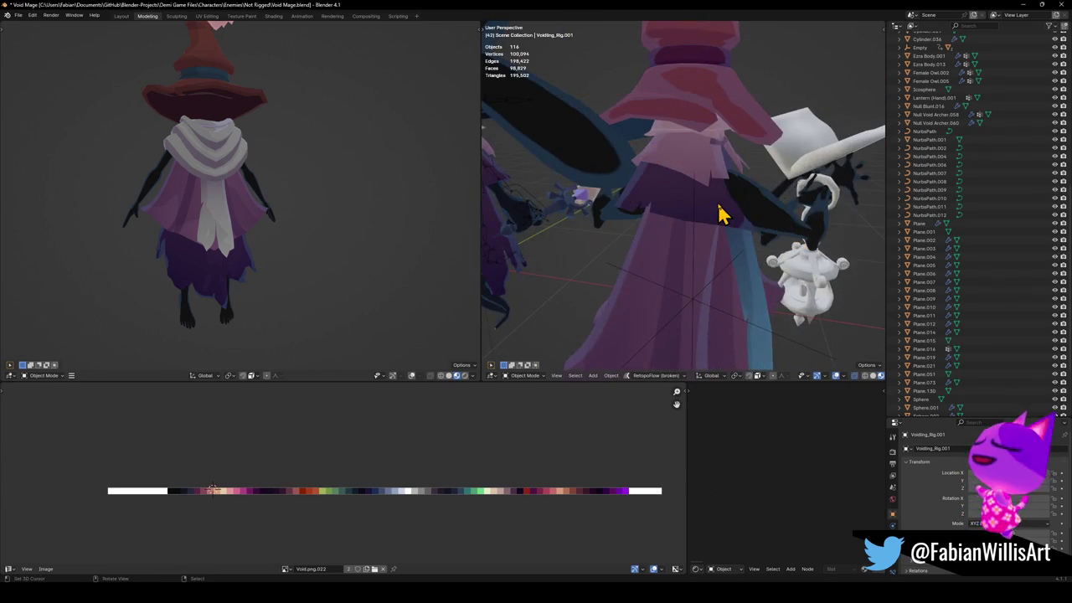
click(722, 213)
mouse_move(694, 223)
middle_down()
mouse_move(634, 210)
mouse_move(686, 209)
mouse_move(711, 196)
mouse_move(715, 168)
mouse_move(742, 165)
mouse_move(699, 216)
middle_up()
Inspect the cloak mesh in Edit Mode by selecting one connected piece.
key(Tab)
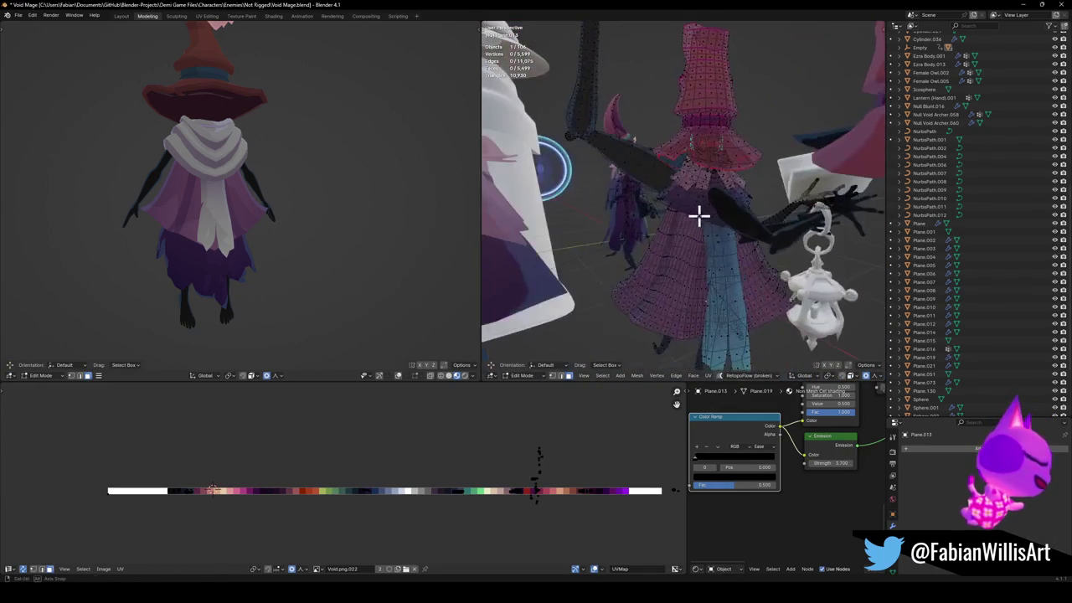
key(a)
scroll(698, 215, up, 2)
key(alt+a)
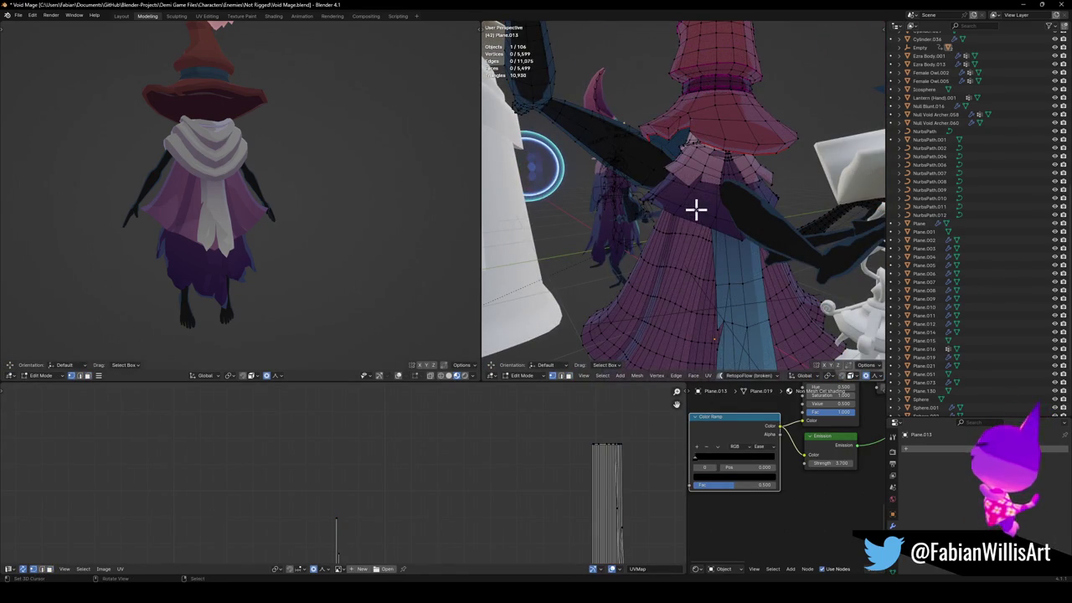
key(l)
mouse_move(693, 221)
middle_down()
mouse_move(790, 215)
mouse_move(679, 234)
middle_up()
scroll(754, 227, down, 5)
key(Tab)
Select the purple shoulder cape and snap it to the 3D cursor.
scroll(810, 210, down, 5)
mouse_move(810, 209)
middle_down()
mouse_move(622, 210)
mouse_move(686, 237)
mouse_move(665, 235)
mouse_move(677, 249)
mouse_move(668, 266)
mouse_move(657, 262)
mouse_move(711, 293)
middle_up()
scroll(712, 207, up, 5)
scroll(661, 233, up, 2)
click(653, 235)
key(shift+s)
click(543, 194)
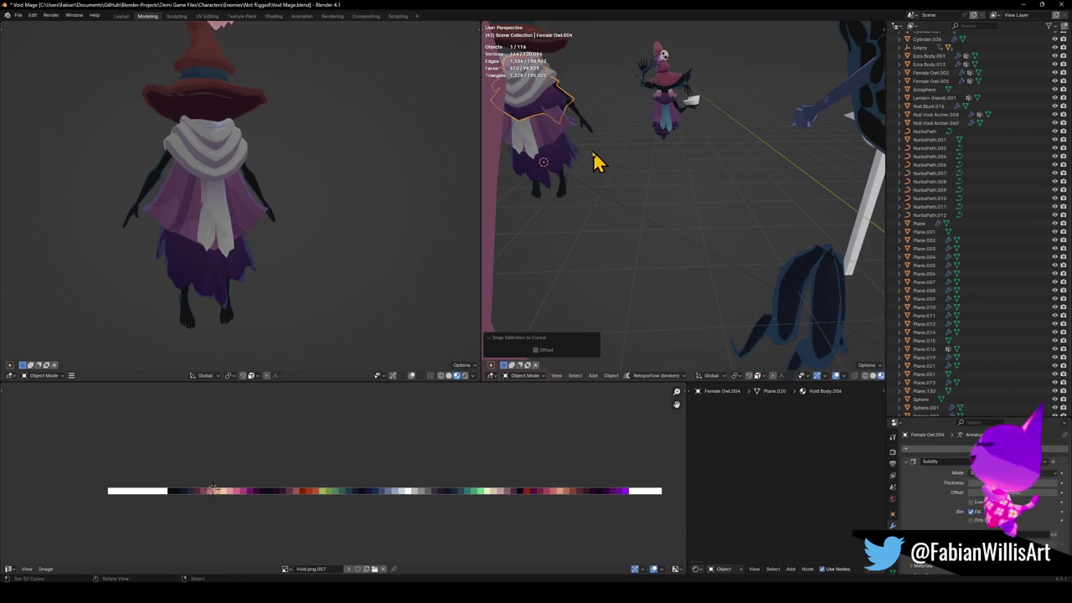
In the cape mesh (Female Owl.004), shrink the faces to 0.821 and raise them along Z.
middle_drag(601, 159, 718, 220)
click(651, 148)
scroll(706, 179, up, 3)
scroll(701, 188, up, 2)
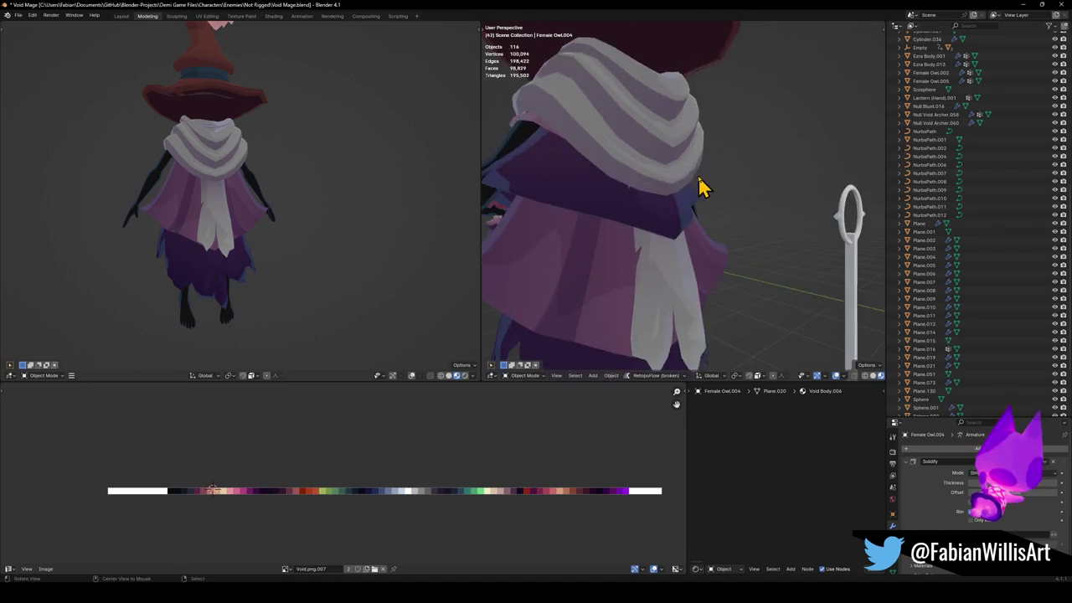
scroll(702, 188, down, 5)
click(654, 216)
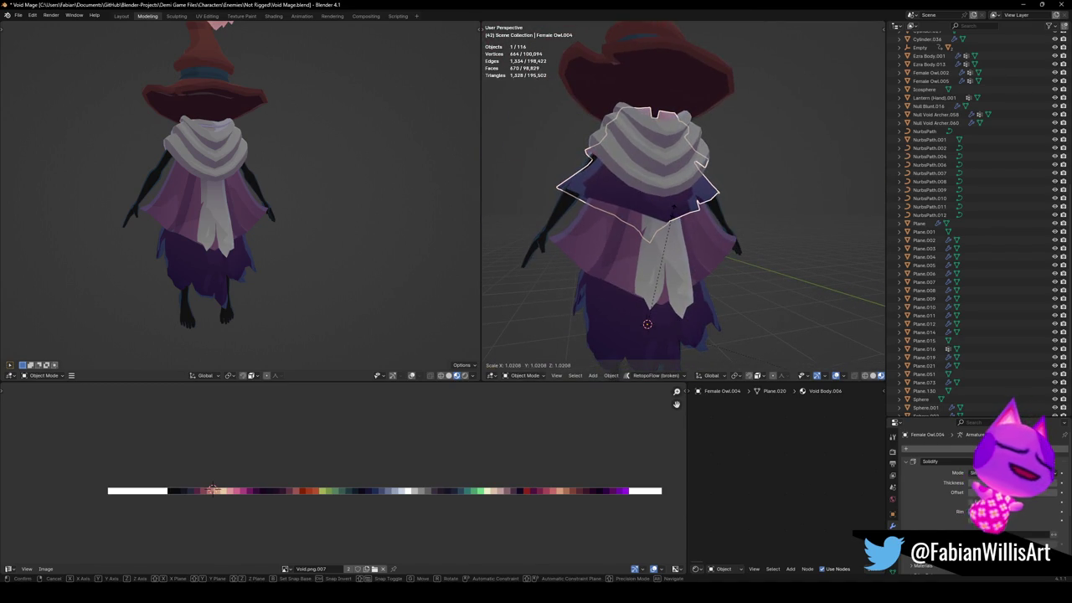
key(Tab)
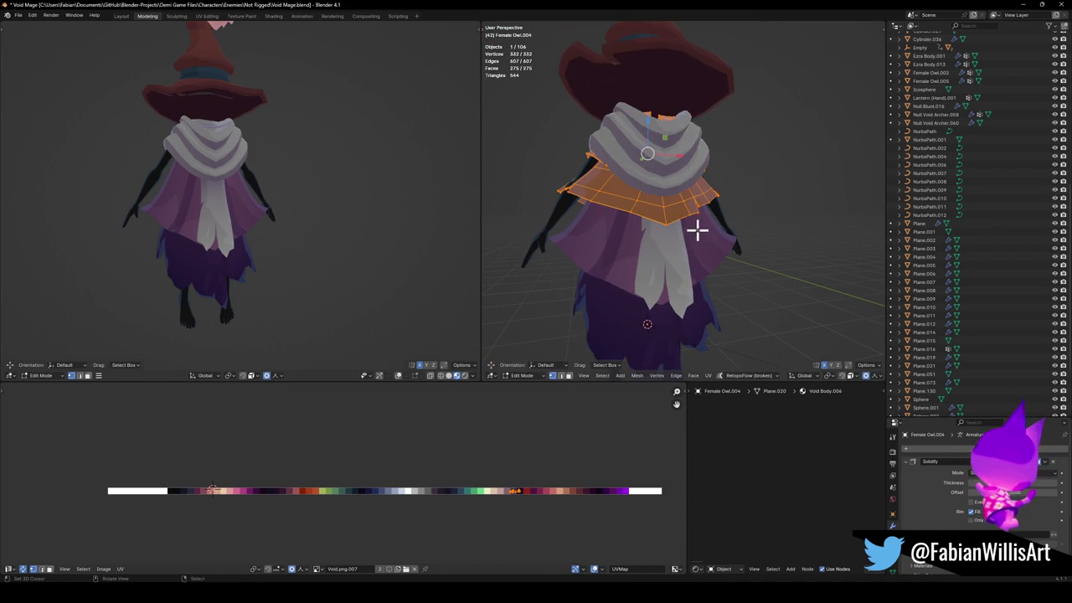
key(s)
click(687, 219)
key(g)
key(z)
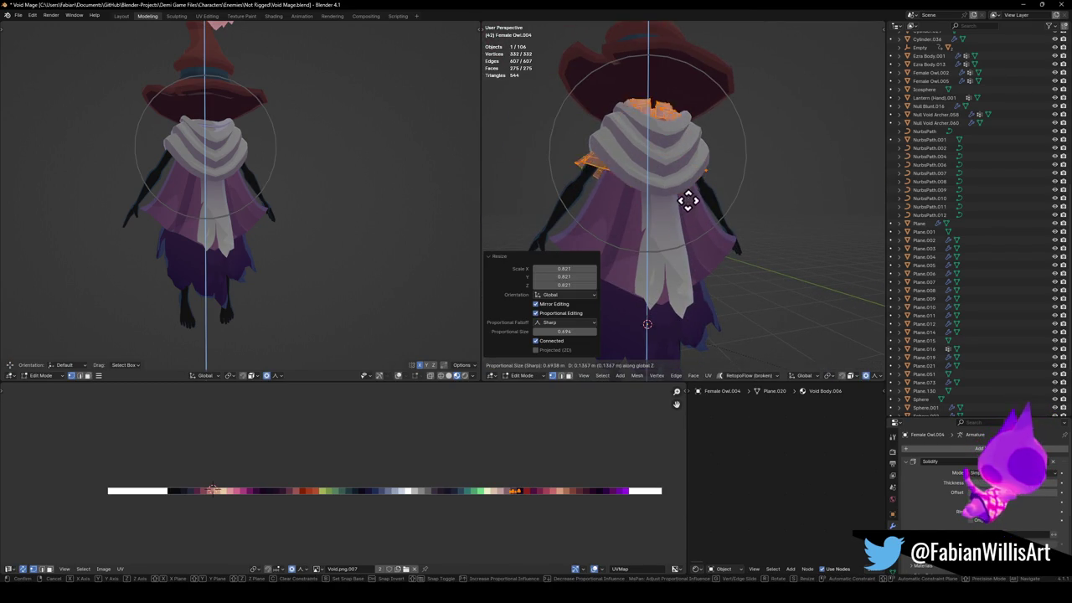
click(687, 216)
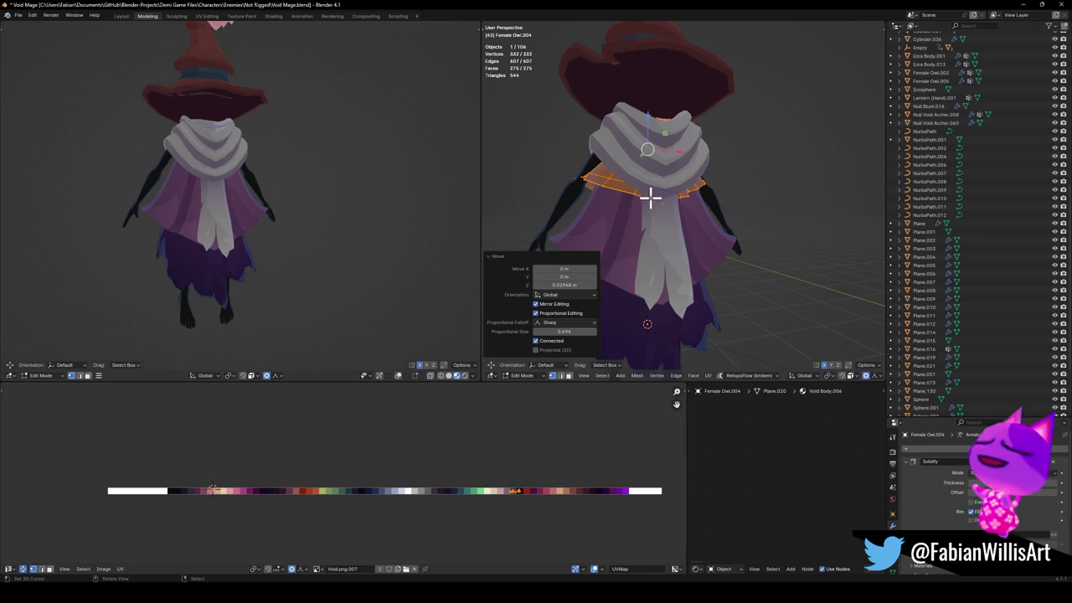
key(alt+a)
Select the whole cape mesh and shift it backwards along Y.
mouse_move(679, 196)
middle_down()
mouse_move(632, 207)
mouse_move(710, 195)
mouse_move(670, 223)
middle_up()
scroll(662, 204, up, 5)
key(a)
middle_drag(734, 199, 765, 208)
key(s)
key(g)
key(y)
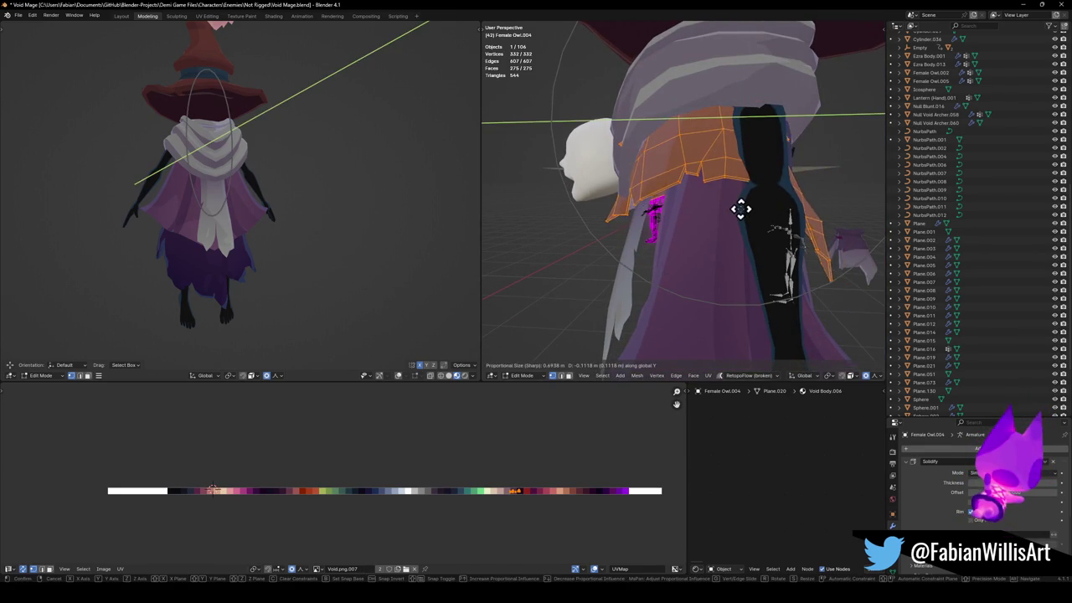
click(758, 209)
Shift the white hanging strip along Y, tilt it -5.51° on X and scale it 1.411.
key(alt+q)
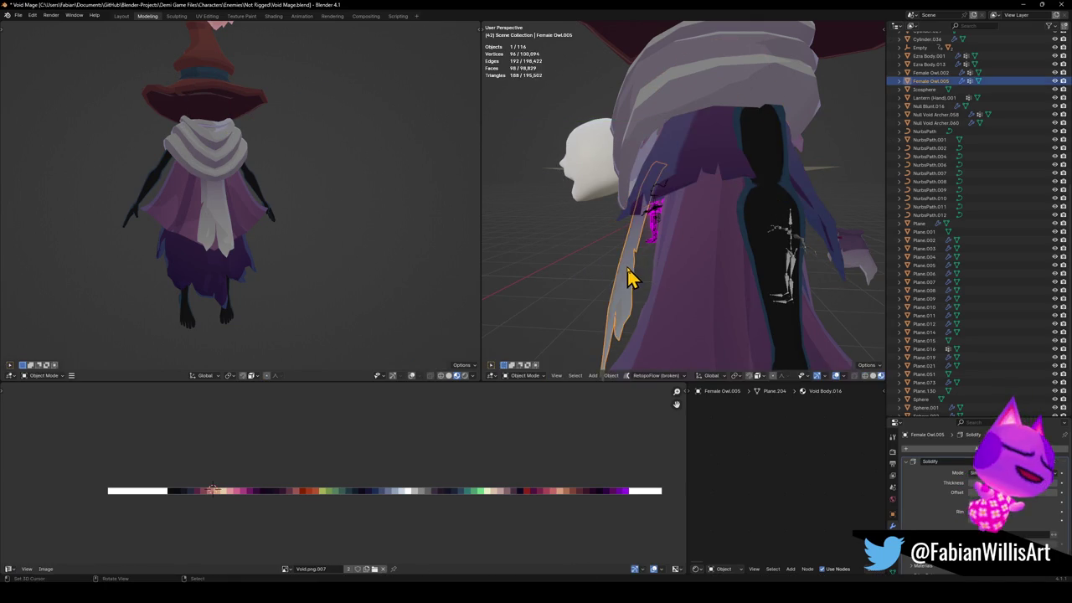
key(g)
key(y)
click(682, 258)
key(r)
key(x)
click(688, 262)
key(s)
click(710, 239)
Move the white strip along Z, leave Edit Mode, and start editing the lower skirt.
key(g)
key(z)
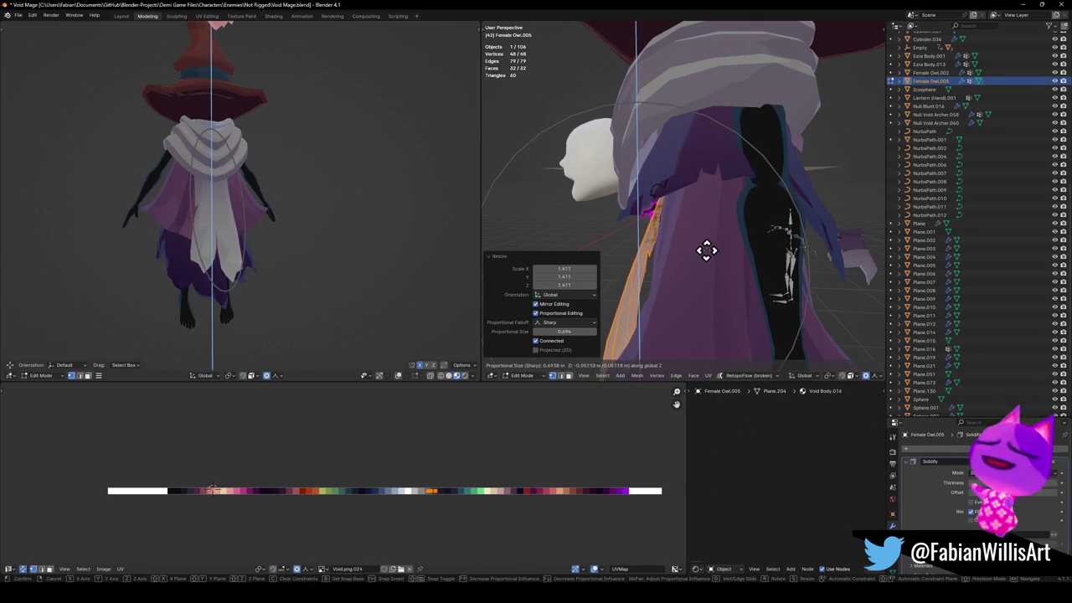
click(711, 243)
key(Tab)
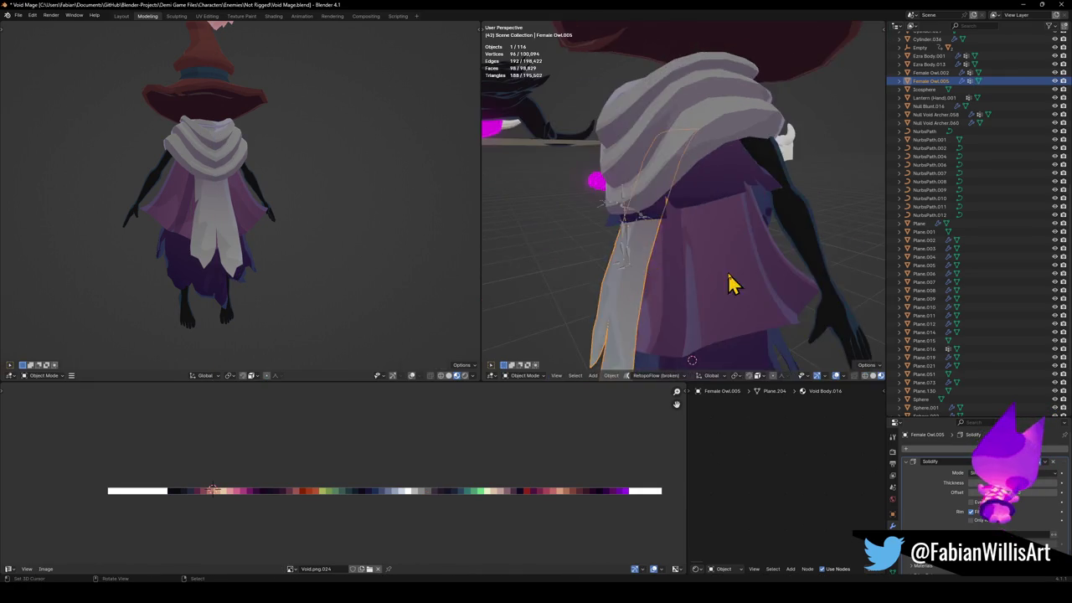
middle_drag(704, 237, 710, 308)
click(708, 308)
key(Tab)
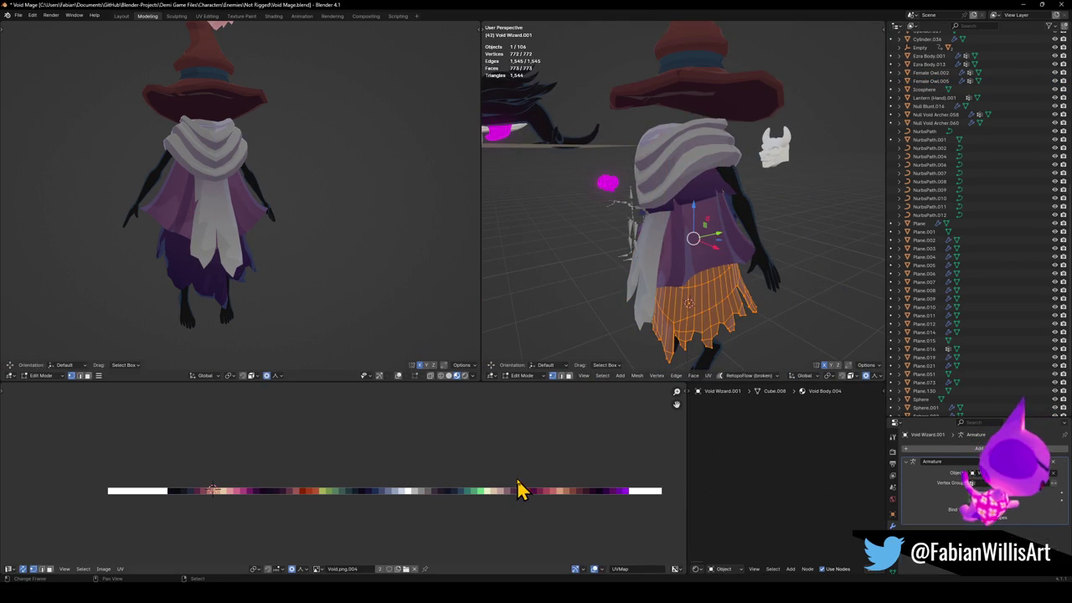
Slide the skirt's UVs horizontally onto the blue palette colour.
key(g)
key(x)
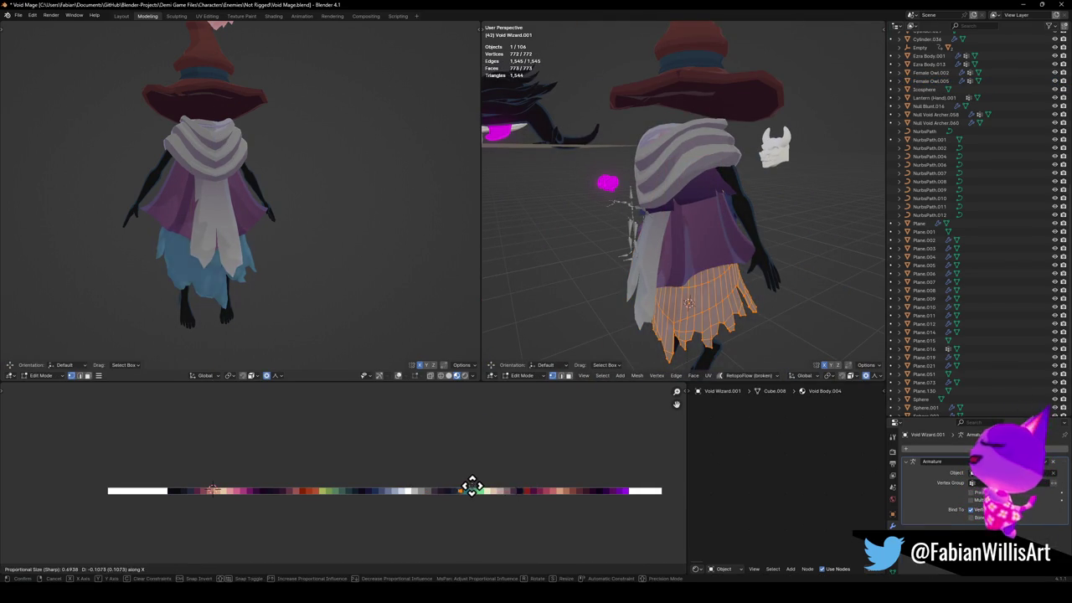
click(468, 489)
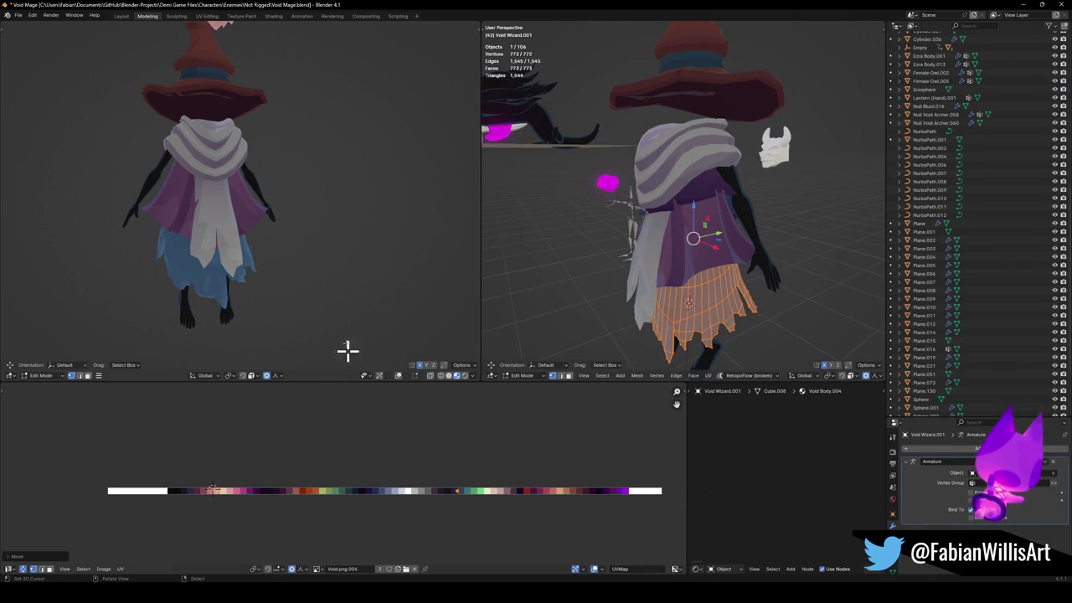
scroll(323, 242, down, 2)
mouse_move(322, 242)
middle_down()
mouse_move(335, 241)
mouse_move(326, 243)
middle_up()
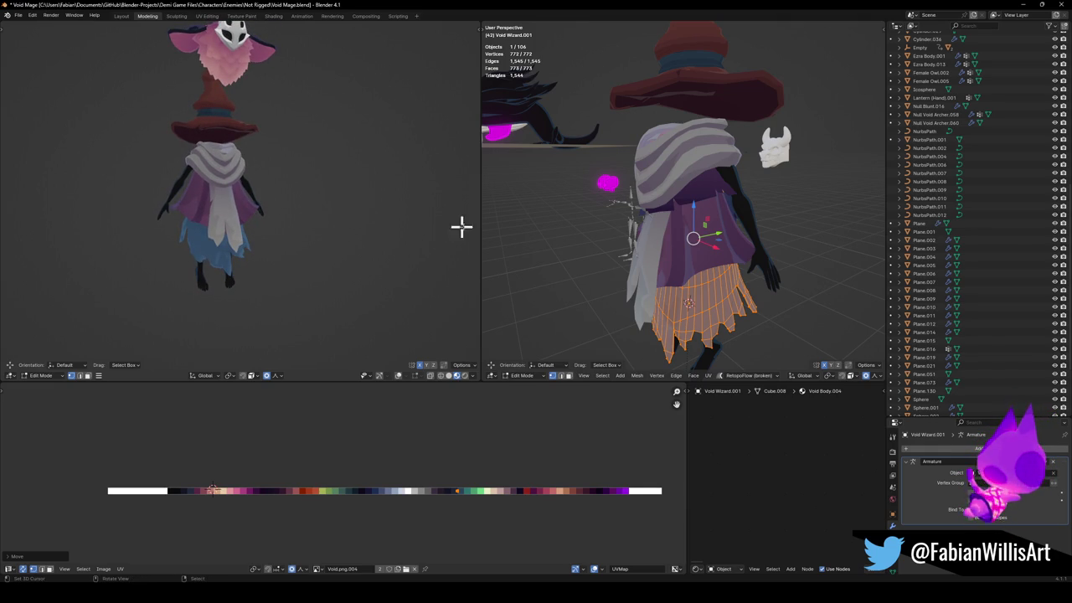
mouse_move(647, 257)
middle_down()
mouse_move(687, 240)
mouse_move(713, 261)
middle_up()
Raise the skirt 0.0858 m along Z, exit Edit Mode and select the shoulder cape.
key(g)
key(z)
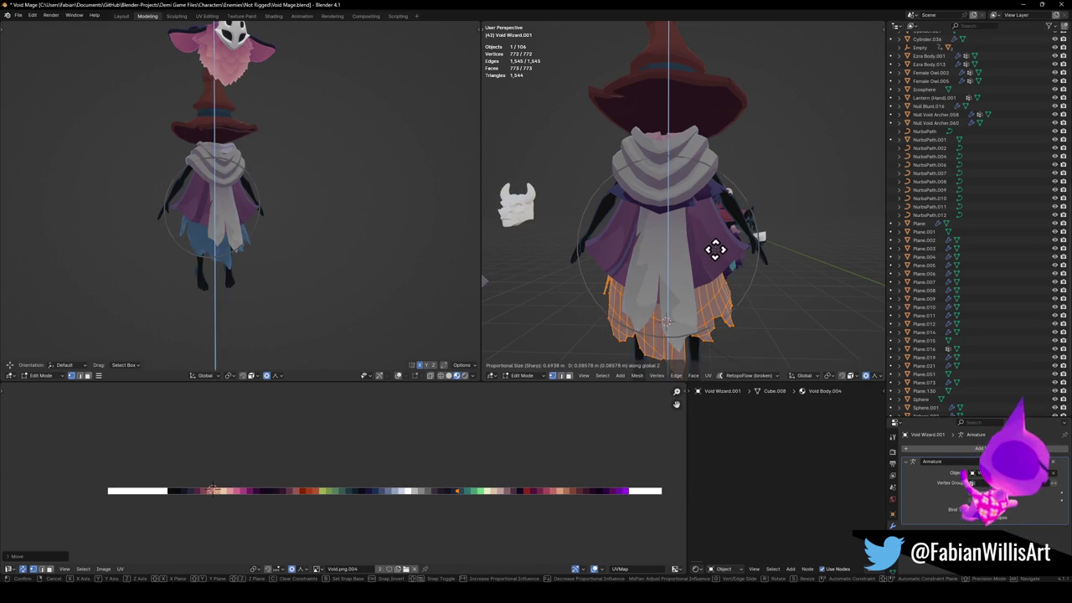
click(714, 249)
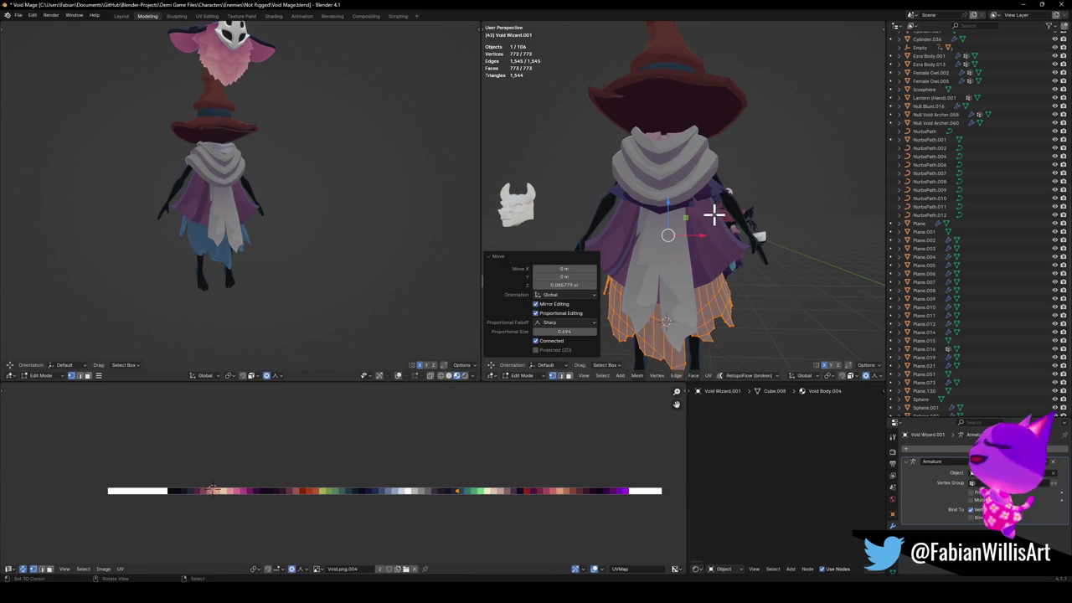
key(Tab)
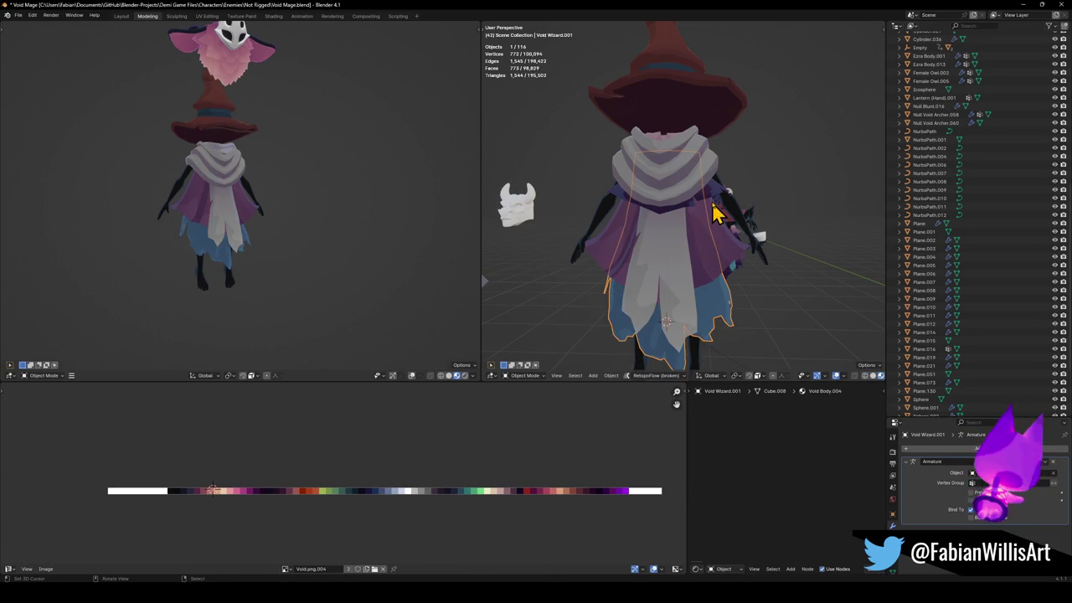
click(715, 208)
Stretch the cape's edge loop vertically by 1.127 and lower it slightly along Z.
key(s)
key(z)
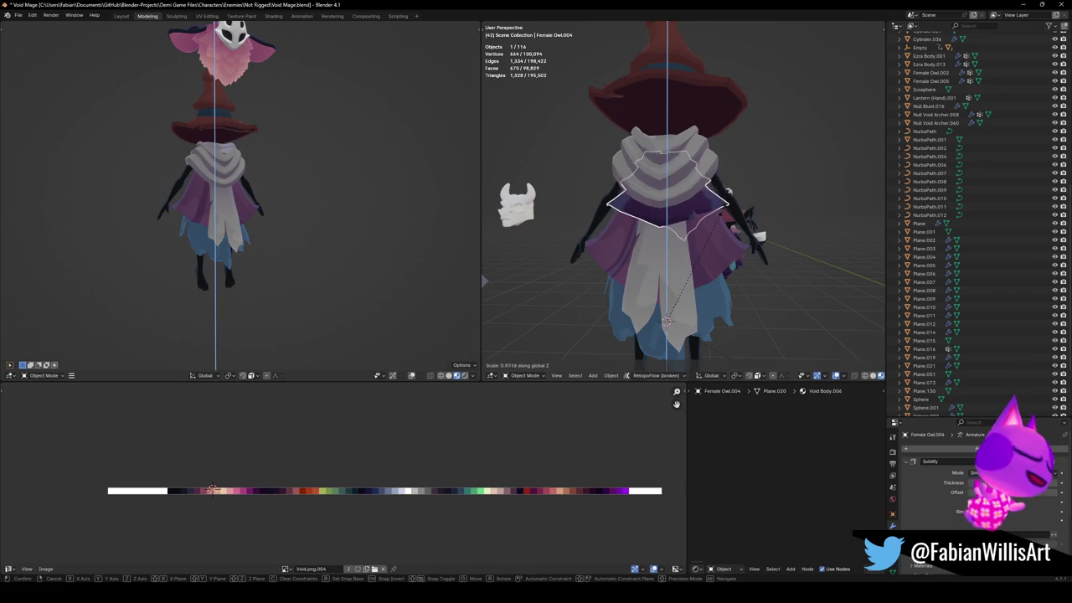
click(725, 201)
key(Escape)
key(Tab)
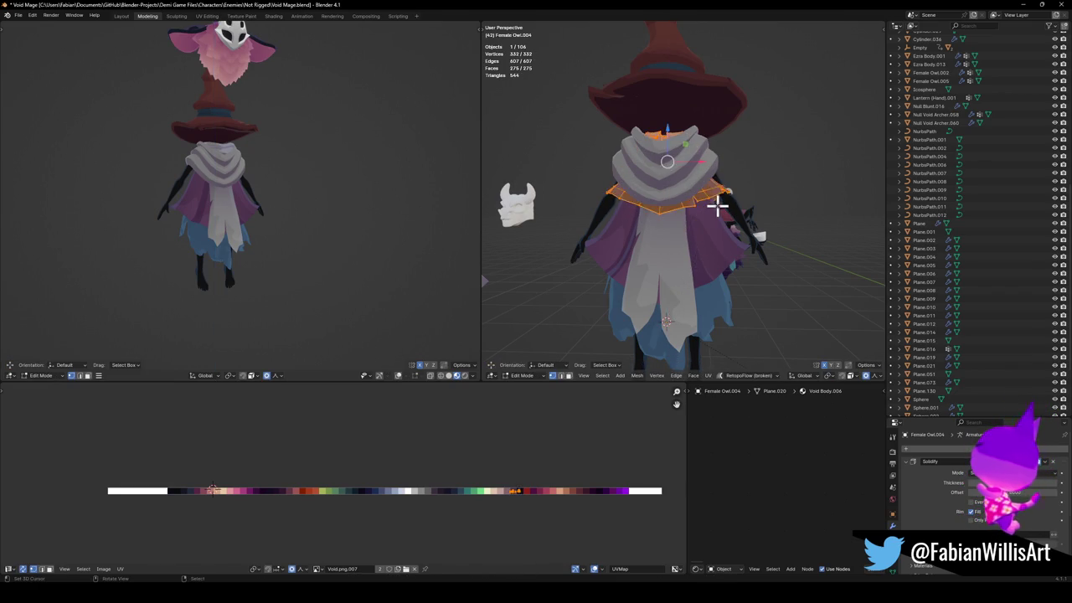
key(s)
key(z)
click(718, 209)
key(g)
key(z)
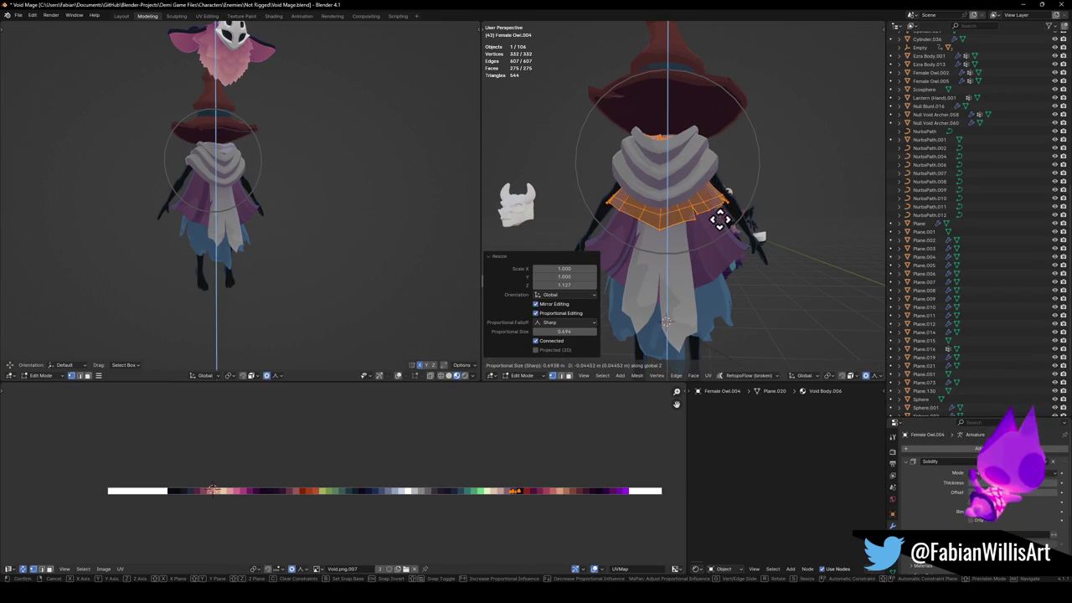
click(720, 218)
Nudge the loop up, widen it 1.072 along X, rescale it vertically, then frame all objects.
middle_drag(713, 221, 705, 220)
key(g)
key(z)
click(711, 218)
key(s)
key(x)
click(720, 199)
key(s)
key(z)
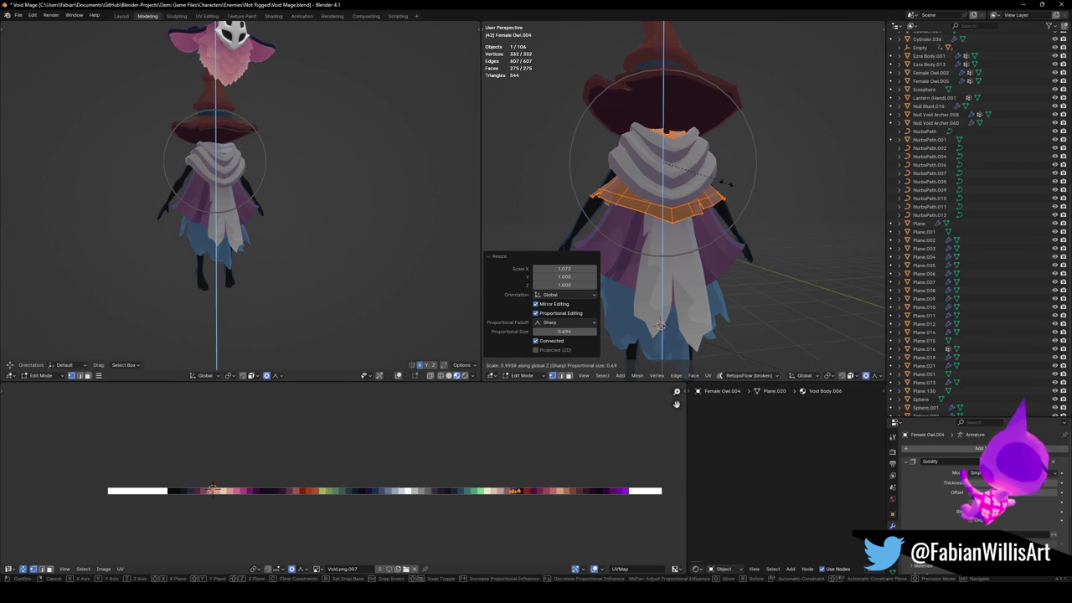
click(718, 186)
key(Tab)
key(a)
key(Home)
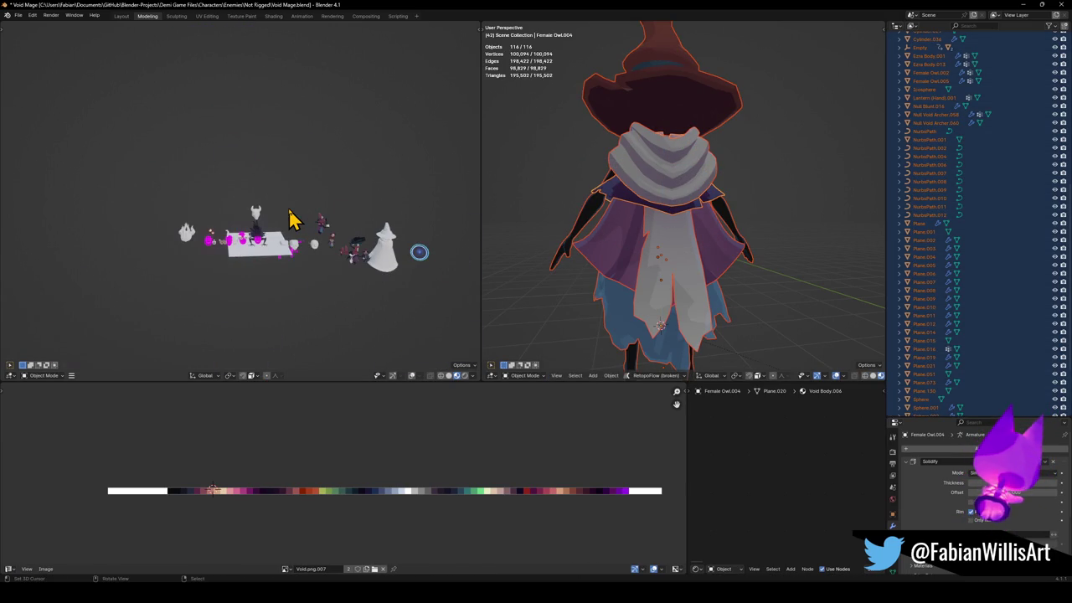
Lower the eared head piece along Z.
scroll(292, 219, up, 5)
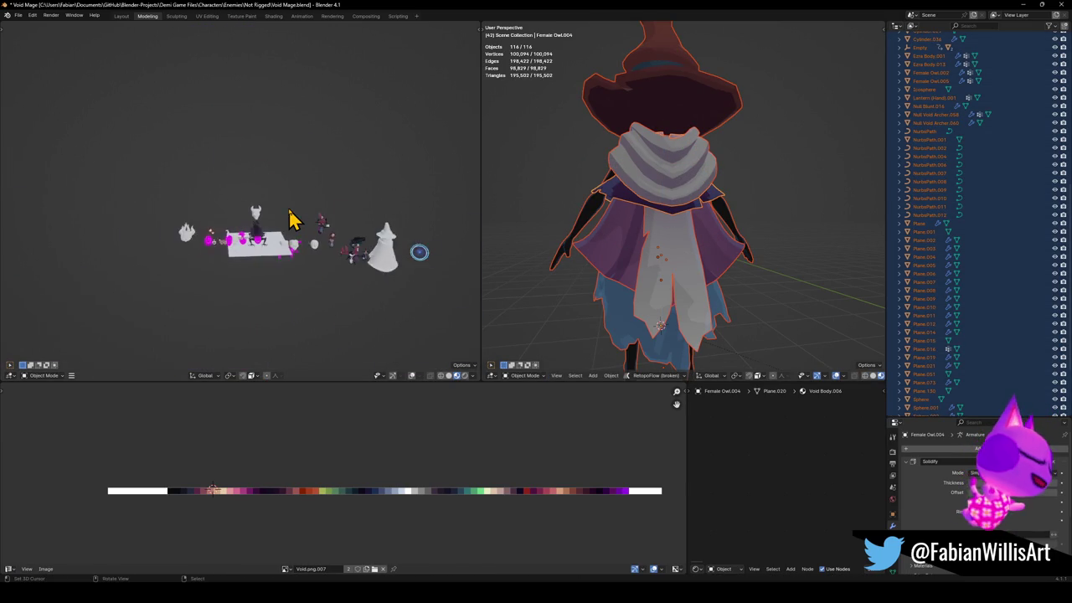
key(z)
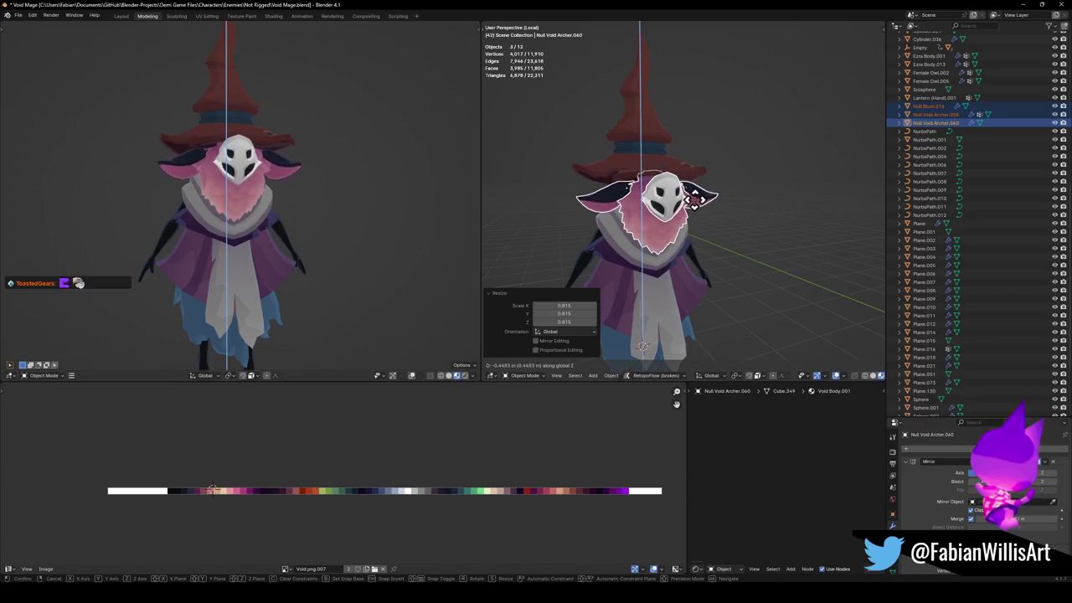
click(696, 199)
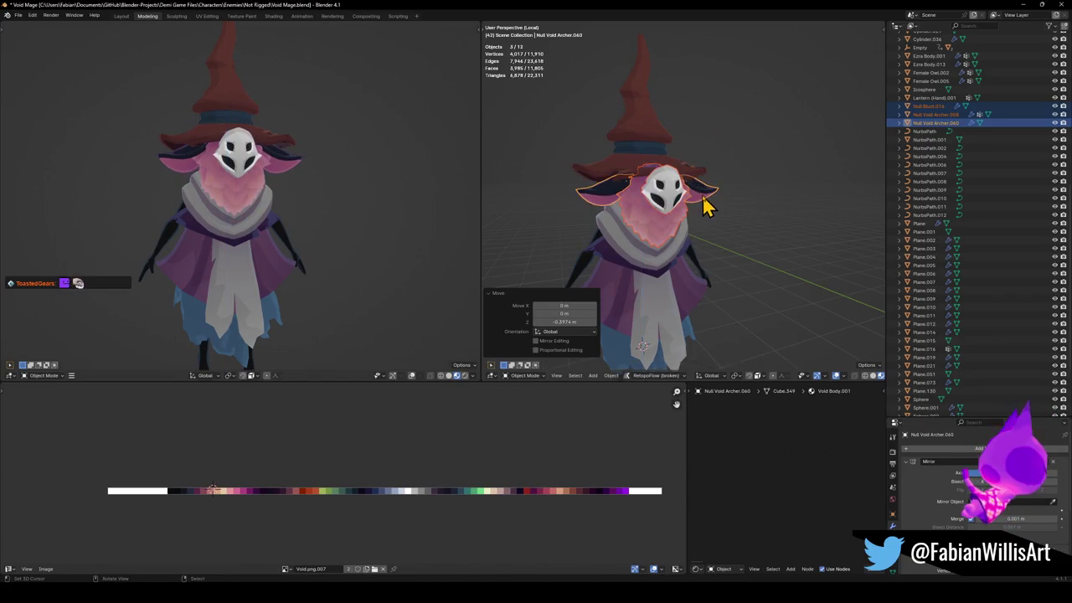
scroll(697, 202, up, 3)
scroll(698, 205, up, 3)
Shift the head piece along Y in two moves, ending 0.12573 m forward beneath the hat.
key(g)
key(y)
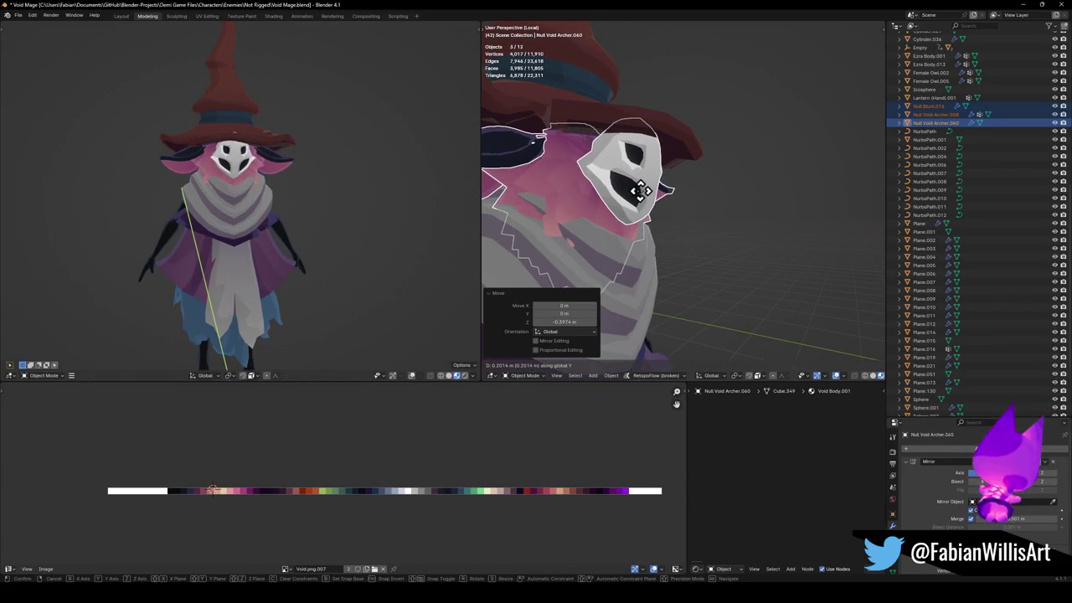
click(662, 201)
mouse_move(670, 204)
middle_down()
mouse_move(617, 209)
mouse_move(665, 203)
middle_up()
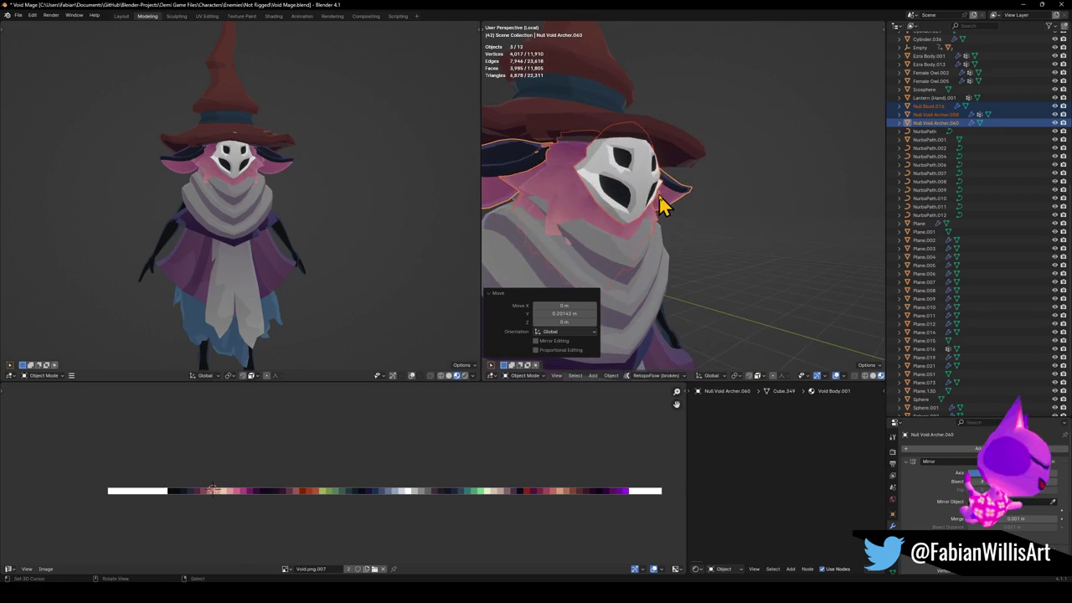
key(g)
key(y)
click(633, 204)
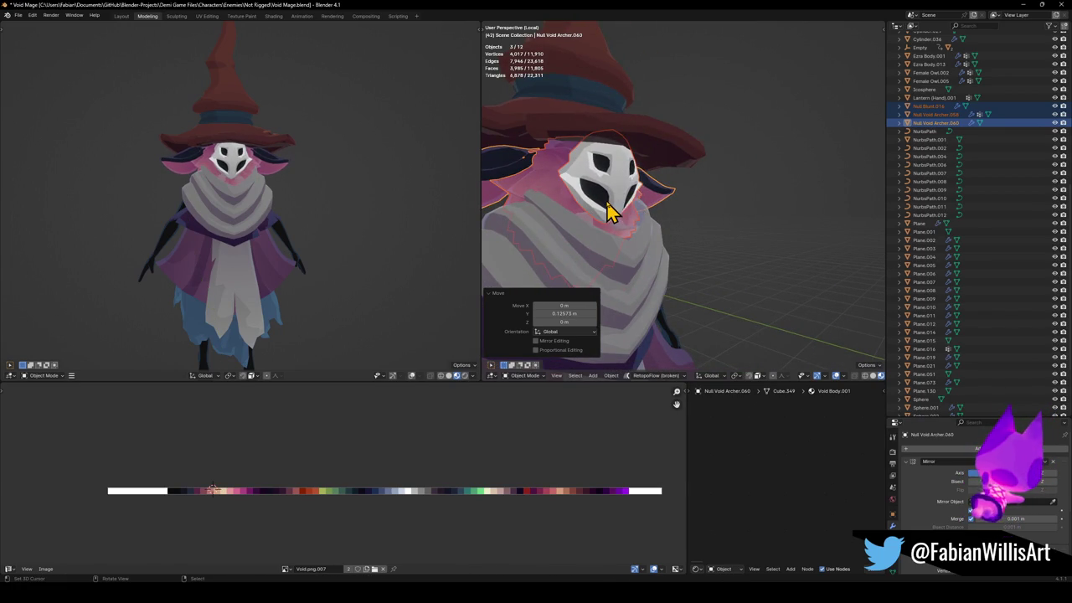
mouse_move(238, 178)
middle_down()
mouse_move(251, 204)
mouse_move(141, 187)
mouse_move(224, 201)
mouse_move(299, 193)
middle_up()
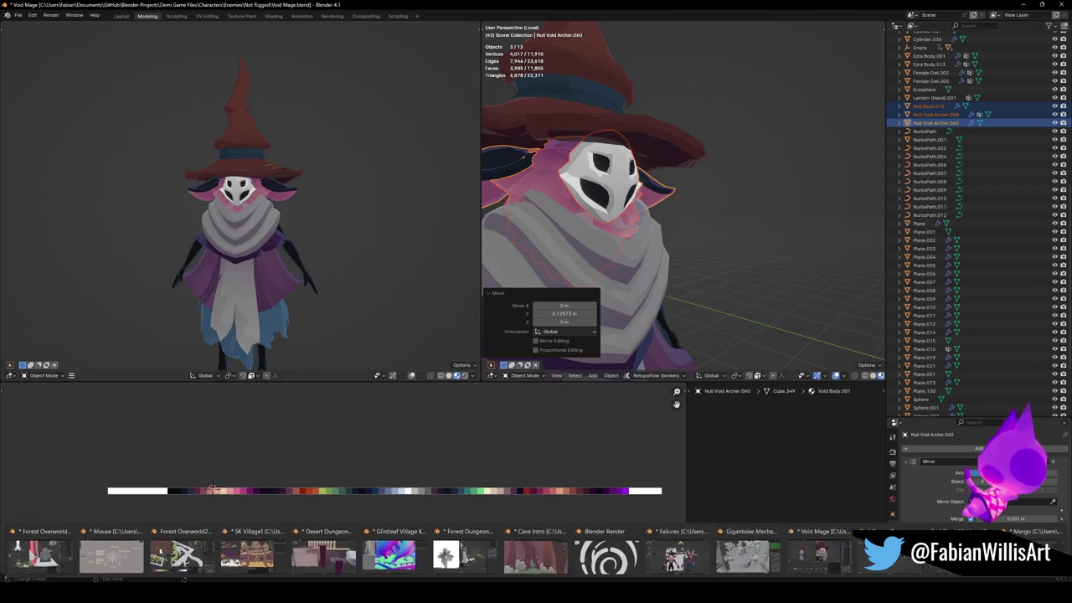
click(746, 555)
click(1062, 5)
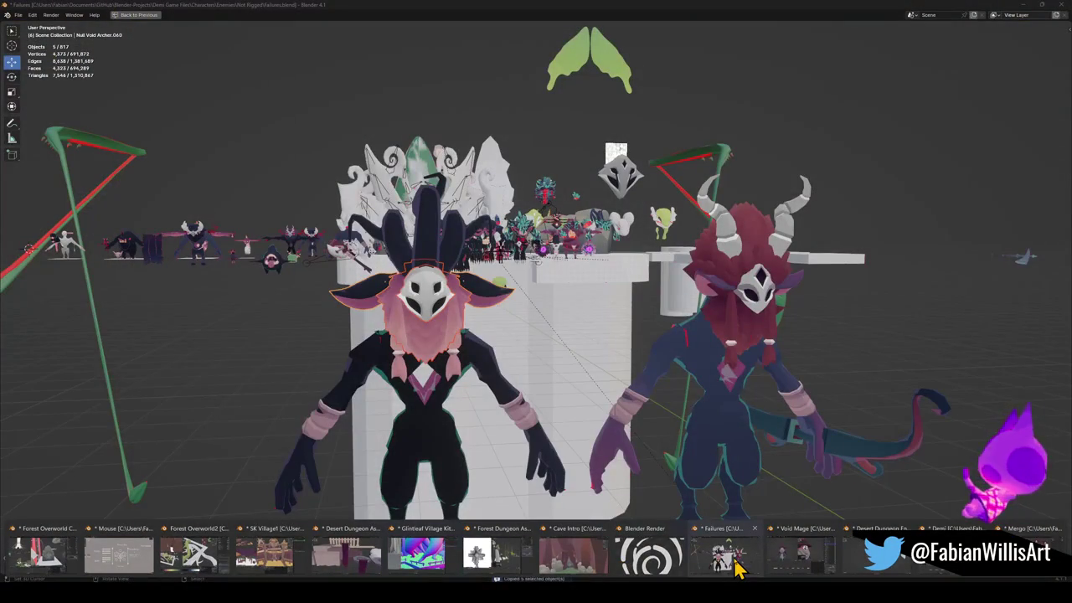
click(737, 568)
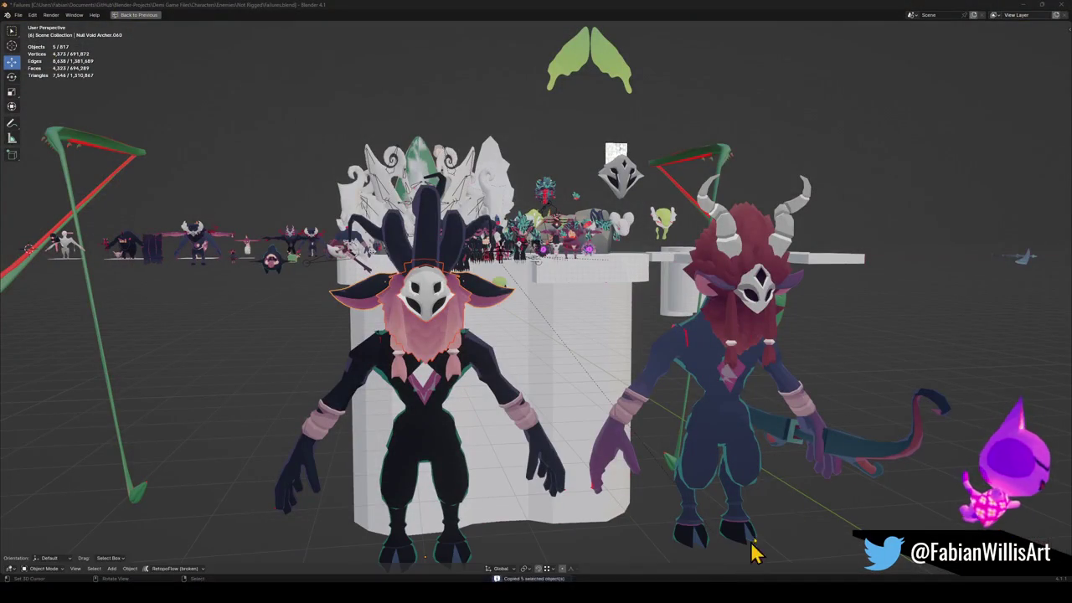
click(769, 297)
right_click(794, 323)
click(771, 316)
click(1026, 5)
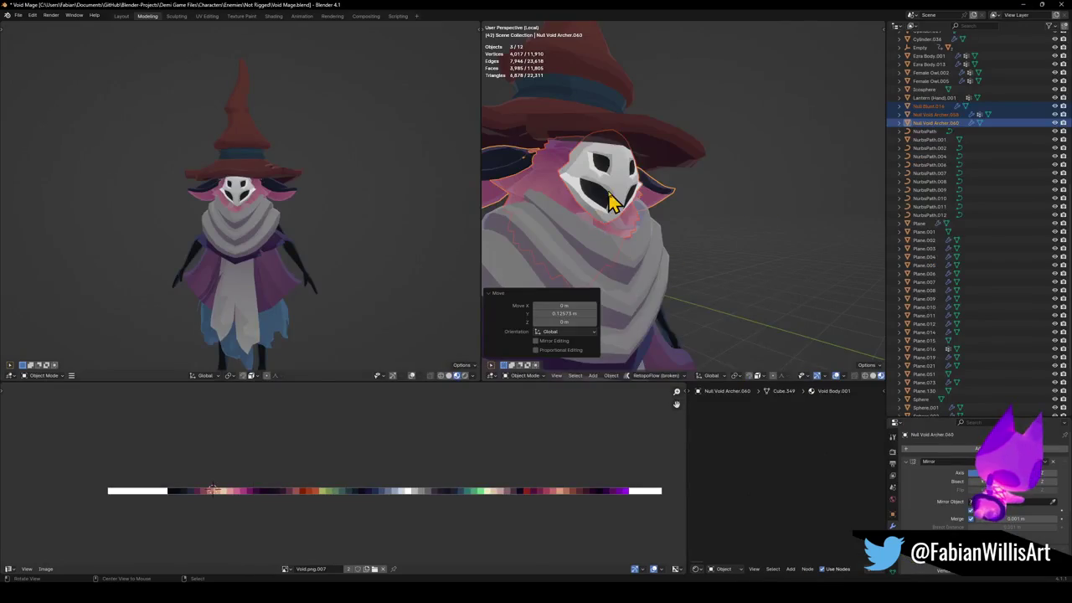
Replace the old mask with the pasted Void Archer mask and drop it onto the face.
scroll(637, 204, down, 2)
mouse_move(670, 204)
middle_down()
mouse_move(698, 211)
mouse_move(694, 235)
mouse_move(680, 207)
middle_up()
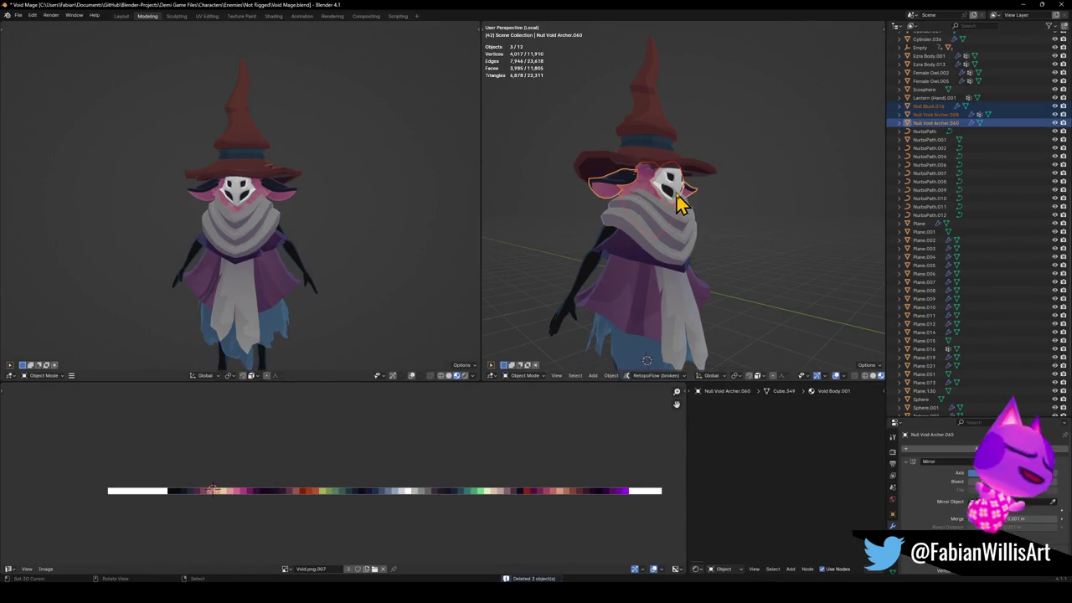
key(Delete)
key(ctrl+v)
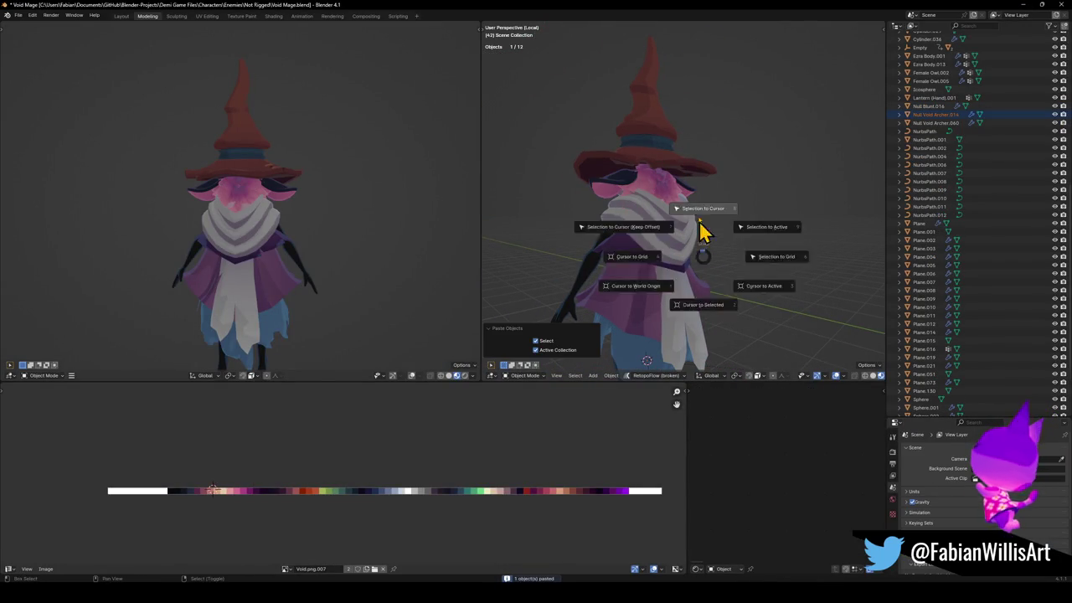
middle_drag(701, 208, 711, 185)
key(g)
key(z)
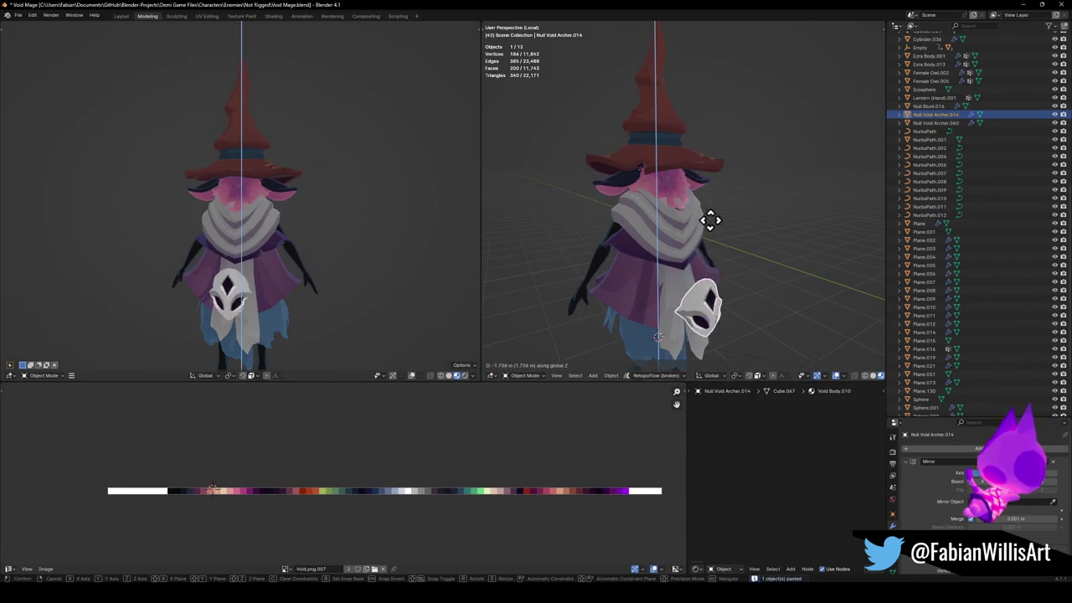
click(713, 162)
Adjust the pasted mask's depth and height so it sits on the face.
key(g)
key(y)
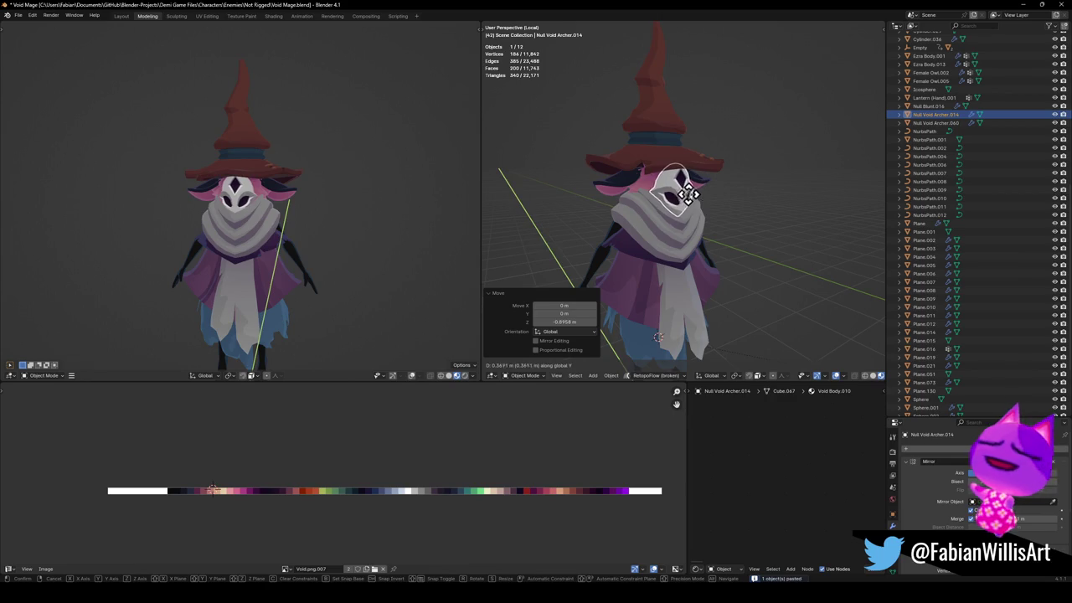
click(688, 193)
key(g)
key(z)
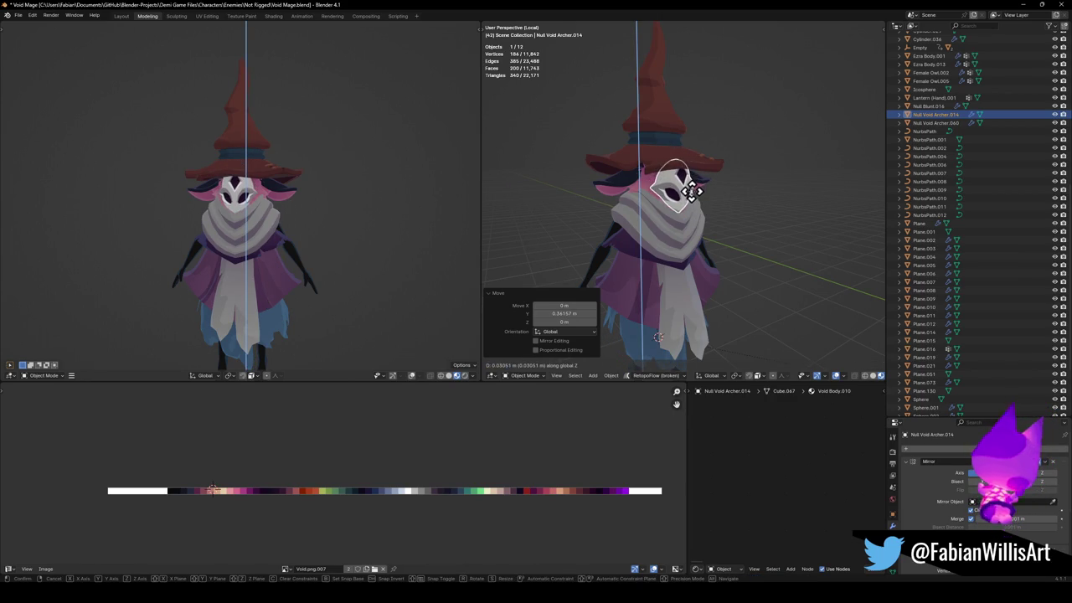
click(690, 191)
scroll(697, 205, up, 2)
Scale the mask down to 0.834 and refine its height and depth.
key(Tab)
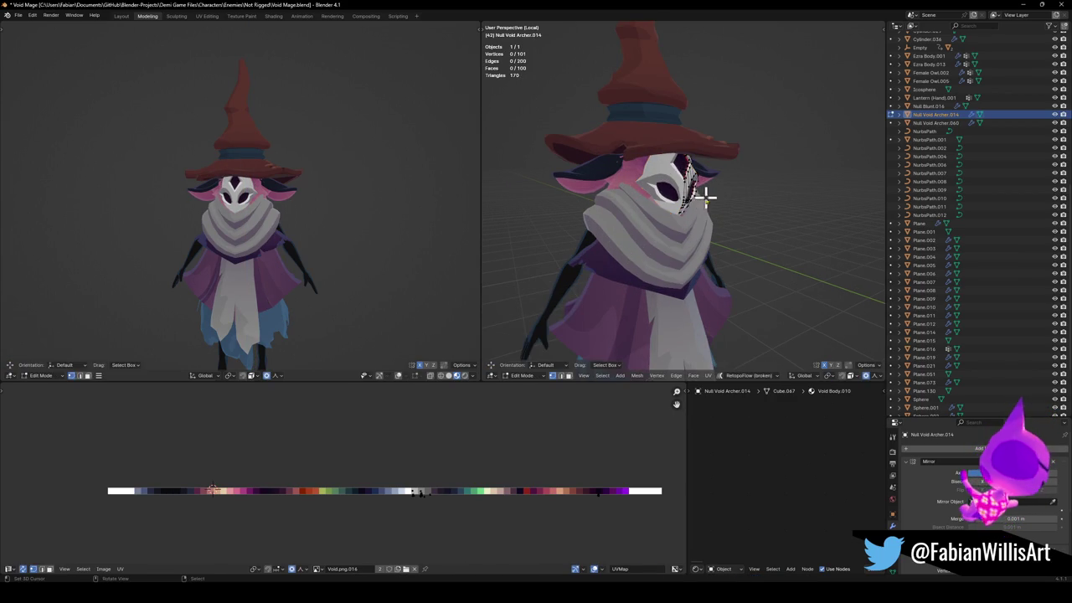
key(Tab)
key(s)
click(716, 226)
key(g)
key(z)
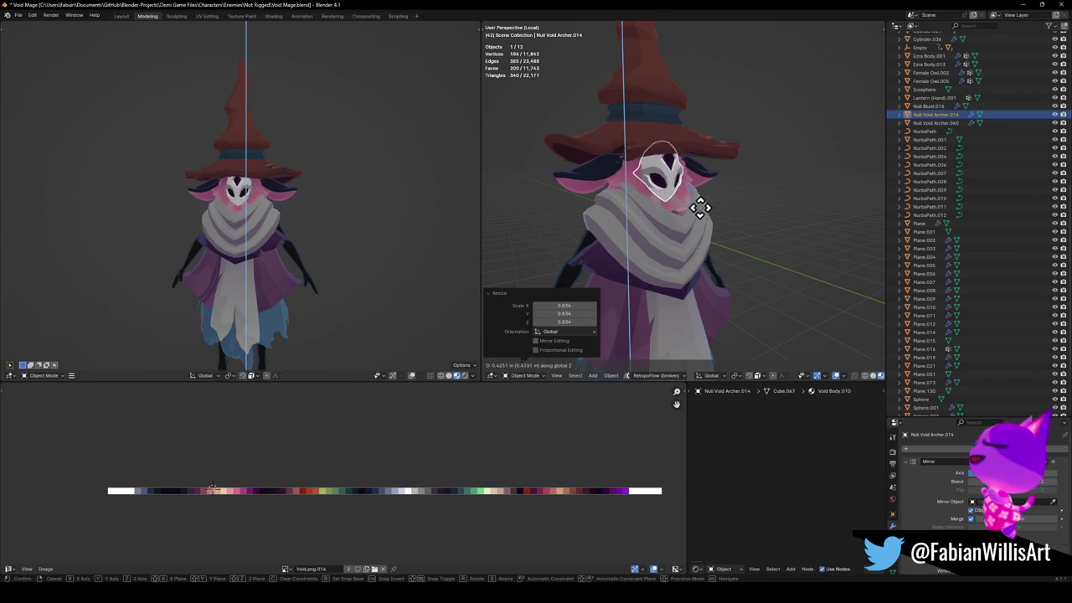
click(701, 211)
middle_drag(686, 230, 680, 219)
key(g)
key(y)
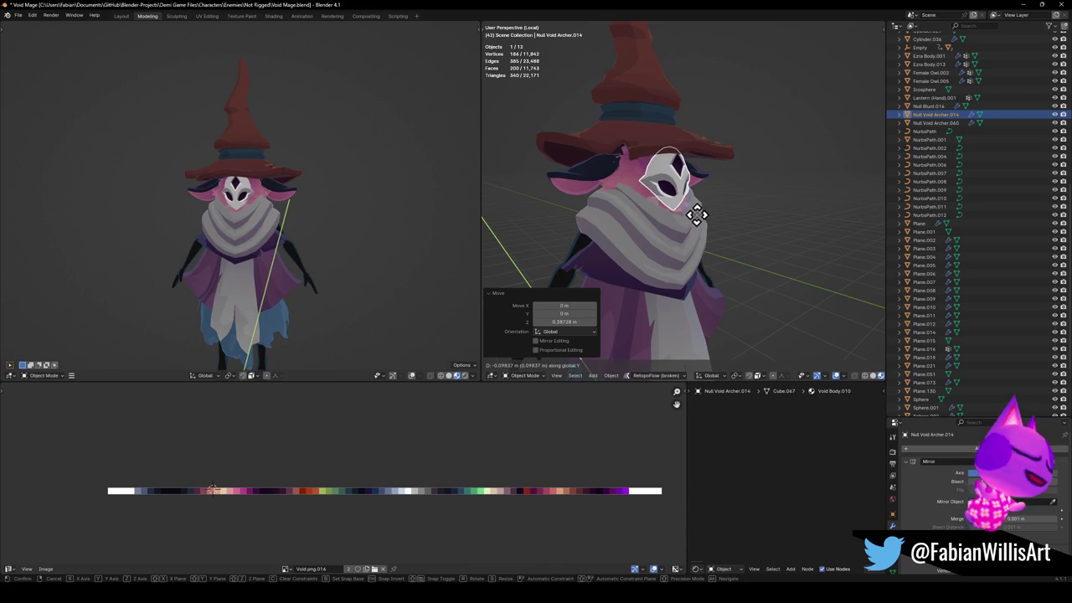
click(633, 192)
Slide the ornament's UVs horizontally along the palette to change its colour.
click(634, 192)
key(Tab)
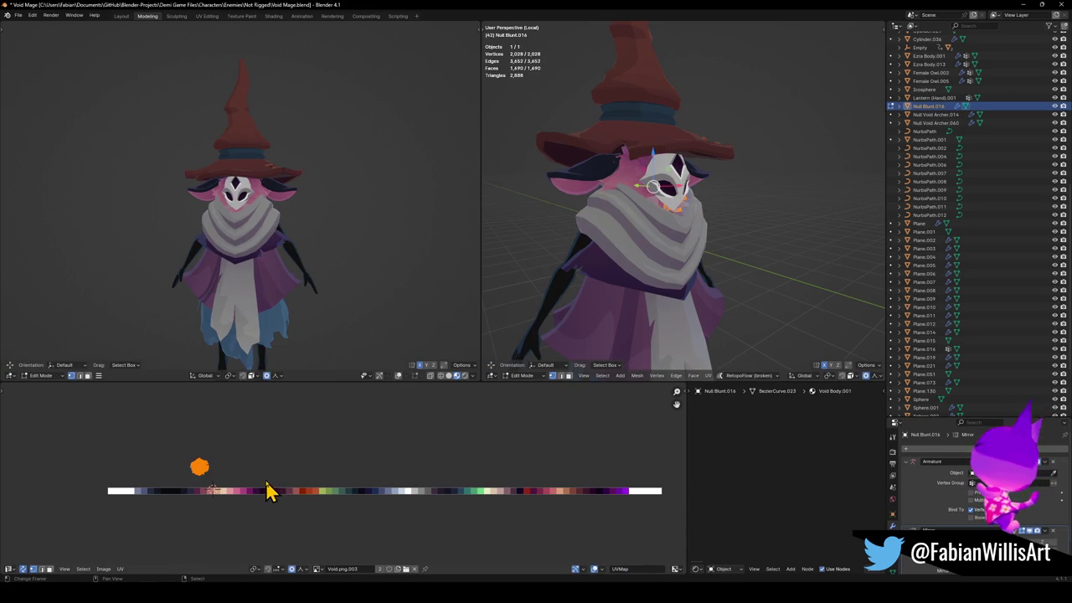
key(g)
key(x)
click(275, 481)
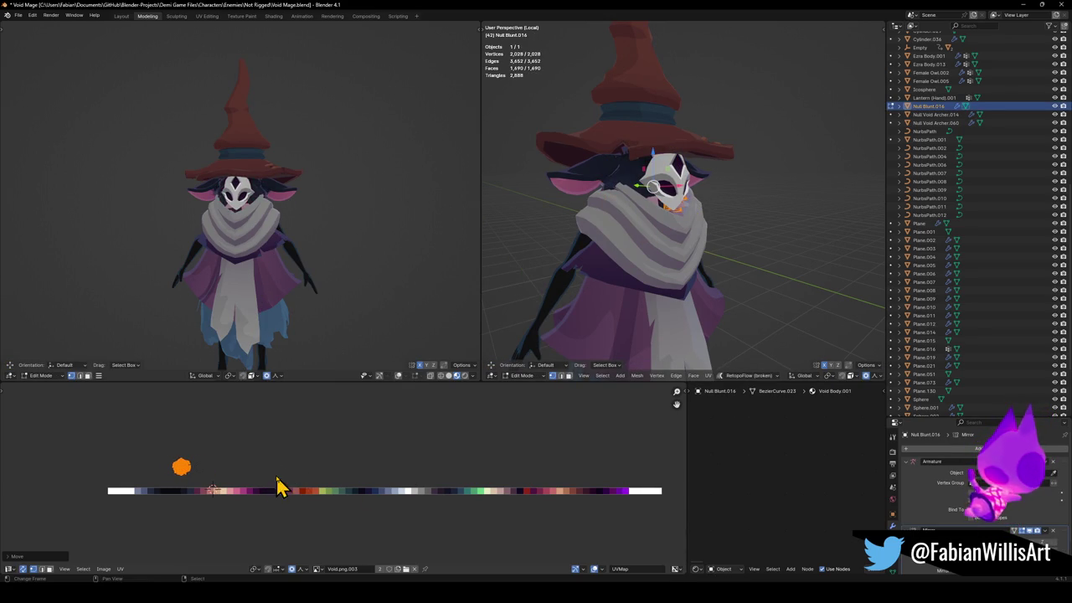
Switch the left viewport to flat solid shading and orbit it to the front.
scroll(240, 268, up, 3)
scroll(263, 232, up, 2)
key(z)
click(252, 225)
mouse_move(251, 237)
middle_down()
mouse_move(268, 237)
mouse_move(224, 256)
middle_up()
scroll(267, 243, down, 2)
scroll(209, 237, up, 3)
scroll(650, 251, up, 2)
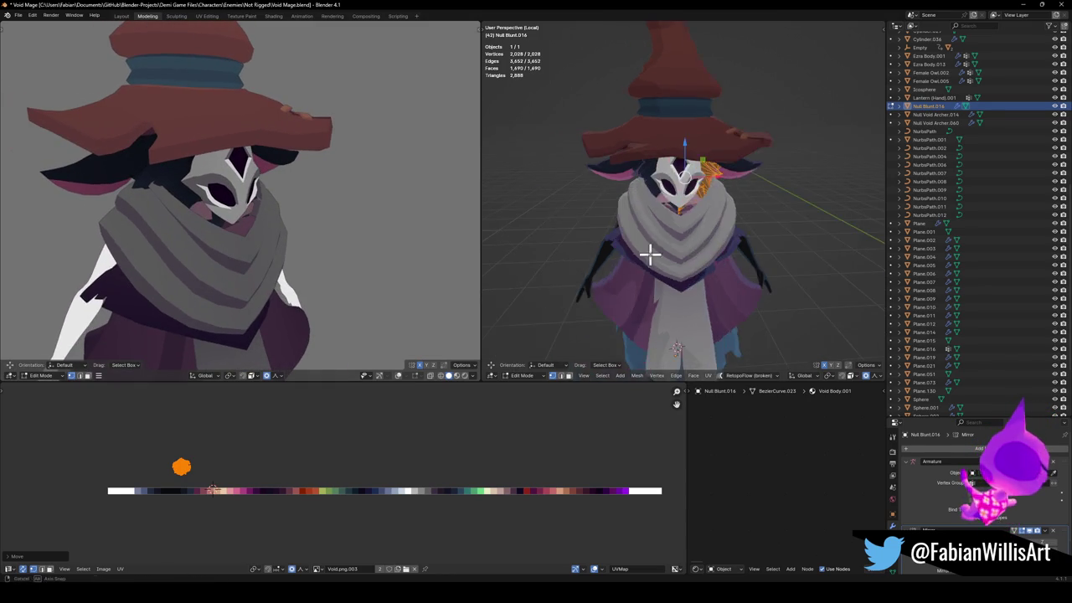
scroll(672, 232, up, 3)
scroll(675, 227, up, 2)
Select the collar piece under the mask and enter its mesh with nothing selected.
key(Tab)
click(614, 219)
click(616, 208)
key(Tab)
key(alt+a)
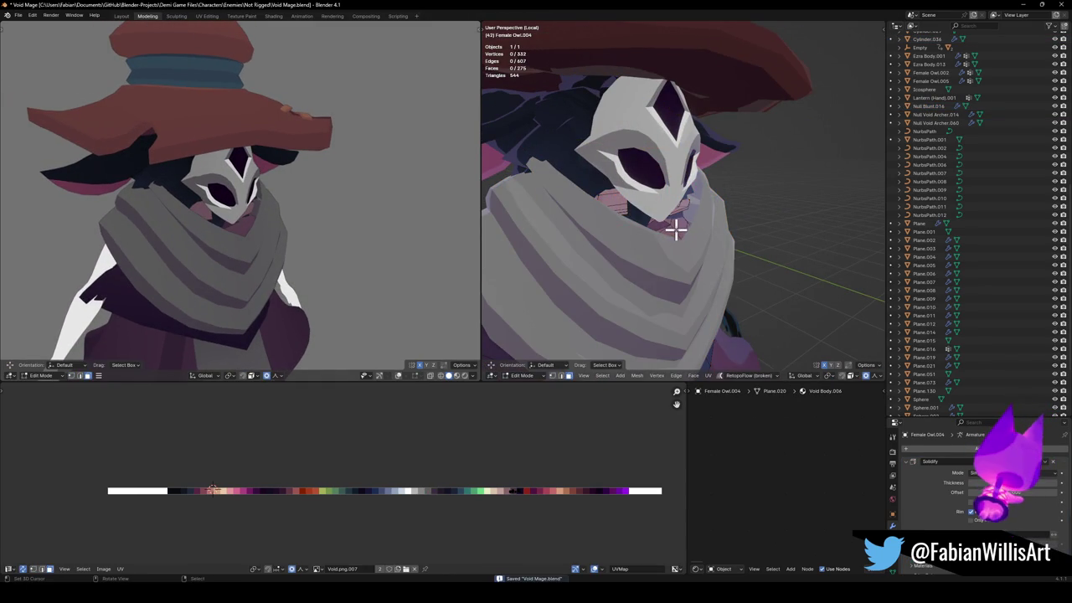
right_click(675, 228)
Exit the isolated view and switch the left viewport to material shading.
key(Escape)
key(Tab)
key(KP_Divide)
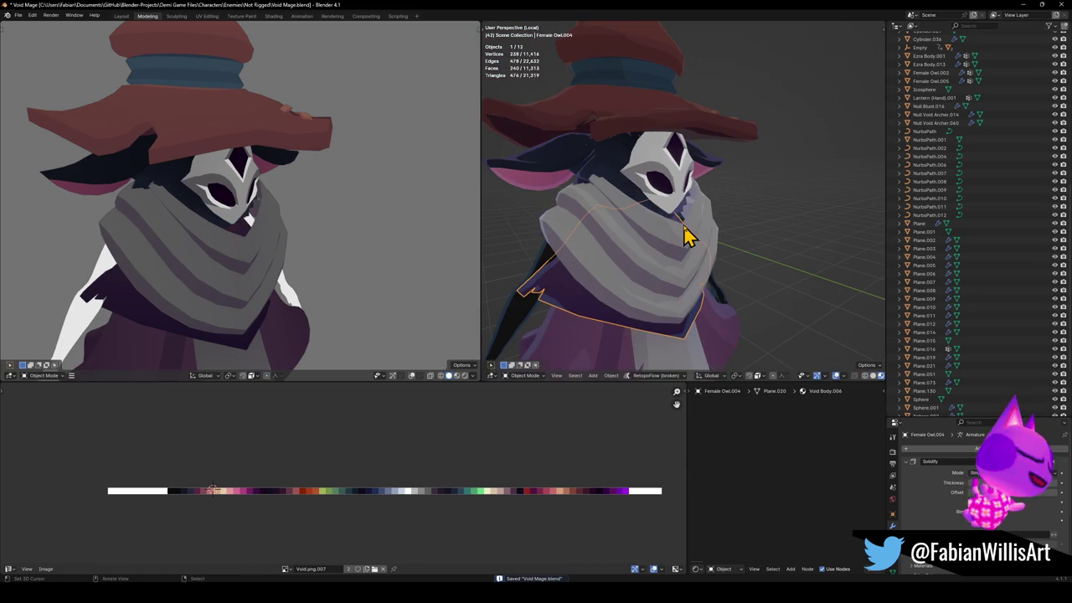
scroll(251, 260, down, 2)
scroll(251, 263, down, 4)
mouse_move(268, 270)
middle_down()
mouse_move(292, 263)
mouse_move(269, 243)
middle_up()
key(z)
click(272, 251)
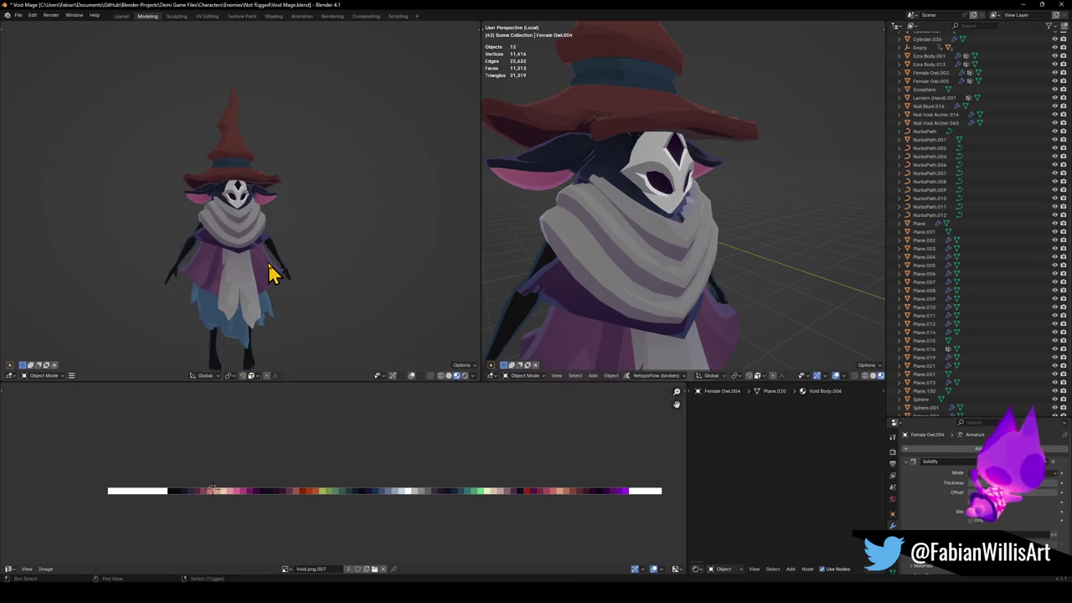
Shrink the scarf mesh to 0.838 with proportional falloff.
mouse_move(699, 238)
middle_down()
mouse_move(679, 215)
mouse_move(718, 253)
middle_up()
click(718, 230)
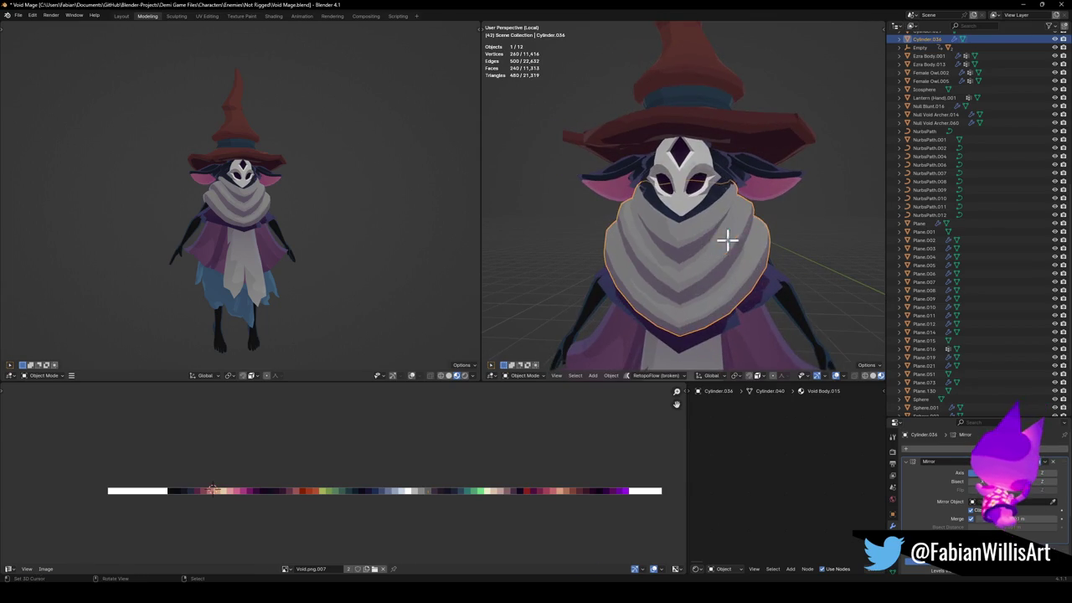
key(Tab)
key(s)
click(767, 240)
mouse_move(768, 241)
middle_down()
mouse_move(685, 280)
mouse_move(714, 276)
mouse_move(646, 282)
mouse_move(711, 280)
mouse_move(672, 317)
middle_up()
In vertex select mode, nudge chosen scarf vertices front-back with soft falloff.
key(alt+a)
key(1)
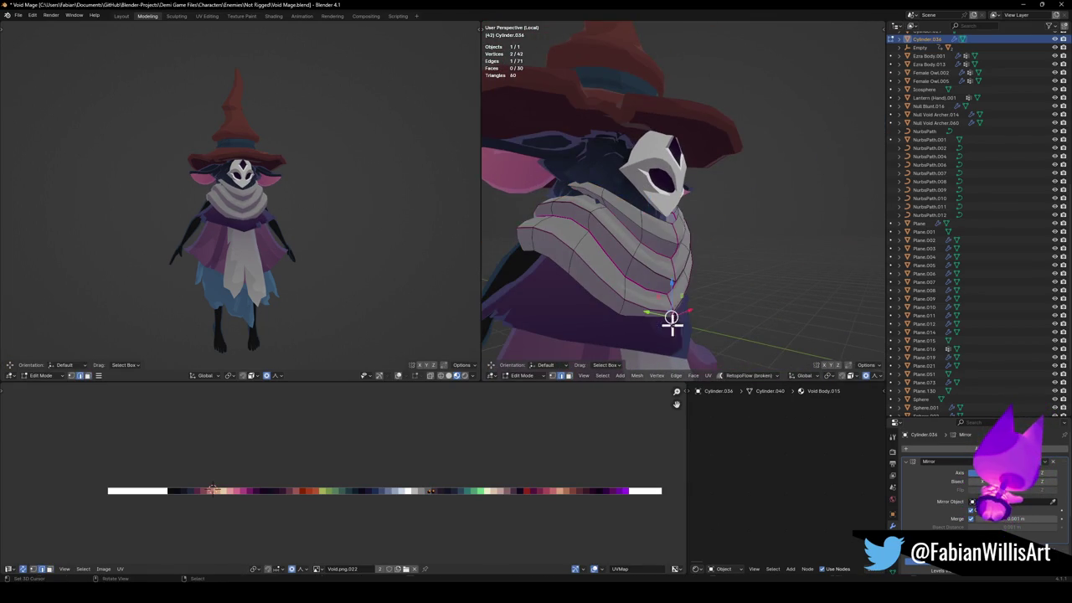
key(g)
key(y)
click(694, 323)
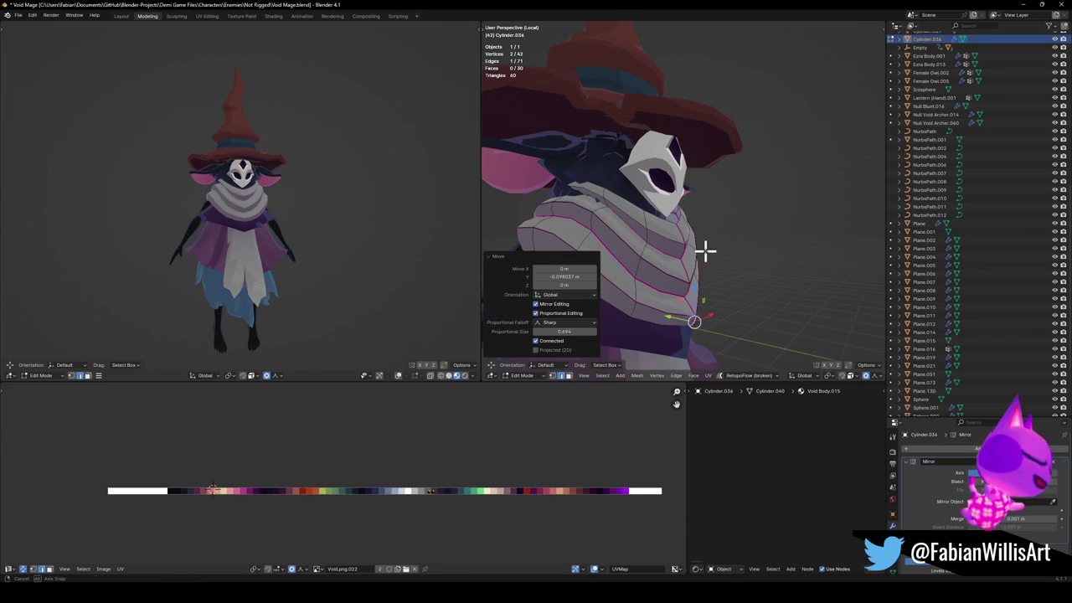
middle_drag(706, 251, 706, 316)
key(alt+a)
Shift scarf vertices sideways along X to widen the scarf.
mouse_move(730, 239)
middle_down()
mouse_move(719, 239)
mouse_move(777, 211)
mouse_move(777, 237)
middle_up()
click(765, 215)
key(g)
key(x)
click(766, 214)
key(alt+a)
key(g)
key(x)
click(797, 236)
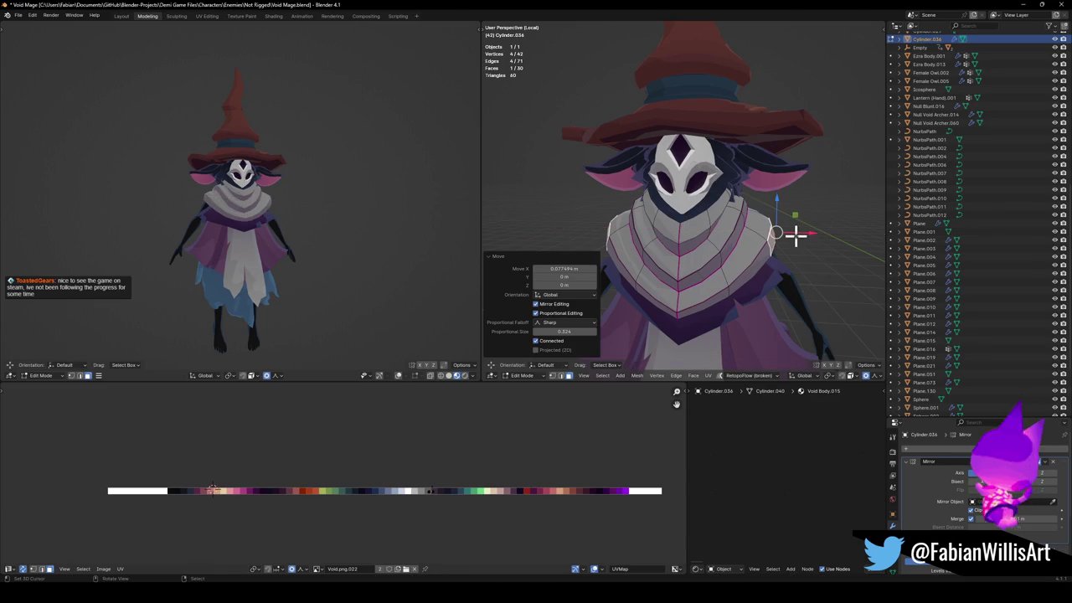
Pull scarf vertices down along Z with soft falloff.
mouse_move(815, 235)
middle_down()
mouse_move(744, 235)
mouse_move(783, 235)
mouse_move(773, 230)
middle_up()
key(g)
key(z)
right_click(783, 240)
click(670, 314)
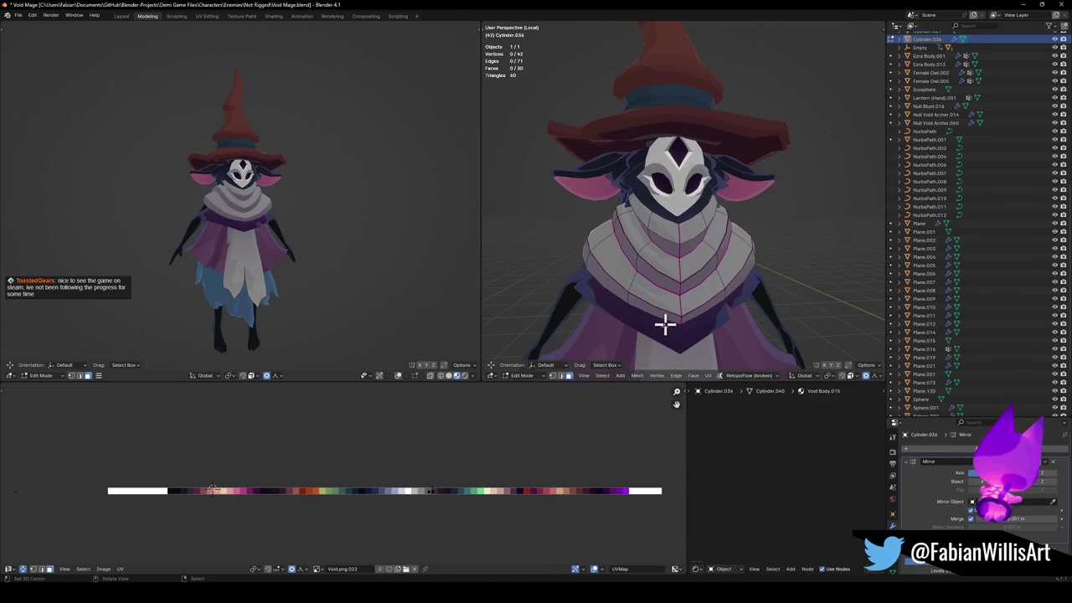
key(g)
key(z)
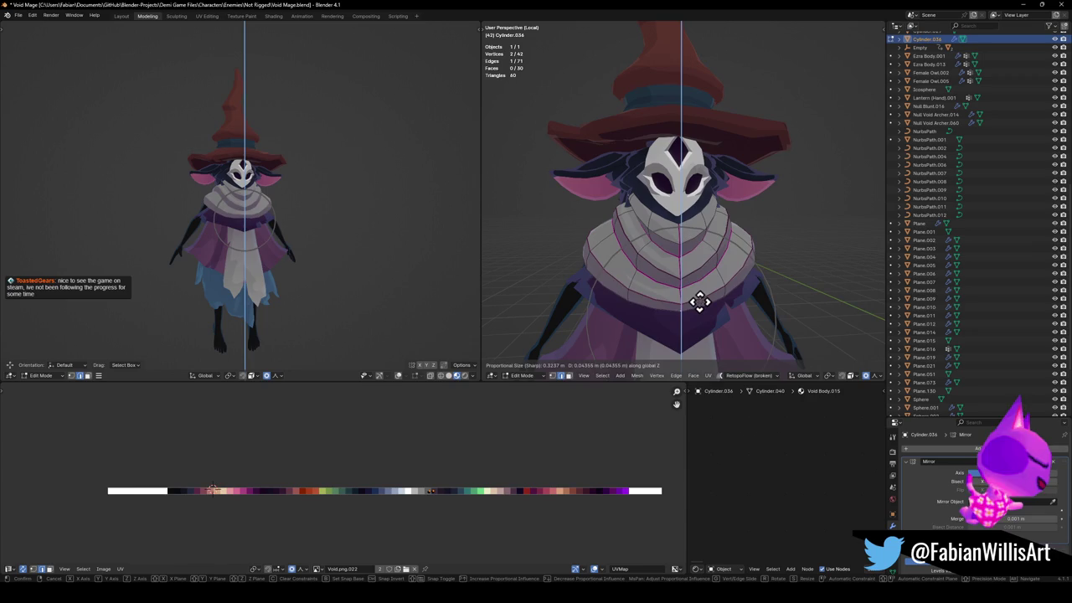
click(698, 306)
Lower the scarf's front centre further into a pointed V and check it from the front.
key(g)
key(z)
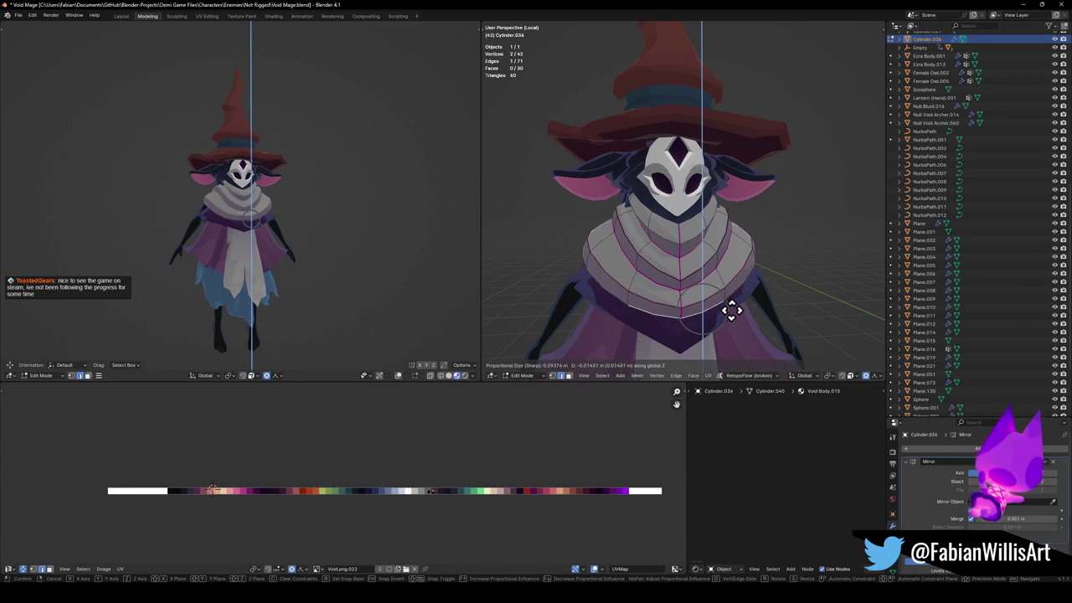
click(733, 307)
click(733, 307)
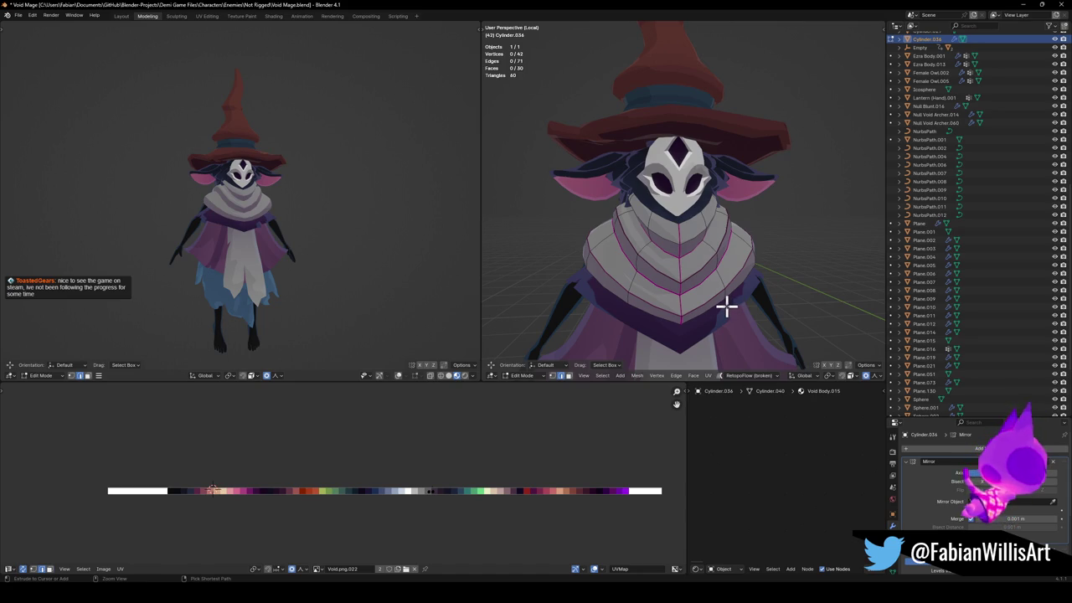
scroll(725, 304, down, 4)
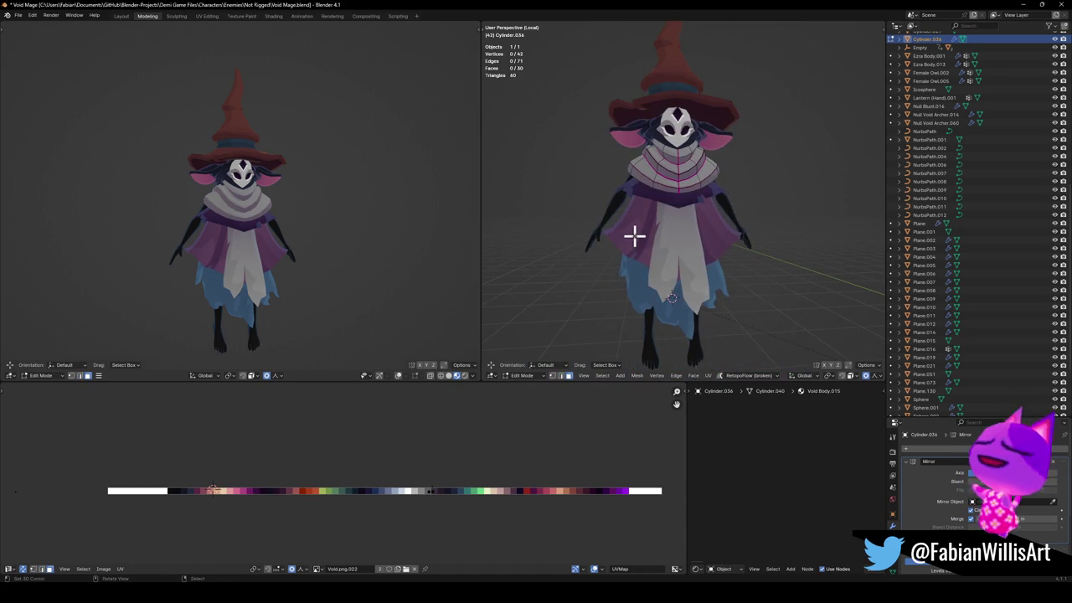
key(KP_1)
Narrow the purple cape, a second cape layer and the long cloth panel along X.
key(Tab)
click(727, 220)
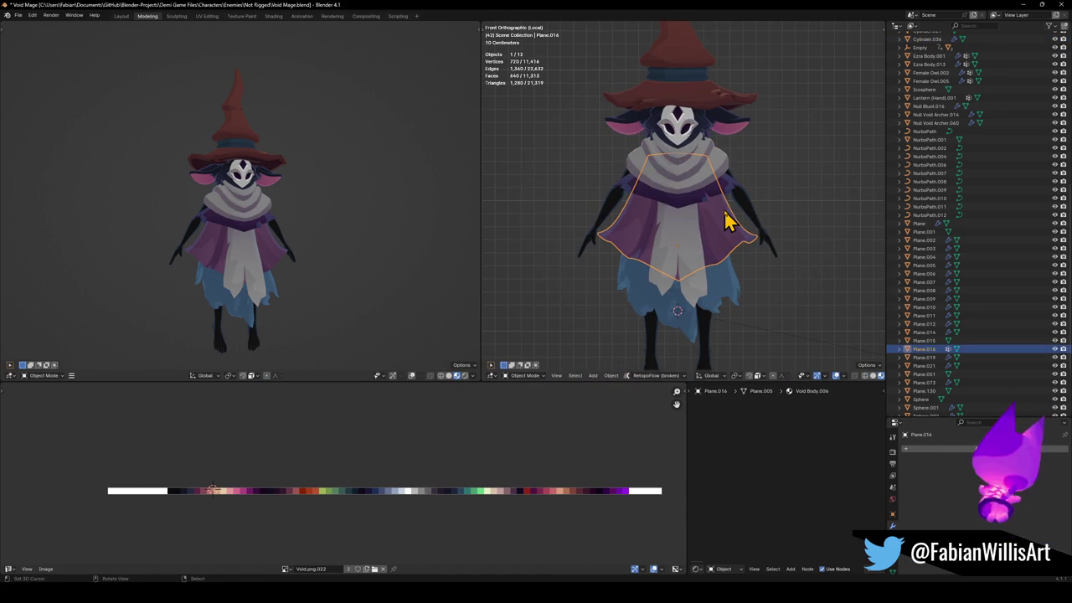
shift+click(734, 280)
shift+click(711, 246)
key(s)
key(x)
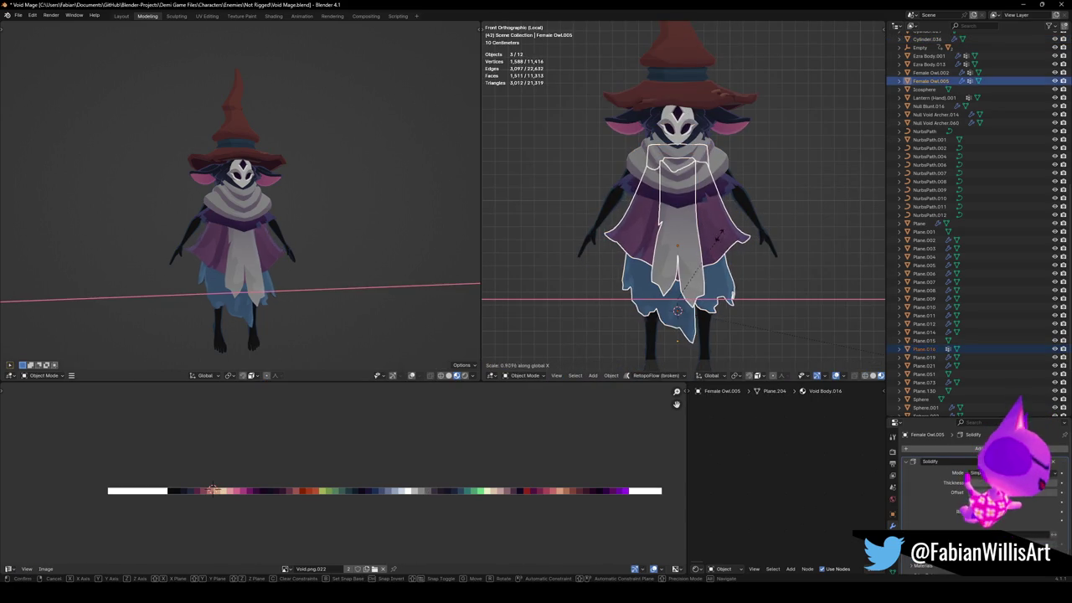
click(682, 205)
Narrow the collar to 0.848 along X and select the dark Plane.130 piece.
key(alt+a)
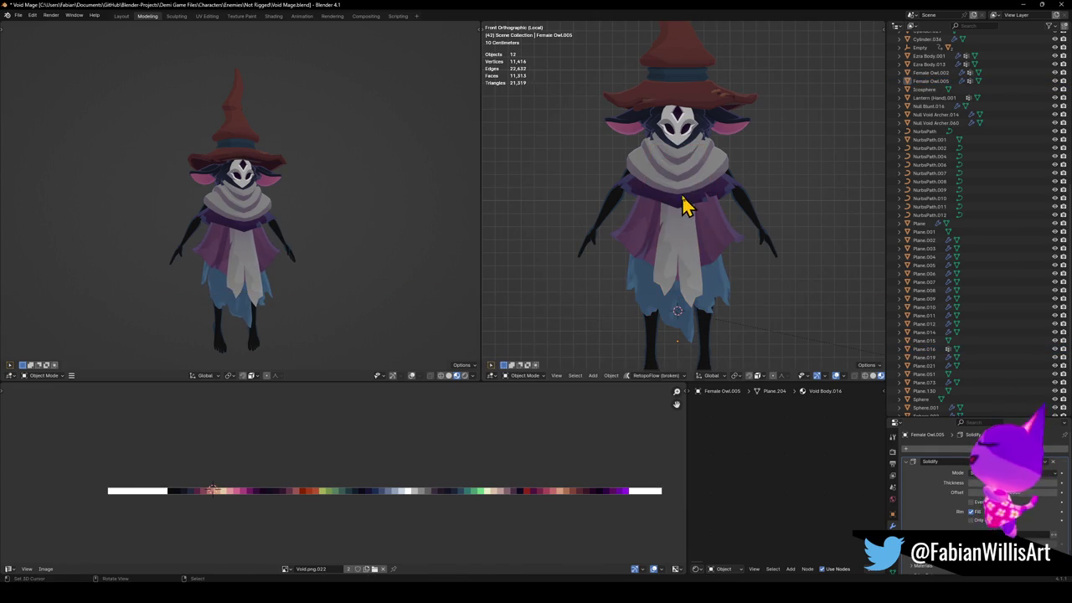
key(s)
key(x)
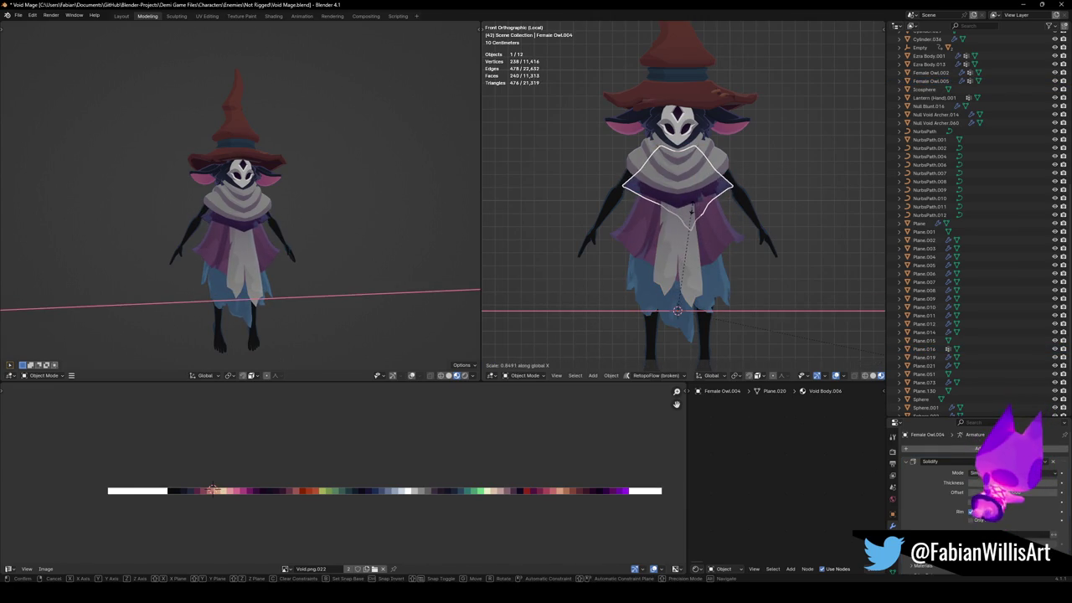
click(692, 223)
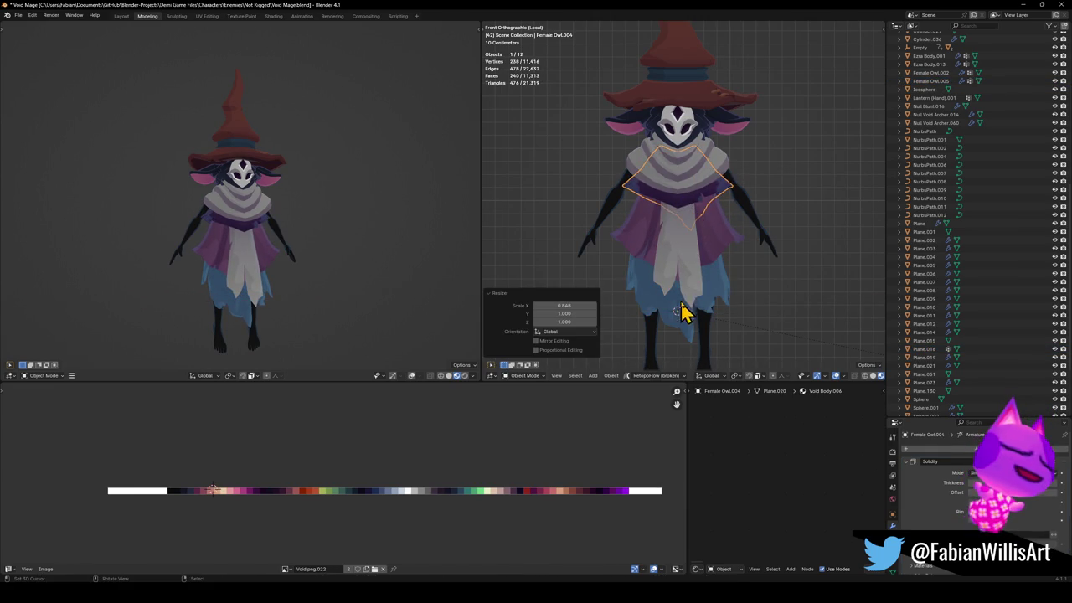
click(718, 259)
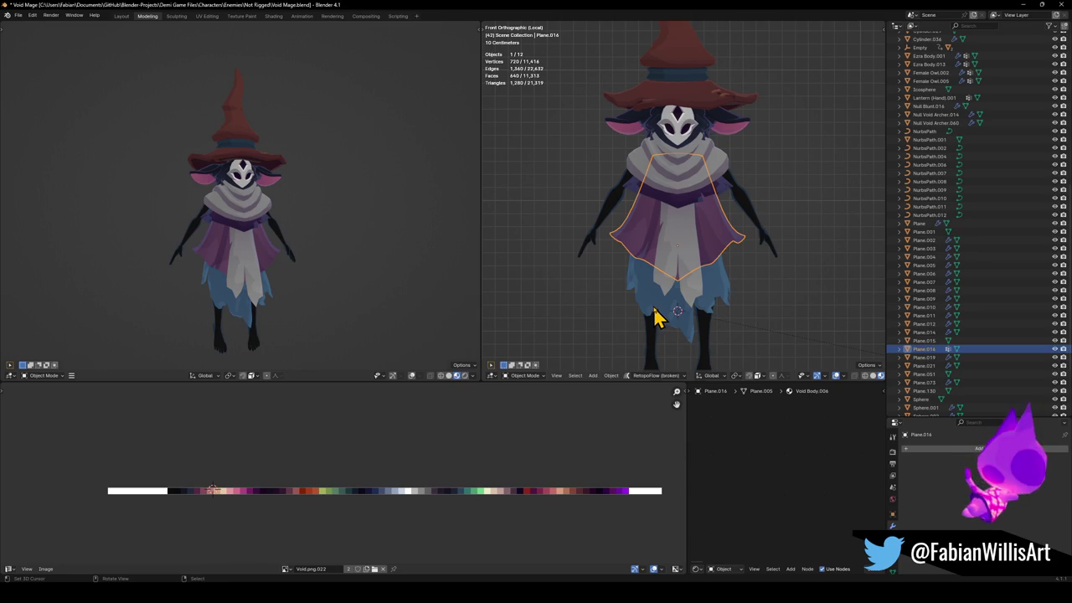
scroll(677, 307, down, 5)
click(808, 132)
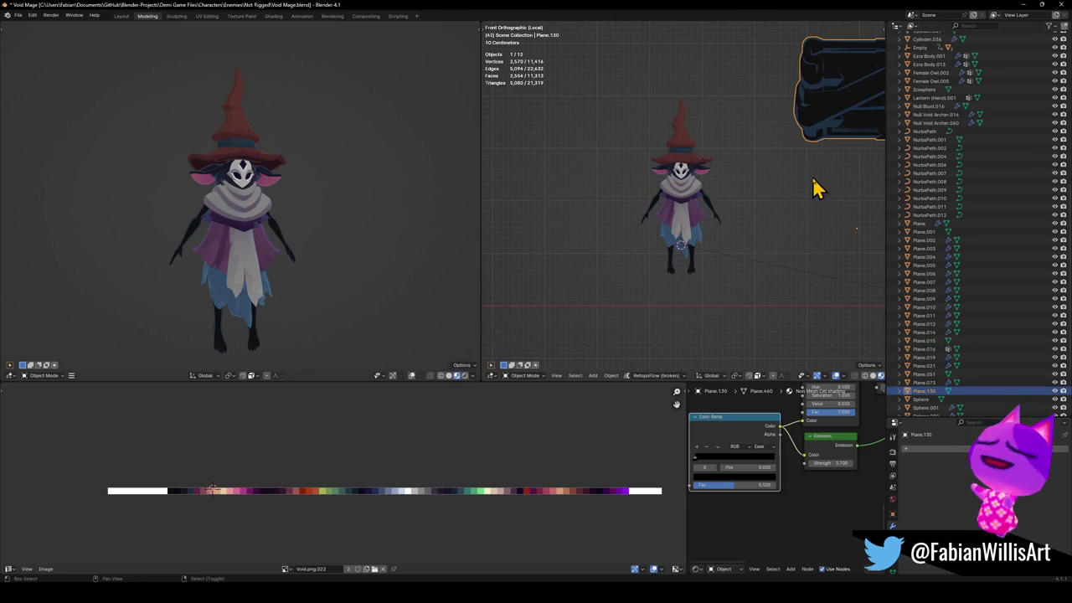
Snap Plane.130 to the 3D cursor and shrink it to 0.393 scale.
key(shift+s)
click(816, 147)
key(s)
click(710, 208)
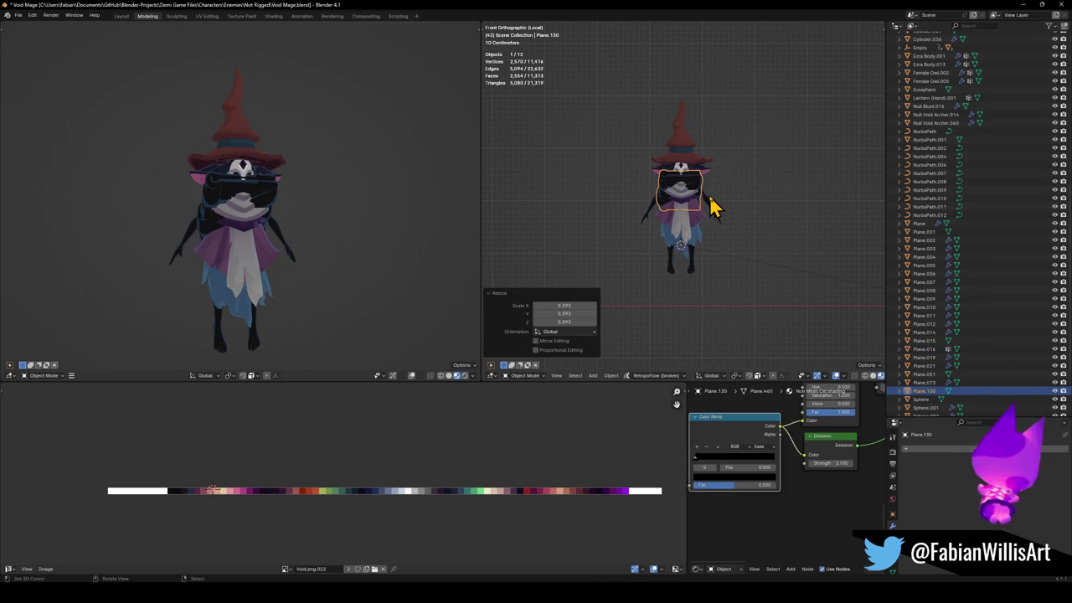
scroll(718, 213, up, 3)
key(KP_3)
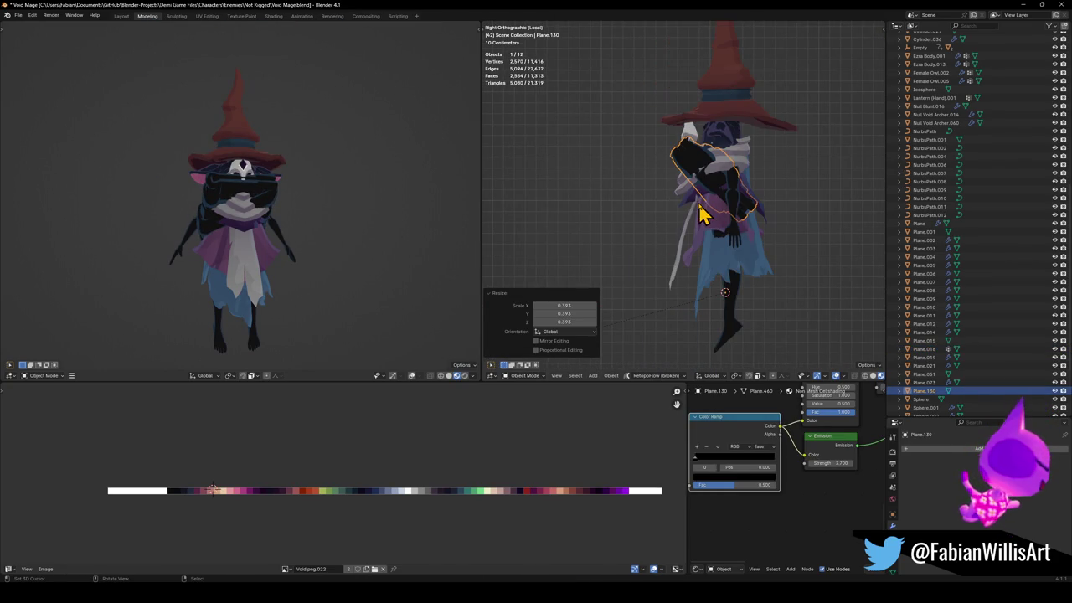
shift+middle_drag(729, 216, 662, 266)
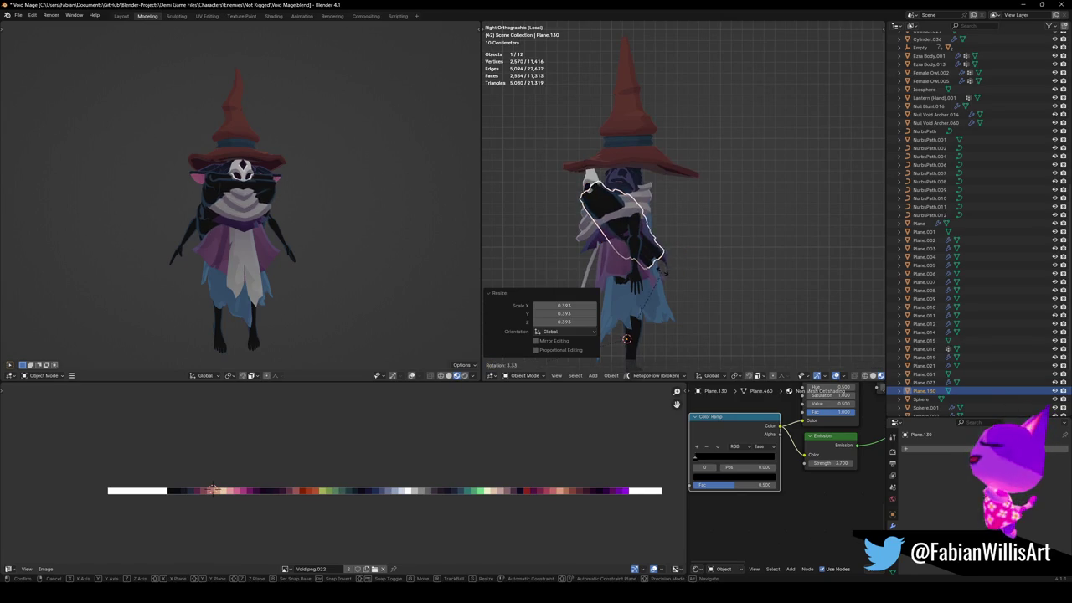
Rotate all of the dark piece's geometry by 16.3° and then 7.77°.
key(Tab)
key(a)
key(r)
click(670, 270)
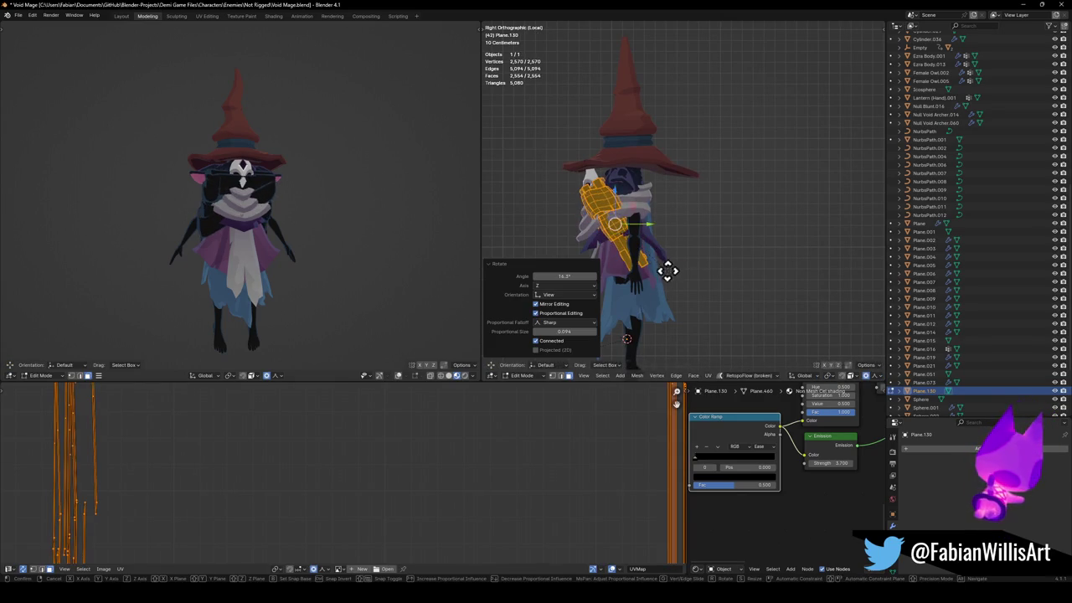
key(g)
right_click(742, 262)
key(r)
click(758, 258)
Enlarge the dark piece to 1.2074, move it against the back and tilt it slightly.
key(s)
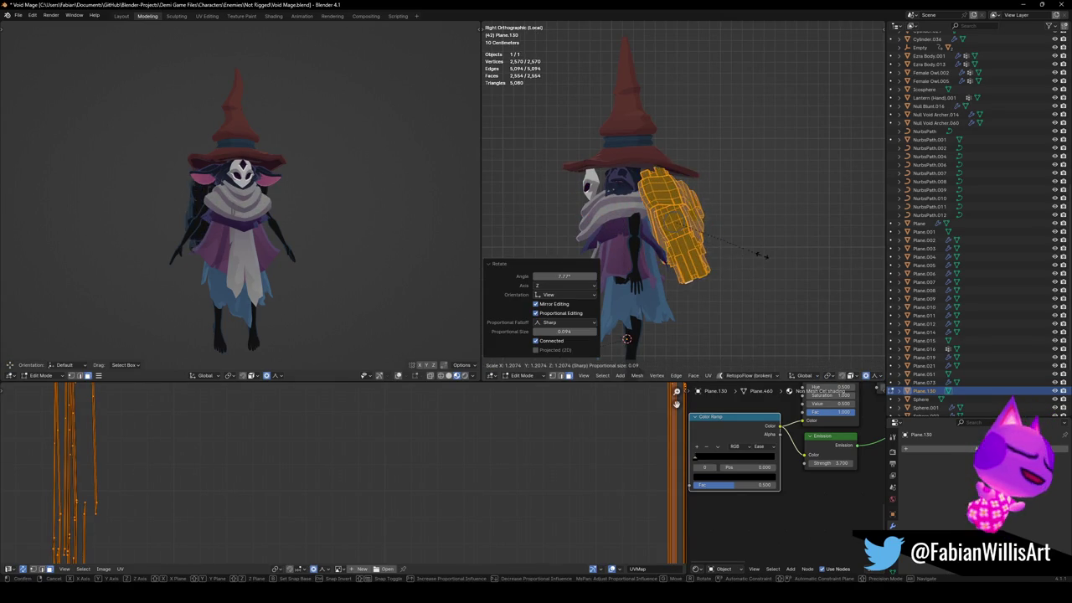
click(762, 255)
key(g)
click(739, 269)
key(r)
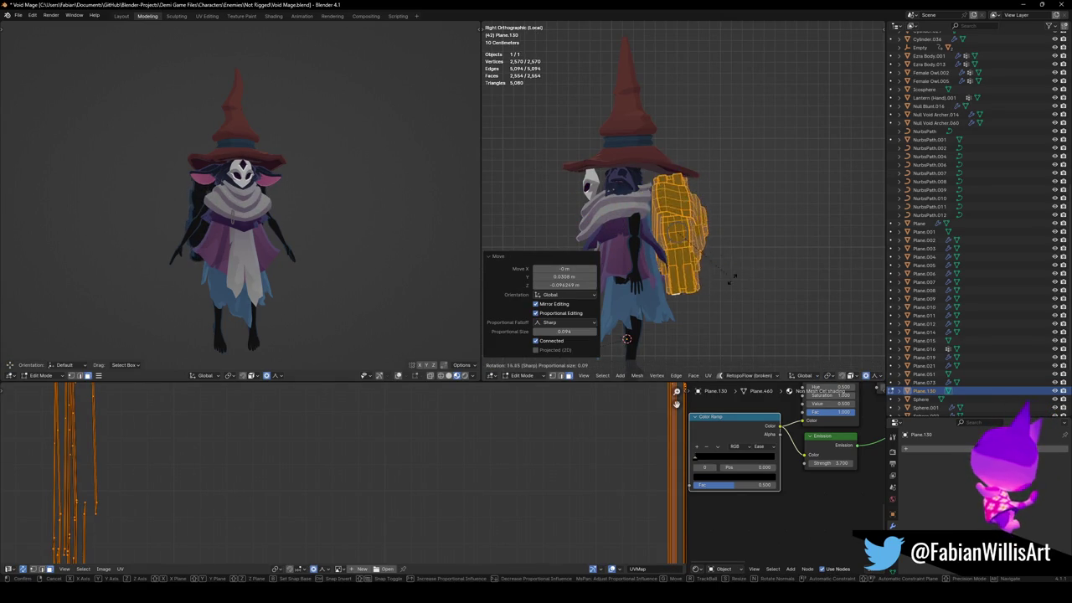
click(739, 270)
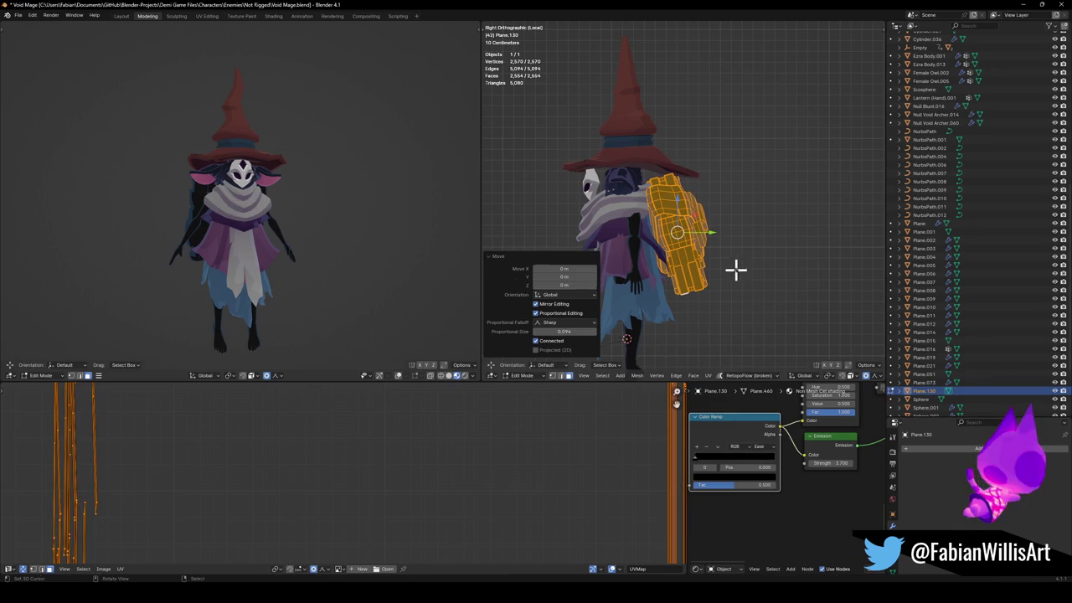
Tilt the hat slightly.
key(Tab)
click(637, 155)
key(r)
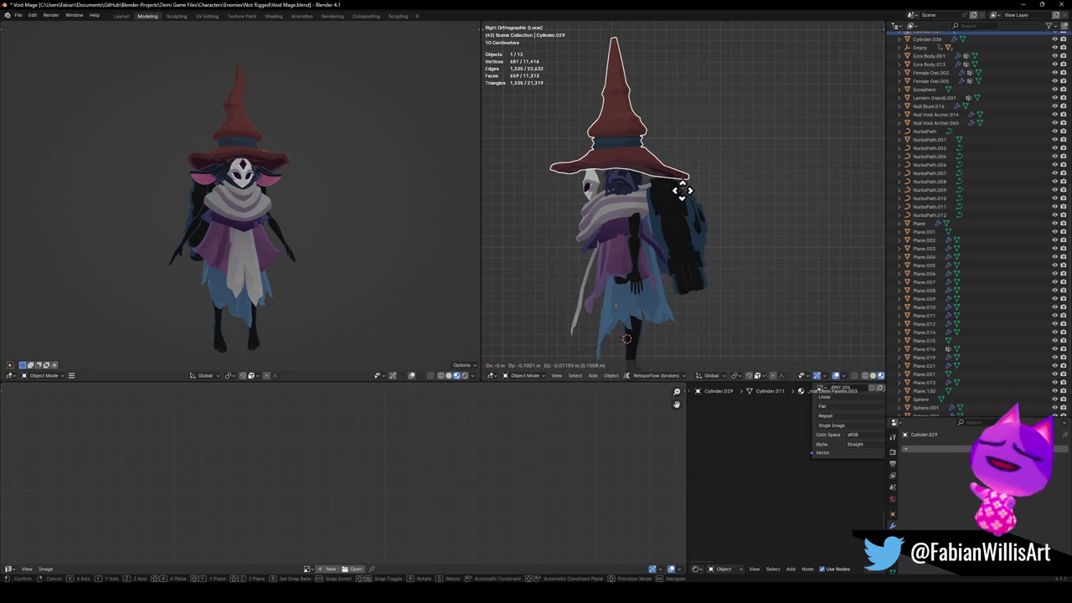
click(685, 199)
Move the mask 0.077 m along Y into place.
click(592, 197)
key(g)
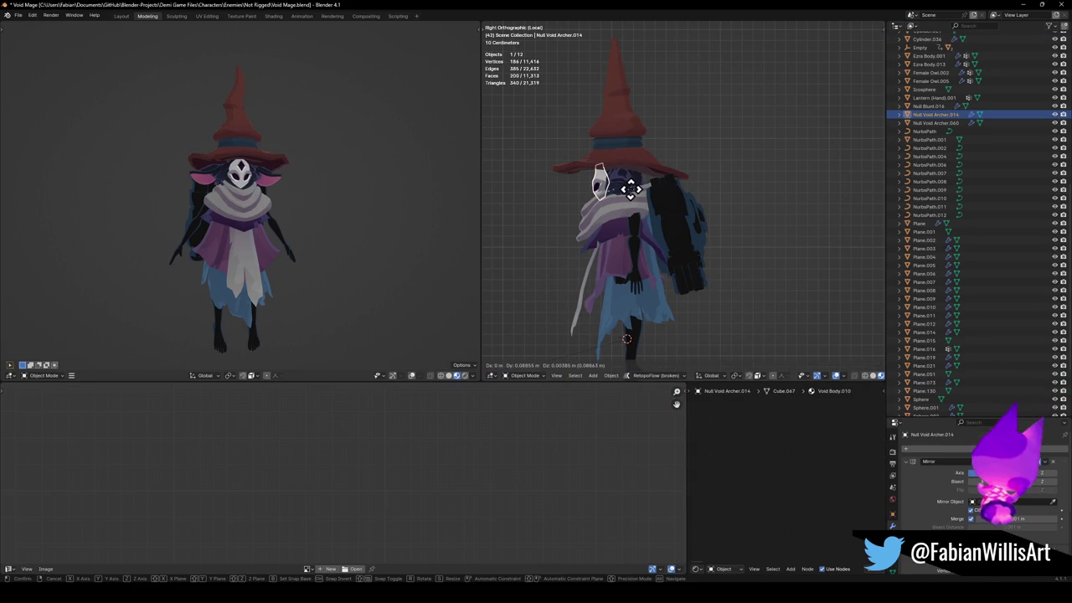
click(629, 188)
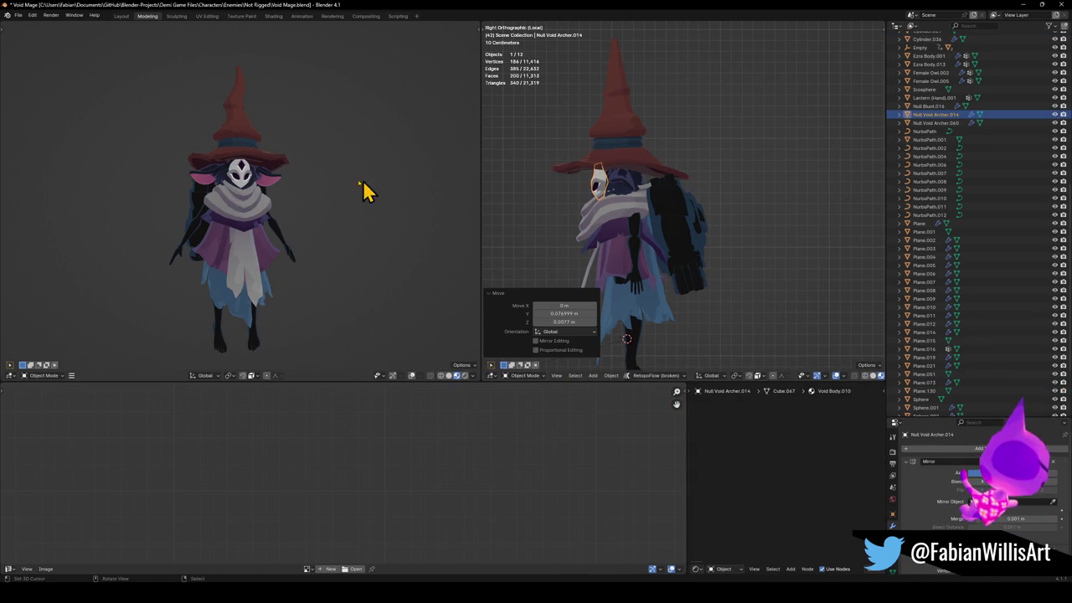
scroll(246, 173, up, 5)
middle_drag(247, 173, 307, 191)
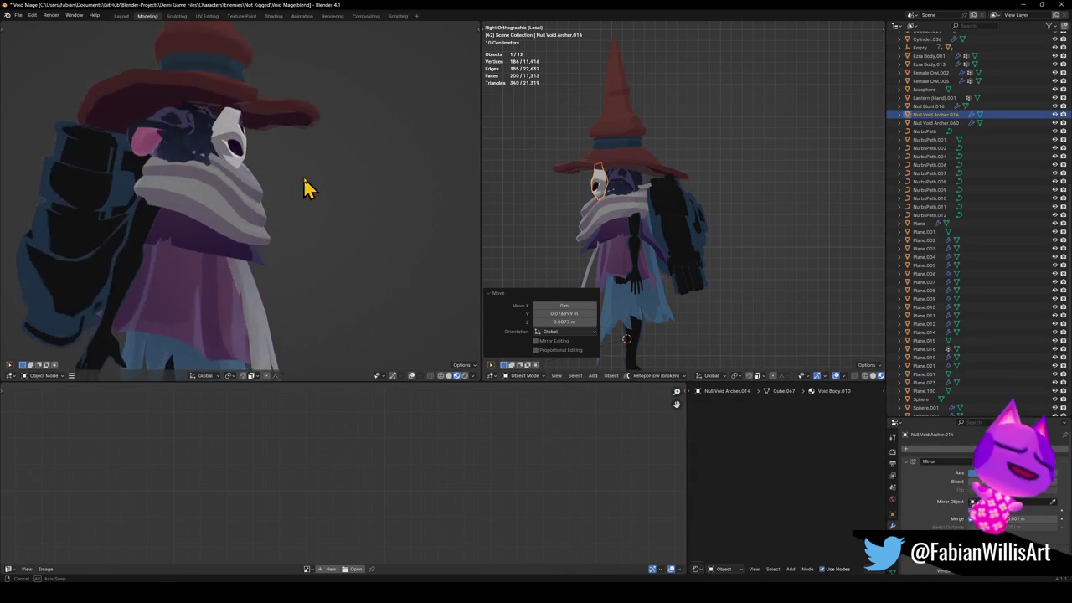
click(255, 197)
In Edit Mode, soft-move the scarf's vertices with proportional falloff.
scroll(590, 203, up, 3)
key(Tab)
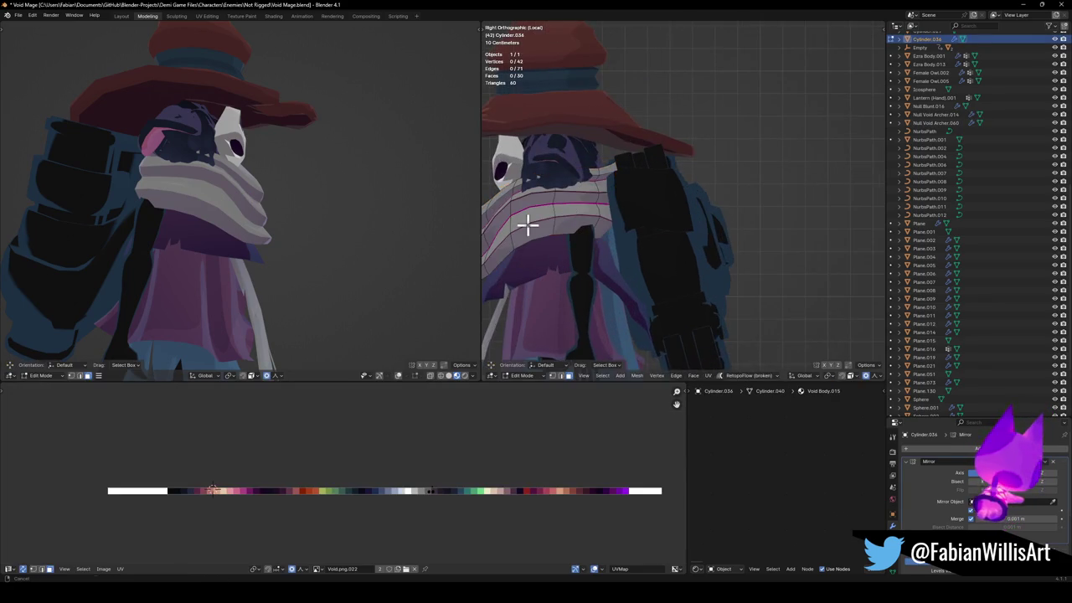
scroll(735, 234, up, 3)
scroll(751, 233, up, 2)
scroll(750, 233, up, 2)
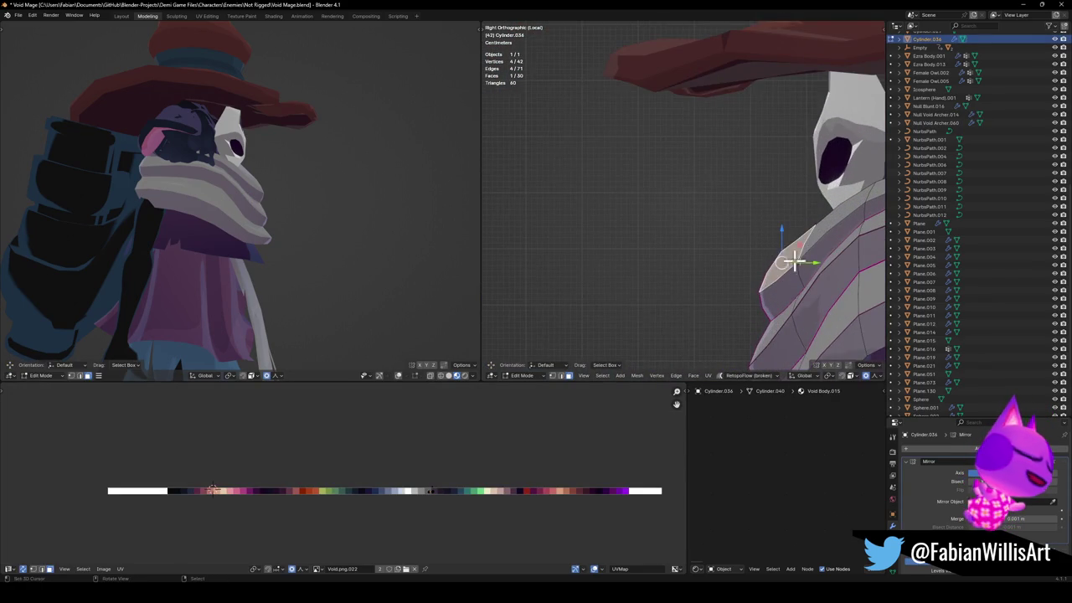
scroll(754, 256, down, 3)
scroll(711, 246, down, 2)
key(g)
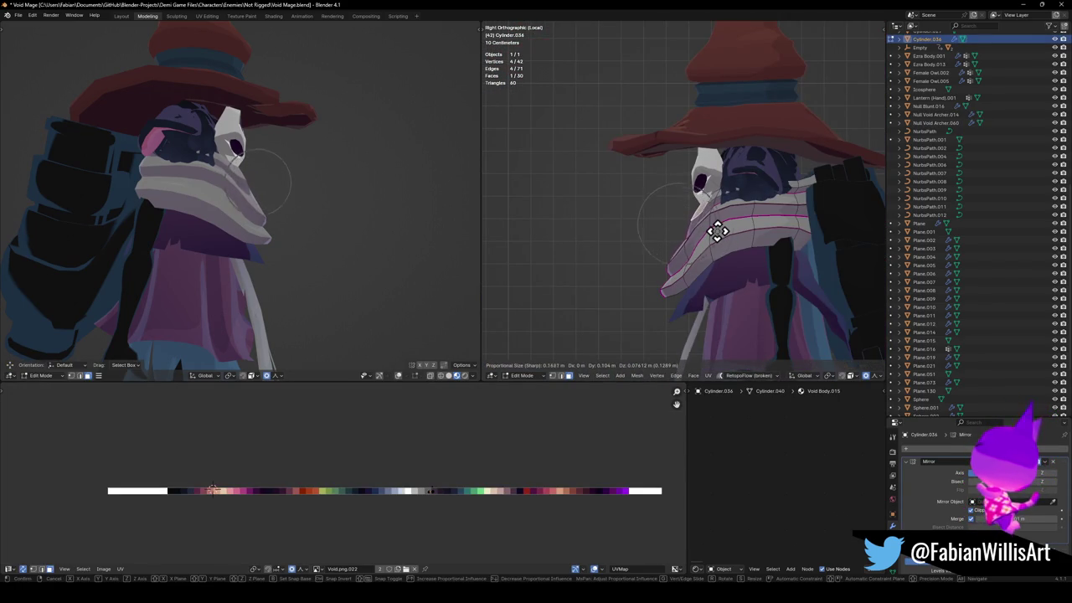
scroll(716, 230, down, 3)
click(716, 230)
Move and rotate a face on the scarf's side with proportional falloff.
click(669, 289)
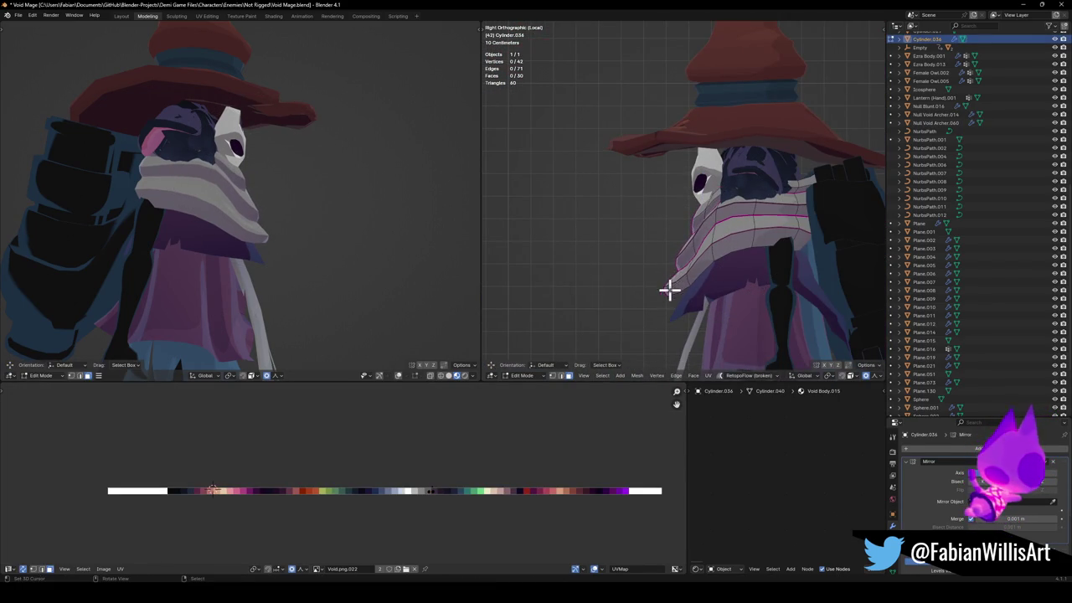
click(680, 285)
key(g)
click(681, 283)
key(r)
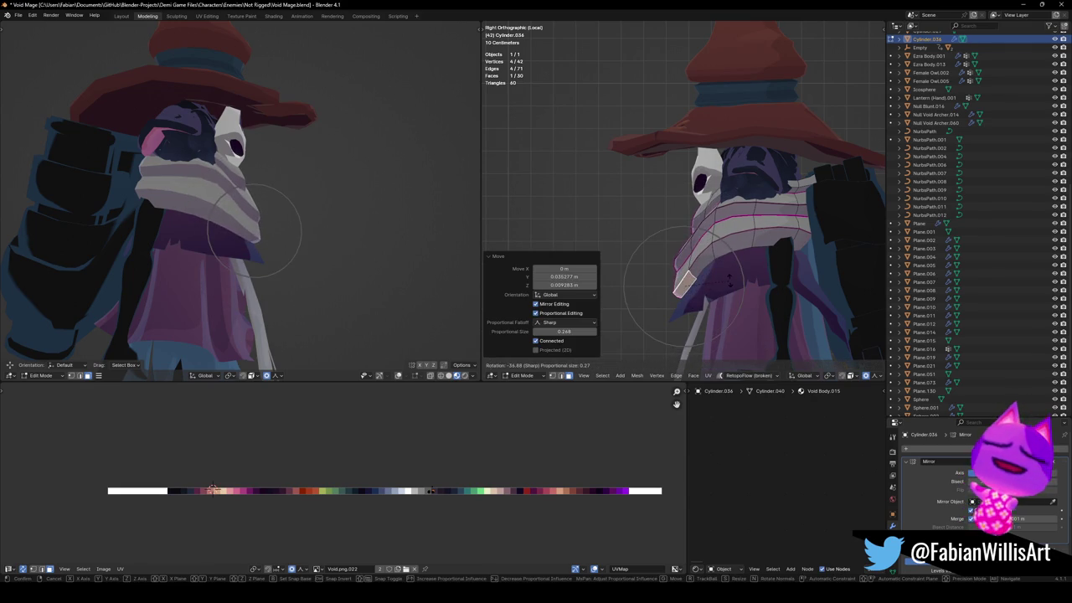
scroll(729, 282, up, 3)
click(726, 287)
key(g)
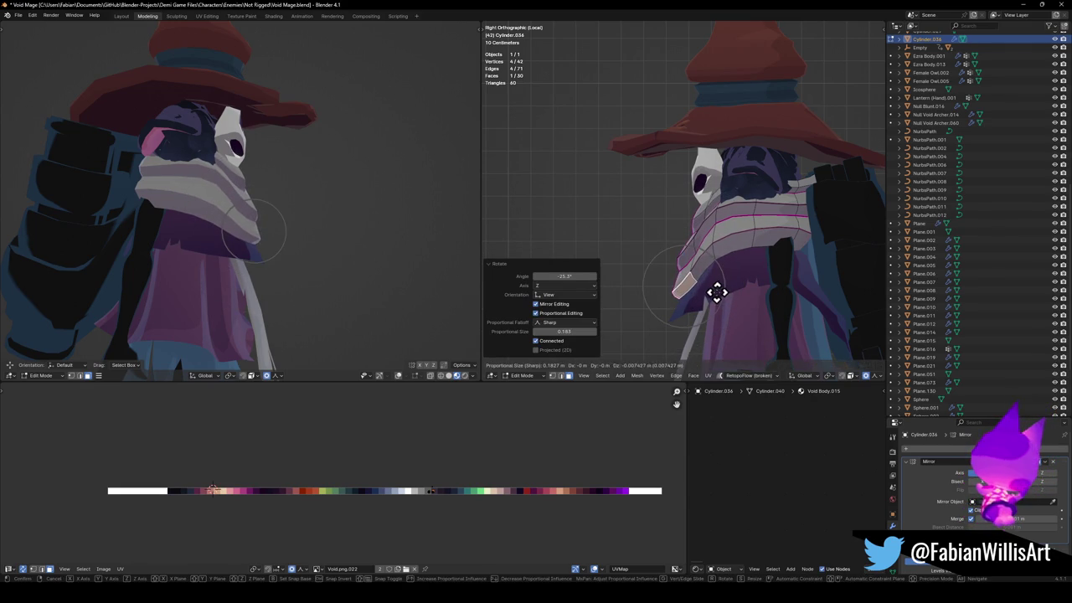
click(716, 292)
From the front view, nudge another scarf side face with proportional falloff.
middle_drag(317, 220, 237, 223)
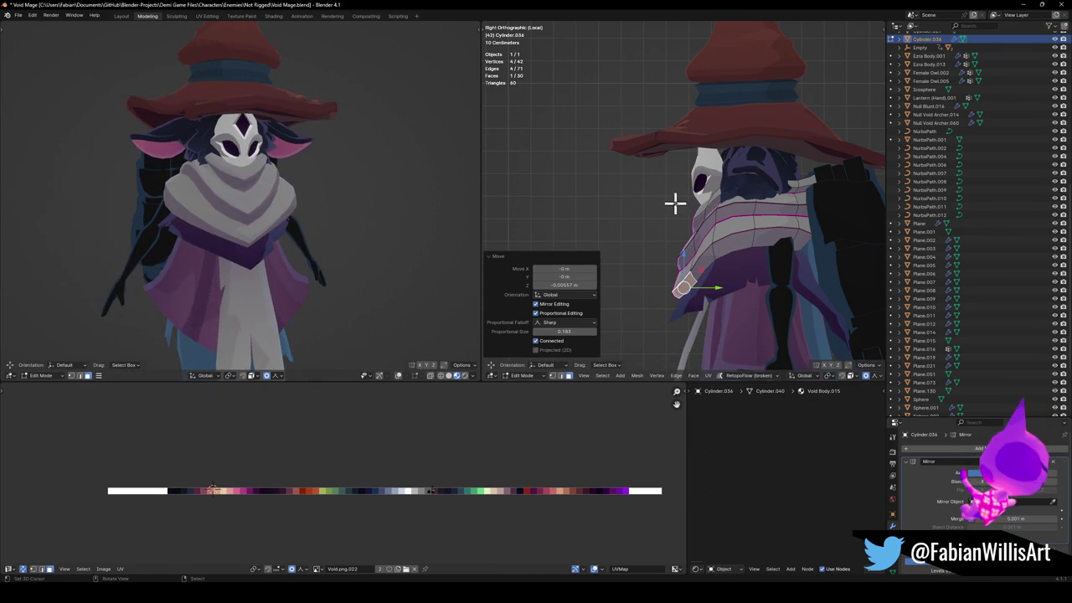
key(KP_1)
key(alt+a)
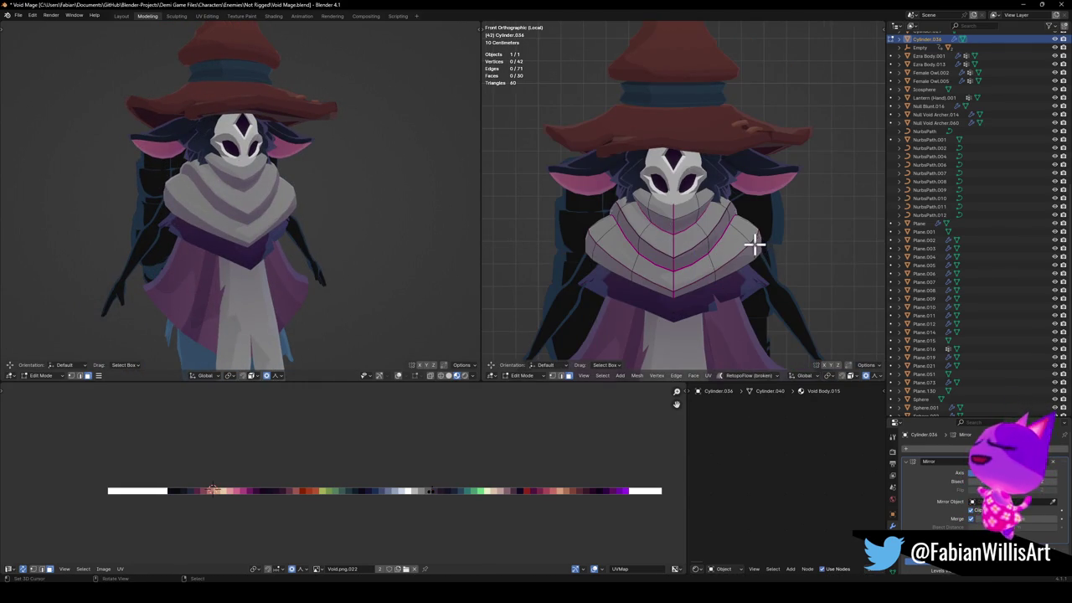
click(754, 244)
key(g)
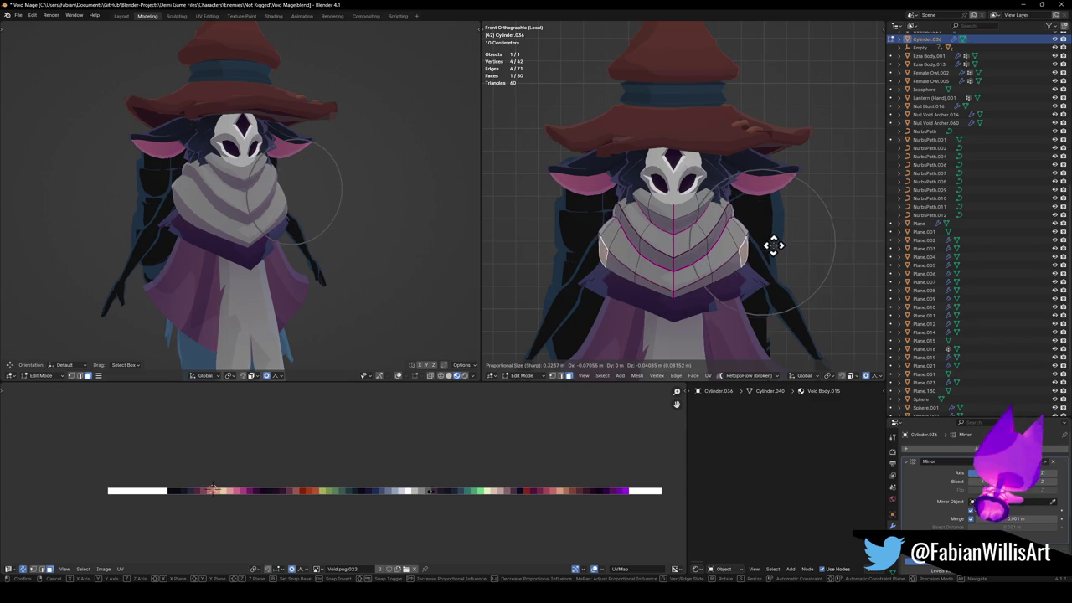
click(773, 244)
scroll(42, 237, down, 2)
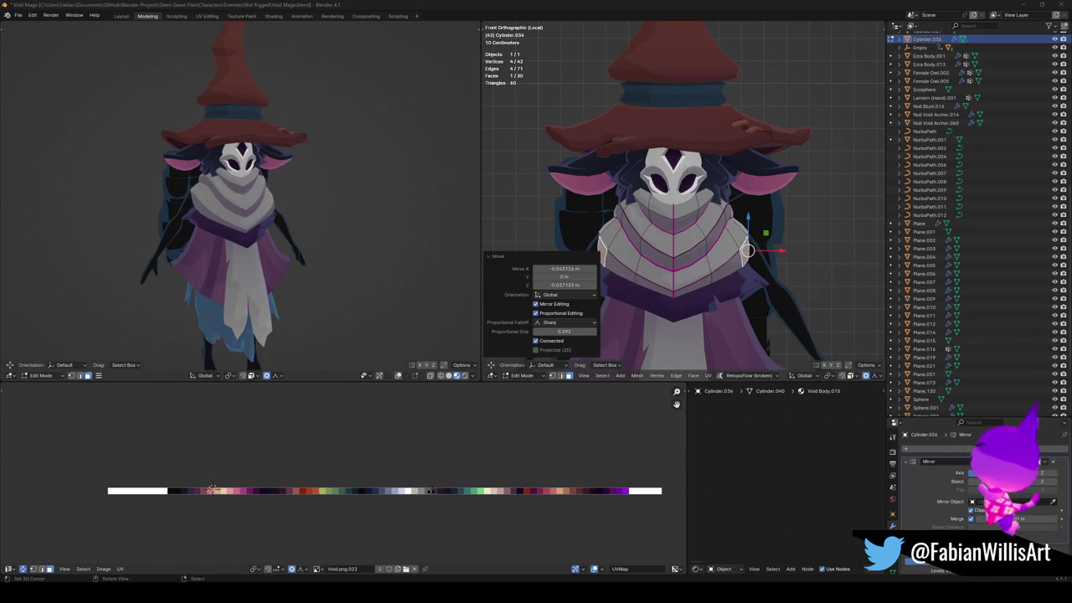
Undo the last two soft moves, give the selected edges a negative crease, and exit Edit Mode.
key(ctrl+z)
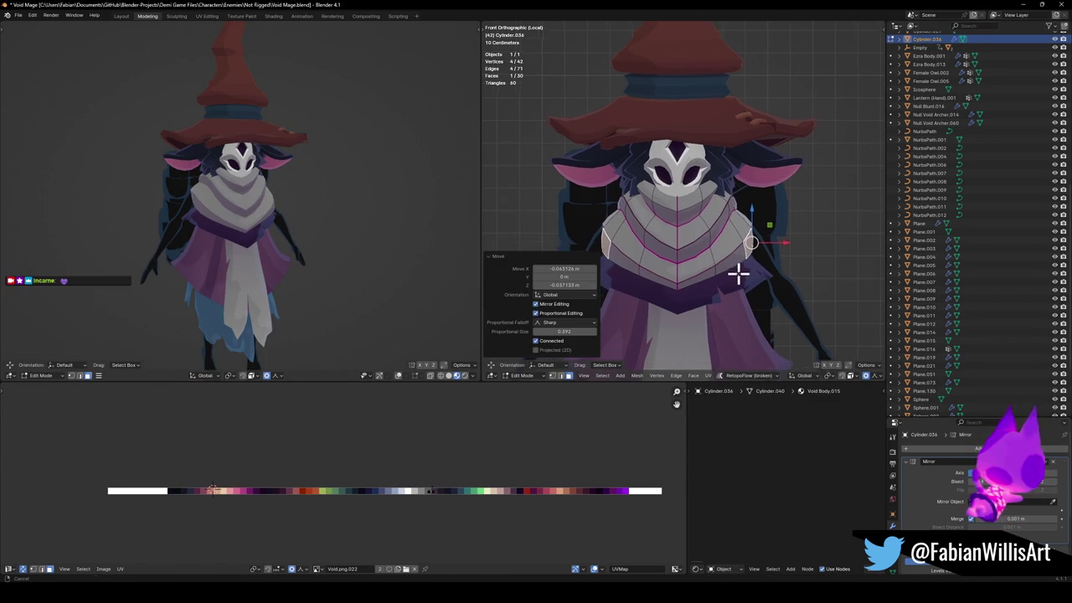
key(ctrl+z)
key(shift+e)
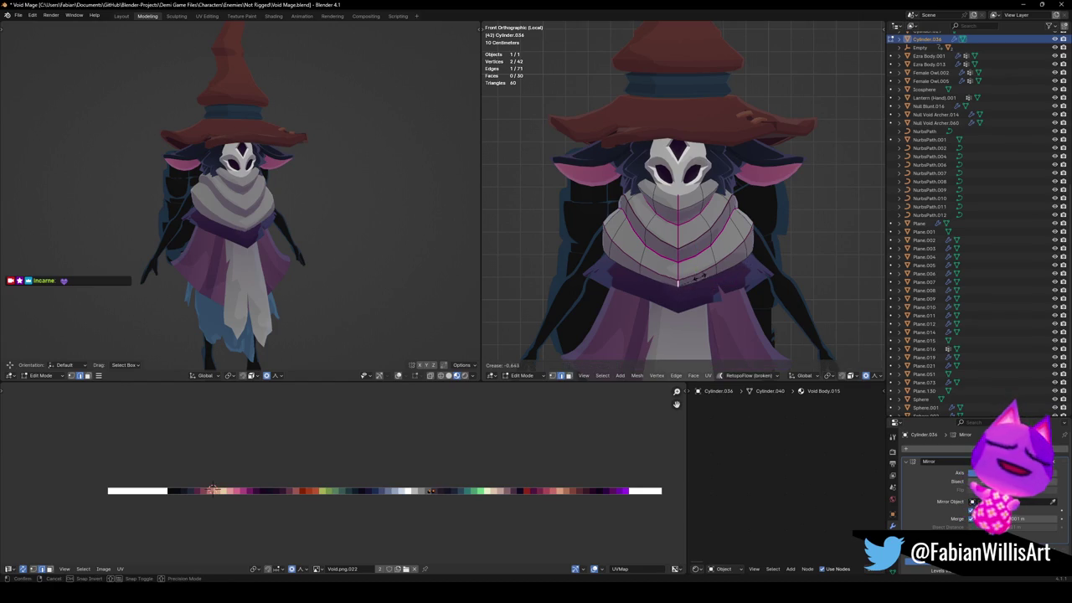
click(676, 281)
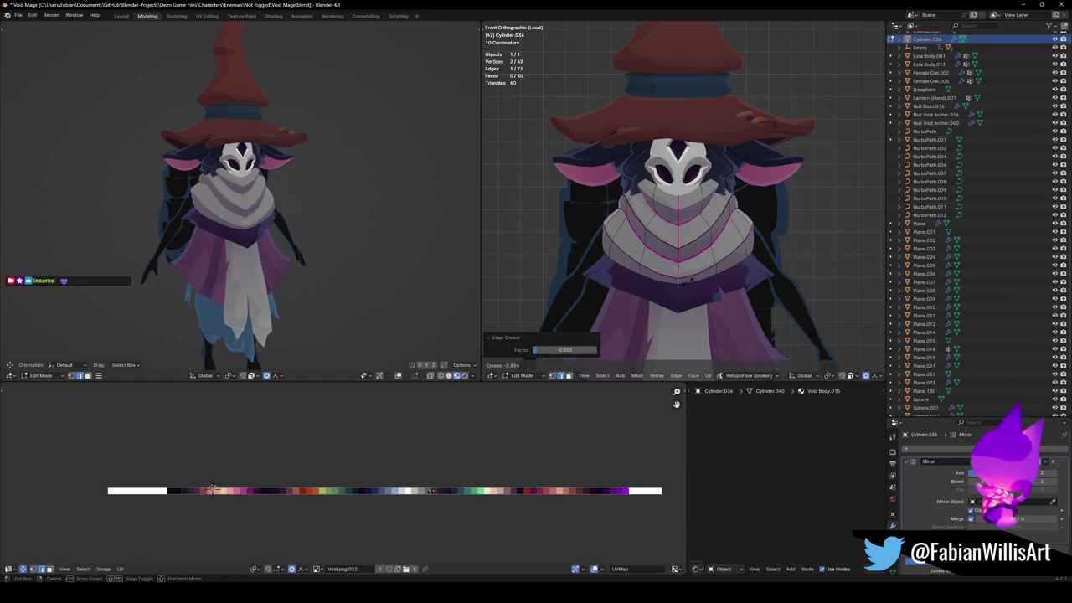
scroll(215, 178, down, 2)
key(Tab)
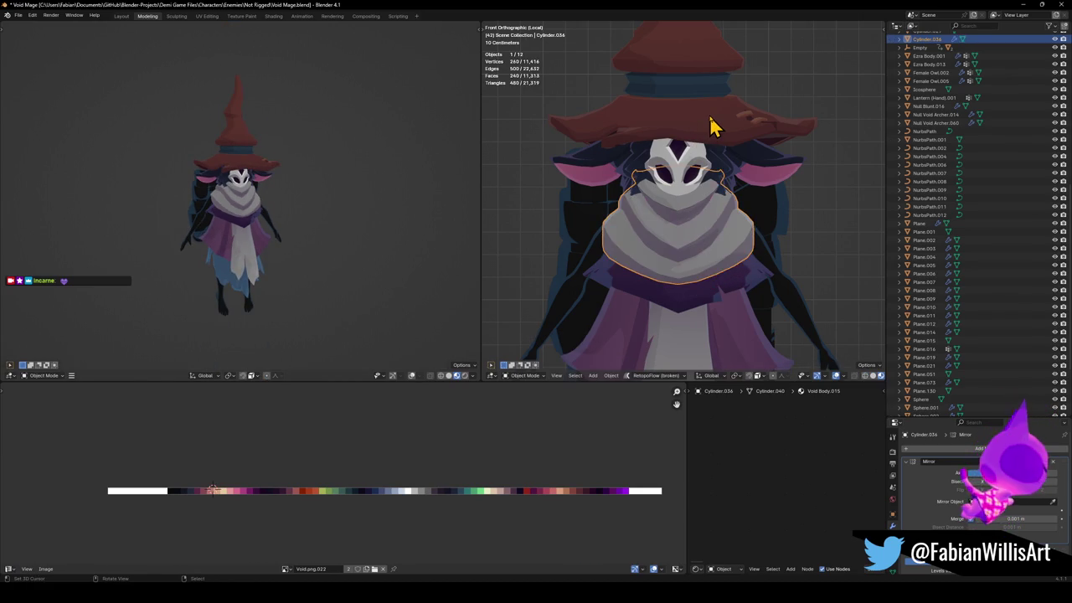
Lower the red wizard hat slightly along Z and save the file.
click(708, 126)
key(g)
key(z)
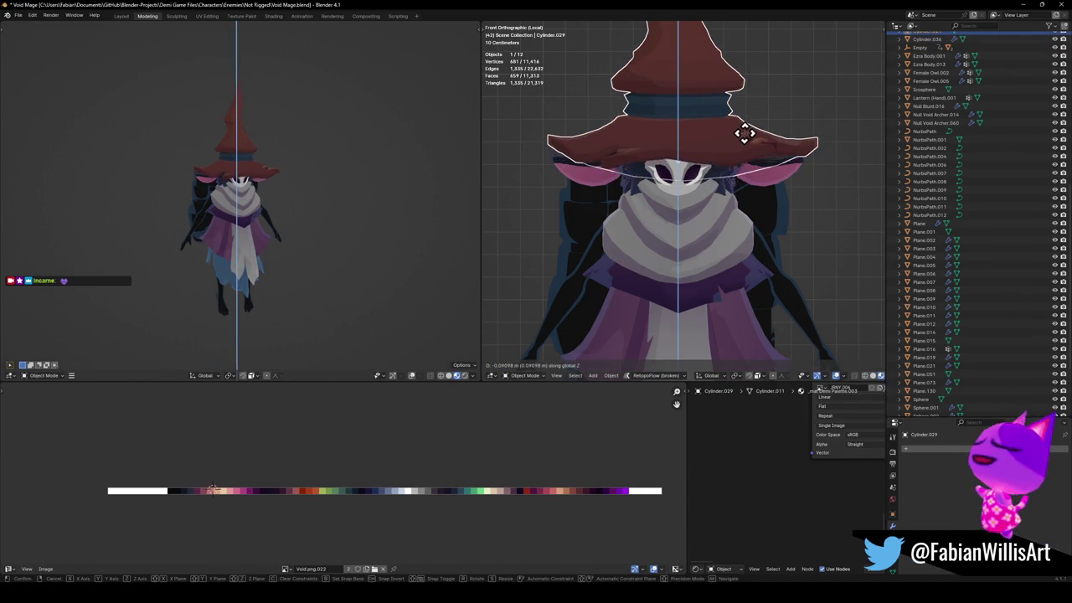
click(750, 147)
scroll(351, 201, up, 4)
mouse_move(352, 201)
middle_down()
mouse_move(294, 189)
mouse_move(224, 195)
mouse_move(313, 196)
mouse_move(263, 223)
mouse_move(330, 225)
mouse_move(275, 228)
middle_up()
scroll(285, 196, down, 3)
key(ctrl+s)
Lower the black arm's vertices 0.0802 m along Z with sharp proportional falloff.
click(780, 282)
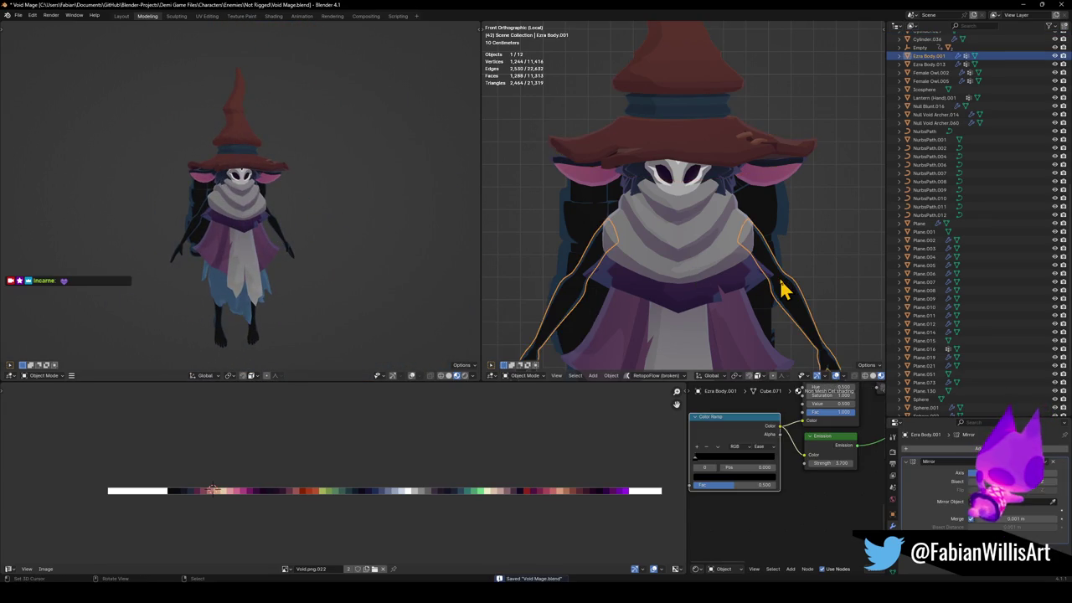
key(Tab)
scroll(779, 276, down, 1)
key(g)
key(z)
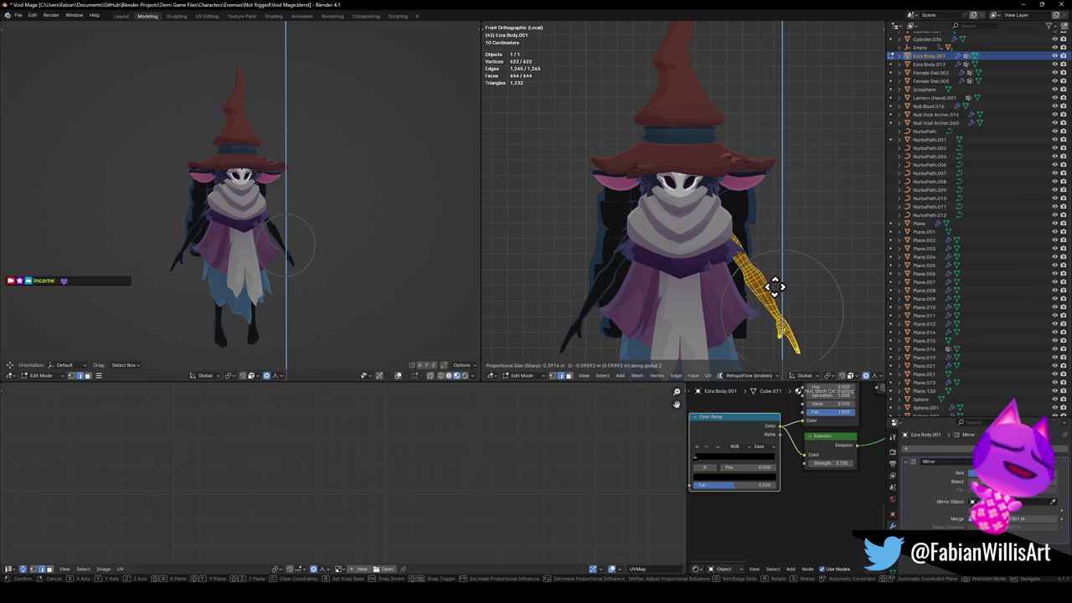
click(769, 284)
Cancel a trial X/Z move of the arm, undo, and return to Object Mode.
key(g)
key(x)
key(z)
key(Escape)
key(ctrl+z)
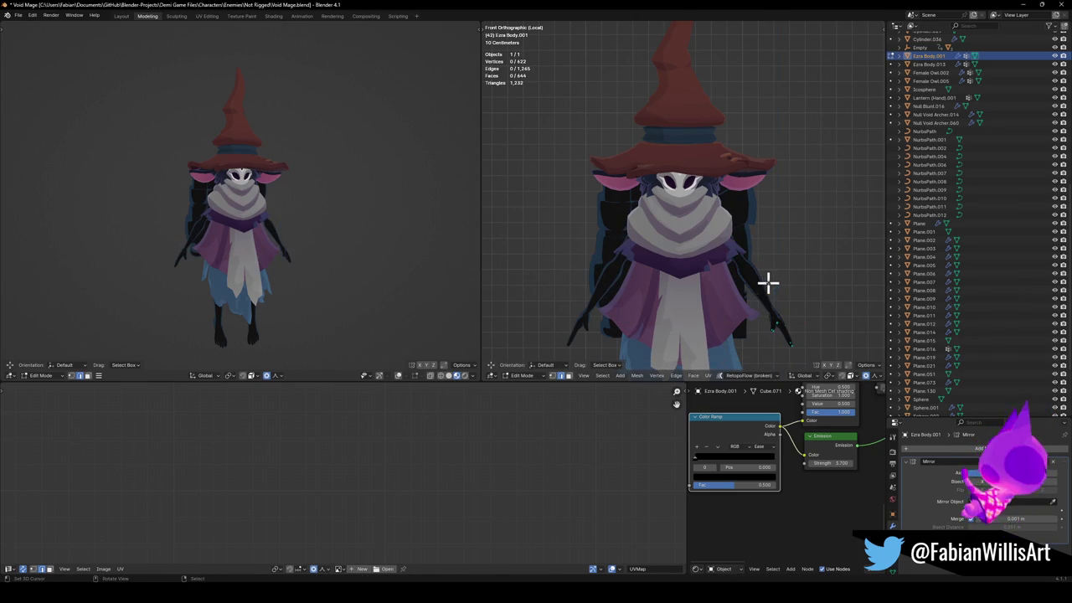
scroll(347, 230, up, 3)
mouse_move(347, 229)
middle_down()
mouse_move(309, 229)
mouse_move(343, 225)
middle_up()
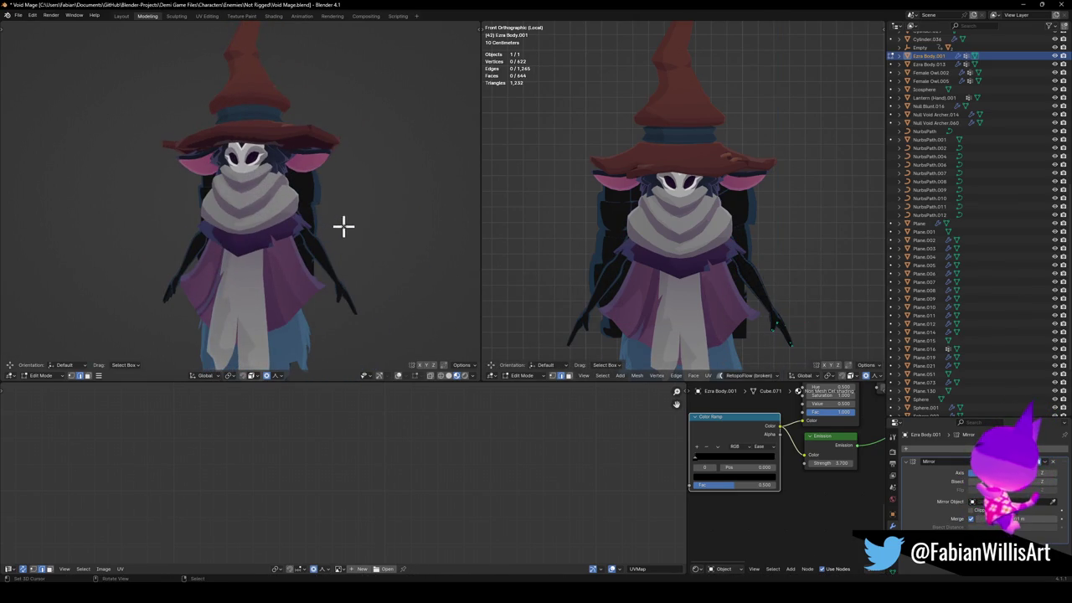
key(Tab)
Raise a side face of the white cowl vertically with soft falloff.
click(735, 240)
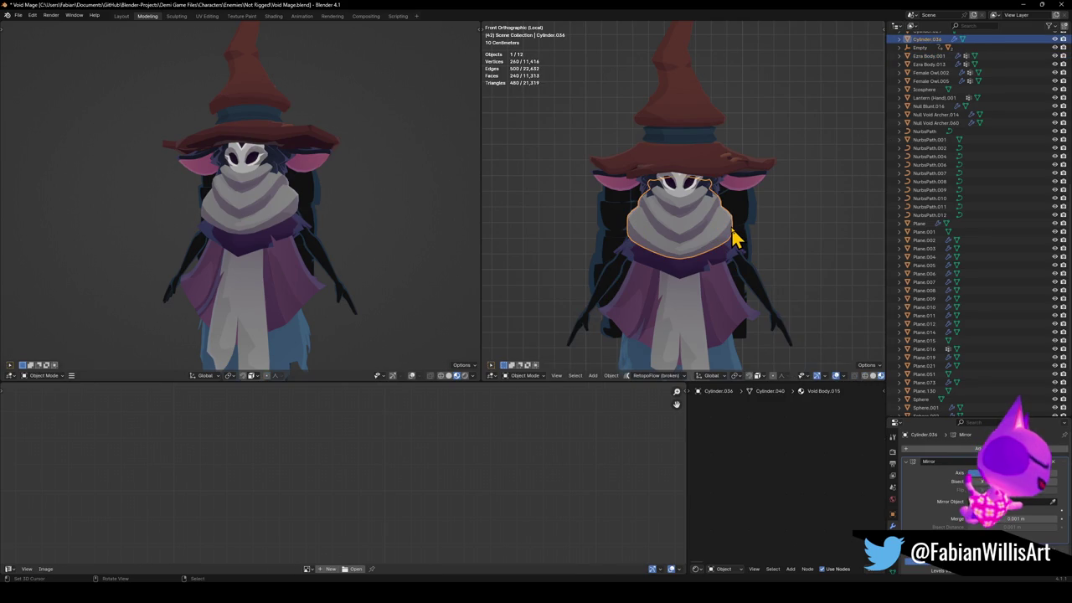
key(Tab)
scroll(754, 247, up, 3)
middle_drag(742, 256, 826, 273)
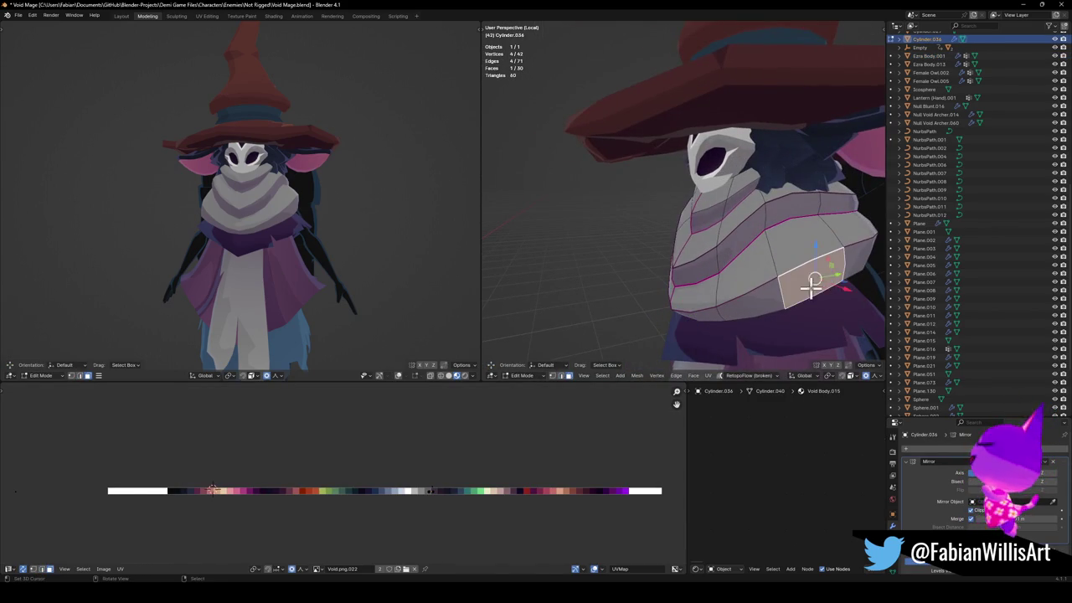
key(g)
key(z)
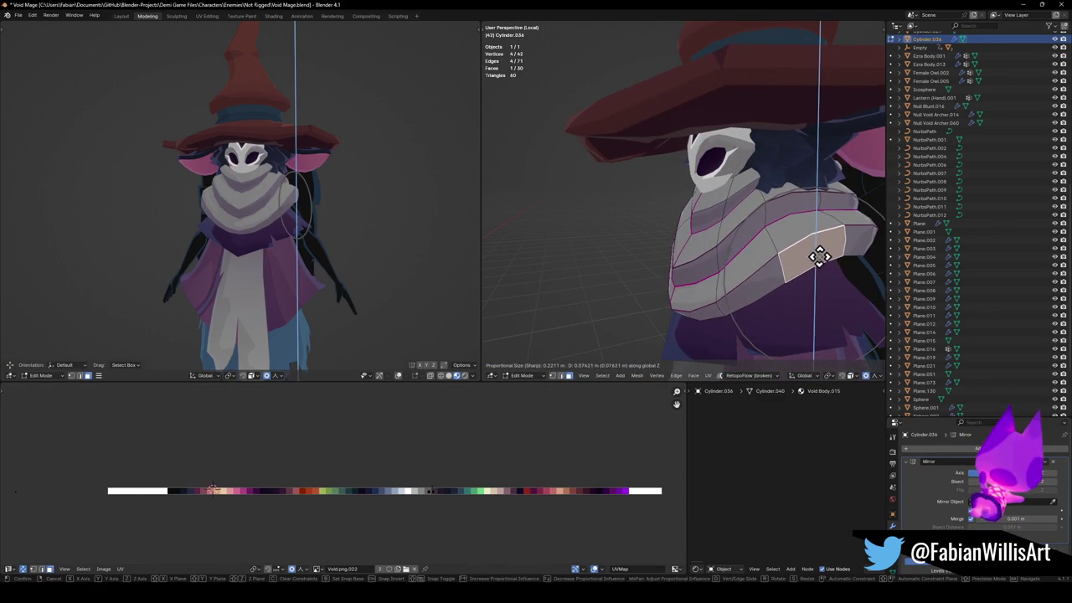
click(824, 258)
scroll(837, 263, down, 4)
scroll(796, 272, down, 3)
key(Tab)
click(770, 266)
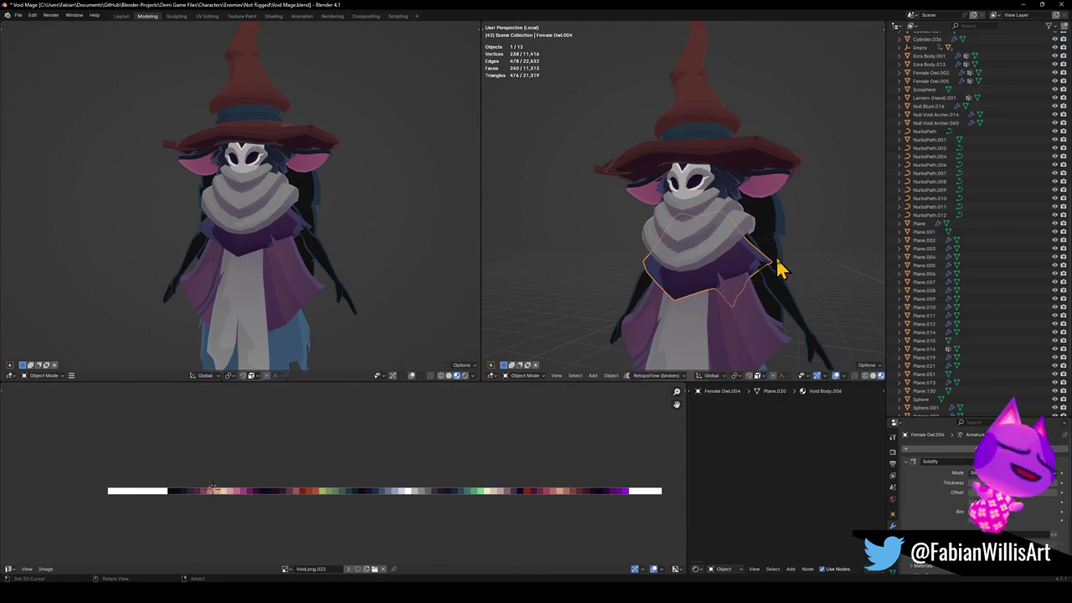
Raise a cape face at one shoulder along Z with proportional editing.
key(Tab)
scroll(806, 280, up, 3)
mouse_move(773, 279)
middle_down()
mouse_move(790, 322)
mouse_move(838, 304)
mouse_move(777, 290)
mouse_move(756, 300)
middle_up()
click(838, 304)
scroll(812, 285, down, 2)
key(Tab)
key(q)
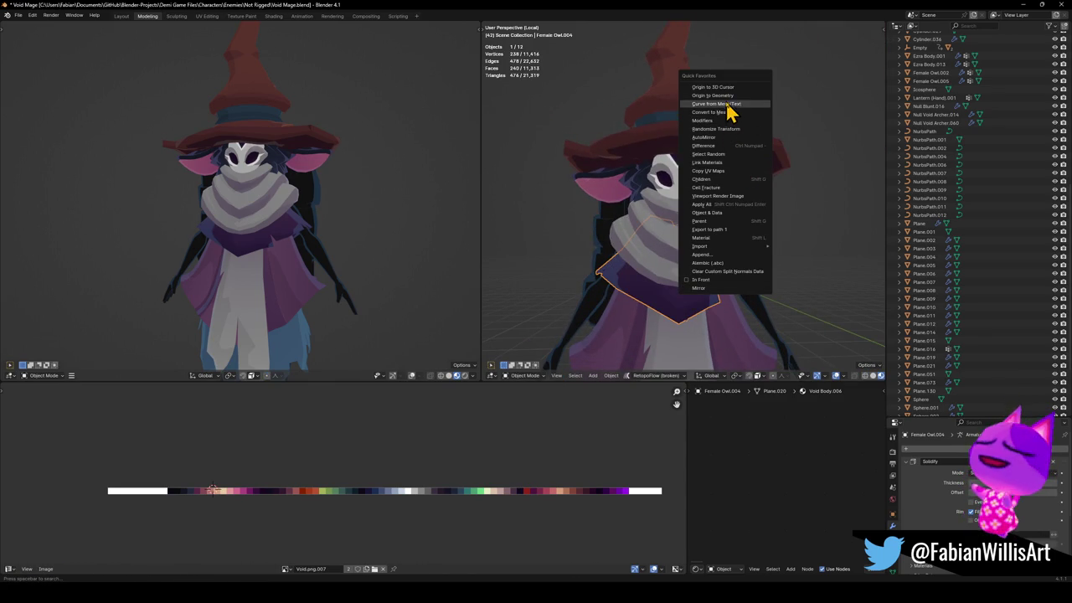
key(Escape)
mouse_move(730, 101)
middle_down()
mouse_move(670, 234)
mouse_move(809, 282)
middle_up()
key(Tab)
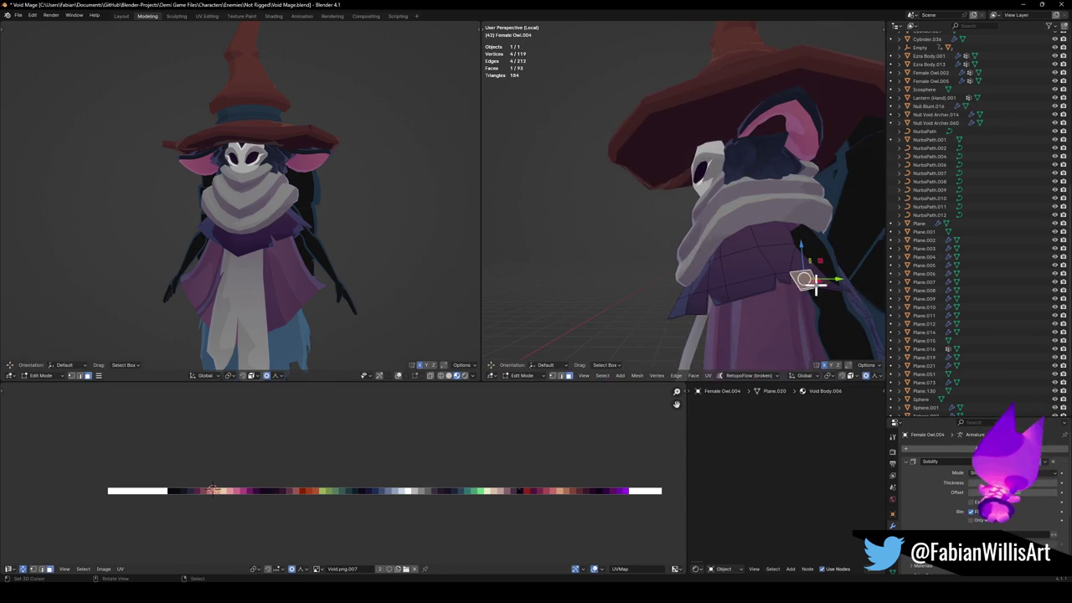
key(g)
key(z)
scroll(826, 251, down, 6)
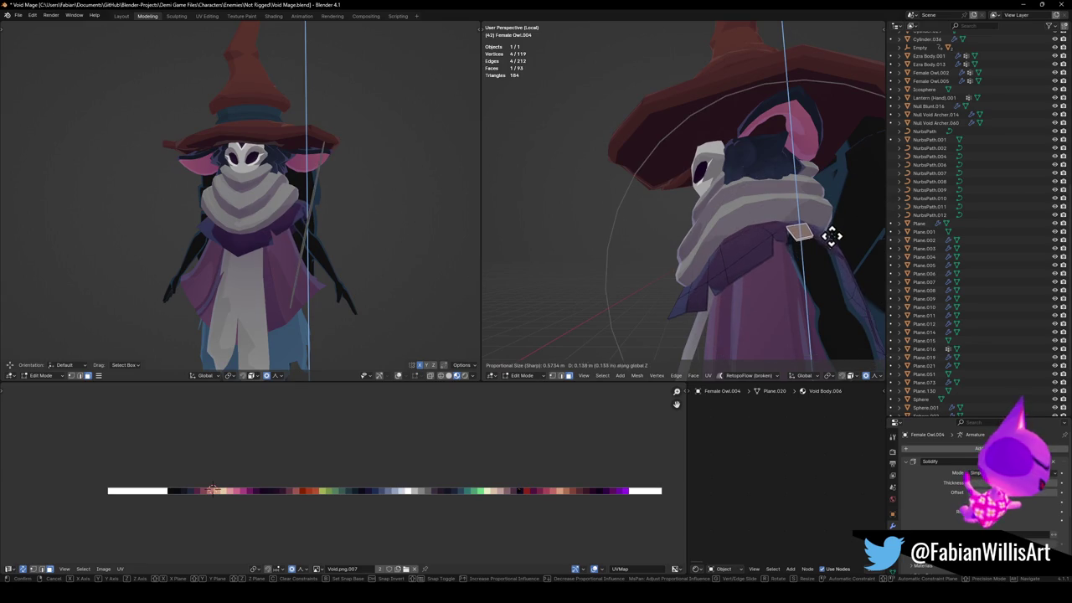
click(827, 242)
Raise a cape face on the other shoulder 0.1214 m along Z.
mouse_move(828, 241)
middle_down()
mouse_move(687, 246)
mouse_move(790, 254)
mouse_move(677, 264)
middle_up()
key(alt+a)
click(676, 264)
key(g)
key(z)
scroll(742, 235, down, 3)
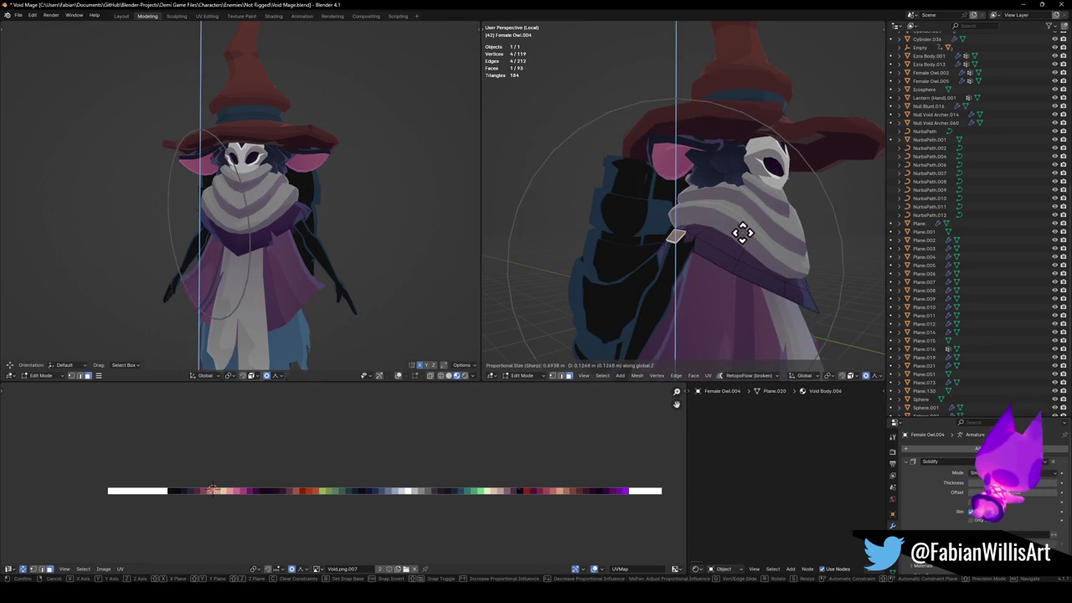
click(743, 233)
Save Void Mage.blend, return to Object Mode, and select the orange ornament in front view.
mouse_move(313, 215)
middle_down()
mouse_move(376, 213)
mouse_move(301, 216)
mouse_move(333, 209)
middle_up()
scroll(323, 212, down, 2)
key(ctrl+s)
scroll(333, 202, up, 3)
mouse_move(769, 204)
middle_down()
mouse_move(615, 237)
mouse_move(795, 194)
middle_up()
key(Tab)
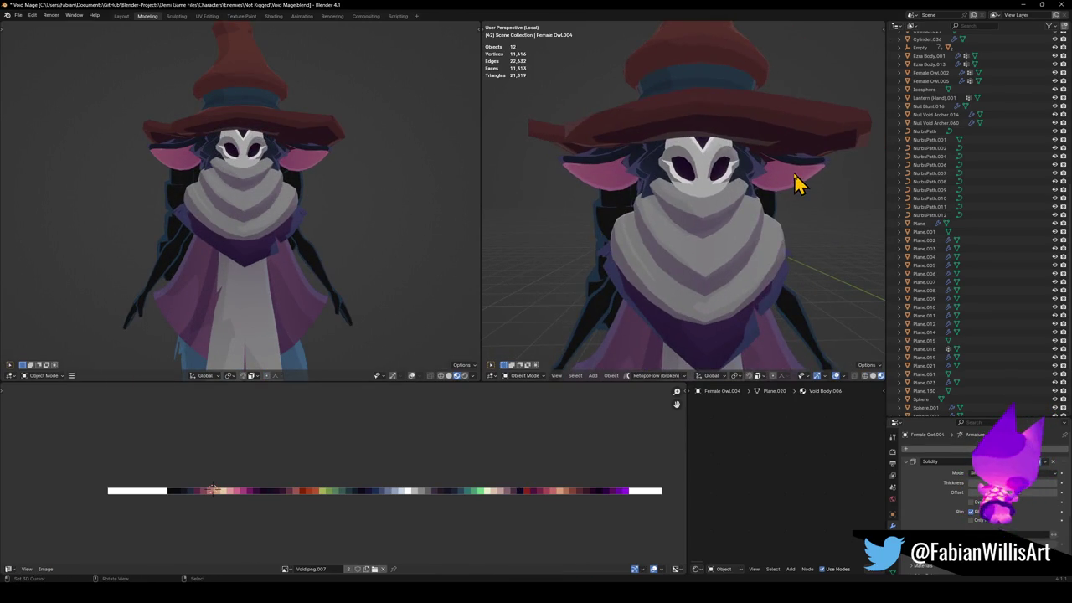
click(793, 177)
scroll(792, 179, down, 2)
key(KP_1)
Lower the orange ornament along Z, shift it -0.112 m along X, and save.
key(Tab)
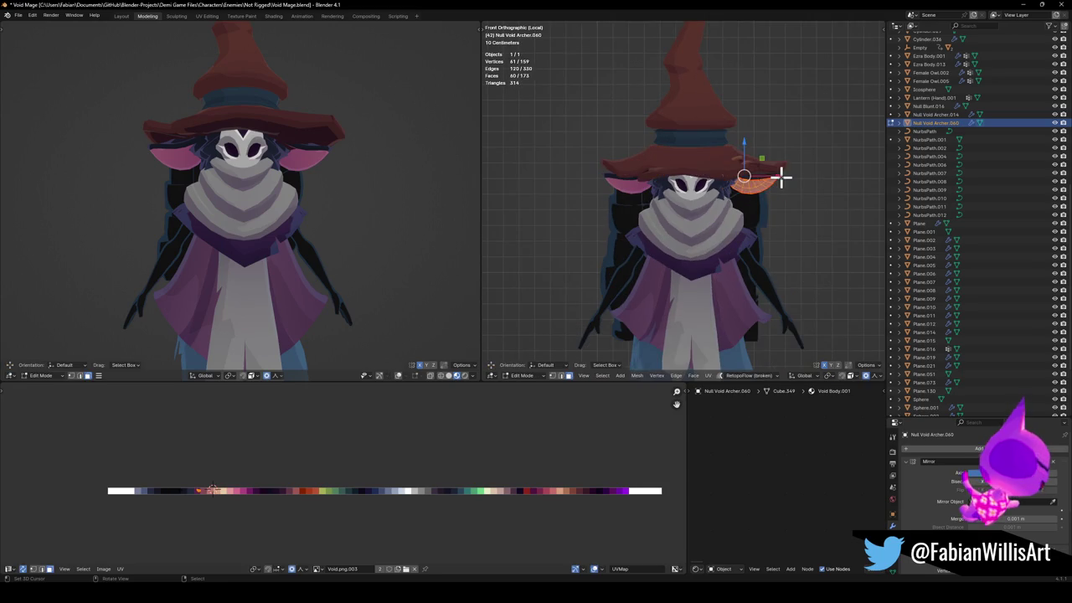
key(g)
key(z)
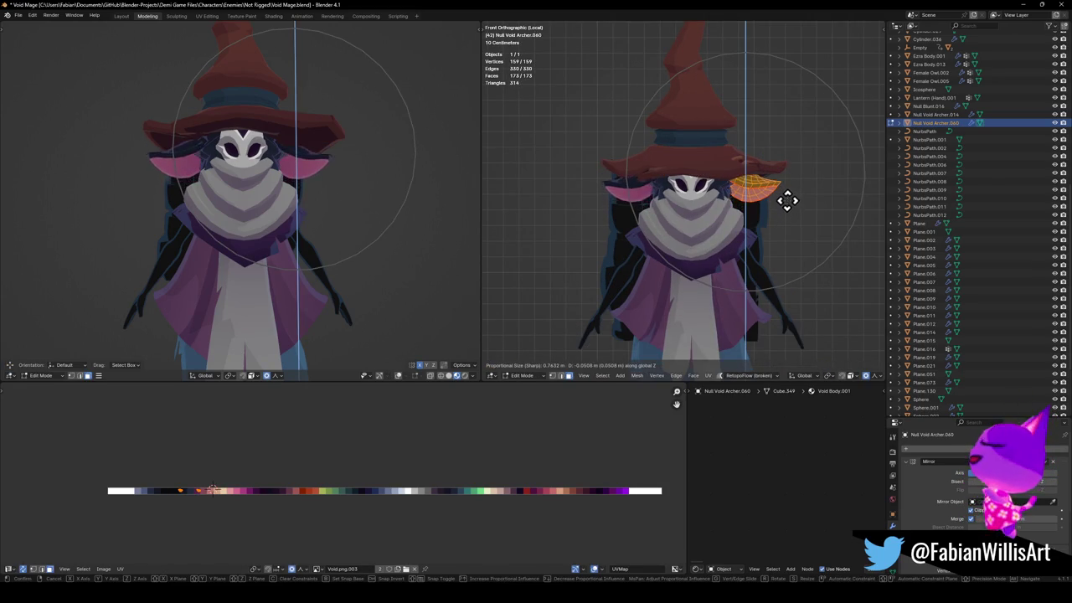
click(787, 197)
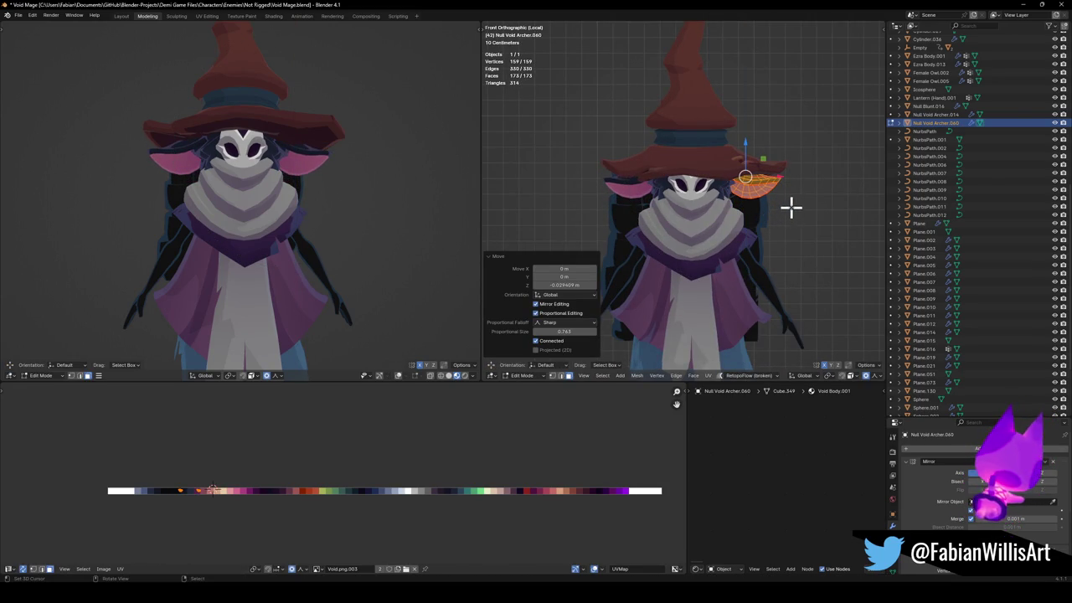
key(g)
key(x)
click(768, 206)
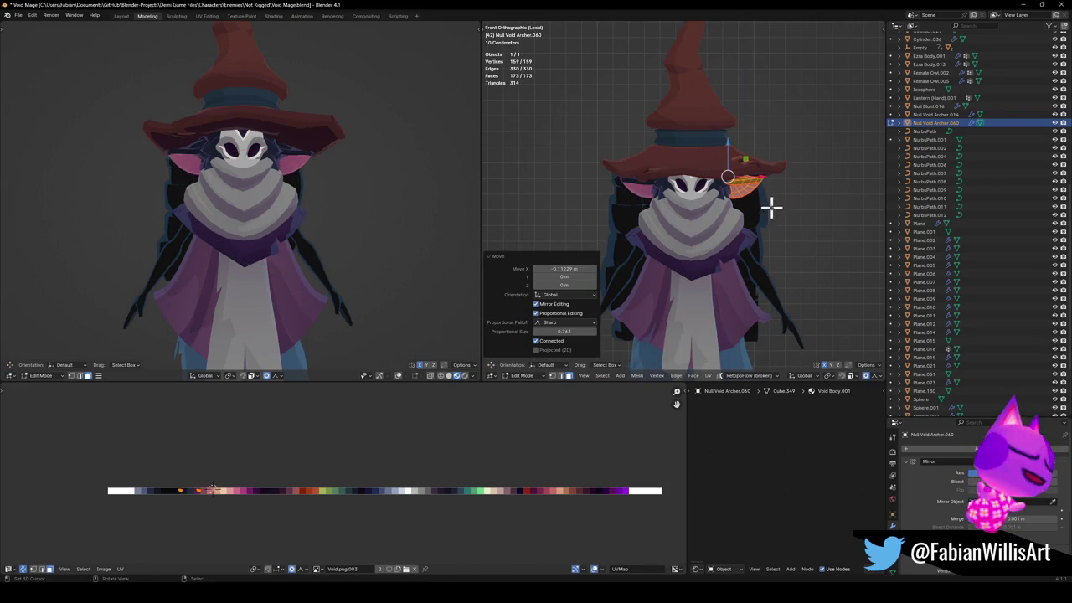
middle_drag(290, 182, 283, 174)
scroll(282, 174, down, 2)
scroll(684, 201, up, 3)
middle_drag(753, 203, 711, 203)
key(ctrl+s)
Tilt the ornament about -17° around X and return to Object Mode.
scroll(771, 175, up, 1)
scroll(779, 174, down, 3)
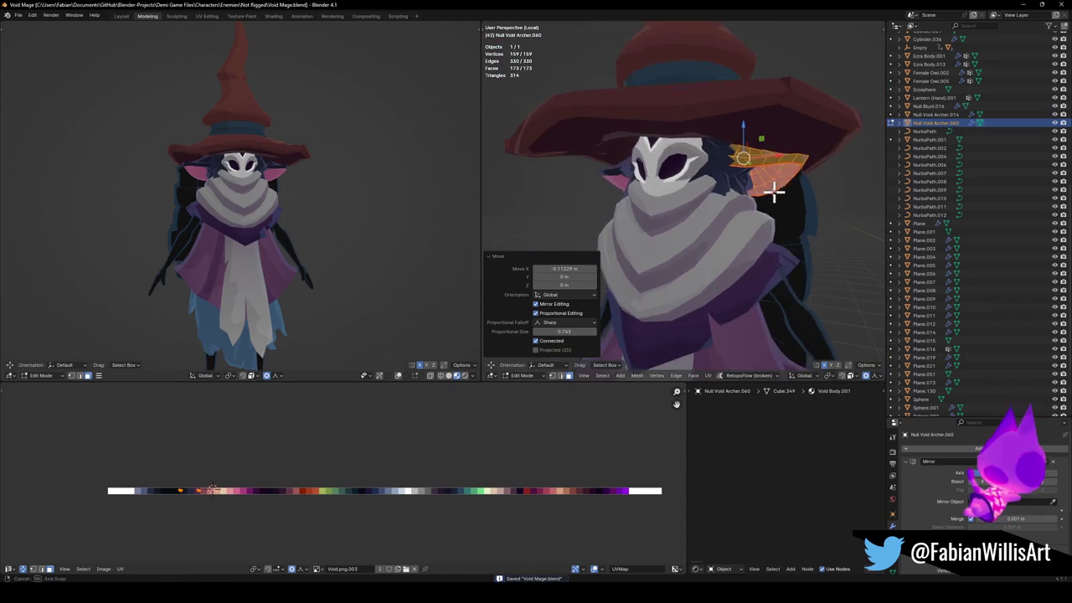
middle_drag(778, 187, 779, 175)
key(r)
key(x)
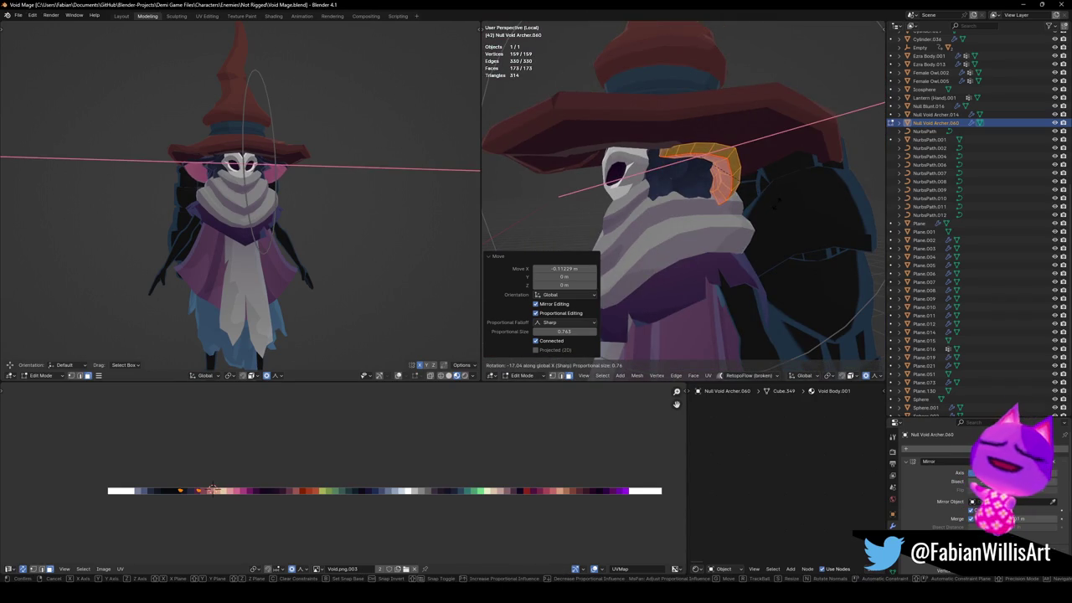
click(690, 208)
middle_drag(689, 209, 776, 201)
key(Tab)
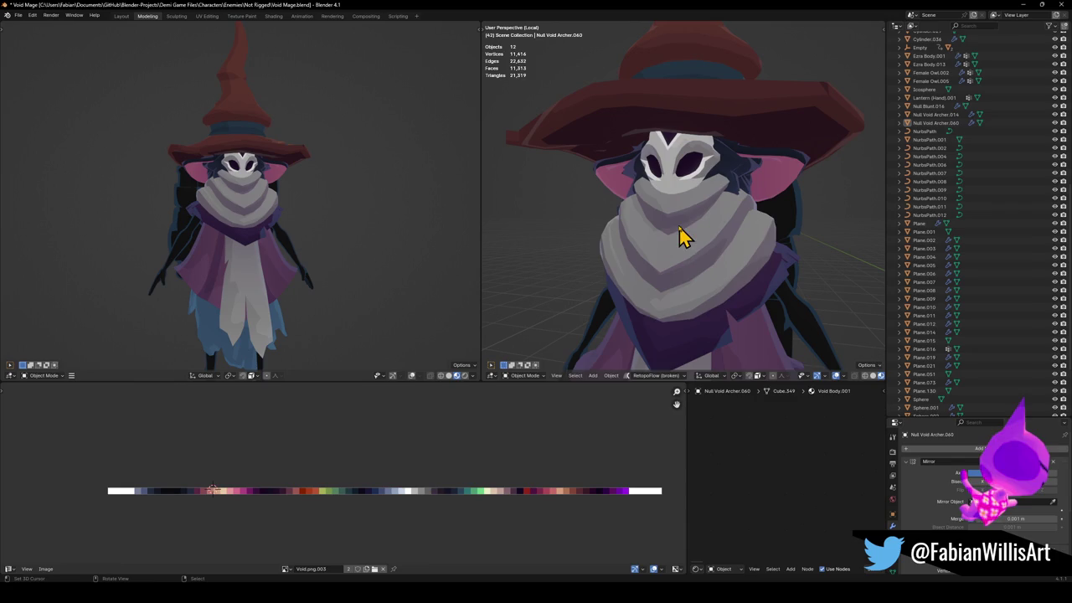
Select the white cowl's top front face in Edit Mode.
click(678, 211)
key(Tab)
click(682, 210)
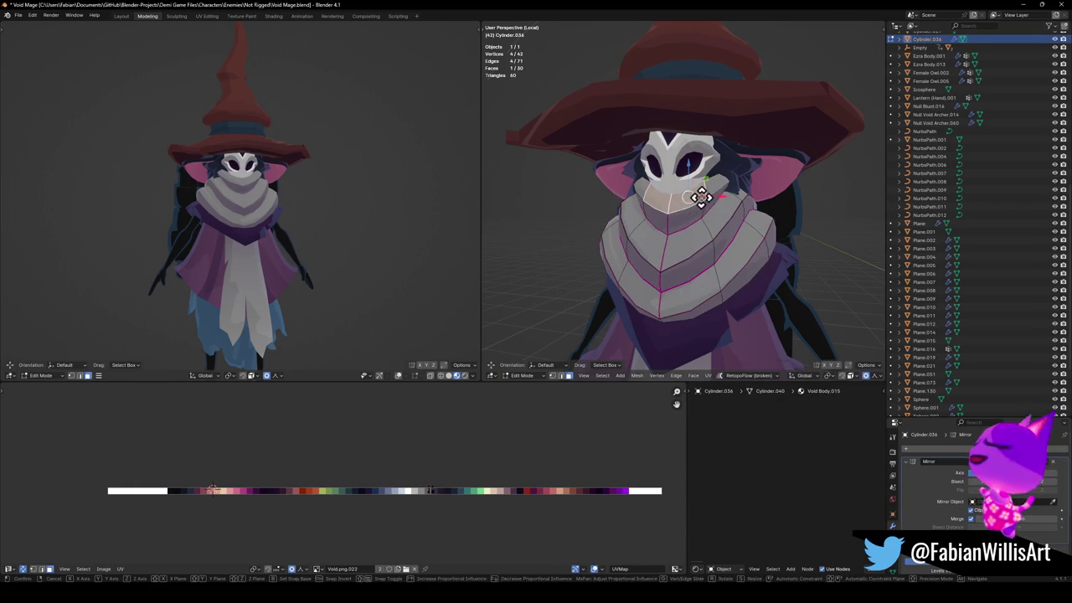
Move the cowl's top front face about 0.047 m along Z with sharp proportional editing.
key(g)
key(z)
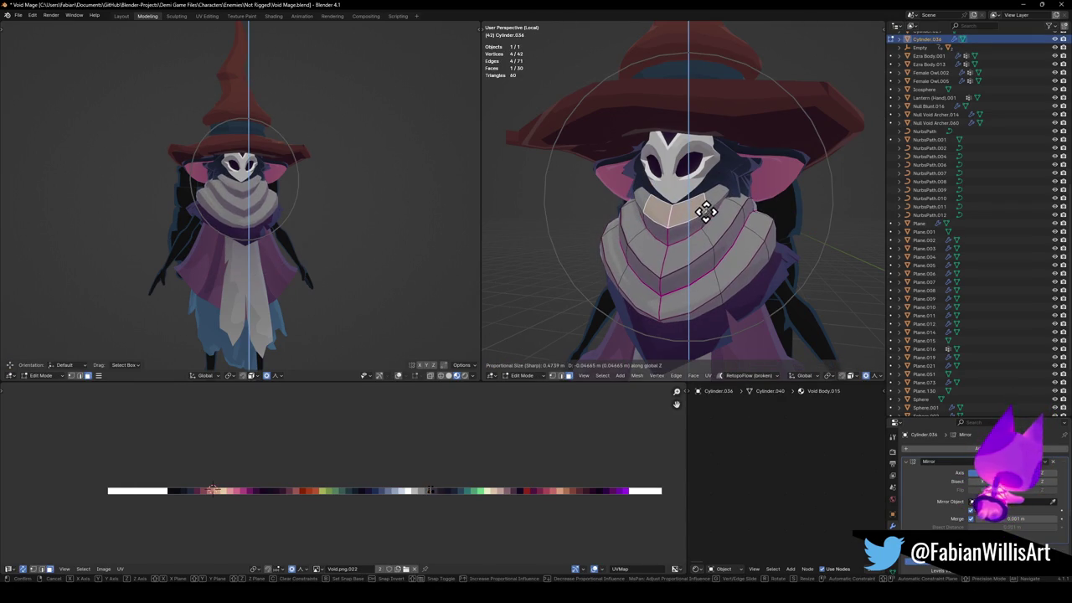
click(706, 212)
Open the white mask in Edit Mode and clear its face selection.
key(Tab)
click(695, 192)
key(Tab)
scroll(718, 168, up, 3)
mouse_move(719, 157)
middle_down()
mouse_move(773, 173)
mouse_move(680, 173)
mouse_move(695, 171)
middle_up()
click(680, 174)
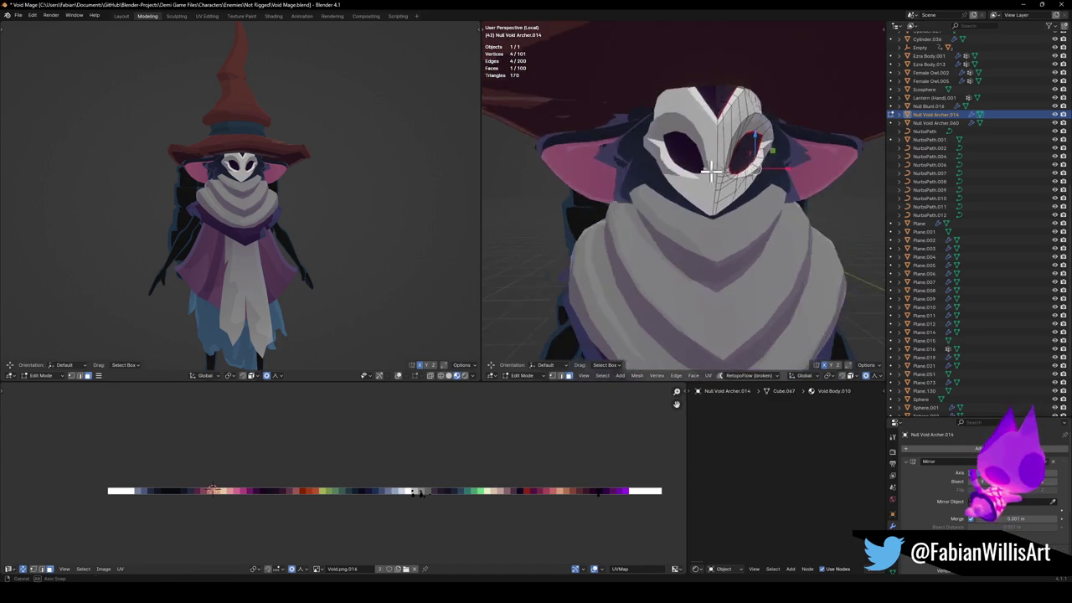
Shift a face beside the mask's eye hole sideways along X and save the file.
scroll(634, 168, down, 2)
click(703, 167)
key(g)
key(x)
scroll(740, 180, up, 10)
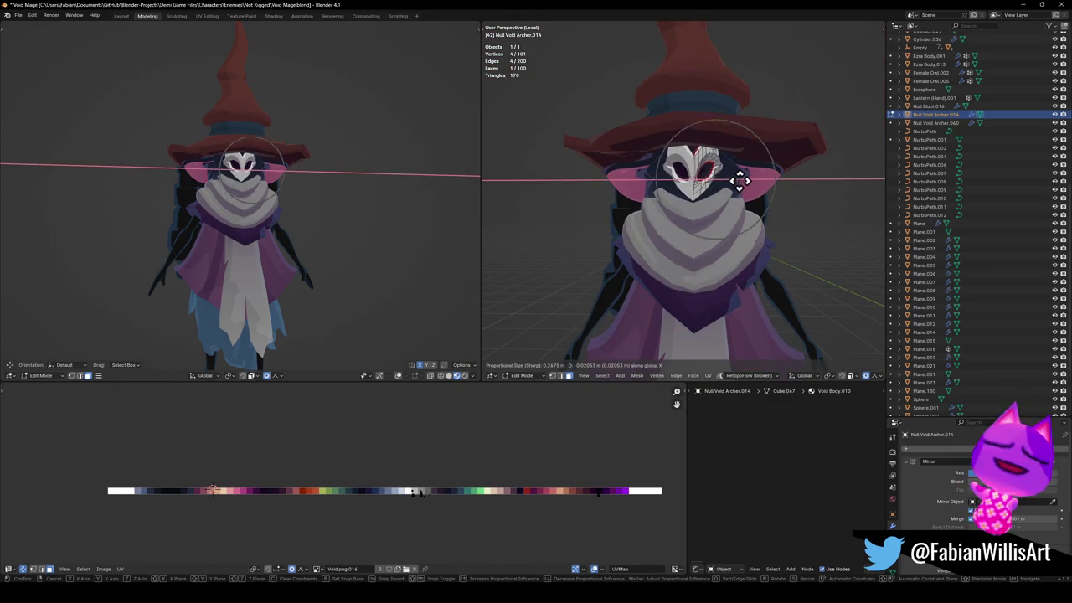
click(741, 181)
mouse_move(282, 214)
middle_down()
mouse_move(304, 215)
mouse_move(263, 202)
middle_up()
key(ctrl+s)
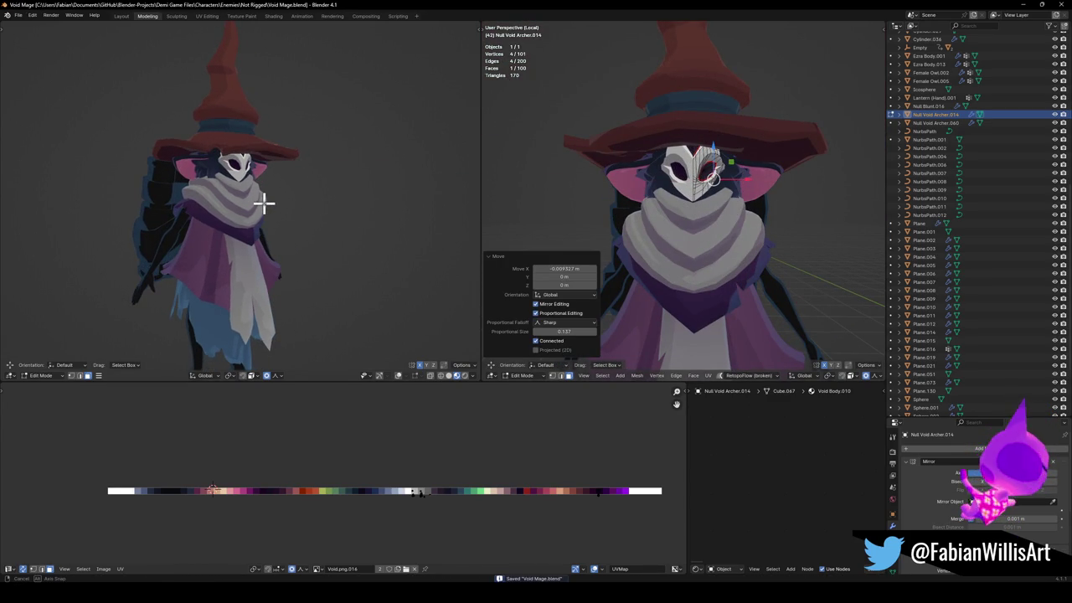
Lower the selected mask vertices between the eye holes along Z.
scroll(651, 196, up, 2)
scroll(717, 203, up, 2)
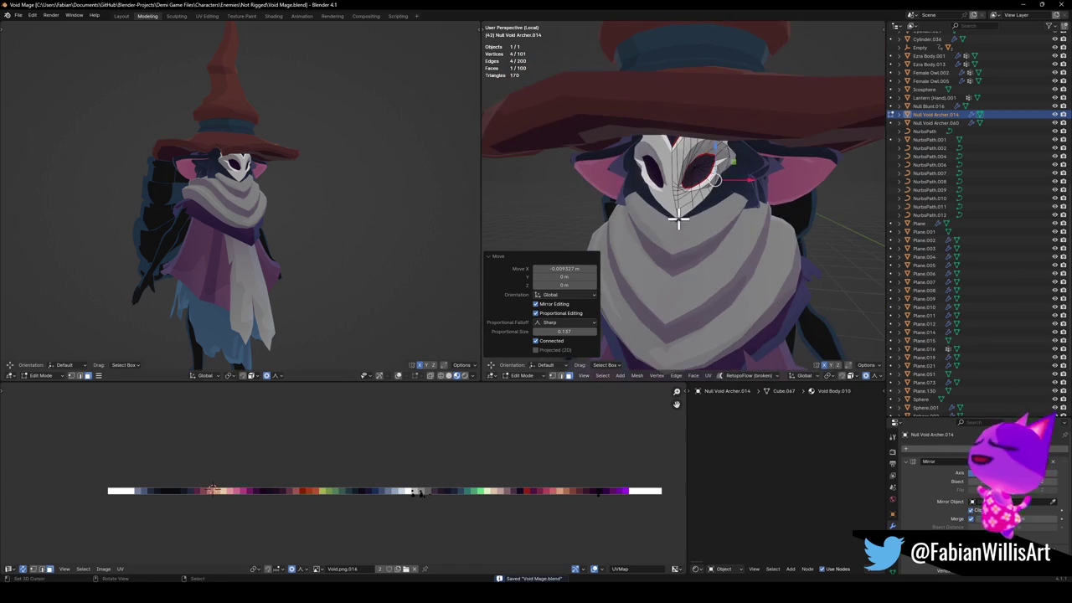
key(alt+a)
key(g)
key(z)
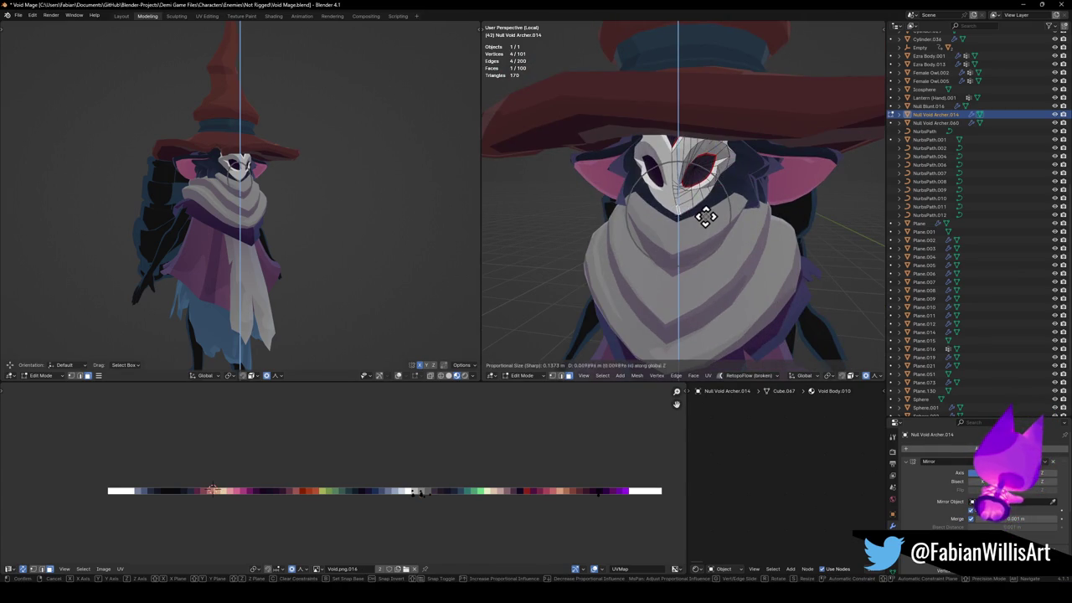
click(708, 215)
mouse_move(263, 225)
middle_down()
mouse_move(201, 220)
mouse_move(232, 219)
middle_up()
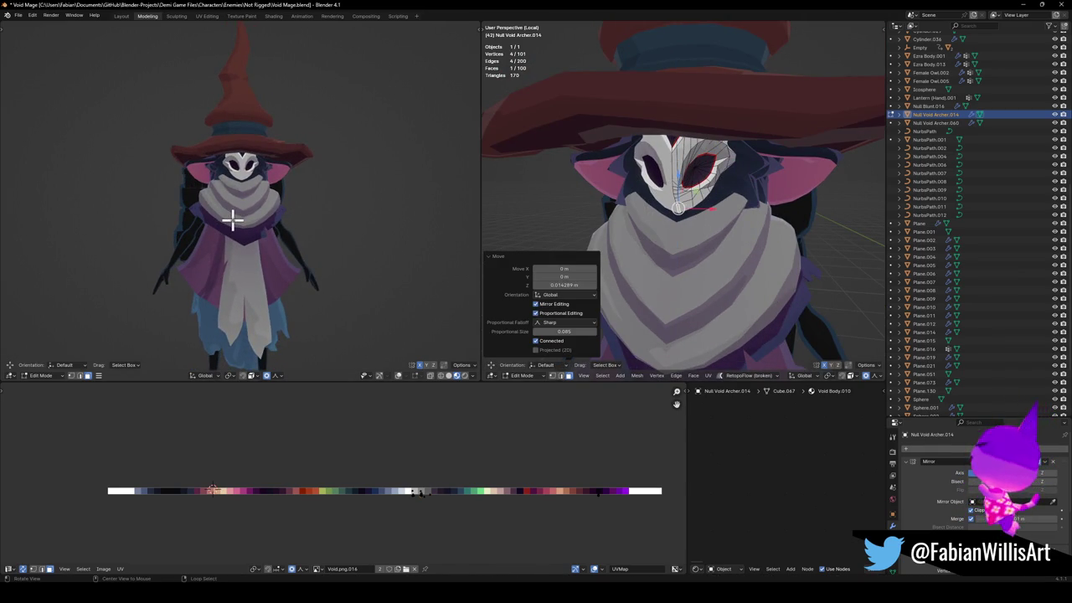
Pull the vertex at the eye hole's lower corner down along Z.
scroll(648, 149, up, 5)
click(684, 171)
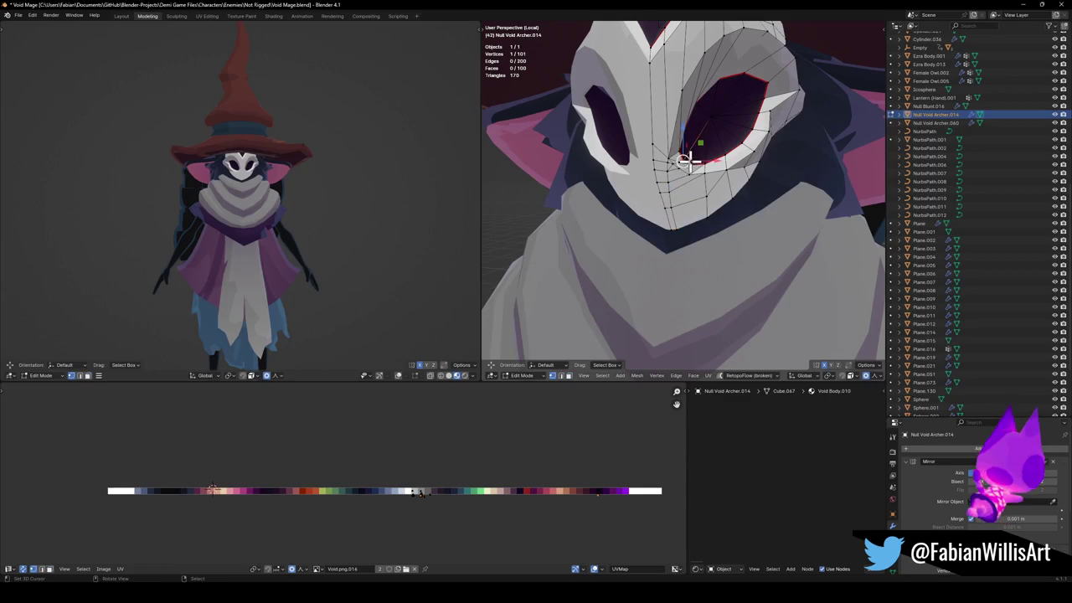
middle_drag(686, 160, 723, 160)
key(g)
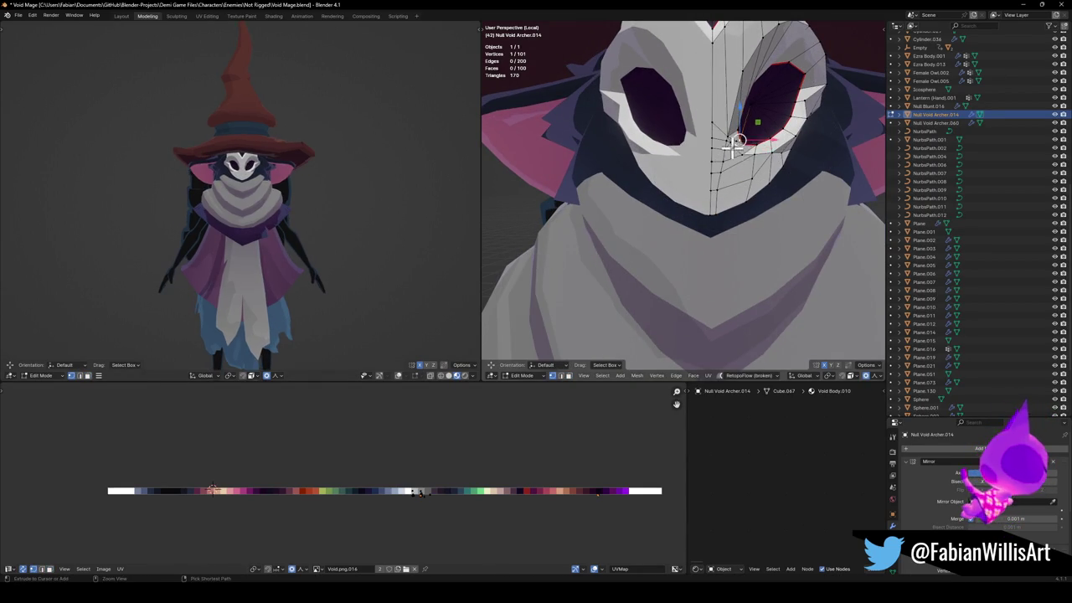
key(z)
click(756, 180)
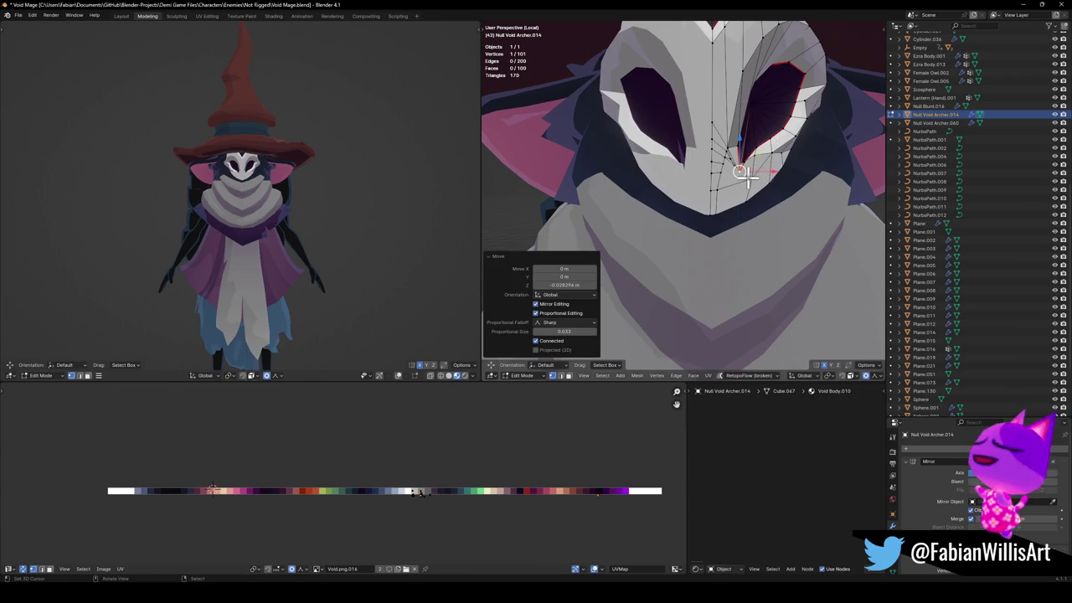
Lower that eye-hole vertex a bit further along Z, deselect, and return to Object Mode.
key(g)
key(z)
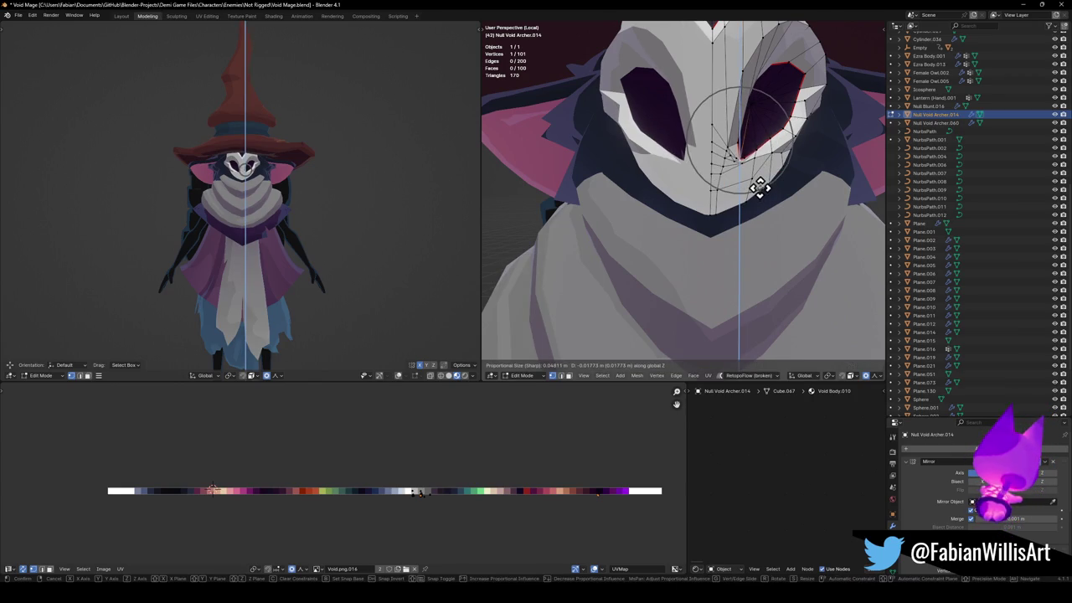
scroll(759, 187, down, 2)
click(759, 187)
key(alt+a)
middle_drag(775, 106, 736, 147)
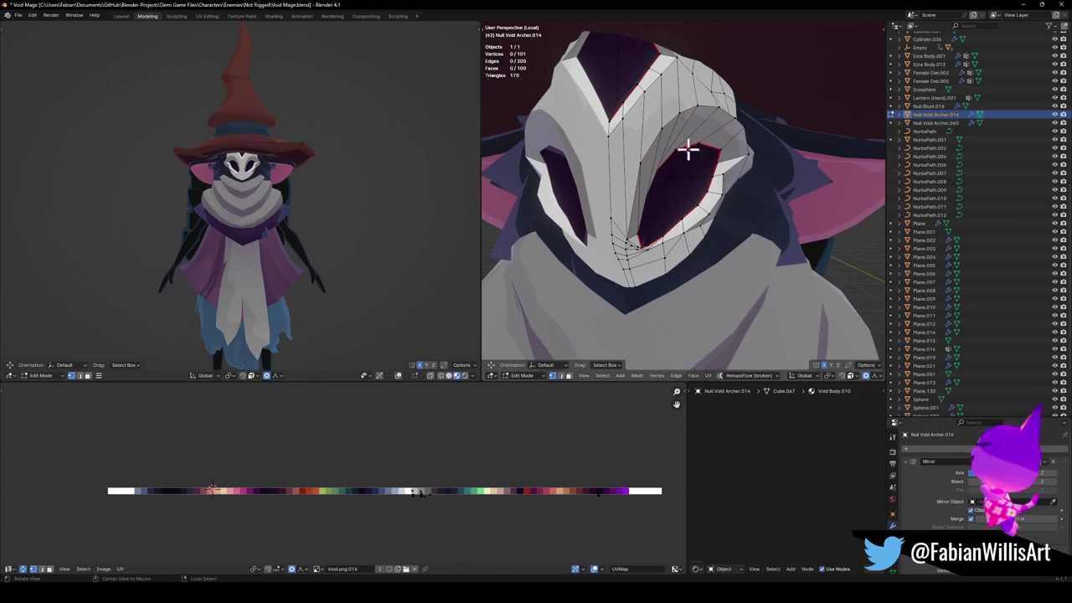
key(Tab)
scroll(754, 171, down, 3)
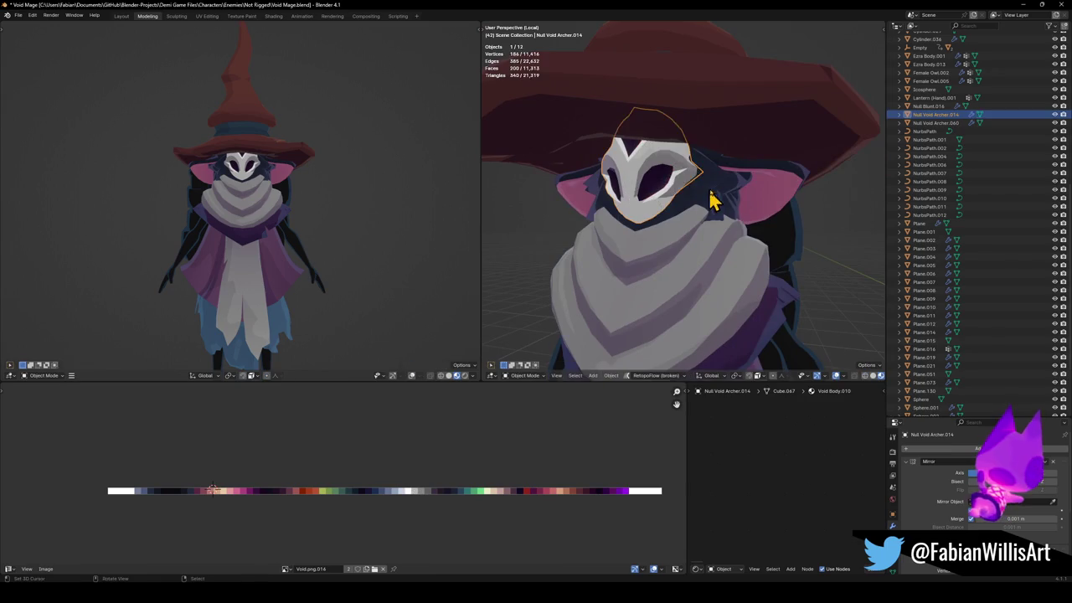
Save, then edit Null Blunt.016 and push its ear-area vertices back along Y.
key(ctrl+s)
click(740, 194)
key(Tab)
key(KP_Decimal)
key(alt+a)
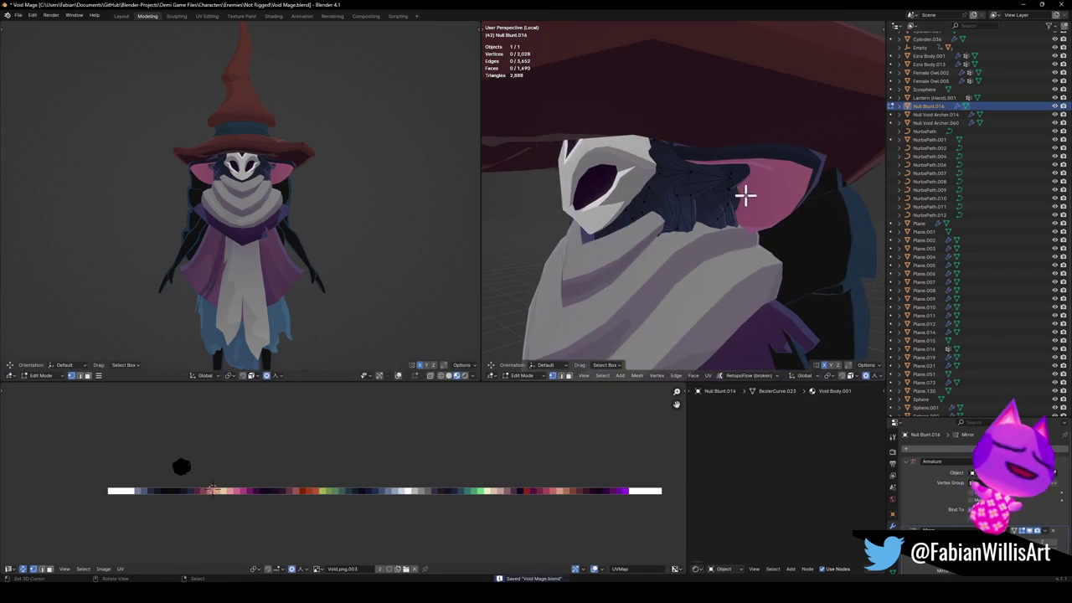
mouse_move(767, 173)
middle_down()
mouse_move(742, 173)
mouse_move(771, 177)
mouse_move(758, 199)
middle_up()
key(g)
key(y)
click(719, 186)
Lower those Null Blunt.016 vertices along Z and push them outward along X.
key(g)
key(z)
click(760, 203)
key(g)
key(x)
scroll(795, 192, down, 3)
scroll(796, 193, down, 4)
scroll(795, 193, down, 4)
click(796, 193)
middle_drag(795, 192, 782, 198)
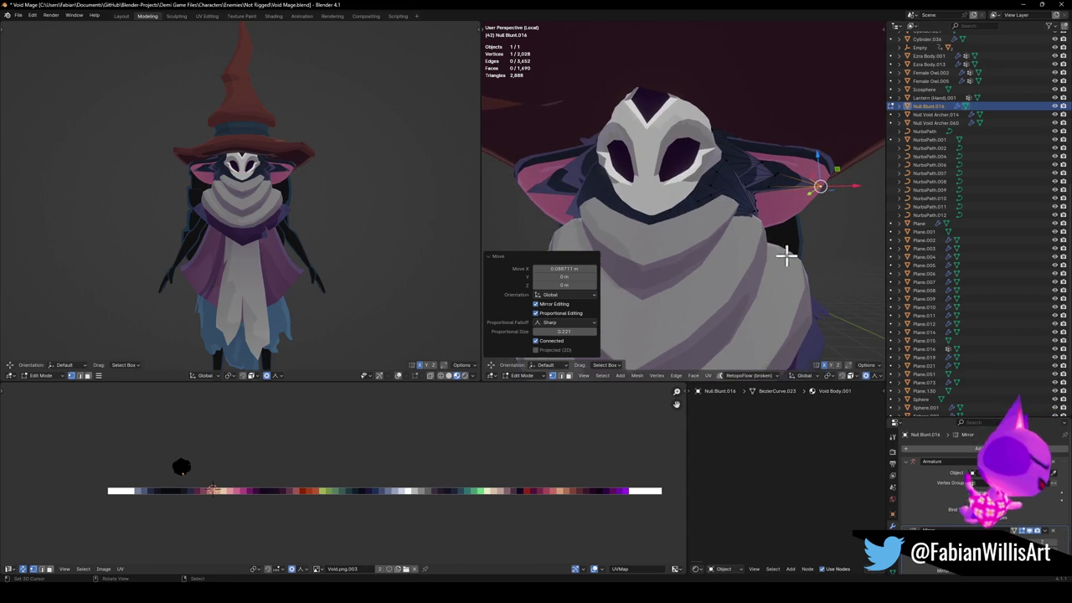
Lower the whole Null Void Archer.060 ear along Z and scale it to 0.732.
key(alt+q)
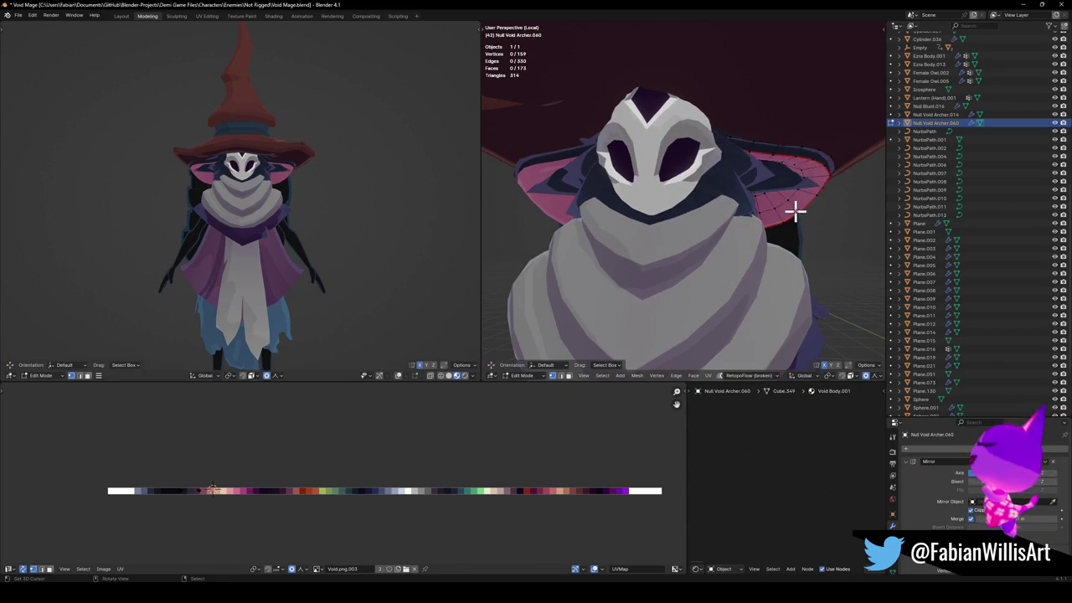
key(a)
key(g)
key(z)
click(804, 237)
middle_drag(807, 237, 778, 227)
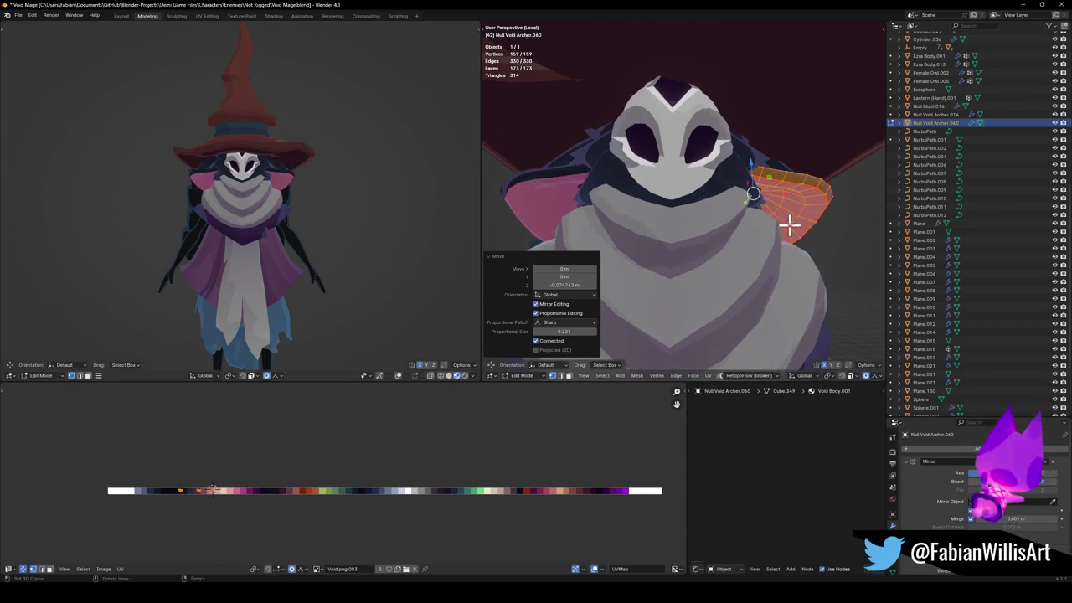
key(s)
click(579, 184)
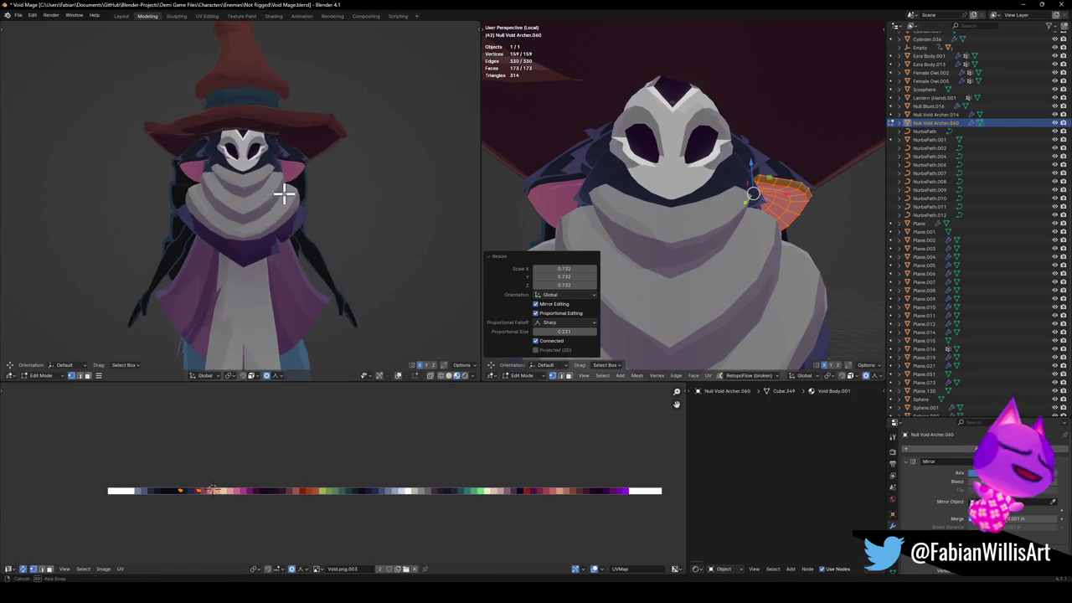
scroll(355, 196, up, 5)
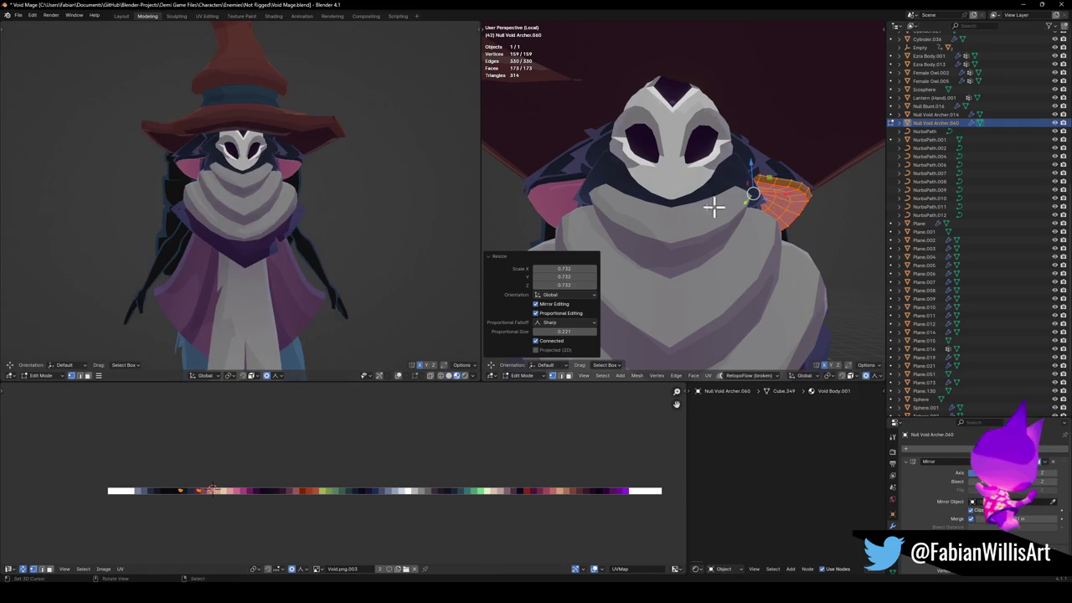
Lower the ear slightly more, push it further out along X, and save.
key(g)
key(z)
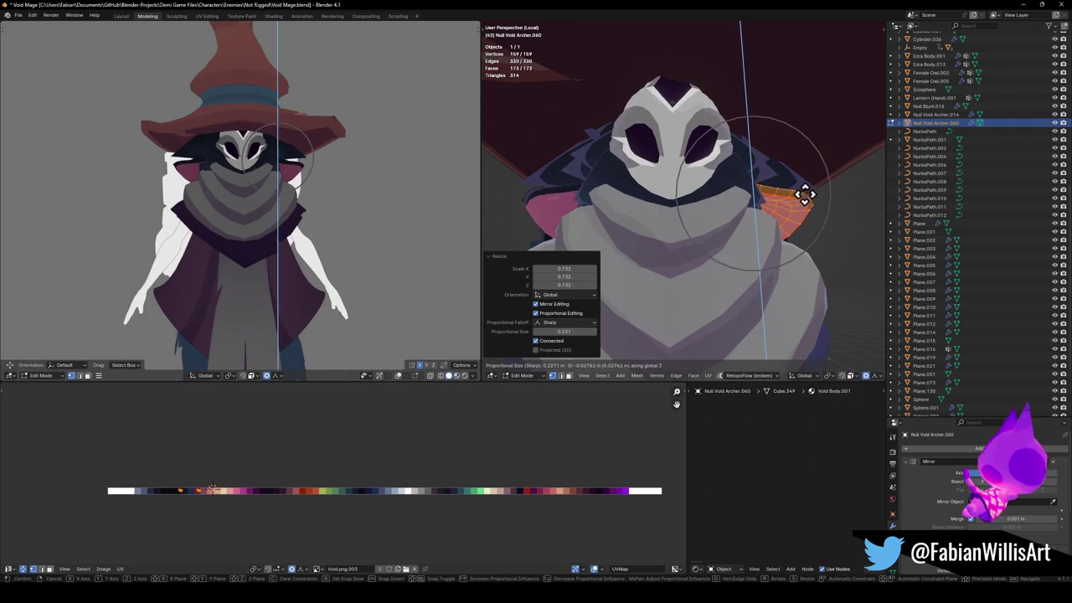
click(771, 201)
key(g)
key(x)
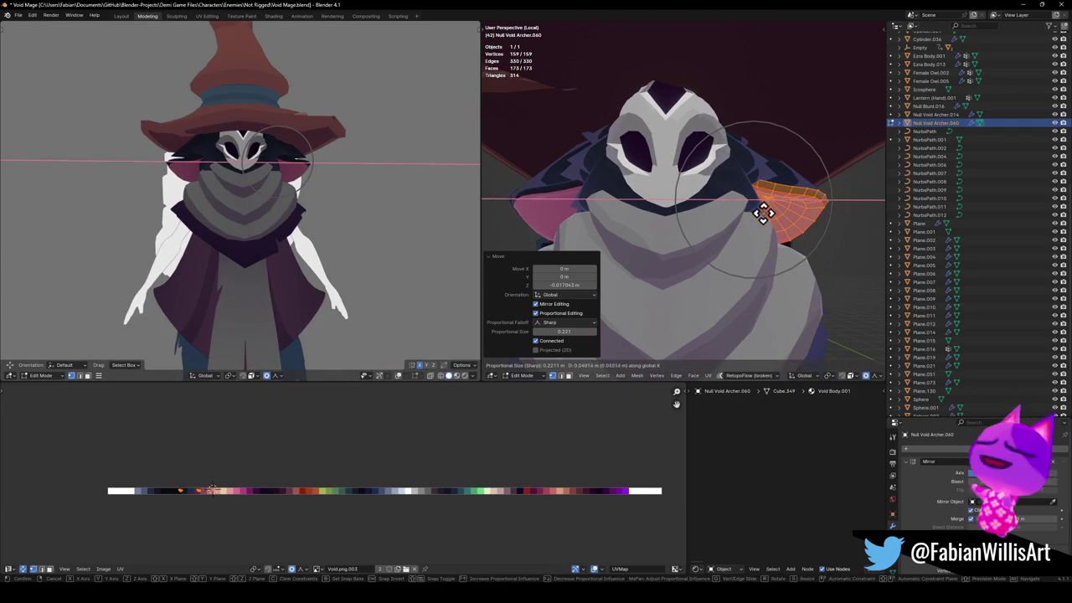
click(761, 210)
scroll(295, 187, down, 2)
middle_drag(360, 196, 276, 206)
key(ctrl+s)
Check the side view in rendered shading, return to Object Mode, and save.
scroll(269, 201, up, 2)
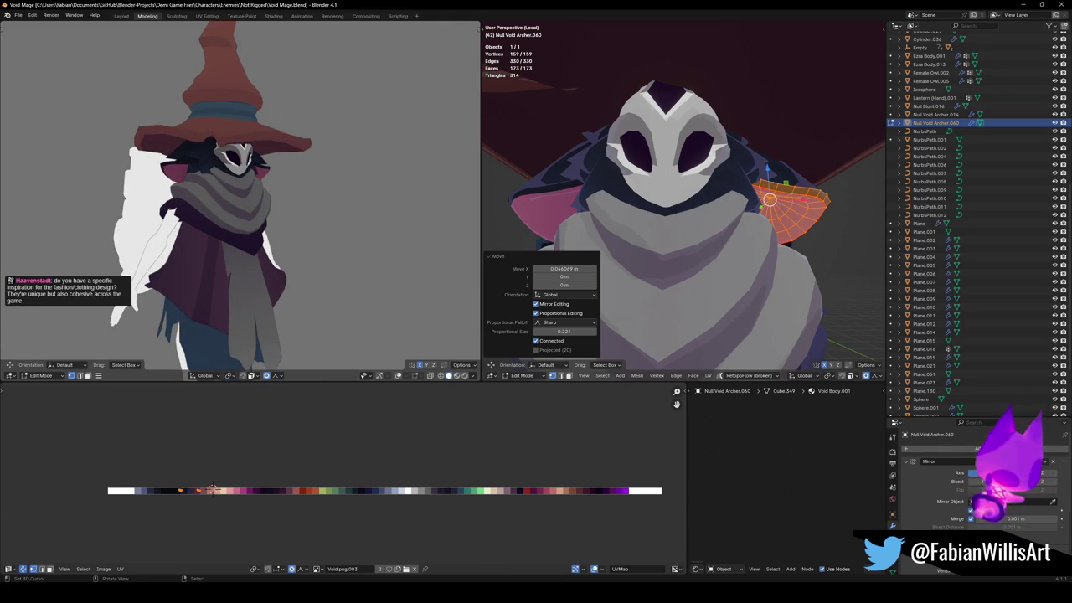
mouse_move(365, 206)
middle_down()
mouse_move(321, 170)
mouse_move(287, 172)
mouse_move(343, 209)
mouse_move(195, 195)
mouse_move(344, 199)
middle_up()
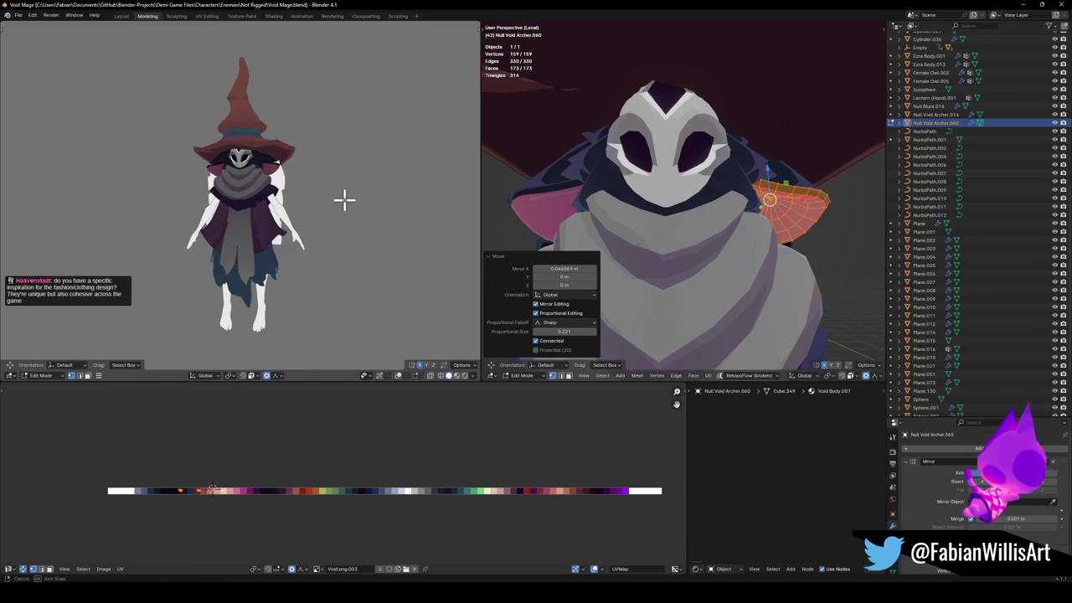
mouse_move(280, 196)
middle_down()
mouse_move(299, 195)
mouse_move(247, 193)
middle_up()
scroll(256, 197, down, 2)
scroll(790, 192, down, 2)
scroll(754, 180, down, 2)
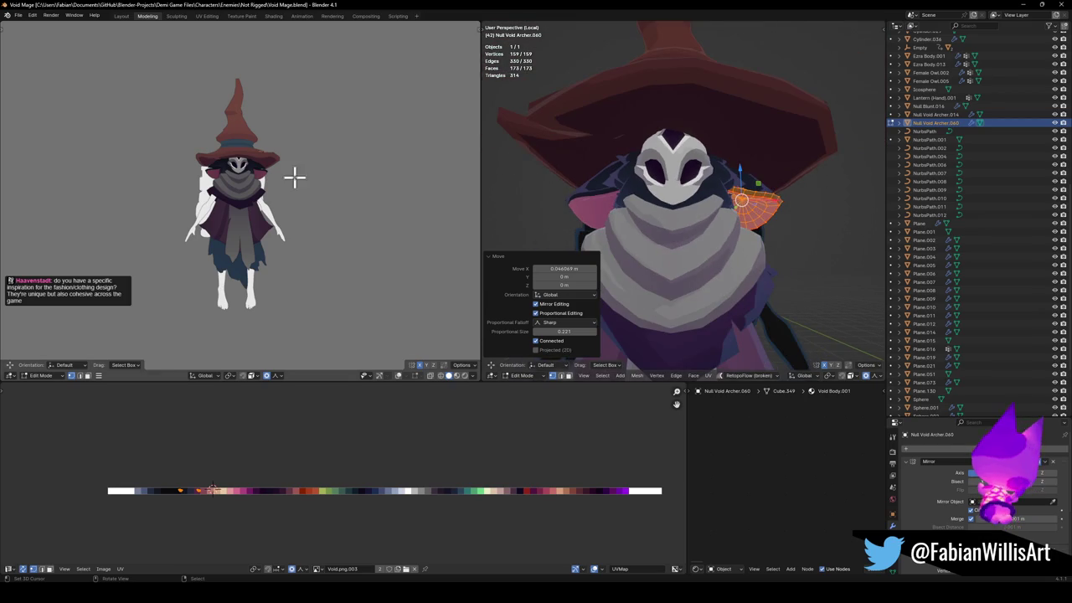
key(z)
click(300, 211)
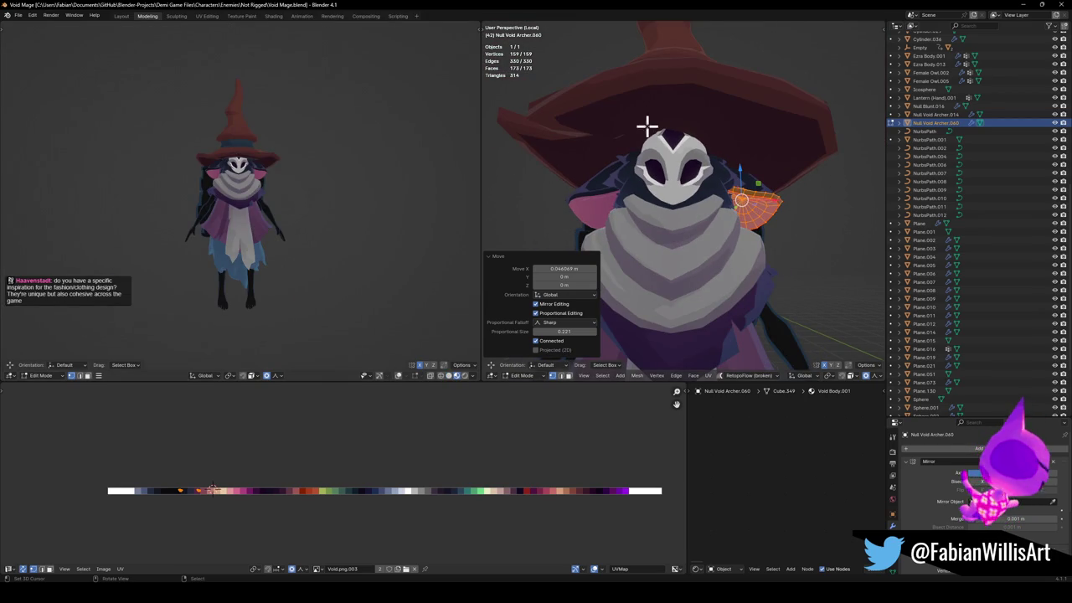
scroll(643, 122, down, 2)
scroll(645, 149, down, 2)
scroll(712, 180, down, 1)
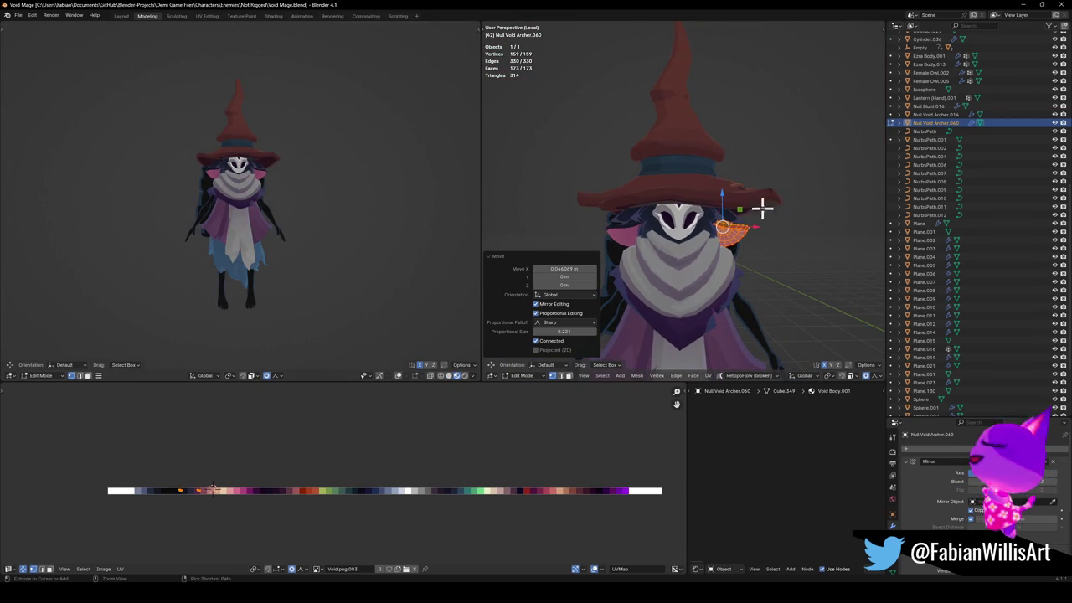
key(Tab)
key(ctrl+s)
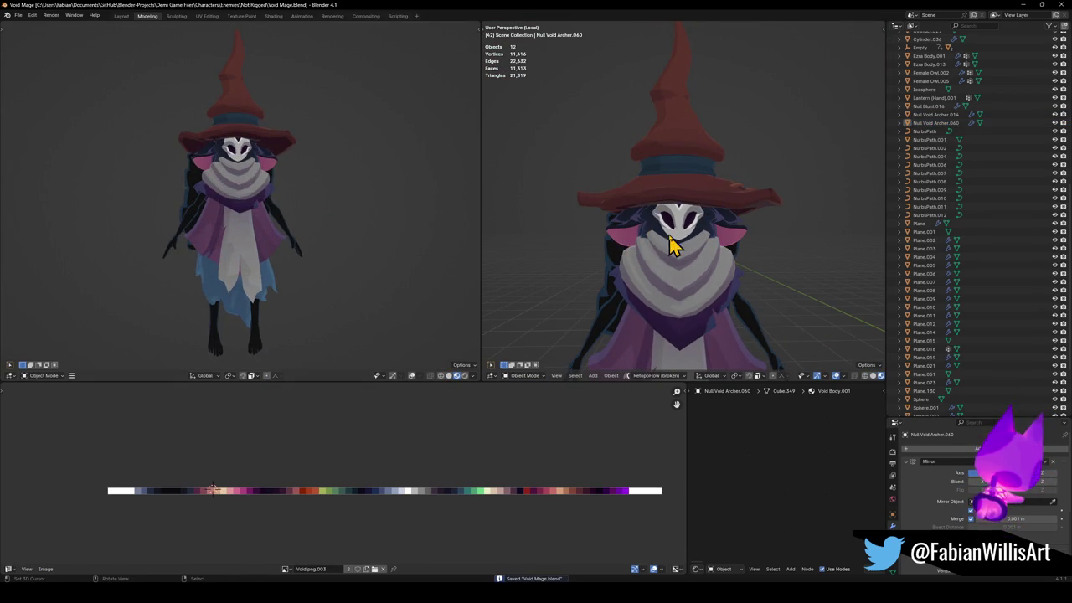
Raise the Ezra Body.013 legs 0.14047 m along Z.
mouse_move(686, 268)
middle_down()
mouse_move(718, 318)
mouse_move(725, 240)
mouse_move(735, 276)
middle_up()
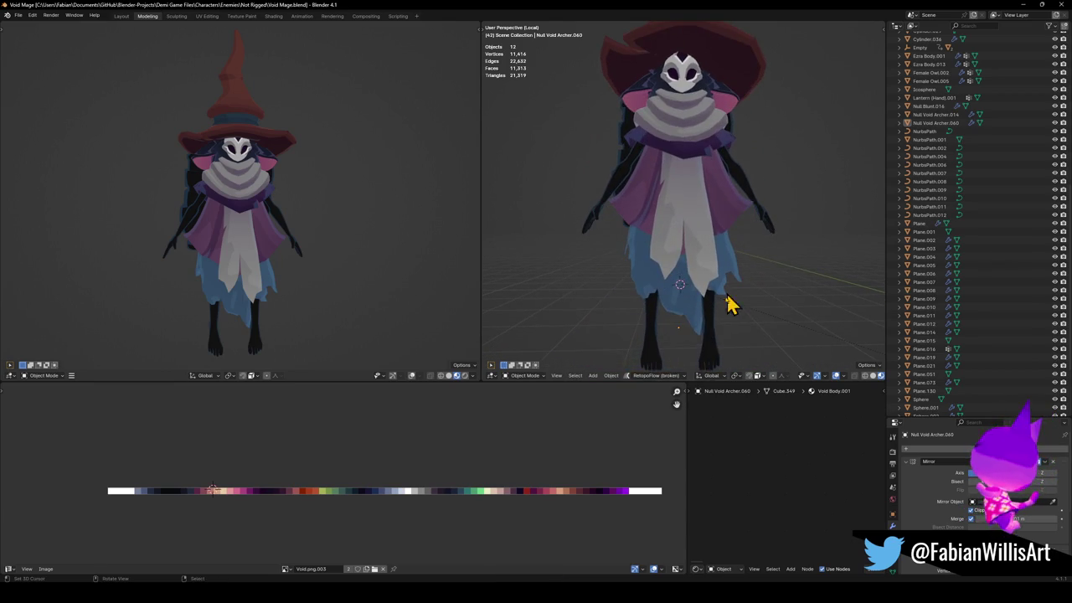
click(720, 345)
key(g)
key(z)
click(725, 306)
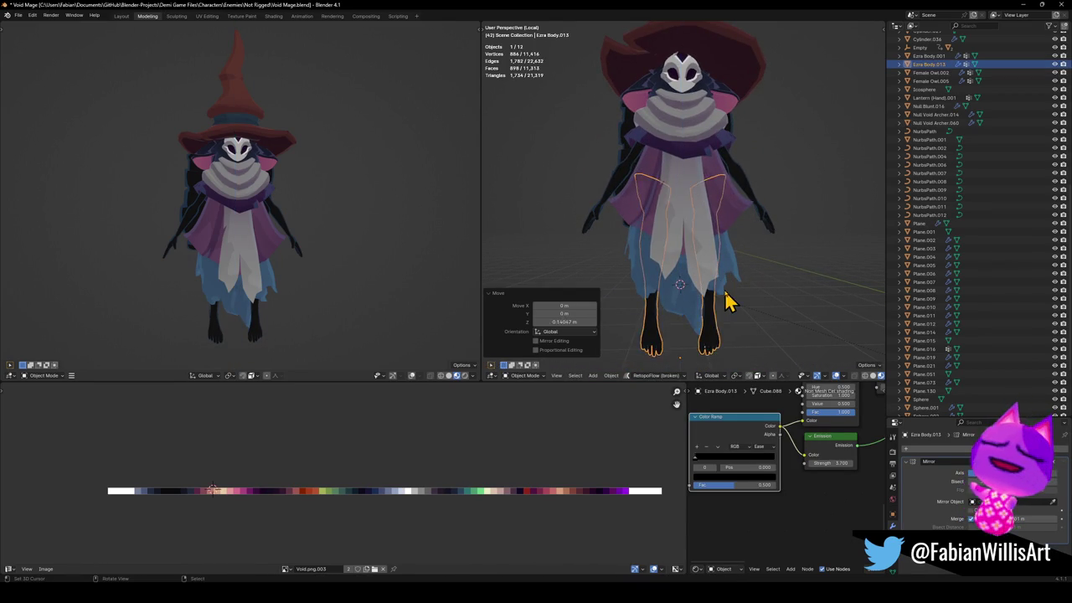
key(alt+a)
Reselect the legs for another vertical move, then cancel it and deselect.
mouse_move(670, 276)
middle_down()
mouse_move(742, 279)
mouse_move(718, 299)
mouse_move(748, 287)
mouse_move(592, 273)
mouse_move(658, 239)
middle_up()
click(689, 293)
key(g)
key(z)
key(Escape)
key(alt+a)
middle_drag(670, 189, 670, 186)
middle_drag(234, 179, 251, 181)
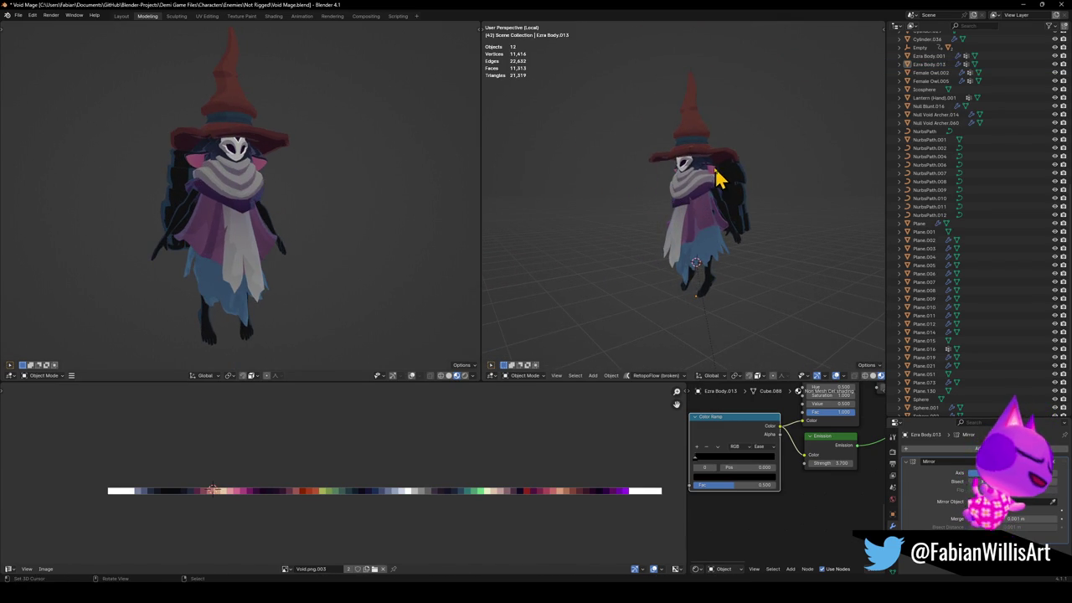
scroll(722, 178, up, 2)
Select the Null Void Archer.060 ear piece, save the file, then select the Plane.130 cape.
click(730, 152)
scroll(732, 172, up, 2)
scroll(704, 192, up, 3)
key(ctrl+s)
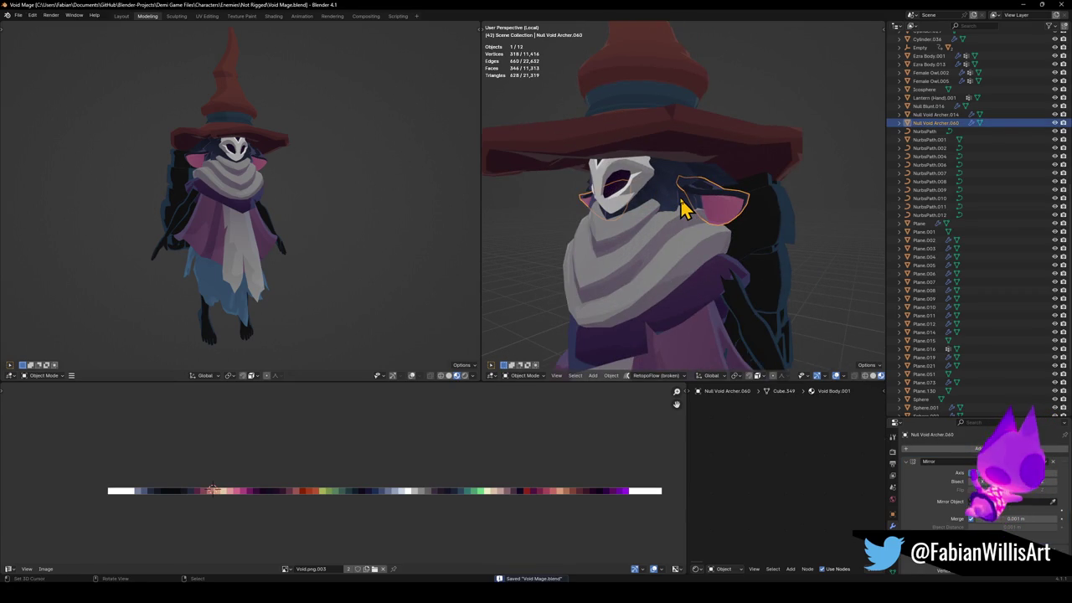
click(789, 278)
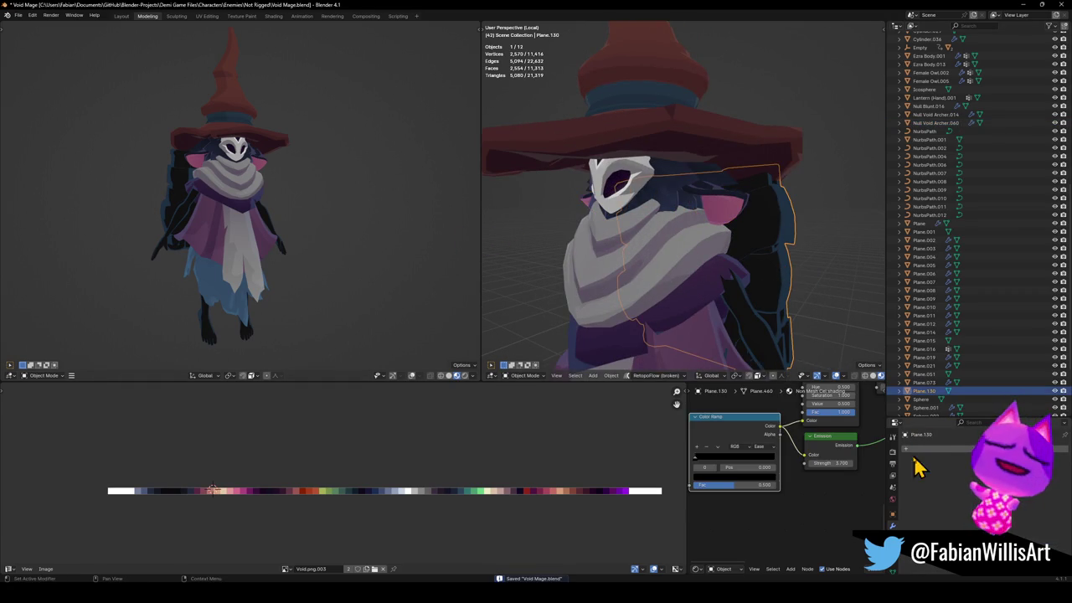
Remove the Non Mesh Cel shading material slot from Plane.130 and save.
drag(950, 417, 963, 139)
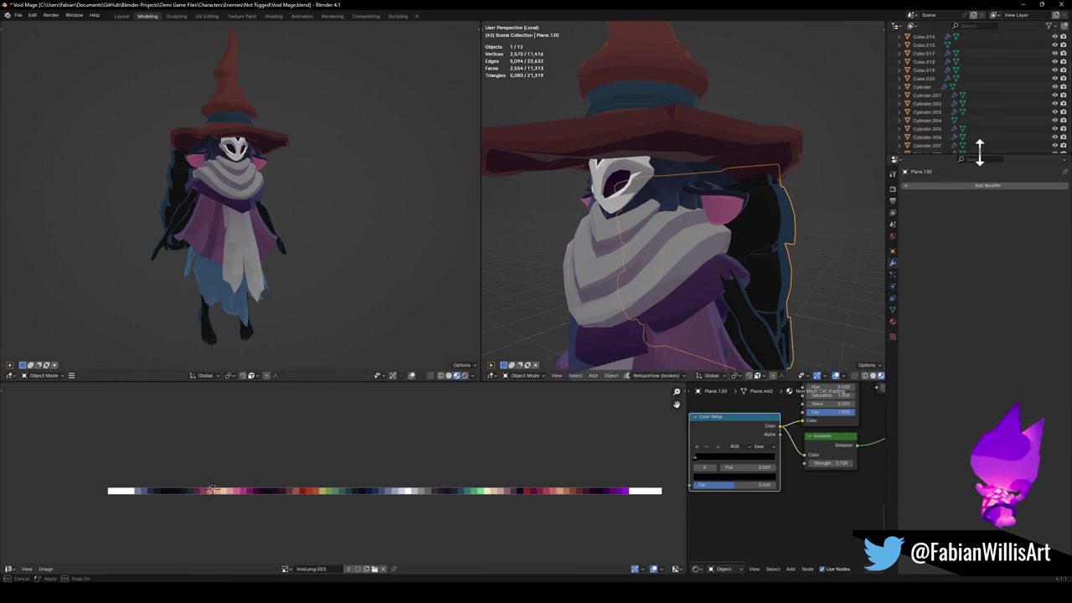
click(892, 308)
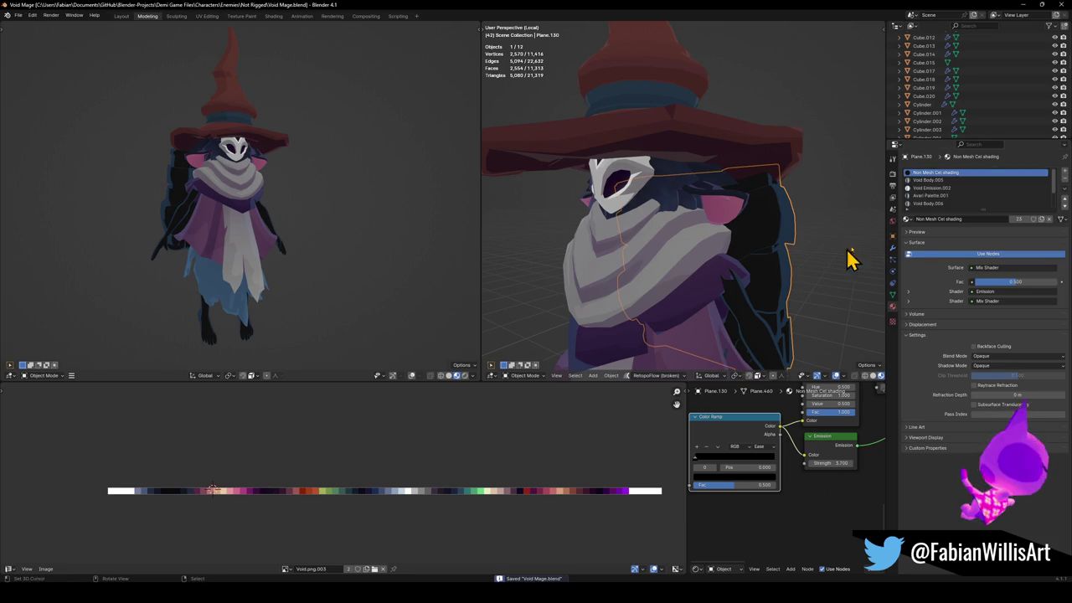
click(1066, 184)
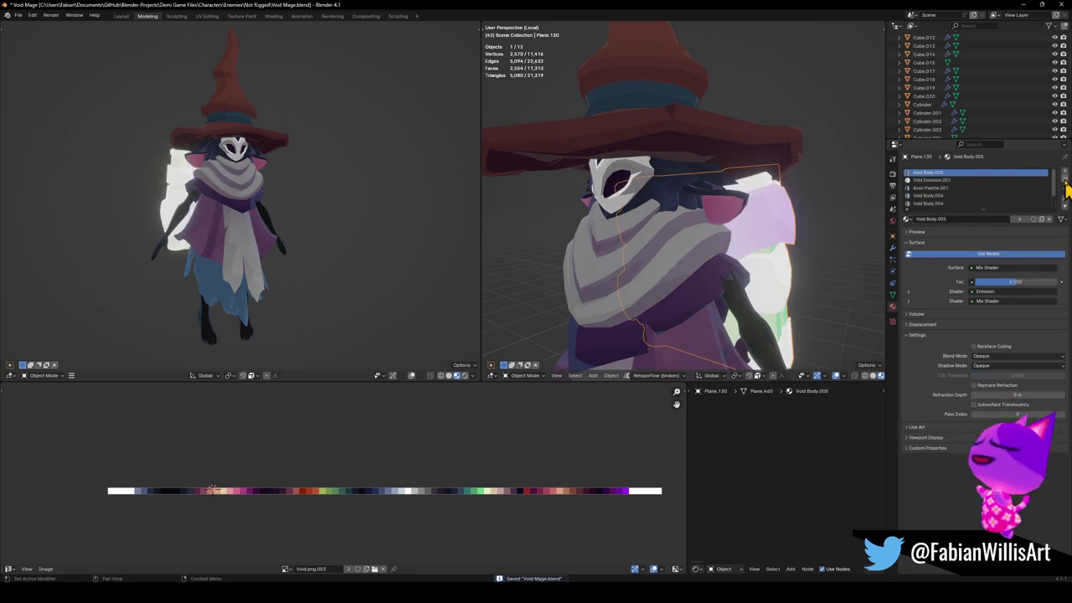
mouse_move(238, 212)
middle_down()
mouse_move(366, 231)
mouse_move(174, 216)
middle_up()
key(ctrl+s)
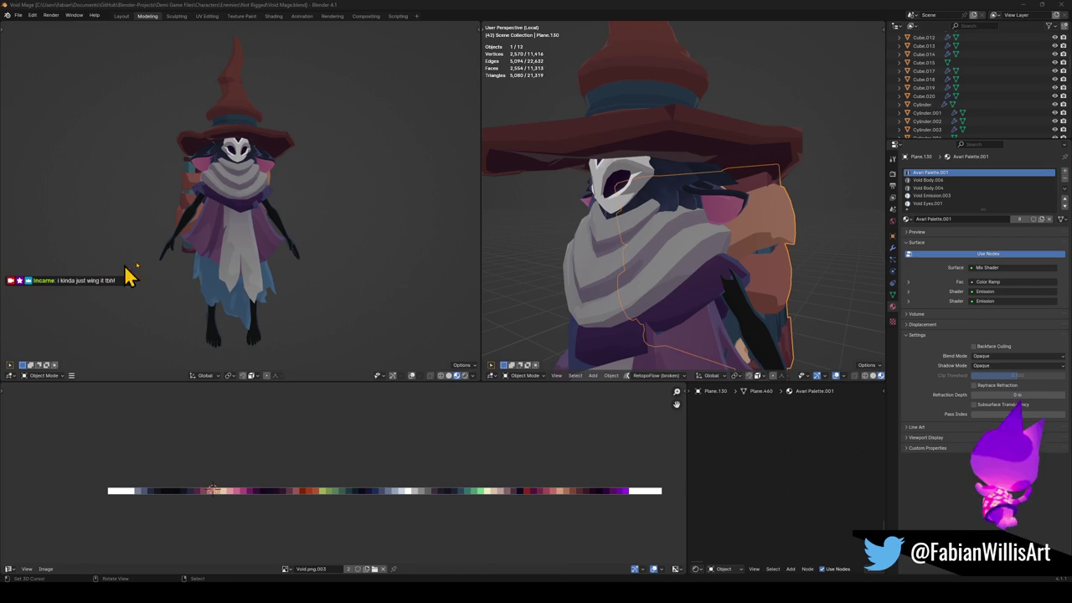
Clear the selection, zoom in on the face, and select the white mask.
key(alt+a)
scroll(616, 222, down, 3)
middle_drag(706, 204, 666, 197)
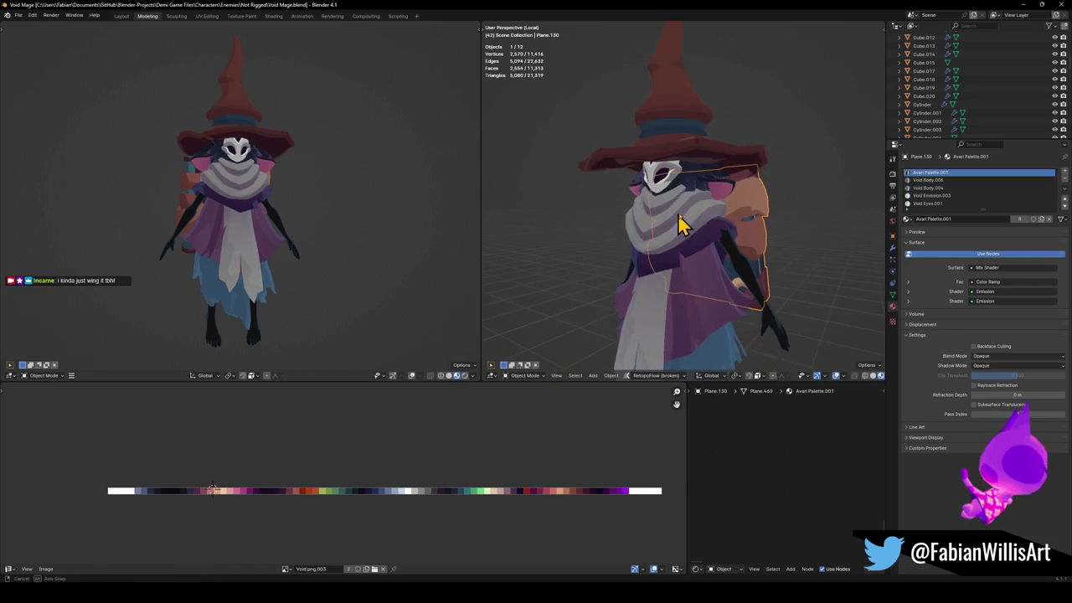
scroll(666, 191, up, 4)
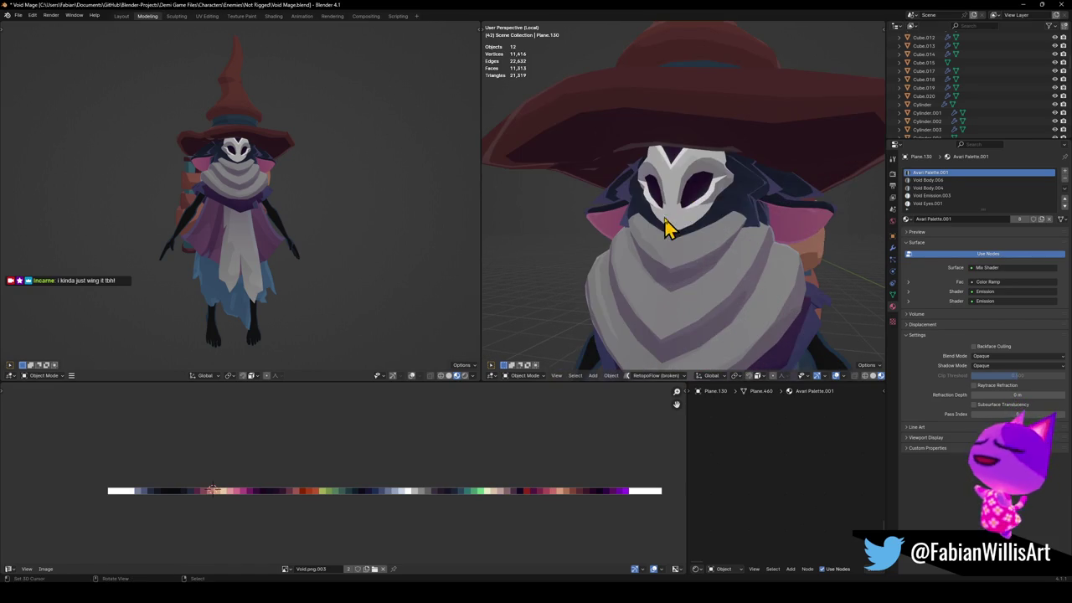
click(683, 228)
scroll(706, 228, up, 3)
Raise the mask slightly along Z and enter Edit Mode on it.
key(g)
key(z)
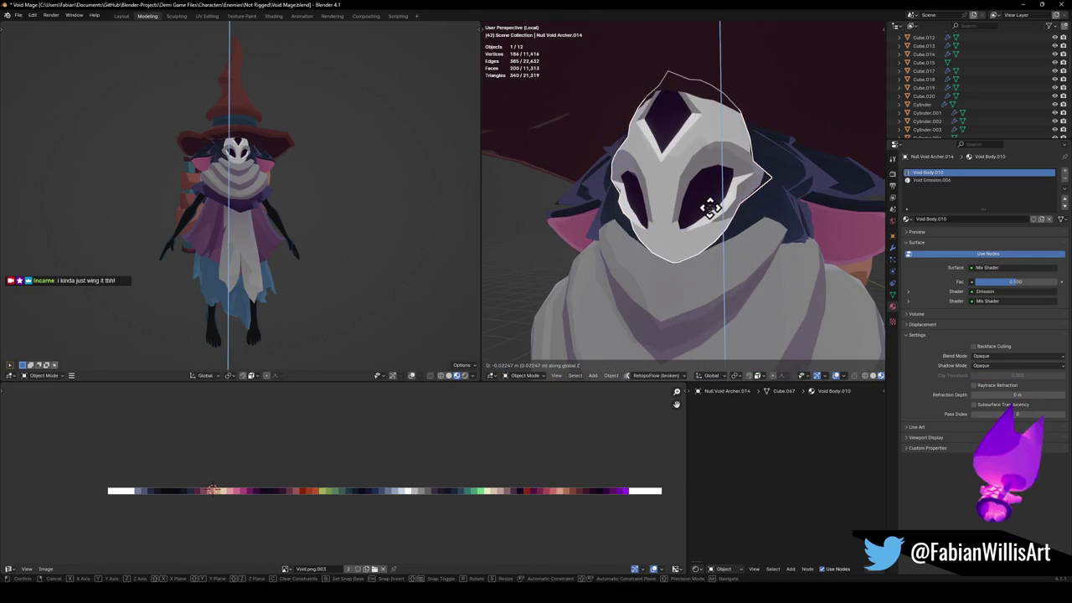
click(712, 215)
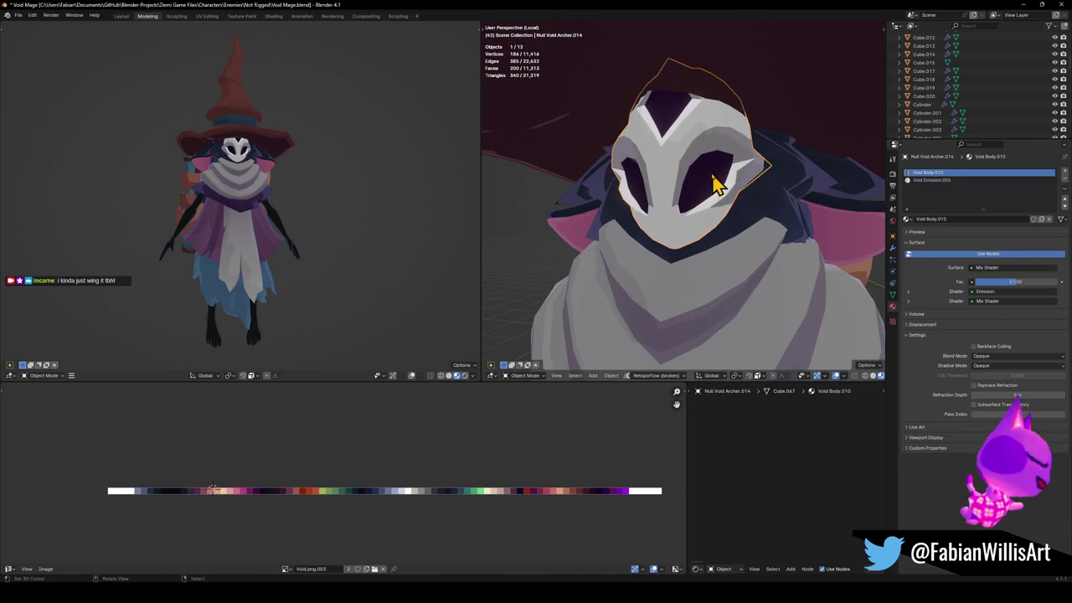
key(Tab)
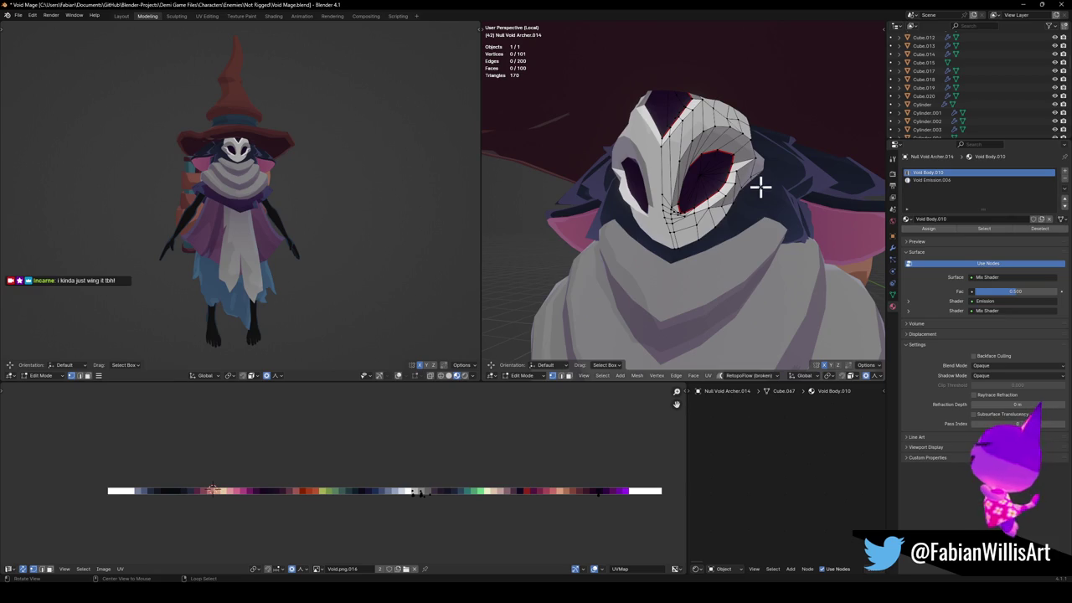
Push the selected mask vertices back along Y and save.
middle_drag(768, 188, 713, 195)
key(g)
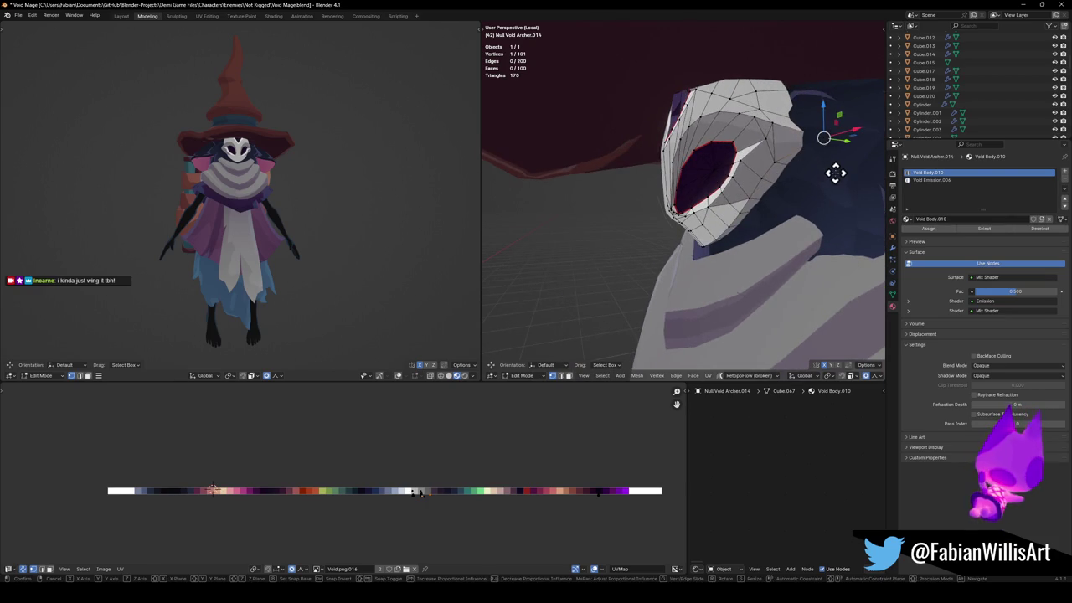
key(y)
scroll(821, 171, down, 3)
click(815, 173)
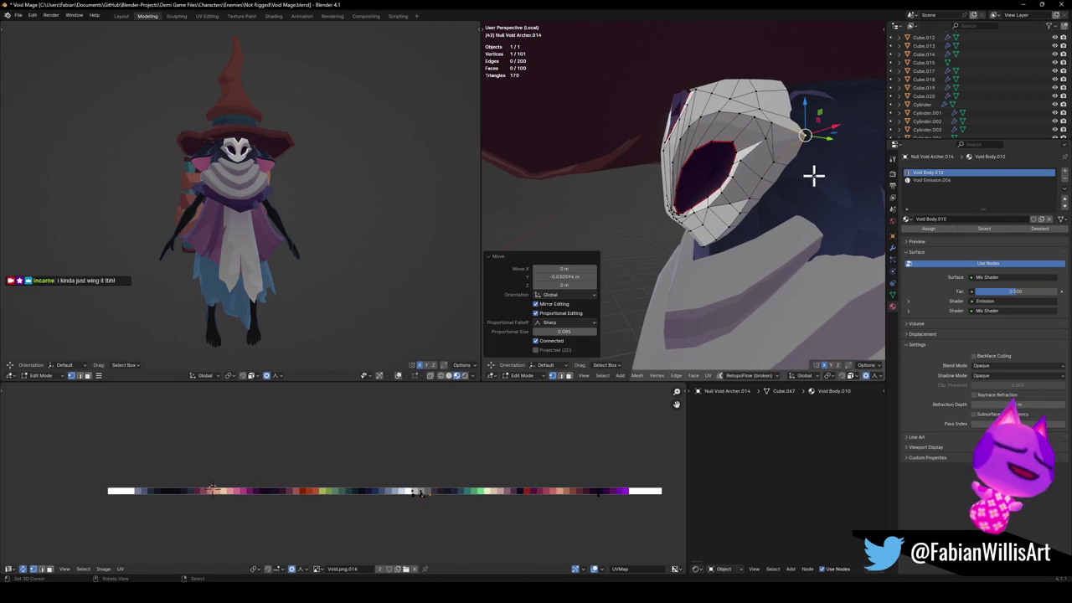
middle_drag(276, 188, 282, 184)
key(ctrl+s)
Lower a face low on the mask slightly along Z in two nudges.
mouse_move(746, 209)
middle_down()
mouse_move(757, 215)
mouse_move(706, 241)
mouse_move(695, 268)
middle_up()
click(670, 289)
key(g)
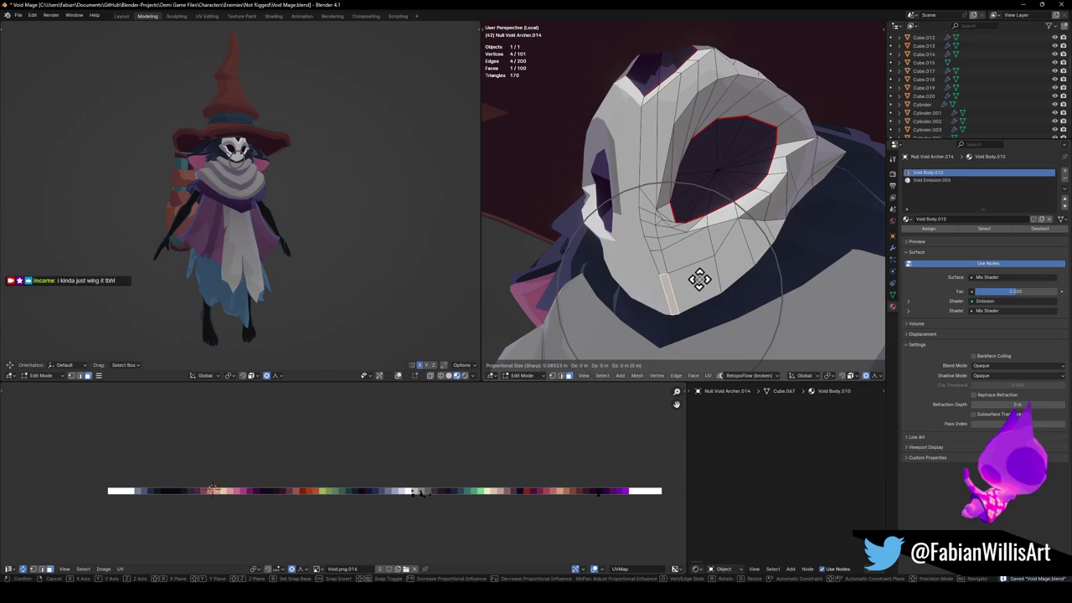
key(z)
click(711, 291)
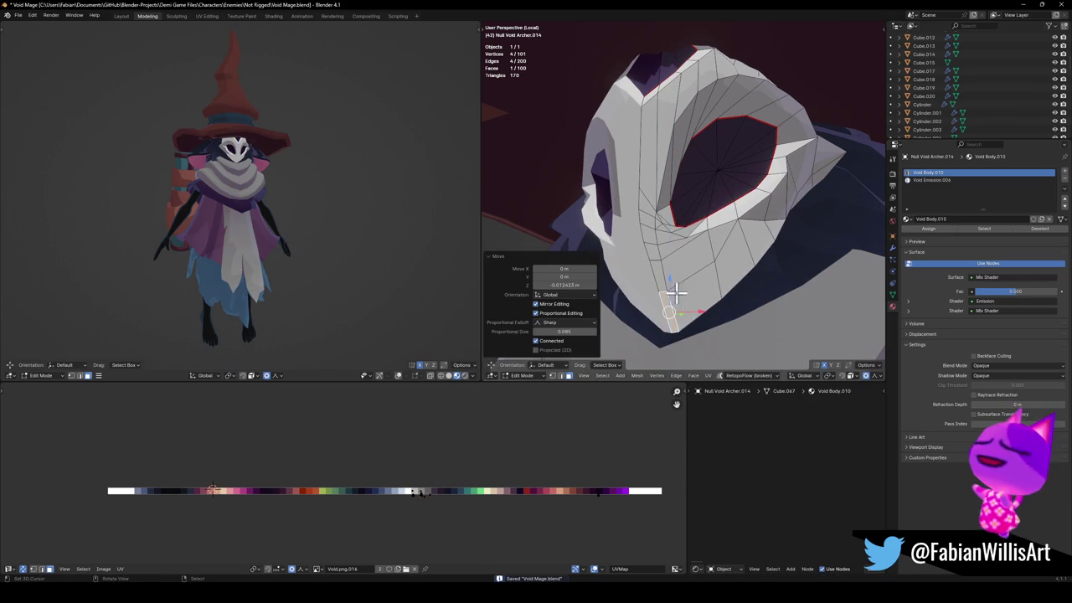
key(g)
key(z)
click(697, 293)
mouse_move(699, 289)
middle_down()
mouse_move(778, 240)
mouse_move(801, 239)
middle_up()
Shift a vertex beside the eye hole 0.0098 m along X.
click(801, 240)
key(g)
key(x)
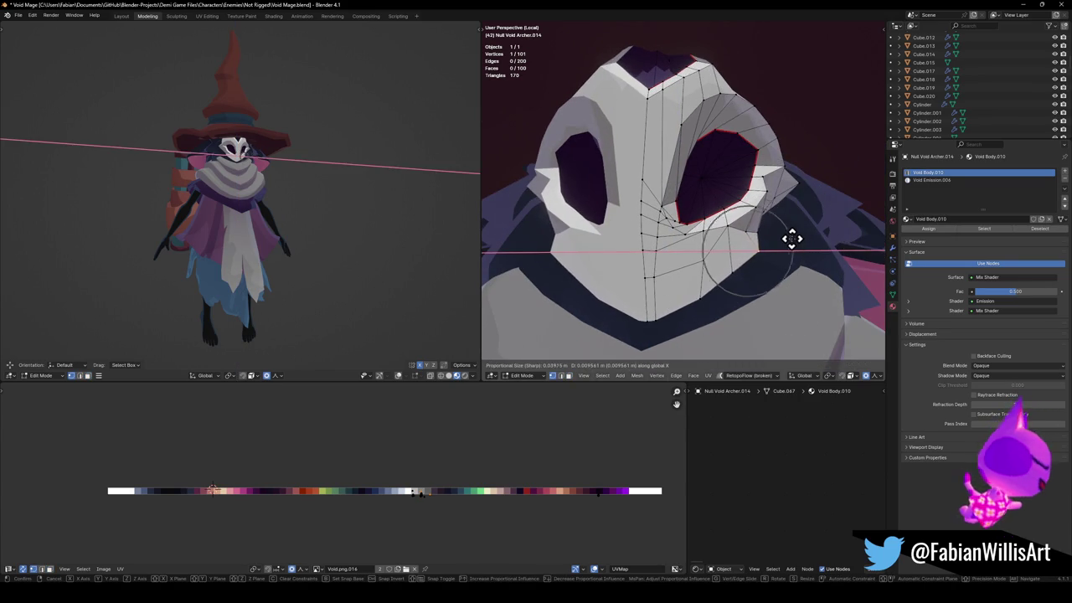
click(790, 240)
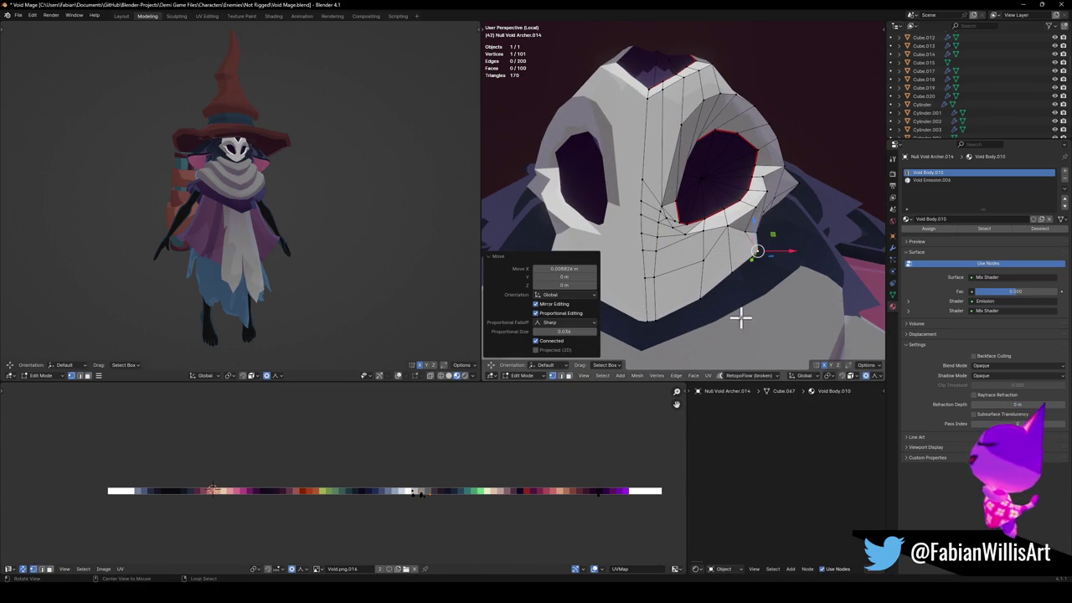
key(alt+a)
Select the whole eye-hole rim with linked selection (Ctrl+L).
mouse_move(335, 219)
middle_down()
mouse_move(307, 215)
mouse_move(359, 215)
middle_up()
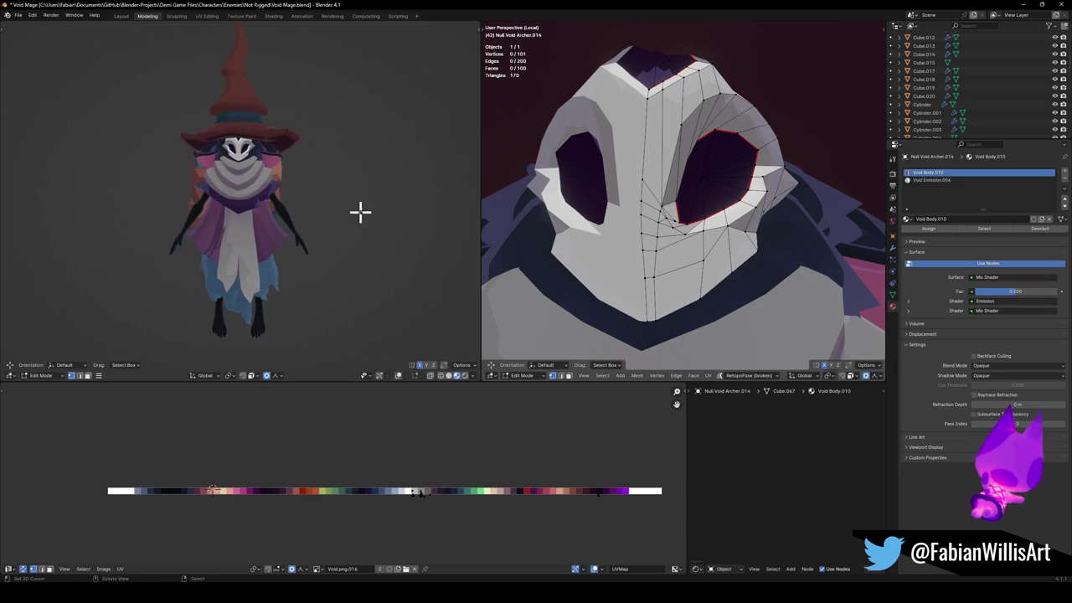
scroll(359, 216, up, 4)
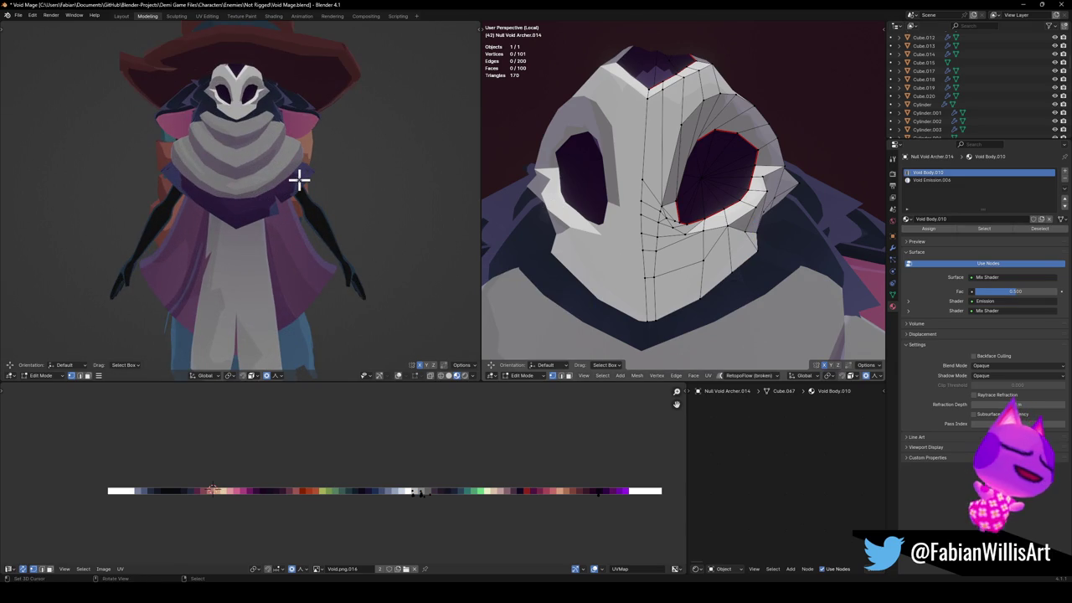
middle_drag(734, 197, 718, 204)
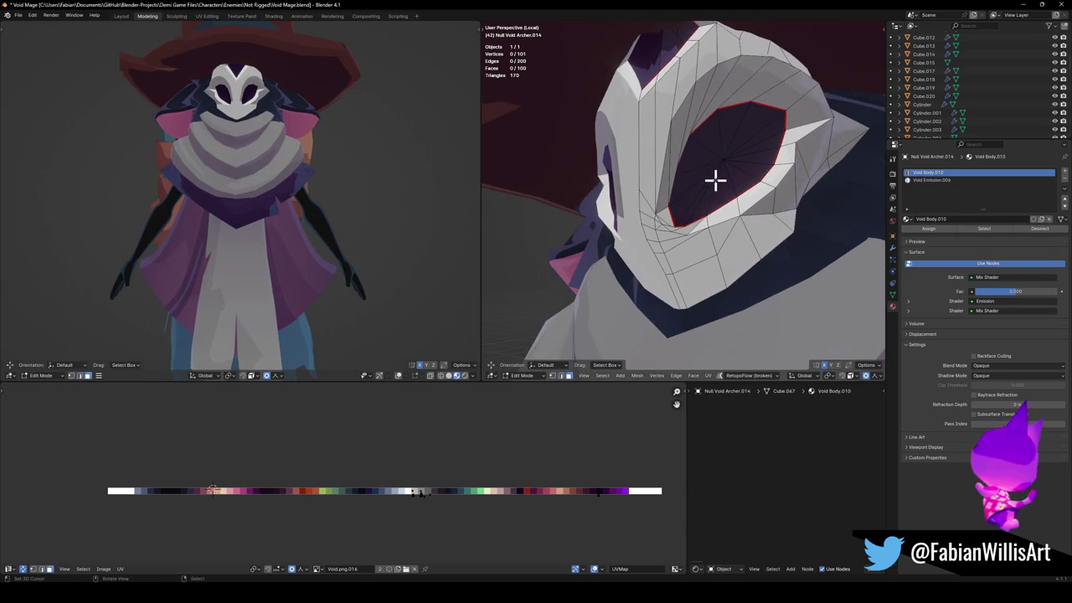
key(ctrl+l)
middle_drag(734, 162, 764, 185)
Shrink the mask's eye hole and tilt it slightly.
key(s)
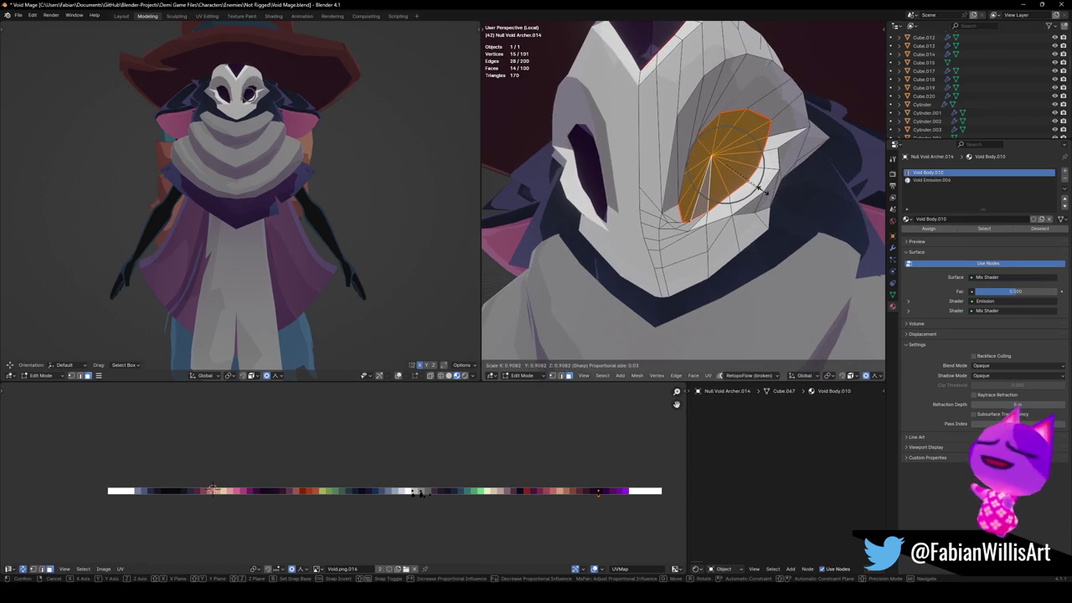
click(761, 190)
scroll(287, 162, down, 4)
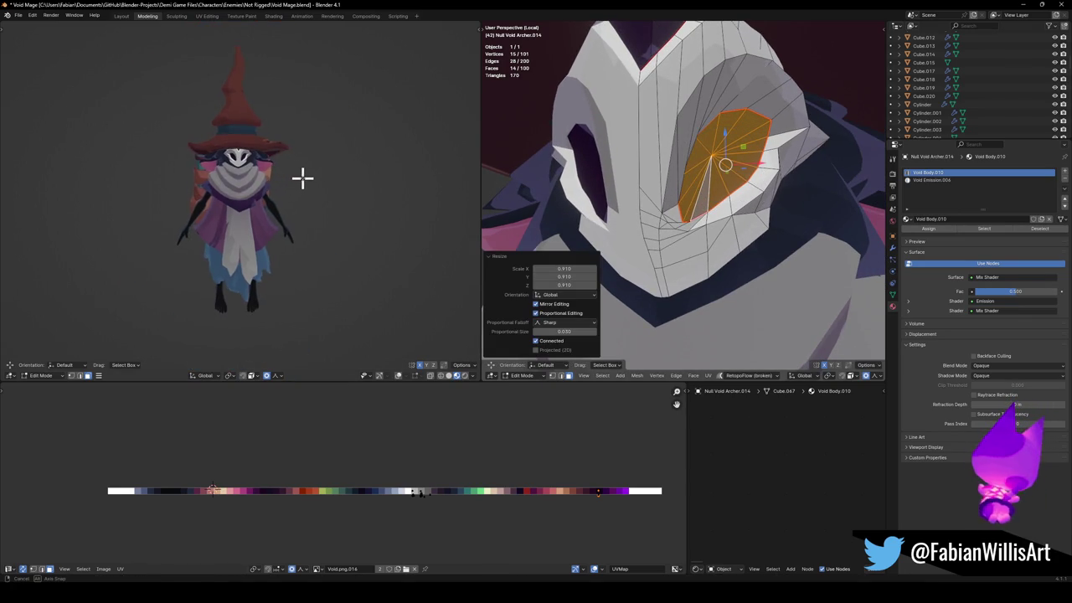
key(ctrl+z)
key(r)
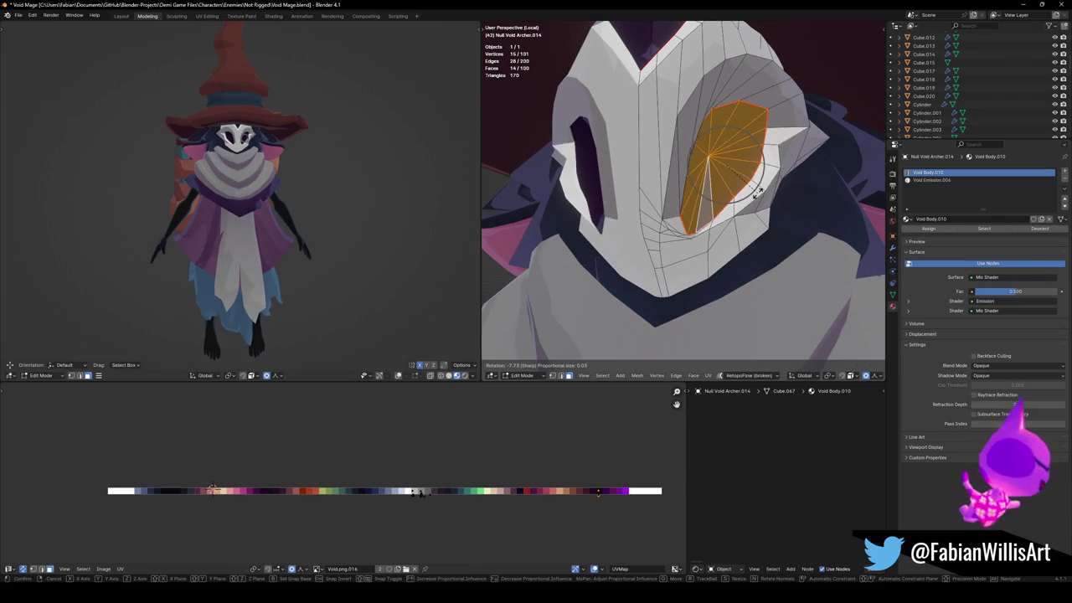
click(758, 201)
scroll(271, 174, down, 1)
mouse_move(270, 174)
middle_down()
mouse_move(290, 184)
mouse_move(304, 174)
middle_up()
Raise the eye hole slightly along Z to its final height and save the file.
key(g)
key(z)
click(690, 206)
scroll(216, 179, down, 2)
mouse_move(215, 180)
middle_down()
mouse_move(286, 196)
mouse_move(285, 223)
mouse_move(304, 227)
mouse_move(294, 209)
middle_up()
key(g)
key(z)
click(740, 190)
key(ctrl+s)
Select a vertex on the eye hole's outer edge and nudge it sideways along X.
click(790, 233)
key(g)
key(x)
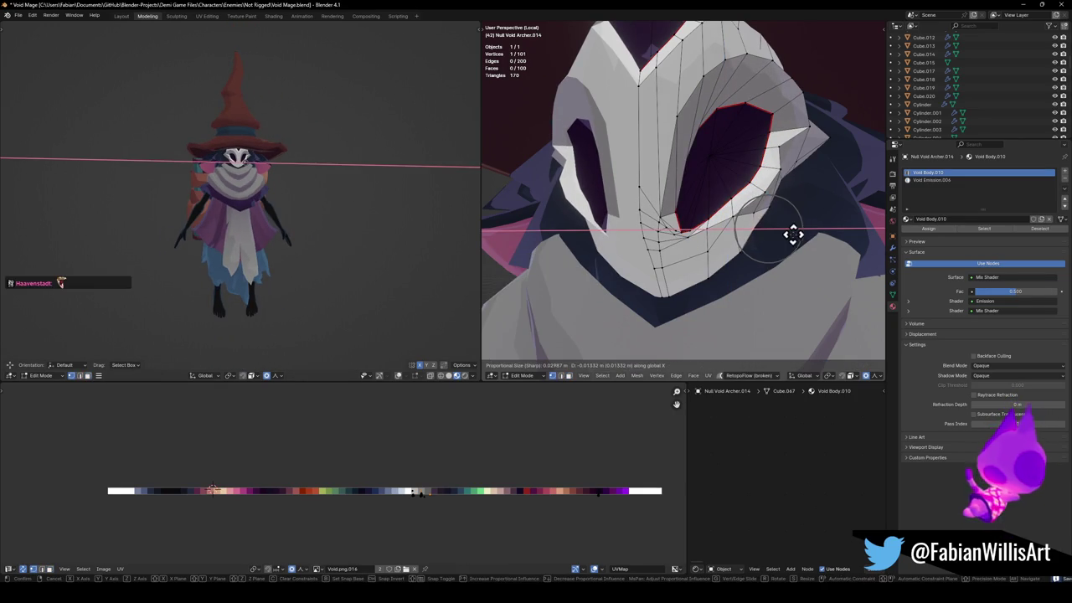
click(795, 234)
key(g)
key(x)
click(789, 243)
key(g)
key(x)
click(783, 242)
Fine-tune the edge vertex along X, settling at a -0.0033 m nudge.
key(g)
key(x)
scroll(787, 245, down, 5)
scroll(786, 244, down, 5)
click(784, 243)
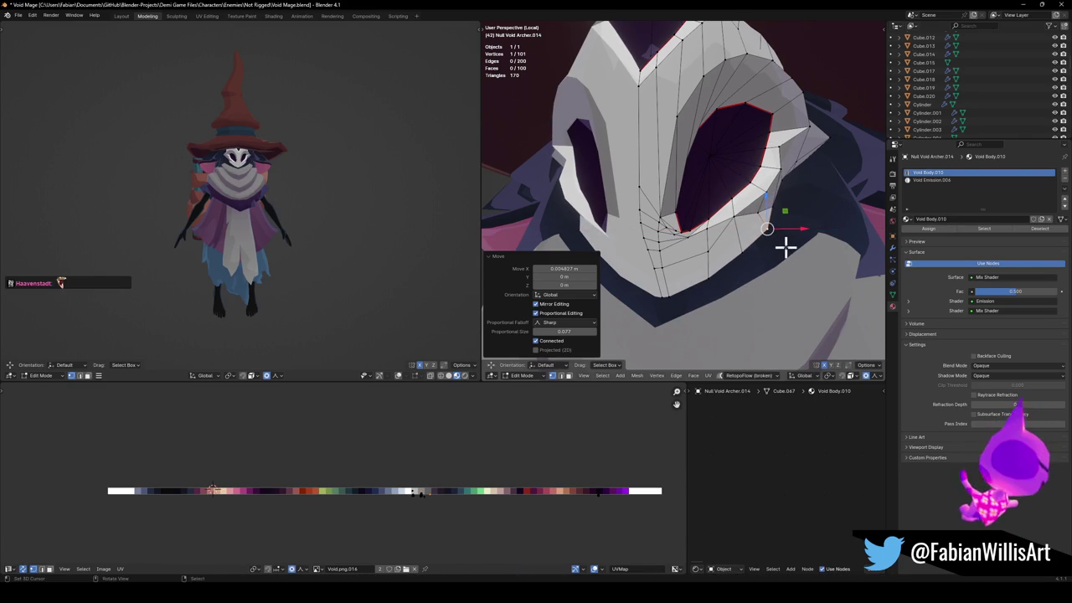
key(g)
key(x)
click(782, 242)
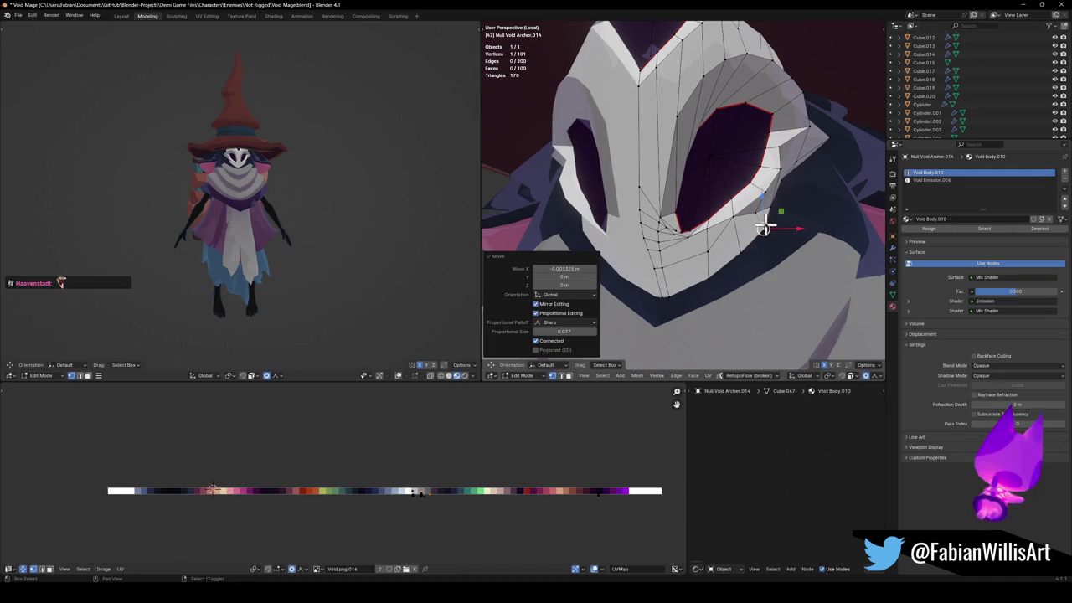
Save Void Mage.blend and leave mesh editing of the mask.
scroll(763, 226, down, 5)
key(ctrl+s)
scroll(242, 176, up, 5)
mouse_move(241, 176)
middle_down()
mouse_move(268, 194)
mouse_move(311, 194)
mouse_move(192, 187)
middle_up()
scroll(760, 239, down, 3)
middle_drag(760, 240, 742, 240)
key(Tab)
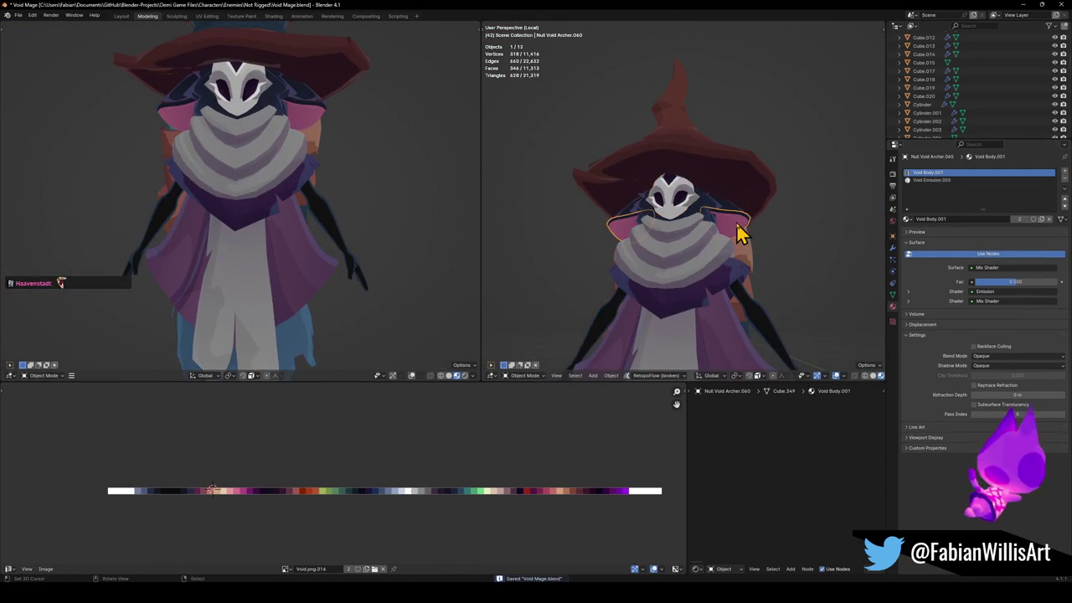
Select the ear piece, then lift its vertices along Z and move them back along Y.
click(740, 237)
key(Tab)
key(g)
key(z)
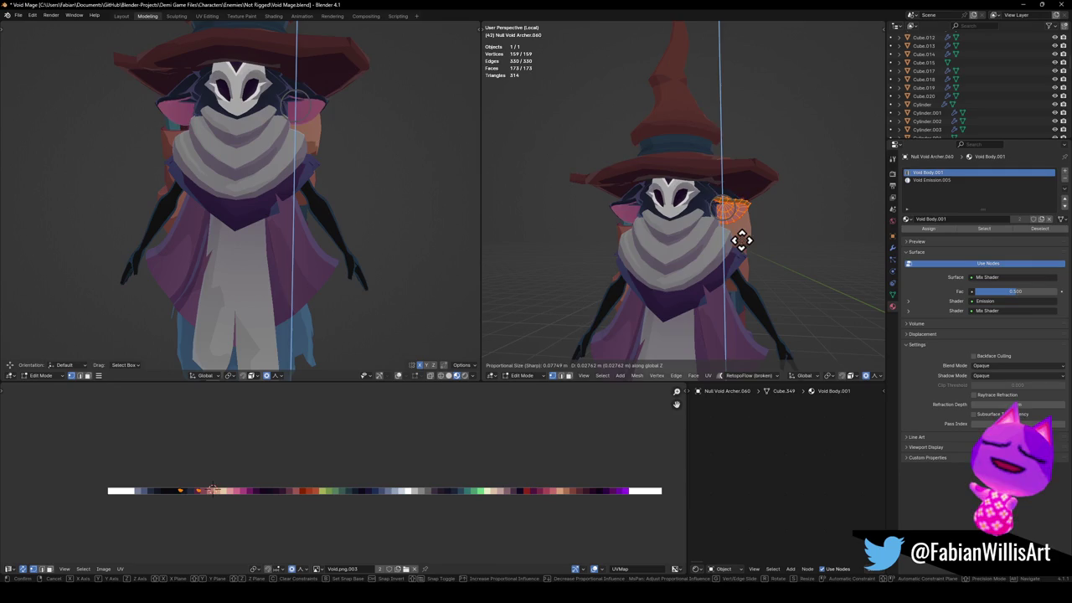
click(742, 240)
mouse_move(749, 240)
middle_down()
mouse_move(690, 235)
mouse_move(766, 239)
middle_up()
key(g)
key(y)
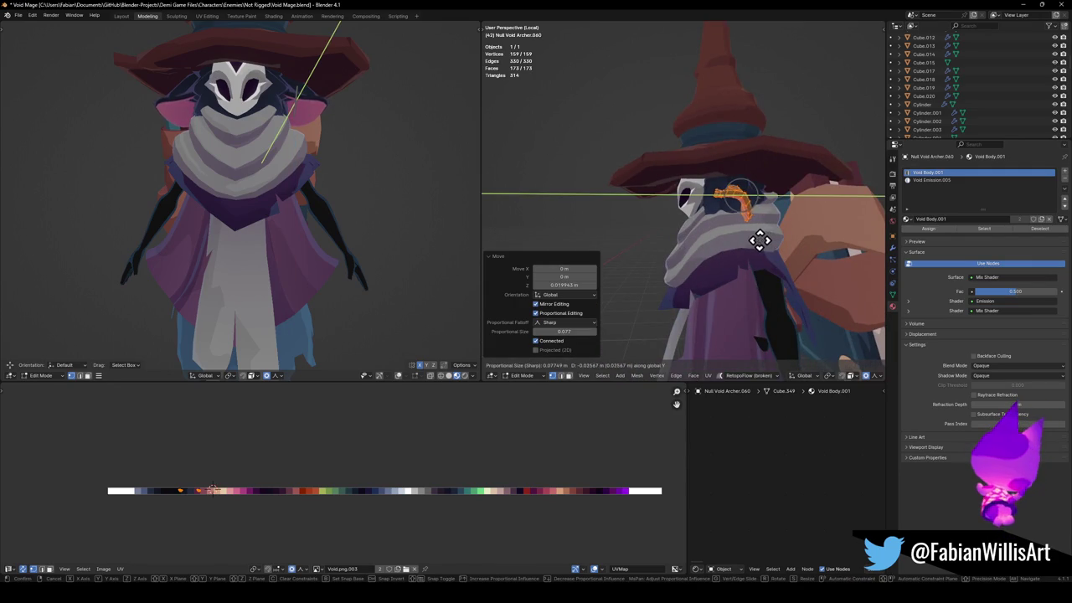
click(758, 241)
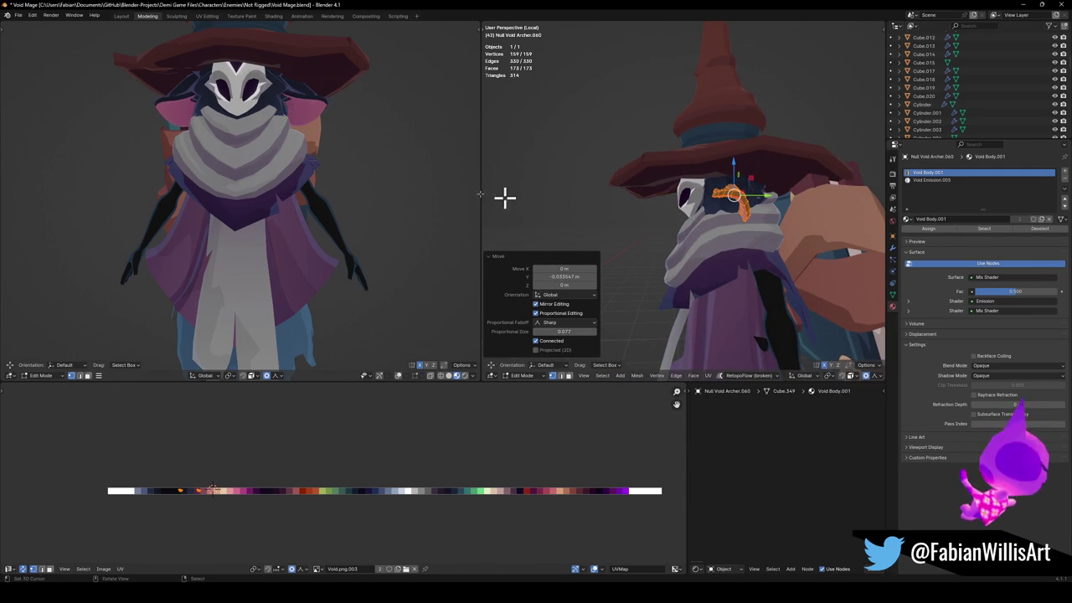
Shift the ear vertices further along Y to 0.073128 m with sharp proportional editing.
scroll(240, 156, up, 2)
middle_drag(240, 156, 203, 160)
scroll(203, 160, up, 2)
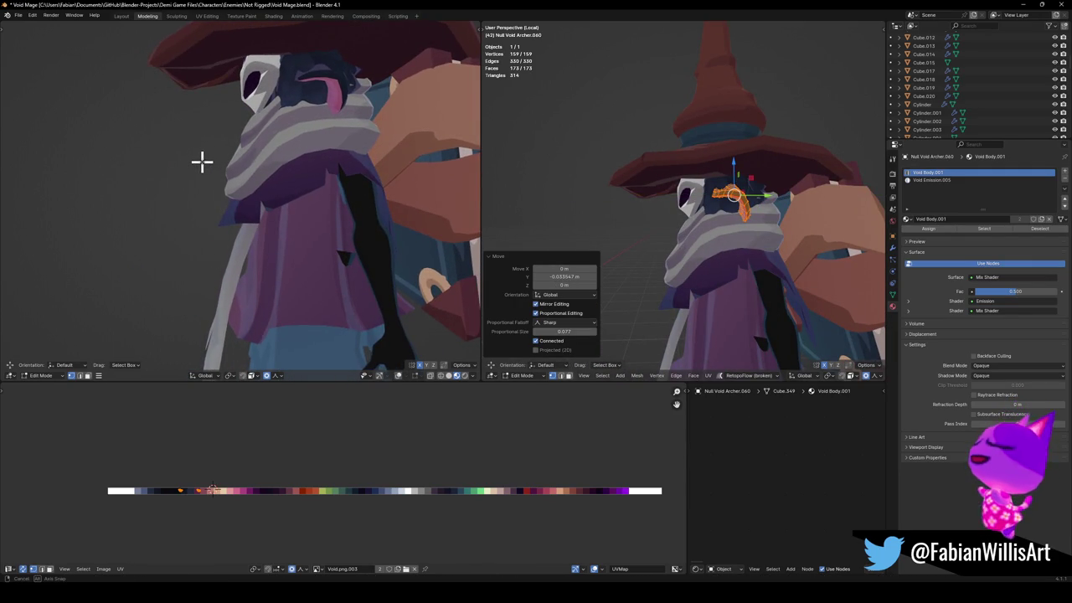
key(g)
key(y)
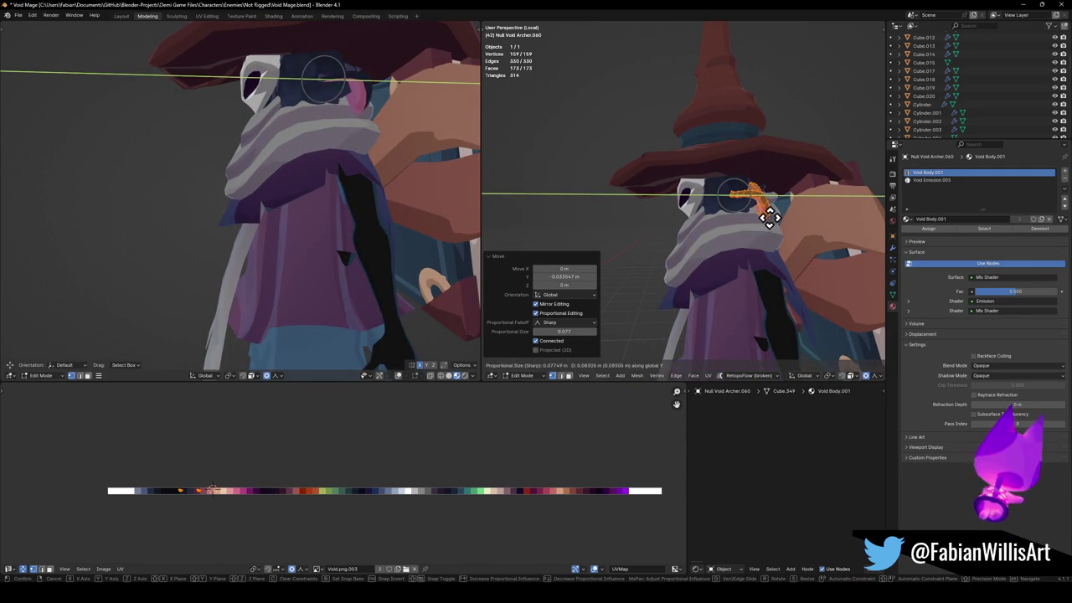
click(737, 209)
Orbit to a frontal view of the hair piece and test-select one of its vertices.
mouse_move(302, 159)
middle_down()
mouse_move(403, 154)
mouse_move(335, 151)
middle_up()
mouse_move(776, 225)
middle_down()
mouse_move(826, 229)
mouse_move(720, 224)
mouse_move(737, 214)
mouse_move(737, 168)
mouse_move(814, 165)
middle_up()
scroll(737, 214, up, 5)
click(769, 184)
click(769, 184)
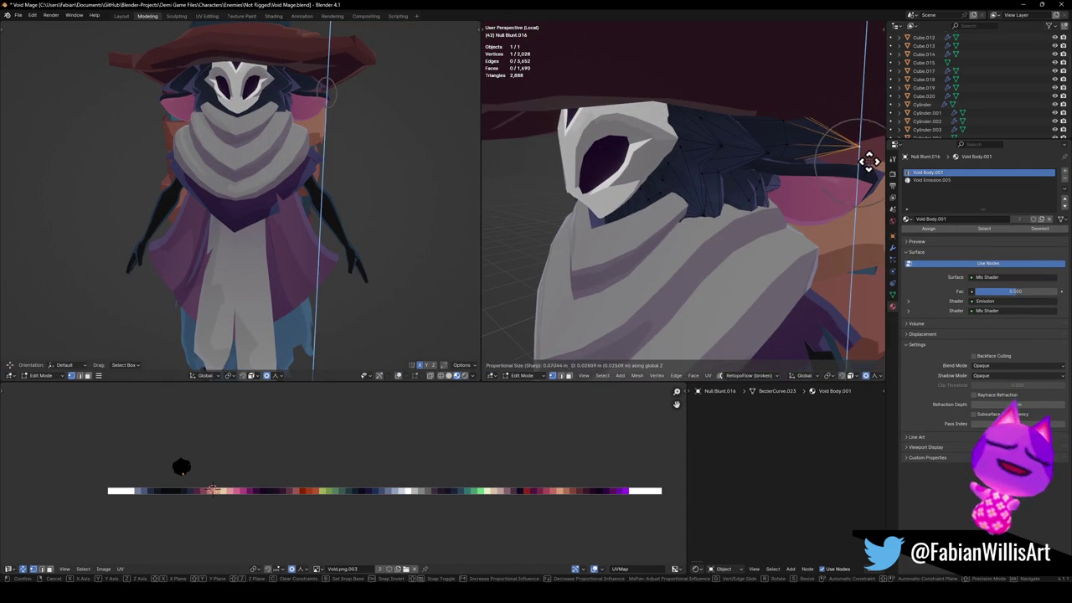
Bevel a band around the hair strand and lower it vertically.
shift+click(863, 162)
key(ctrl+b)
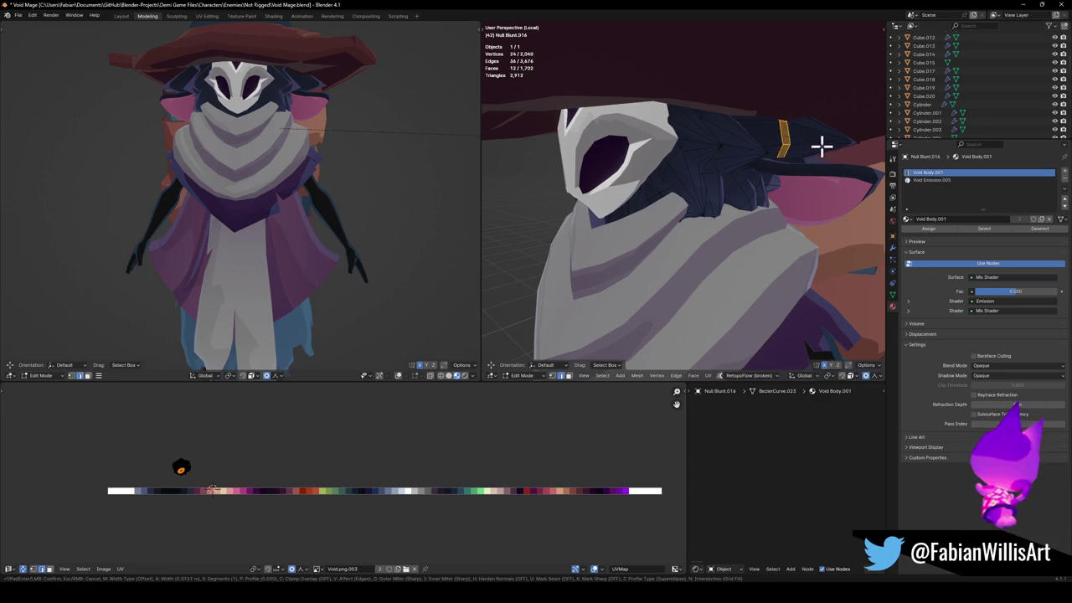
click(845, 142)
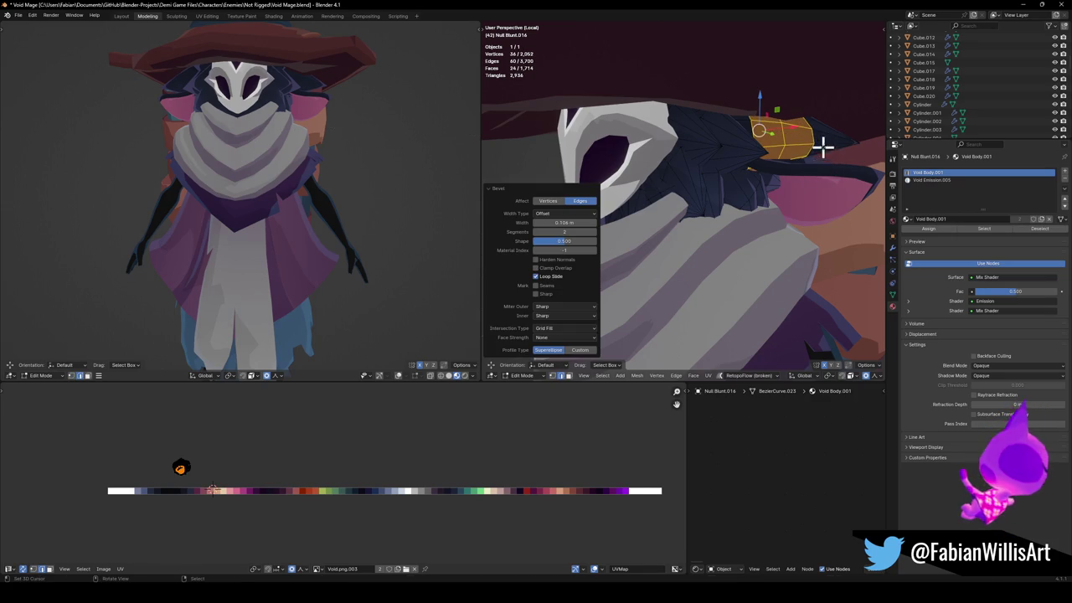
key(g)
key(z)
click(824, 170)
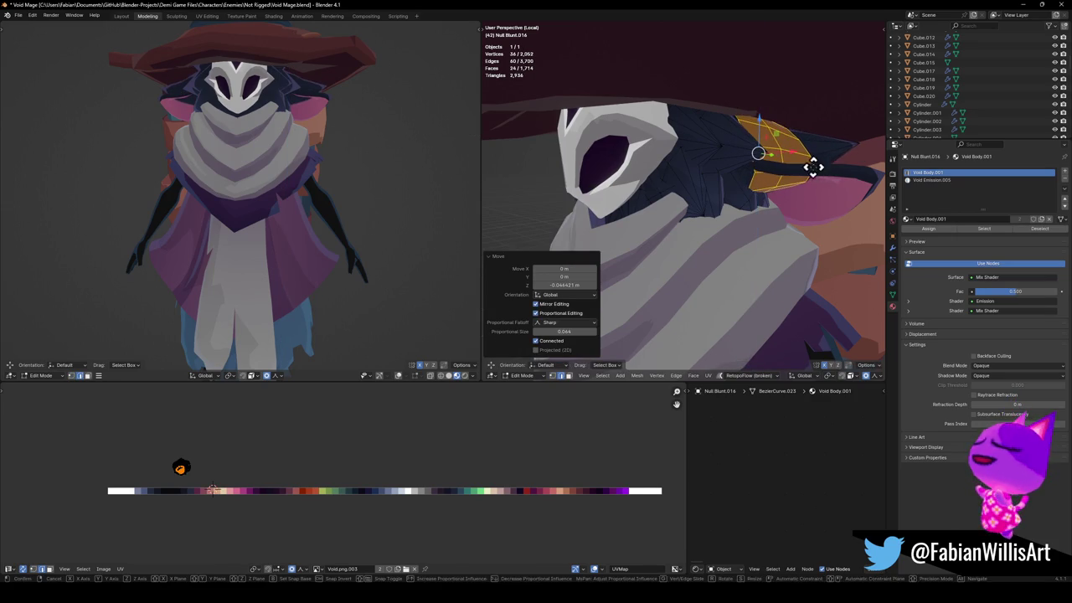
key(g)
key(z)
click(818, 174)
key(alt+a)
mouse_move(818, 174)
middle_down()
mouse_move(765, 182)
mouse_move(811, 182)
mouse_move(819, 164)
middle_up()
scroll(819, 166, up, 2)
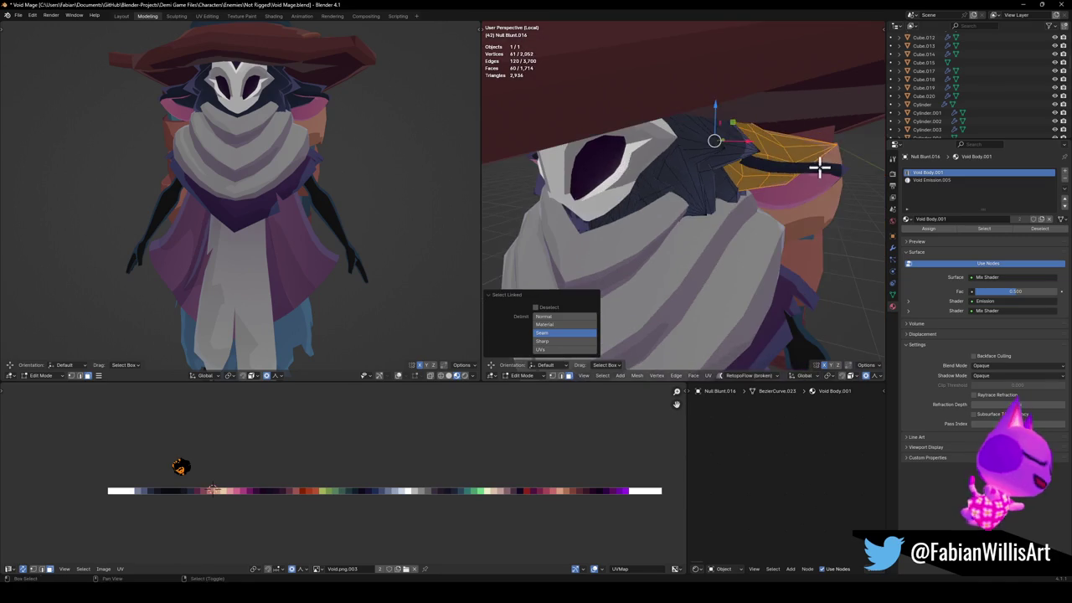
scroll(801, 175, up, 2)
scroll(801, 167, down, 2)
Duplicate the gold ornament piece and rotate the copy around Z.
key(shift+d)
key(r)
key(z)
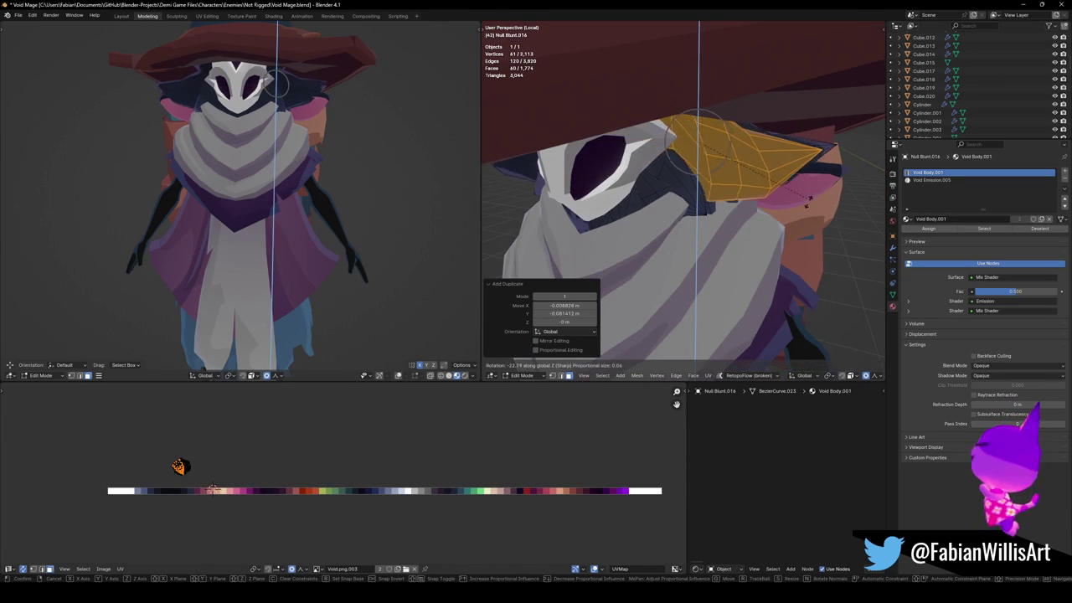
click(814, 189)
middle_drag(279, 167, 316, 166)
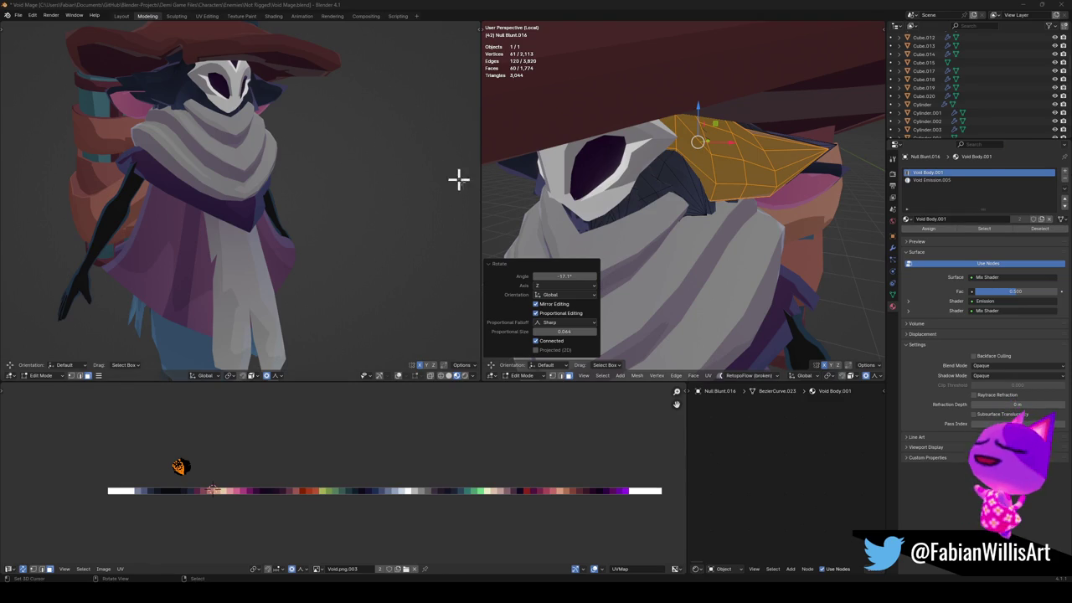
mouse_move(658, 193)
middle_down()
mouse_move(675, 195)
mouse_move(679, 175)
mouse_move(662, 170)
middle_up()
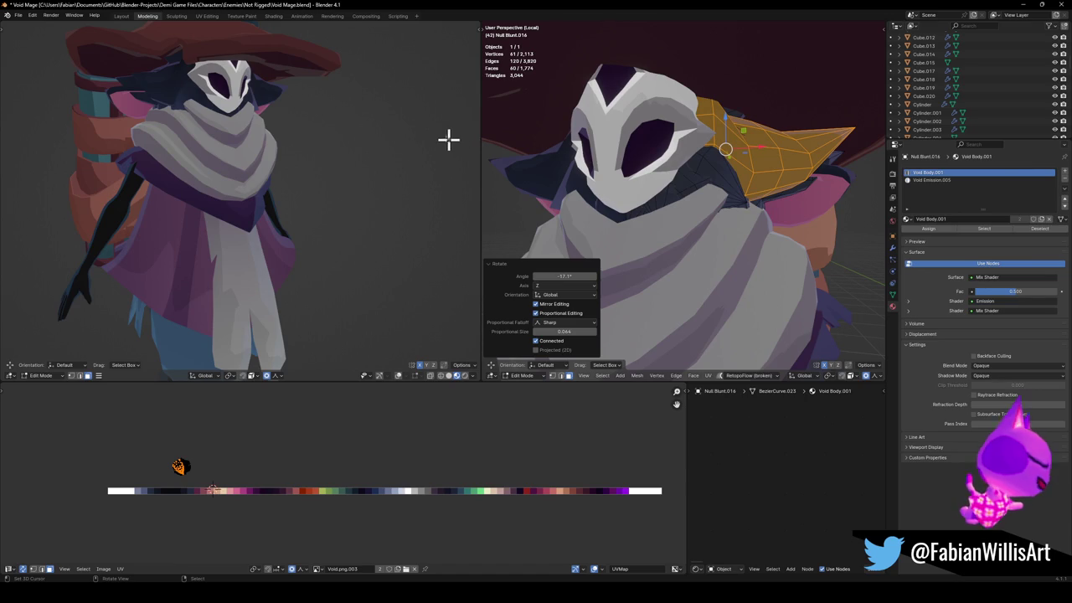
mouse_move(151, 125)
middle_down()
mouse_move(263, 115)
mouse_move(287, 134)
mouse_move(298, 125)
middle_up()
middle_drag(699, 126, 718, 173)
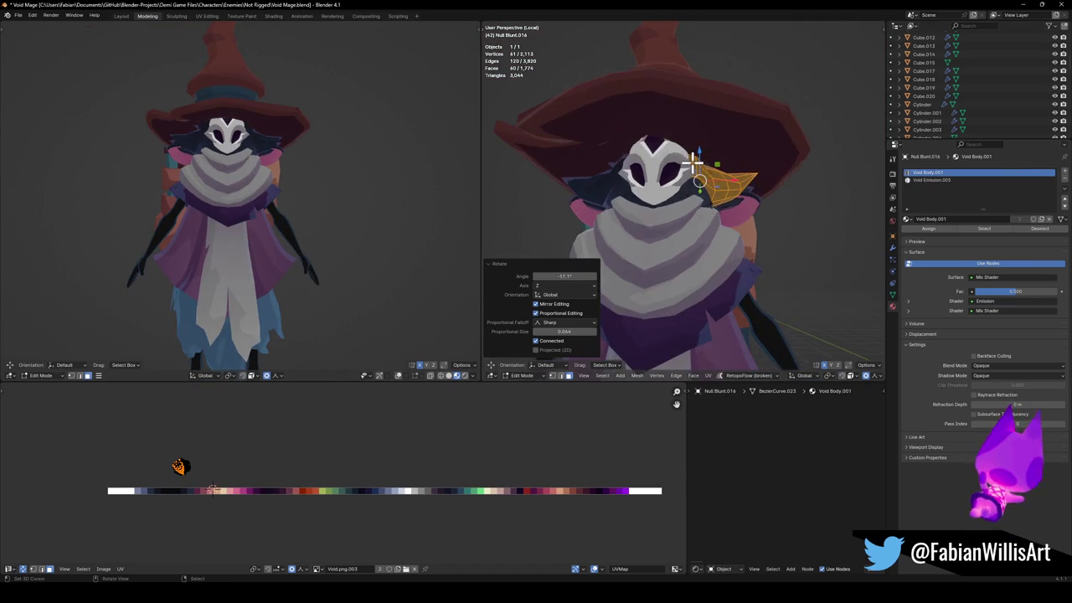
In front view, rotate the copy, scale it to 0.734 and move it 0.04 m X, 0.02 m Z.
key(KP_1)
key(r)
click(779, 215)
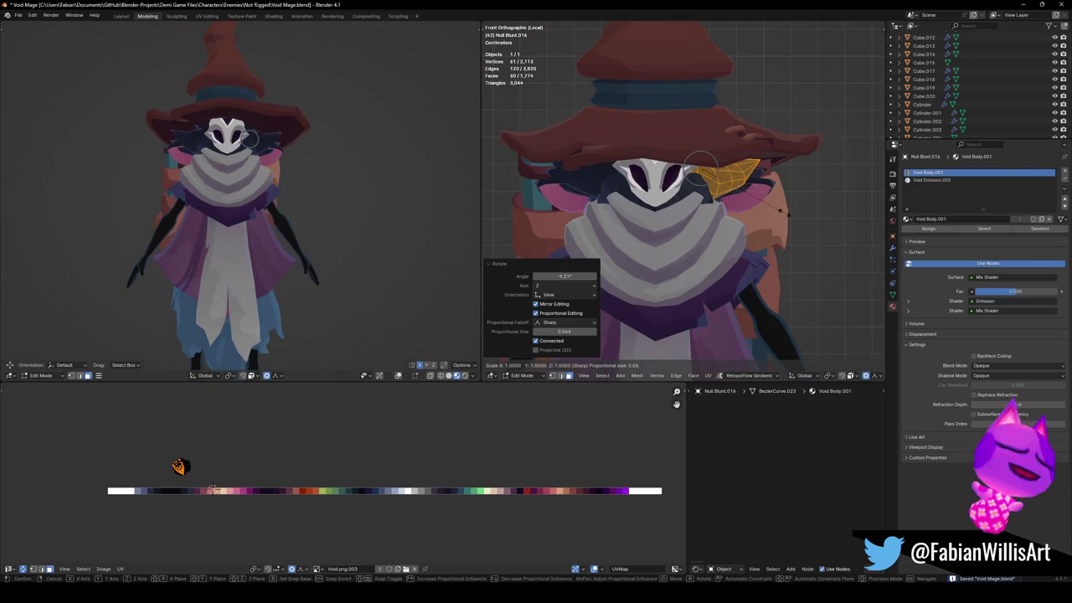
key(s)
click(763, 201)
key(g)
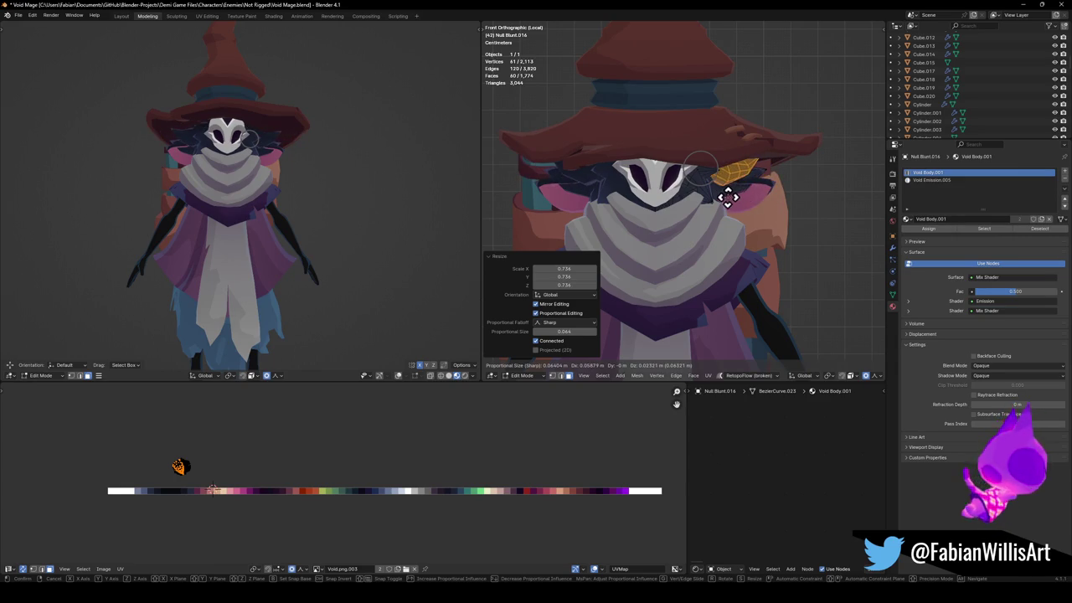
click(718, 198)
key(z)
mouse_move(688, 201)
middle_down()
mouse_move(648, 201)
mouse_move(770, 182)
mouse_move(739, 192)
mouse_move(748, 191)
middle_up()
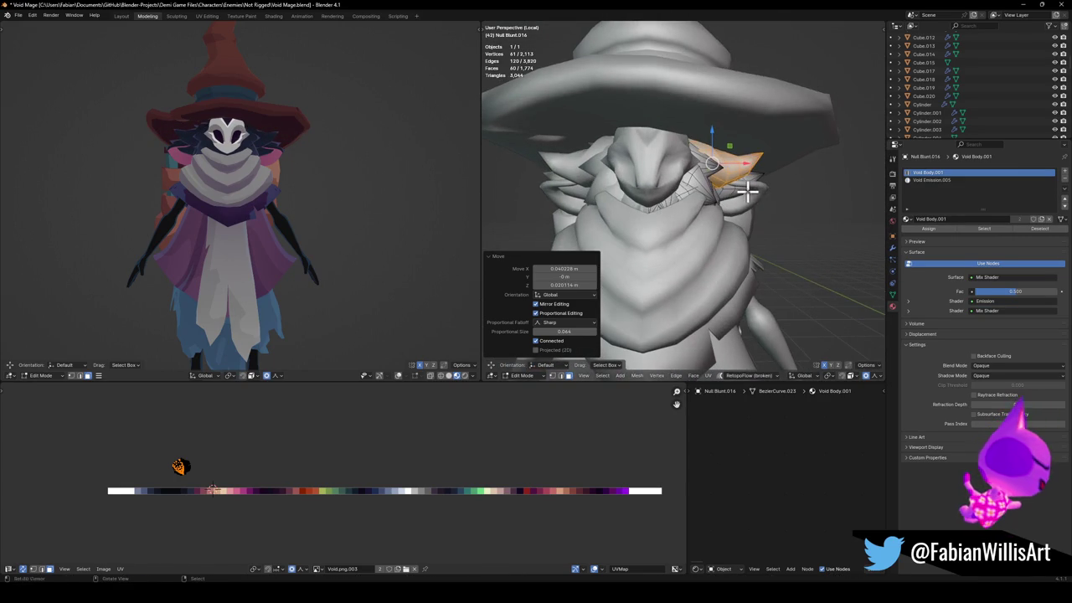
Rotate the curled ear piece around X and scale it down.
key(KP_1)
mouse_move(191, 186)
middle_down()
mouse_move(210, 184)
mouse_move(192, 189)
middle_up()
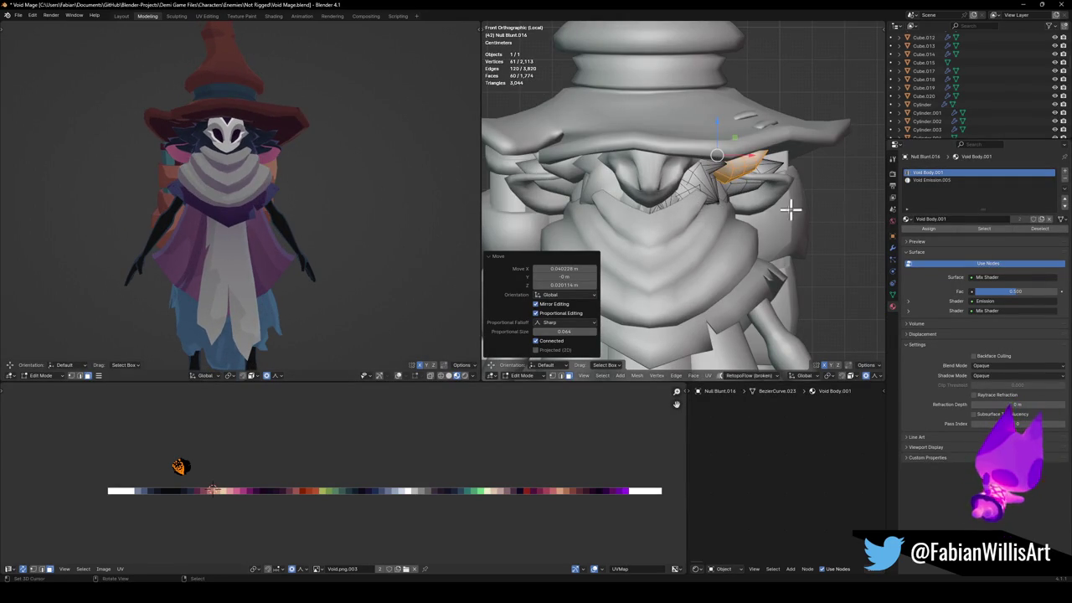
mouse_move(771, 203)
middle_down()
mouse_move(725, 206)
mouse_move(816, 189)
mouse_move(787, 194)
middle_up()
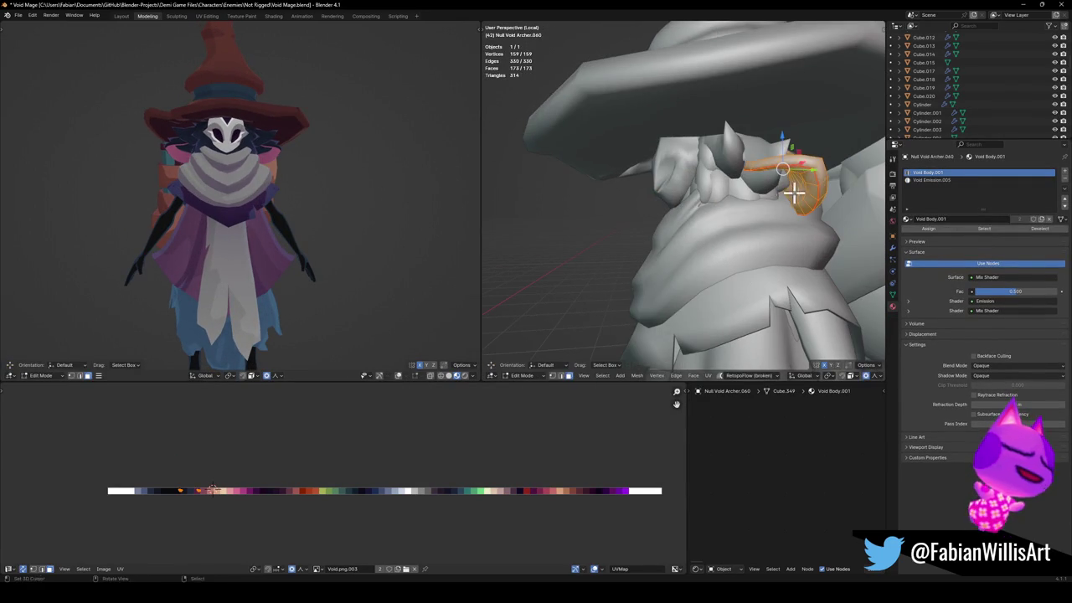
key(r)
key(x)
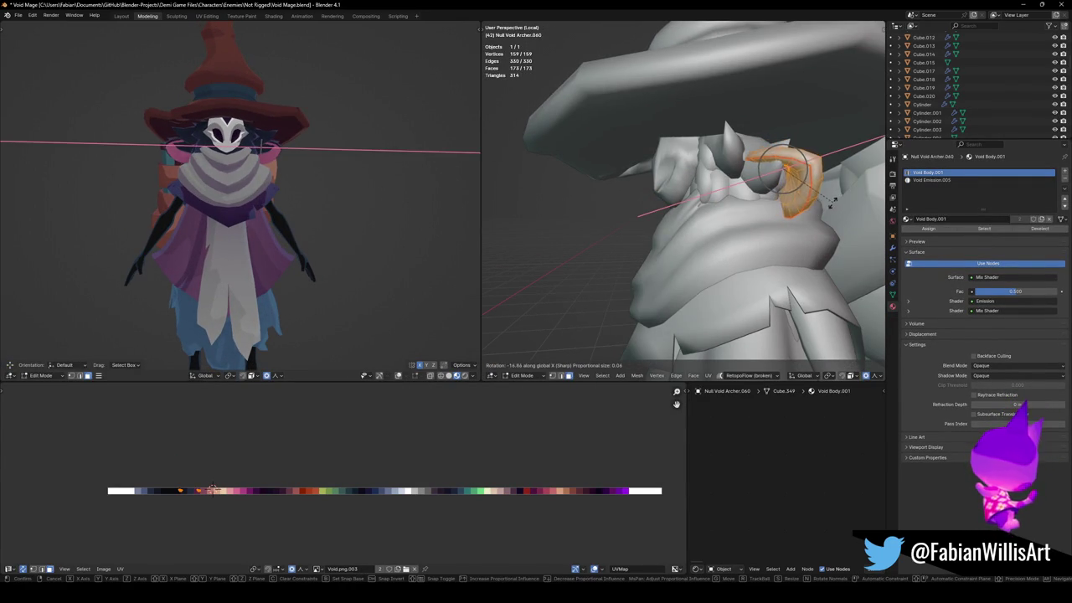
click(842, 242)
key(s)
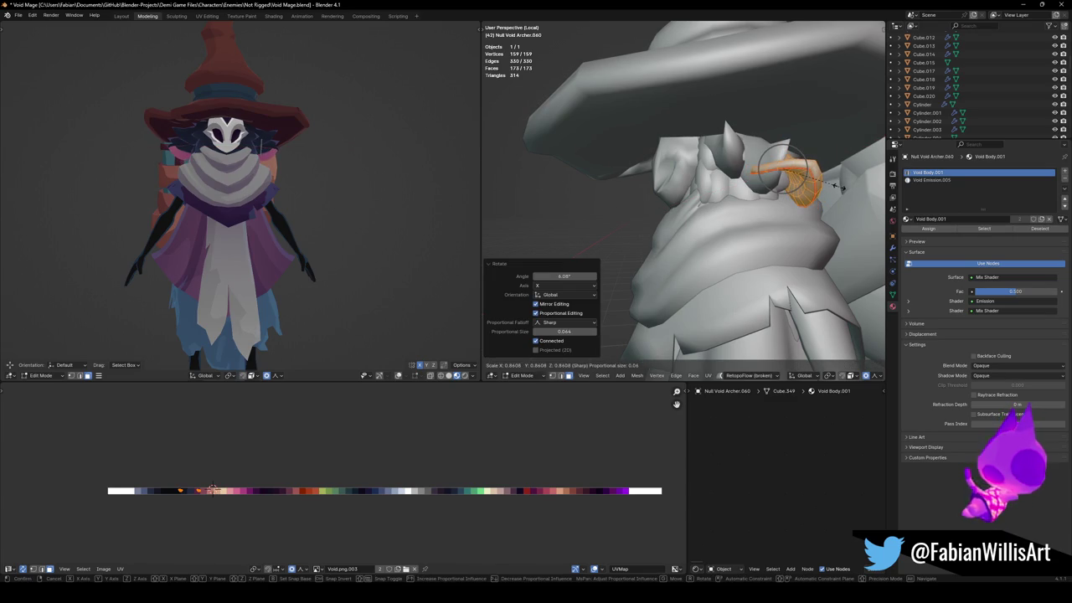
click(840, 188)
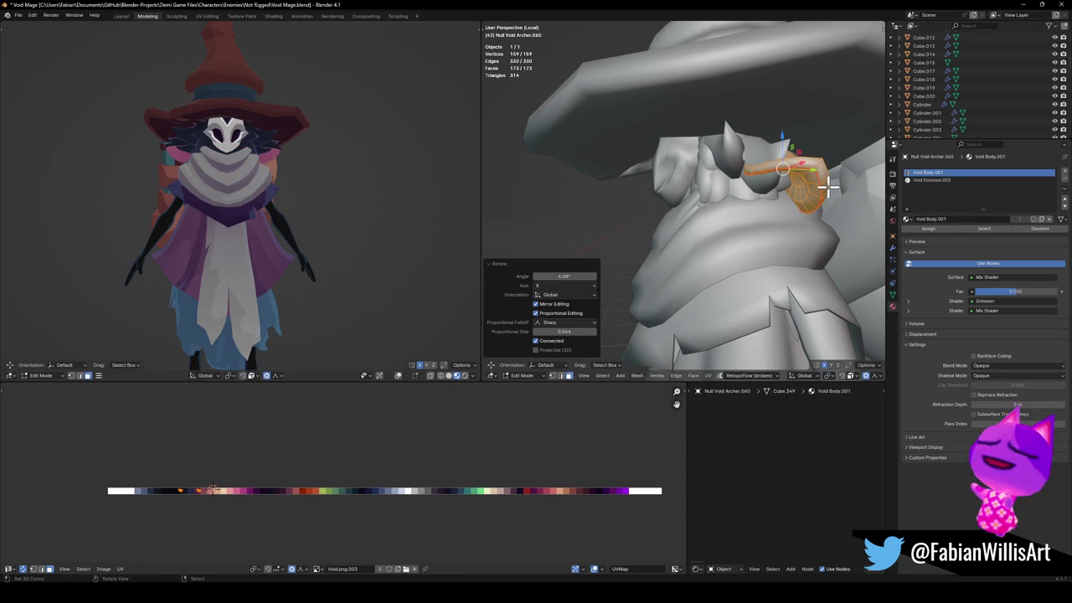
Raise the ear piece along Z and shift it along Y.
key(g)
key(z)
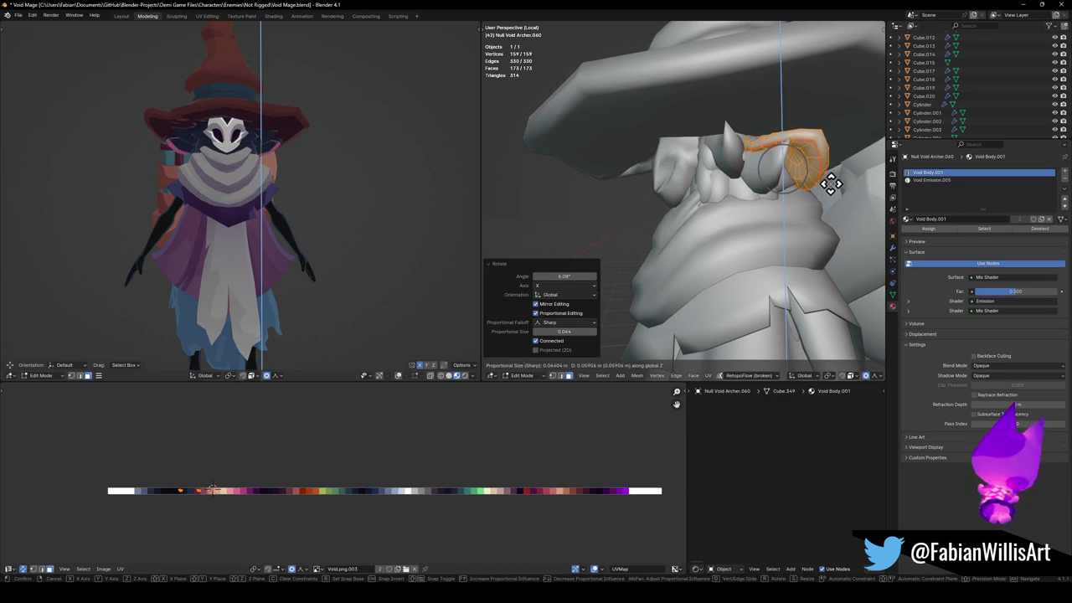
click(830, 185)
key(g)
key(y)
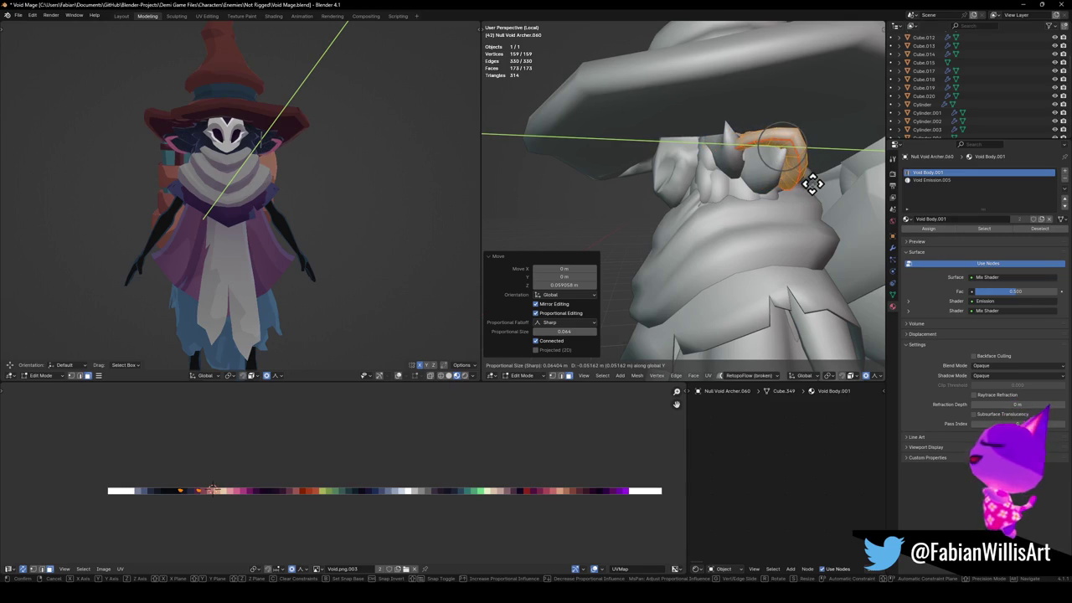
click(812, 184)
Rotate the ear piece about 31.9° around Z, enlarge it to 1.069, undo the last tweaks and exit Edit Mode.
middle_drag(772, 191, 783, 187)
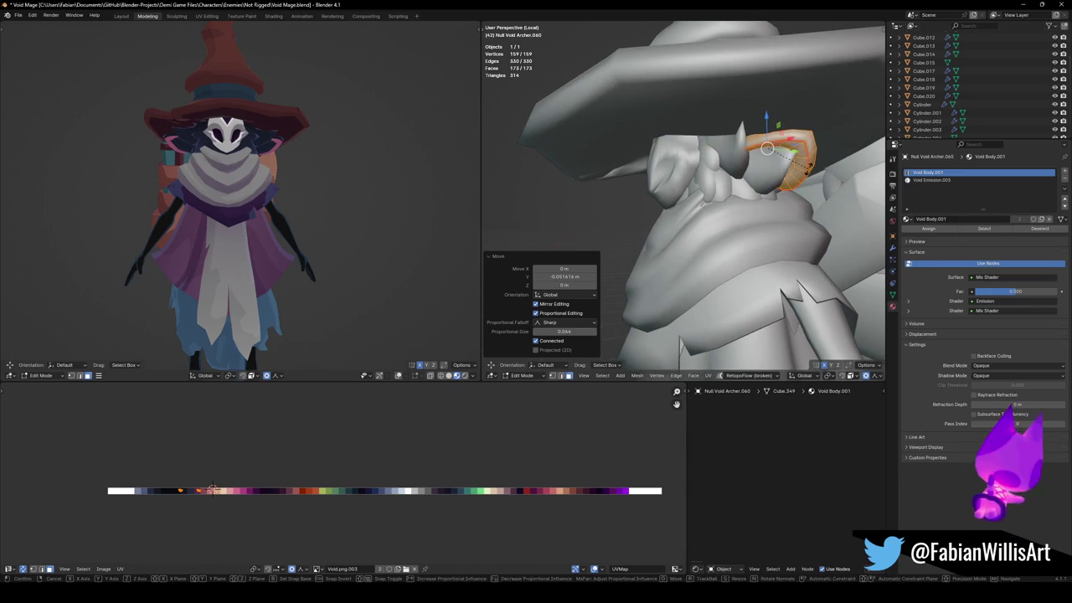
key(r)
key(z)
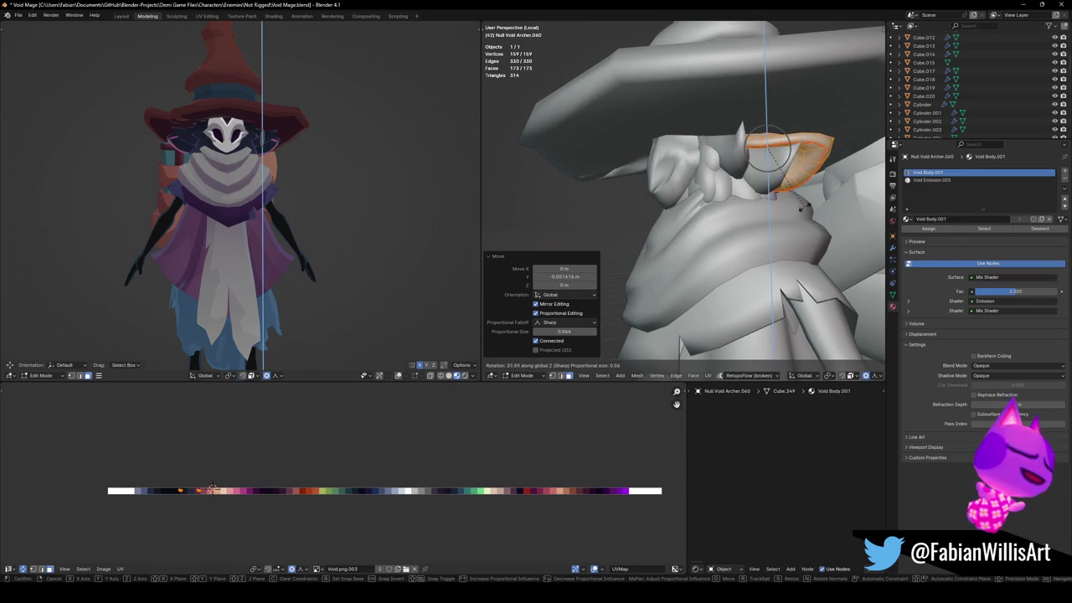
click(800, 209)
key(s)
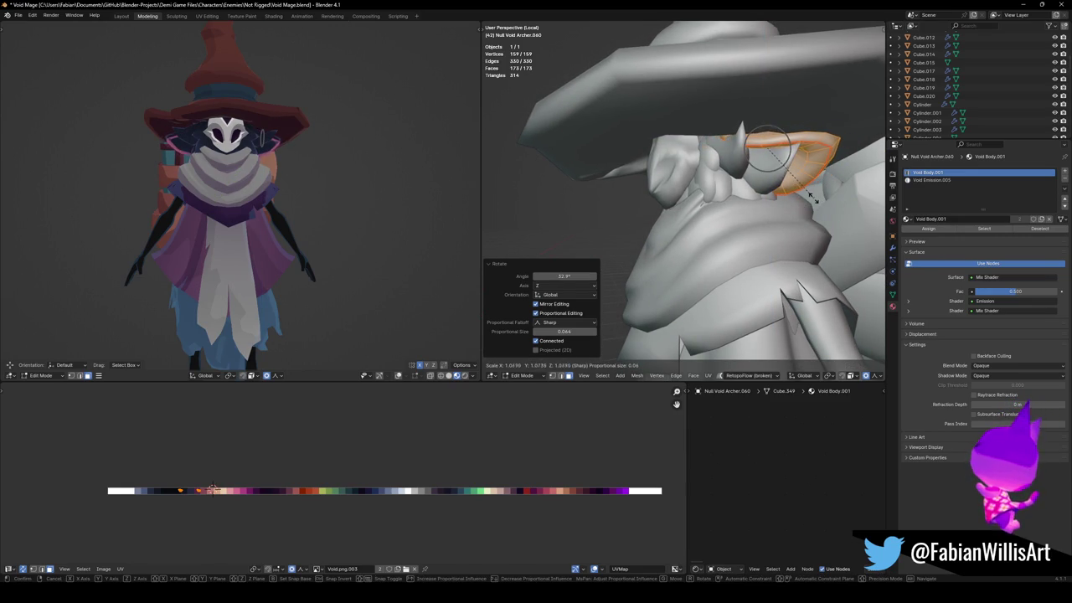
click(809, 195)
mouse_move(256, 143)
middle_down()
mouse_move(361, 154)
mouse_move(272, 149)
mouse_move(324, 136)
middle_up()
scroll(358, 127, up, 3)
key(ctrl+z)
key(ctrl+z)
key(ctrl+z)
key(ctrl+z)
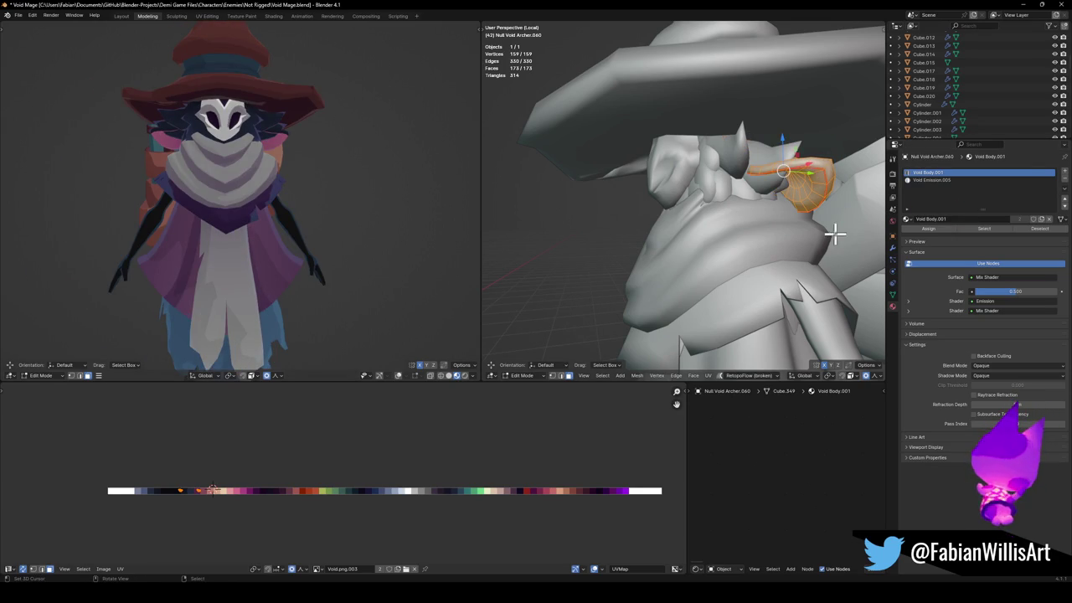
key(ctrl+z)
key(ctrl+z)
key(Tab)
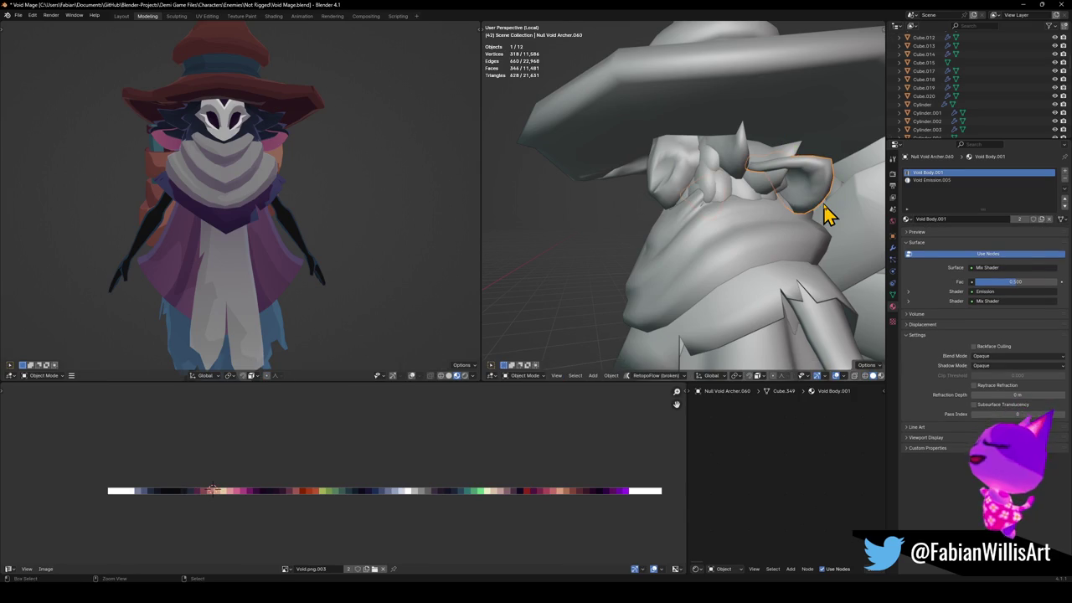
Shift part of the gold ornament -0.047 m along X in Edit Mode.
click(771, 165)
key(Tab)
mouse_move(749, 173)
middle_down()
mouse_move(760, 173)
mouse_move(713, 174)
mouse_move(779, 149)
mouse_move(800, 165)
middle_up()
key(g)
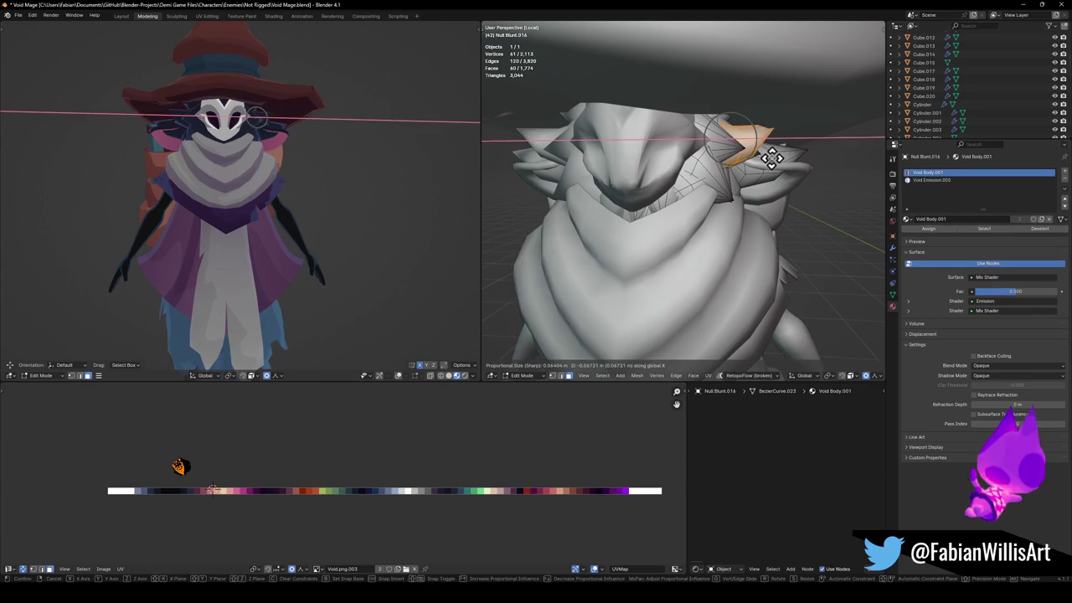
click(771, 158)
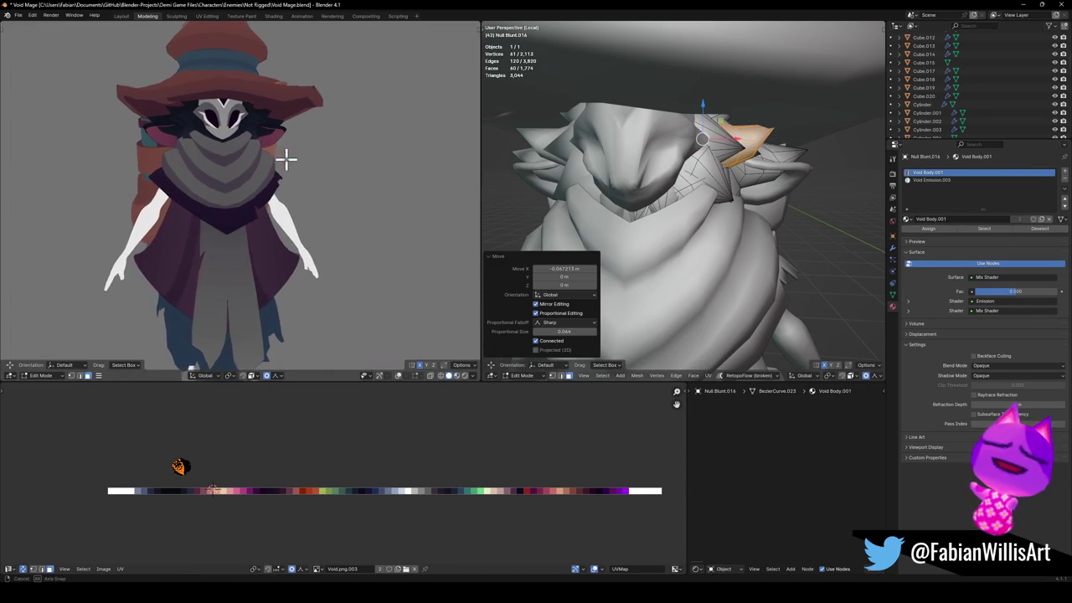
Rotate the connected ornament piece -12.9° around Z, then 15.9° in front view, and exit Edit Mode.
mouse_move(692, 195)
middle_down()
mouse_move(797, 180)
mouse_move(716, 188)
middle_up()
key(alt+a)
key(l)
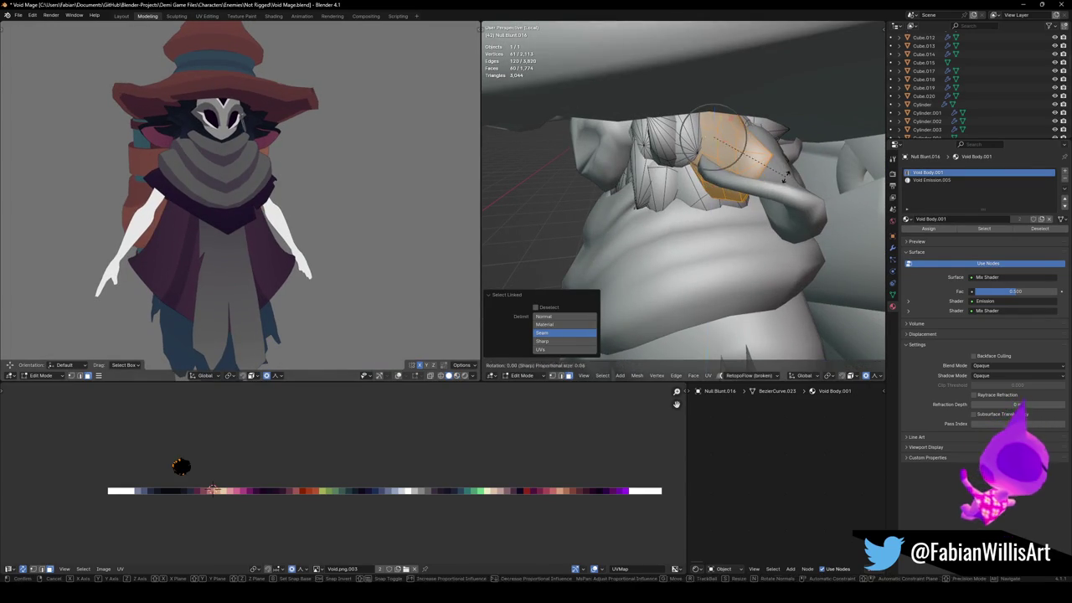
key(r)
key(z)
click(769, 188)
middle_drag(748, 191, 784, 244)
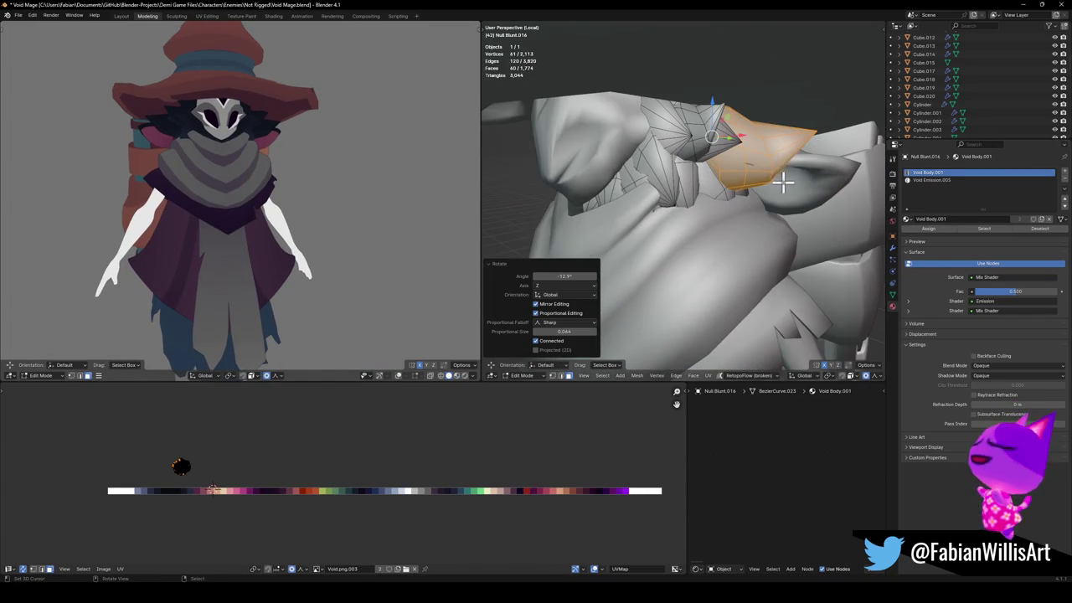
key(KP_1)
key(r)
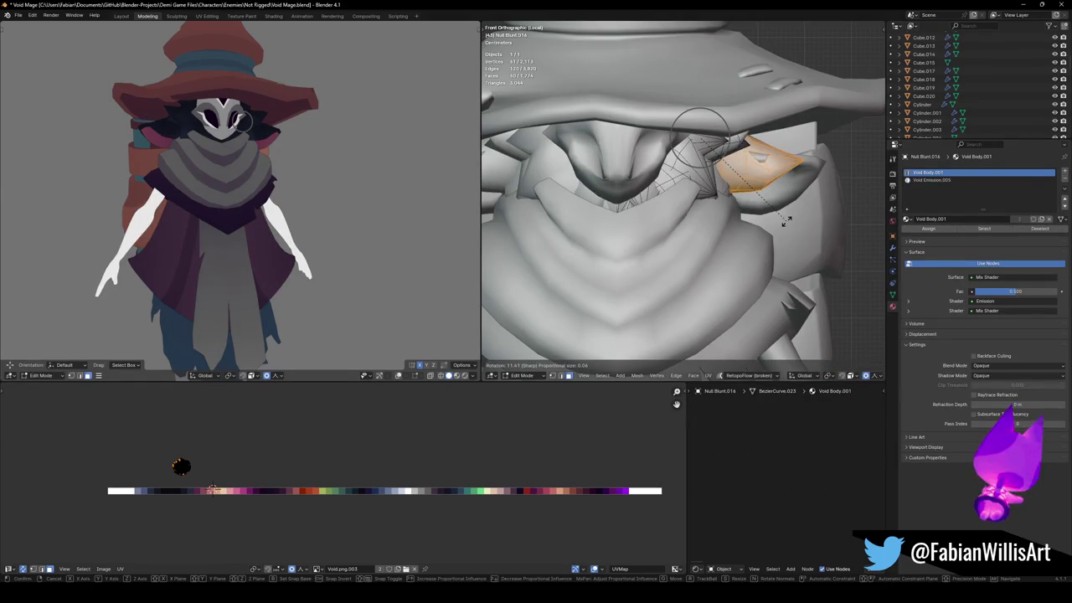
click(776, 222)
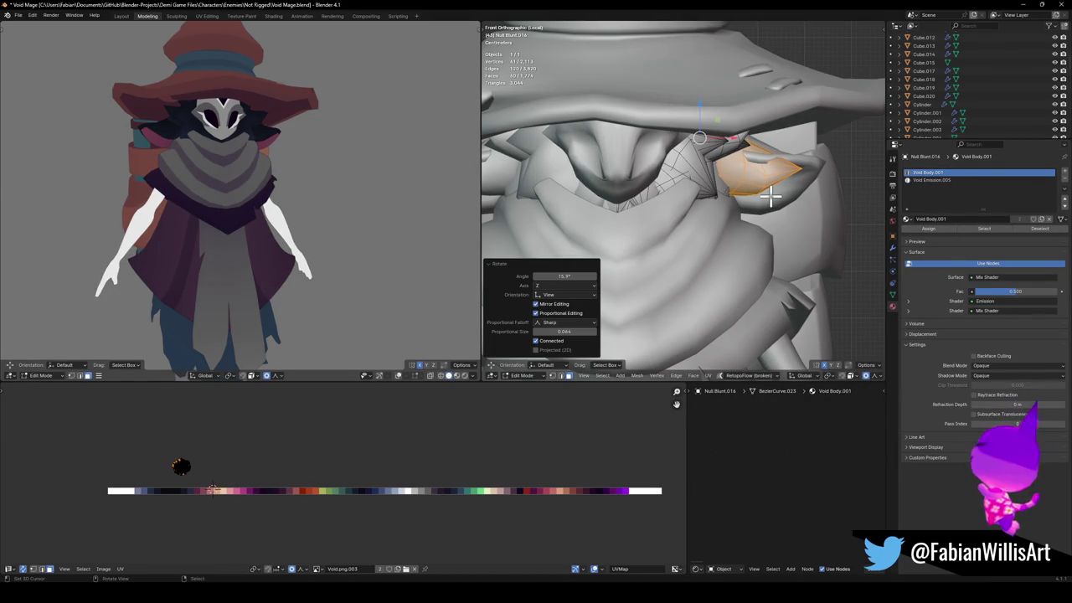
key(Tab)
scroll(233, 147, down, 3)
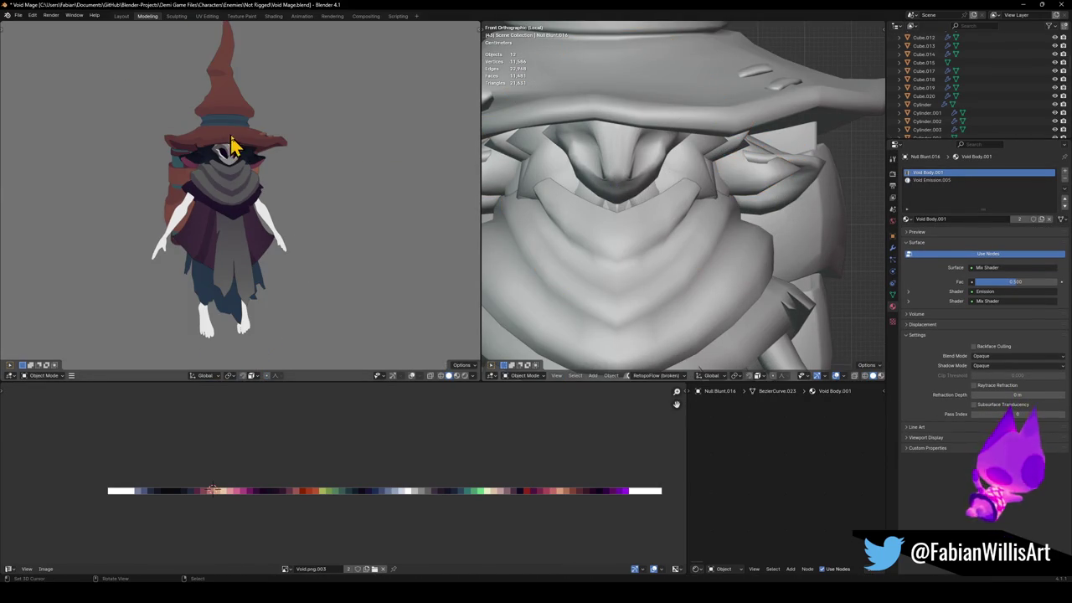
Zoom out the viewport and select the character's arms mesh.
scroll(804, 243, down, 4)
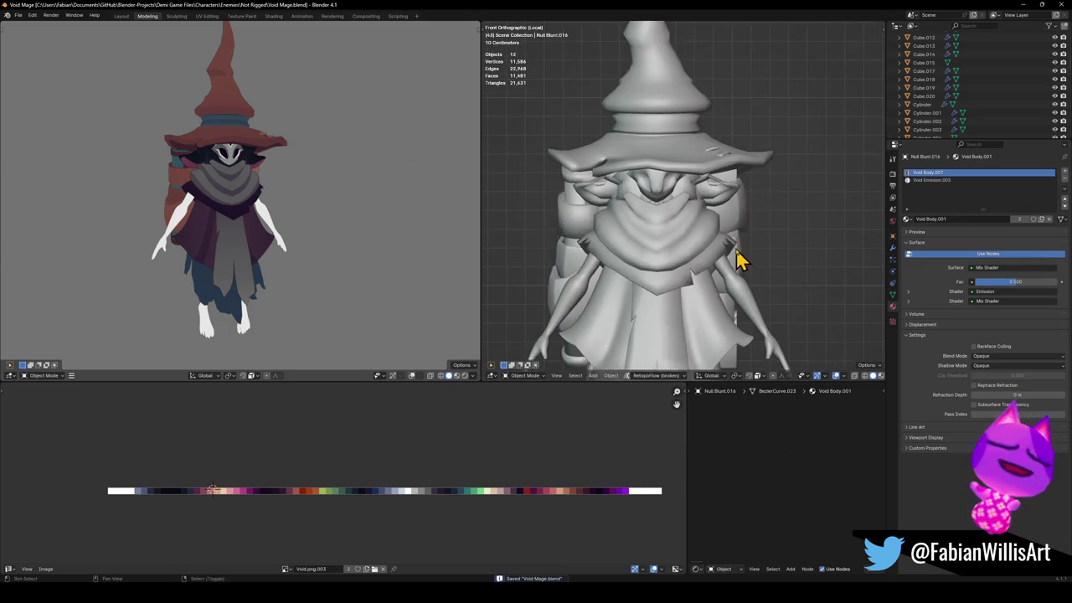
scroll(741, 248, down, 2)
click(752, 232)
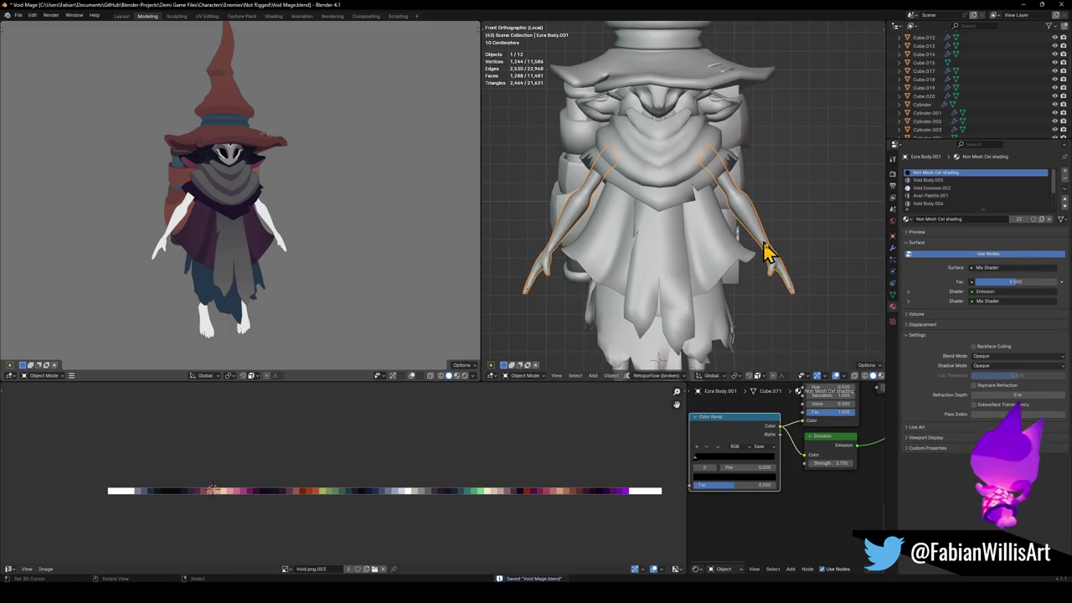
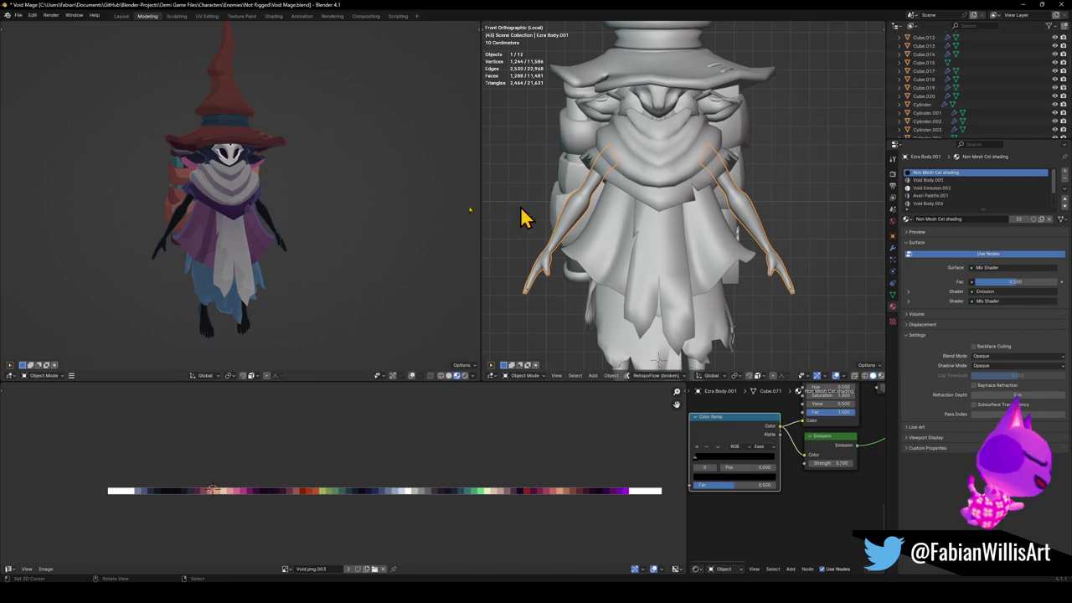
Bring back all objects, save Void Mage.blend and check the character from the front.
key(ctrl+z)
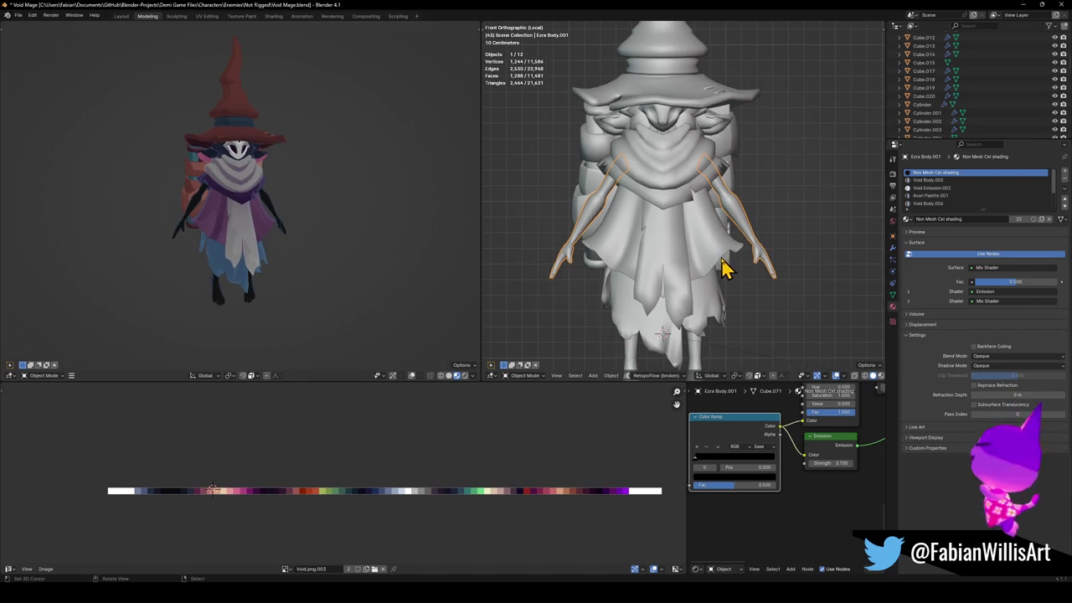
key(ctrl+s)
scroll(374, 180, up, 3)
mouse_move(283, 170)
middle_down()
mouse_move(297, 165)
mouse_move(282, 165)
middle_up()
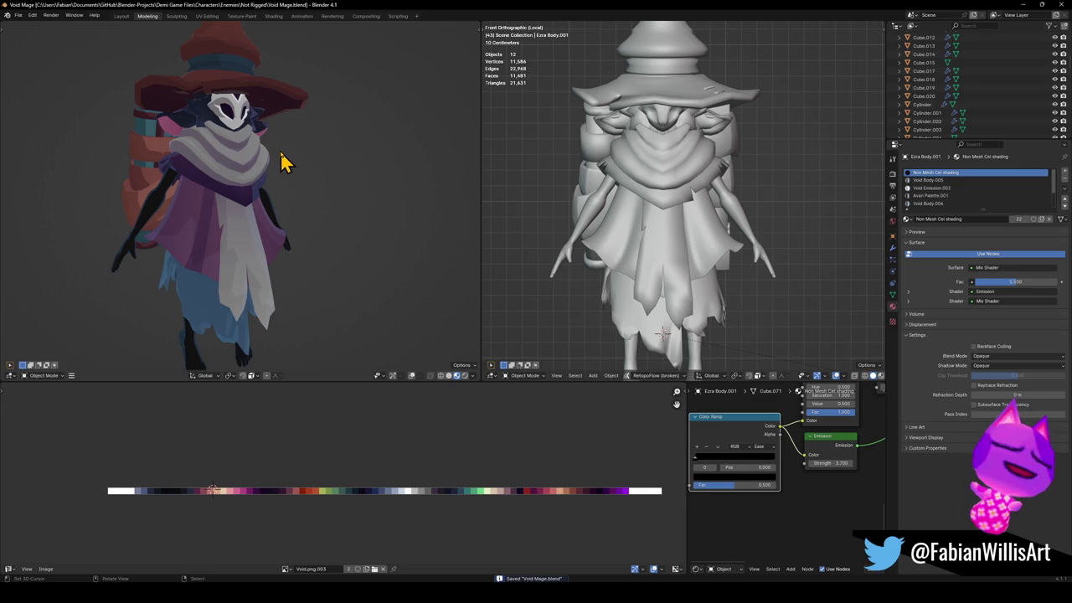
mouse_move(297, 160)
middle_down()
mouse_move(360, 176)
mouse_move(279, 166)
mouse_move(352, 150)
middle_up()
Select the Null Void Archer.014 hood-and-mask mesh and enter Edit Mode on it.
scroll(670, 137, up, 2)
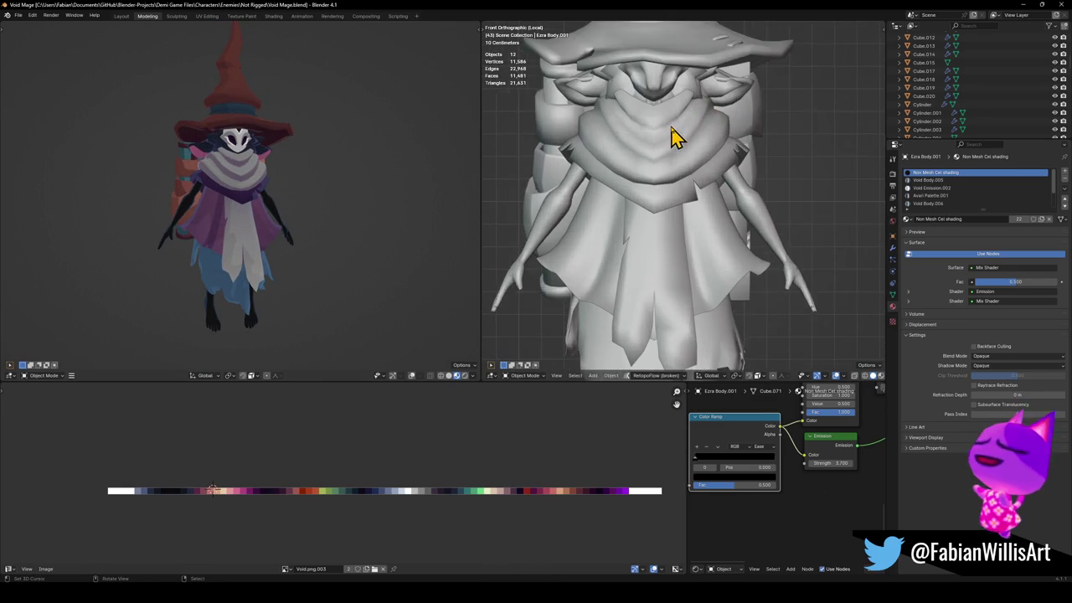
scroll(677, 137, up, 2)
scroll(653, 126, down, 1)
click(649, 92)
scroll(653, 118, up, 3)
mouse_move(662, 148)
middle_down()
mouse_move(675, 201)
mouse_move(670, 178)
middle_up()
key(Tab)
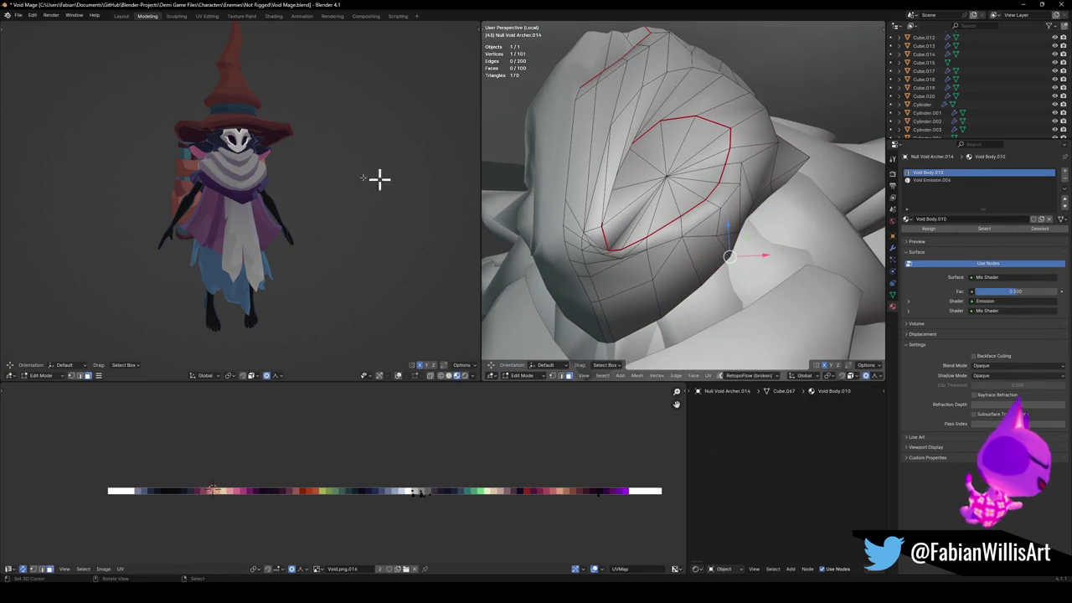
Select the seam-bounded face patch on the hood with L.
scroll(308, 139, up, 4)
mouse_move(281, 102)
middle_down()
mouse_move(306, 95)
mouse_move(271, 125)
mouse_move(278, 168)
middle_up()
mouse_move(553, 193)
middle_down()
mouse_move(570, 227)
mouse_move(527, 232)
mouse_move(622, 237)
middle_up()
key(alt+a)
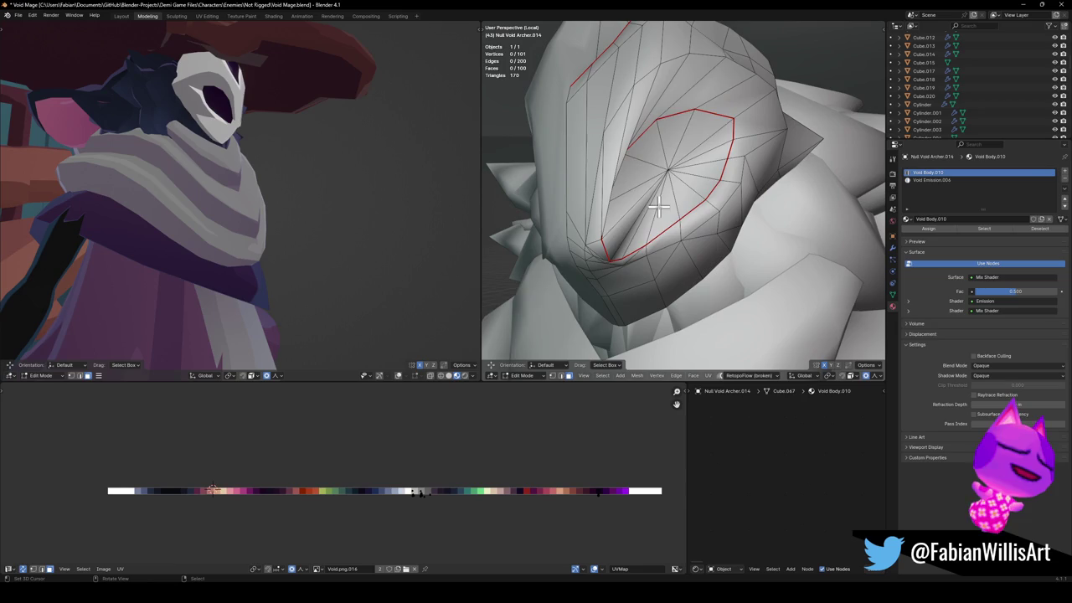
key(l)
scroll(666, 194, up, 3)
middle_drag(677, 197, 707, 218)
Narrow the patch along X in two proportional scale passes.
key(s)
key(x)
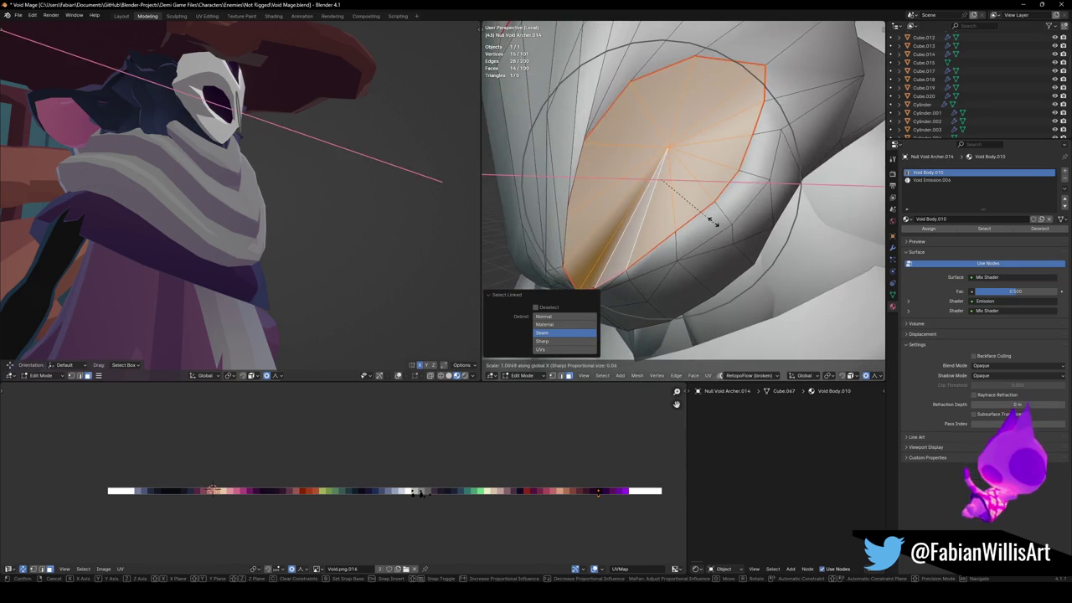
key(z)
scroll(712, 216, up, 4)
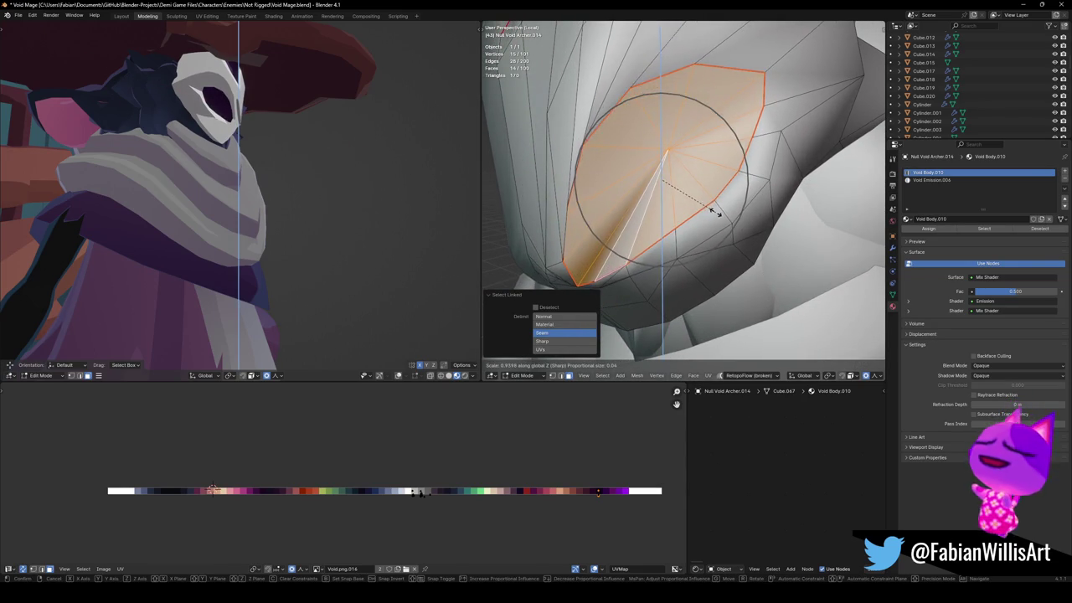
key(x)
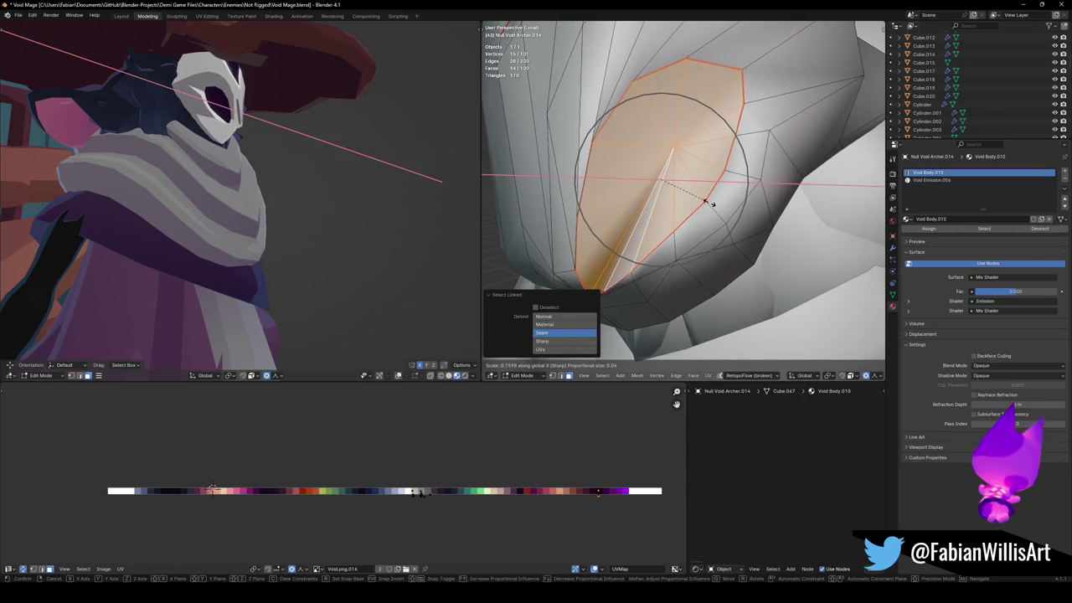
click(694, 198)
mouse_move(301, 173)
middle_down()
mouse_move(240, 172)
mouse_move(287, 178)
middle_up()
middle_drag(703, 206, 730, 208)
key(s)
key(x)
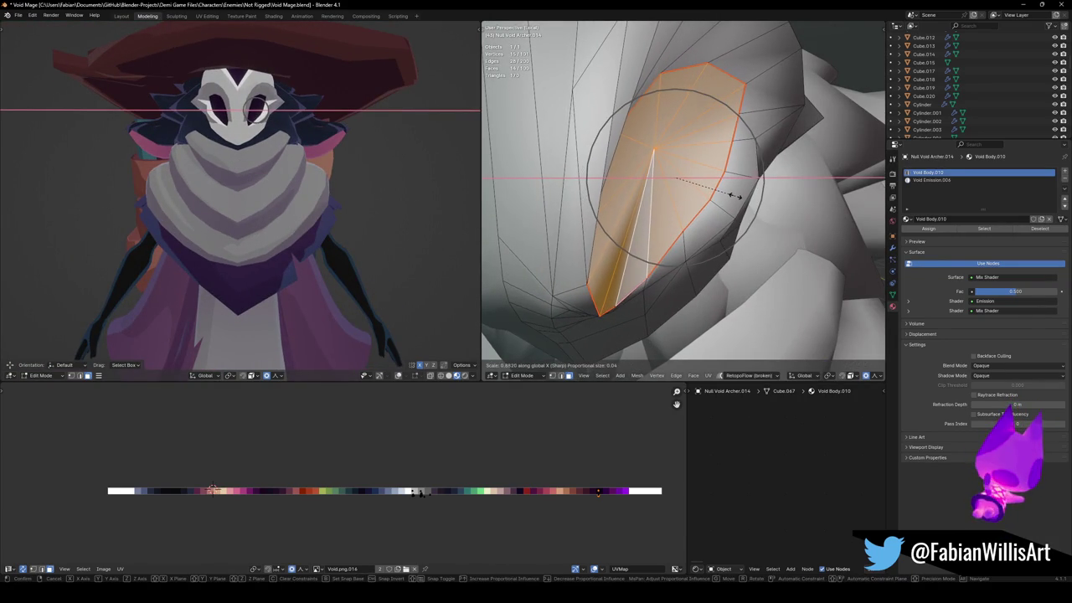
click(733, 195)
Tilt the patch slightly and shift it along X with falloff.
middle_drag(335, 151, 284, 157)
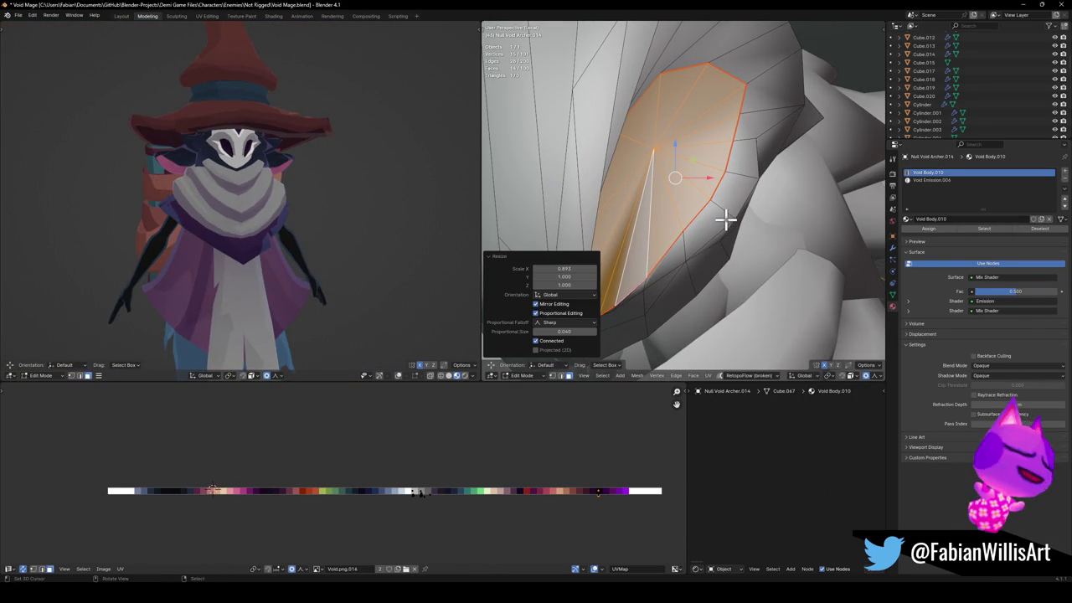
key(r)
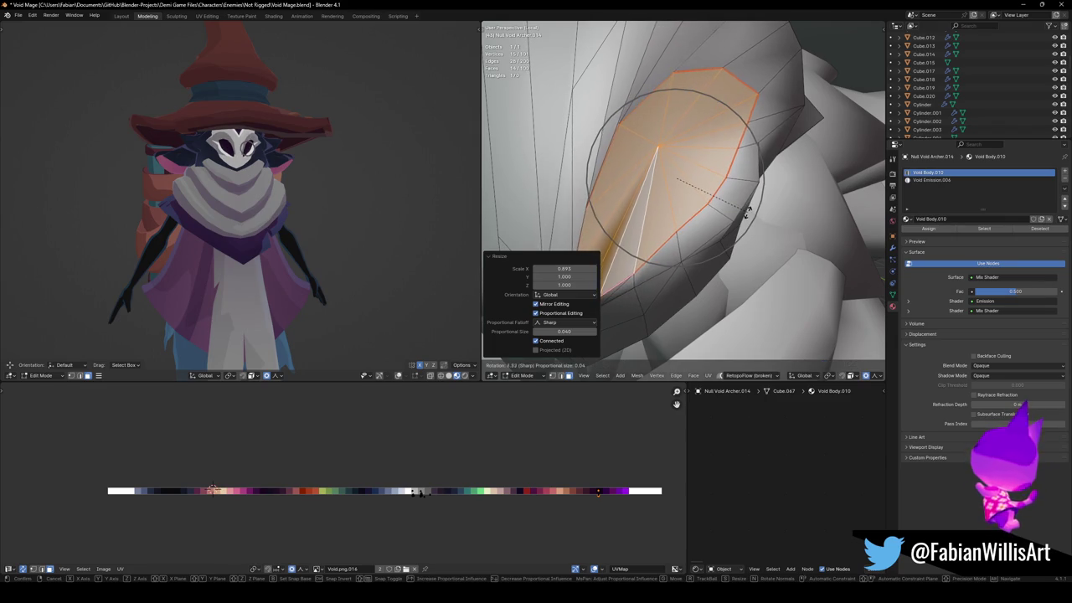
click(748, 211)
key(g)
key(x)
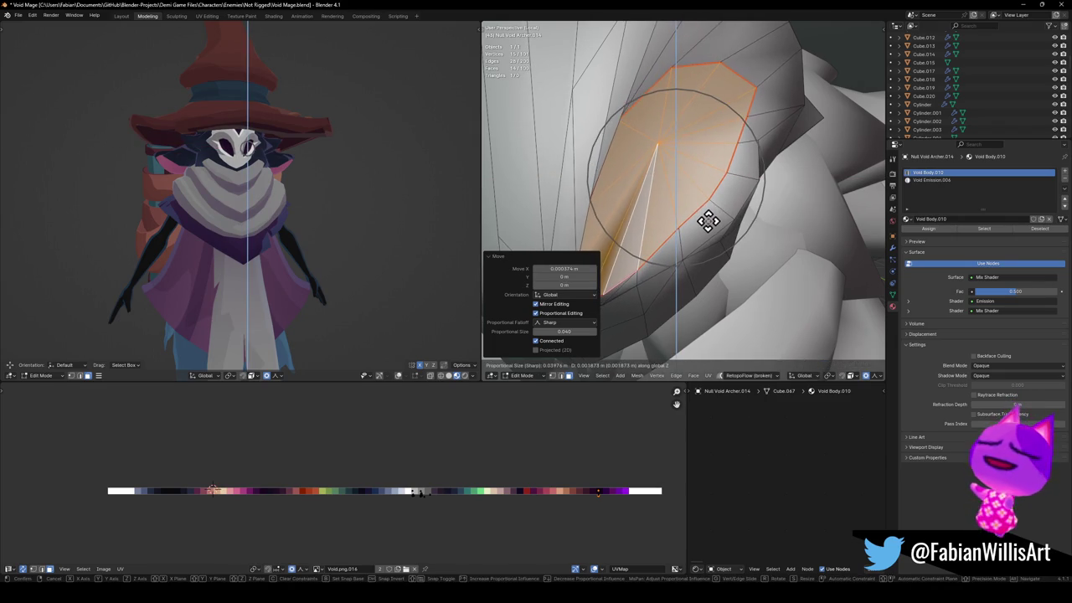
click(707, 225)
Select two edges of the seam outline and move them with falloff.
key(alt+a)
middle_drag(677, 210, 581, 174)
click(580, 173)
shift+click(604, 116)
key(g)
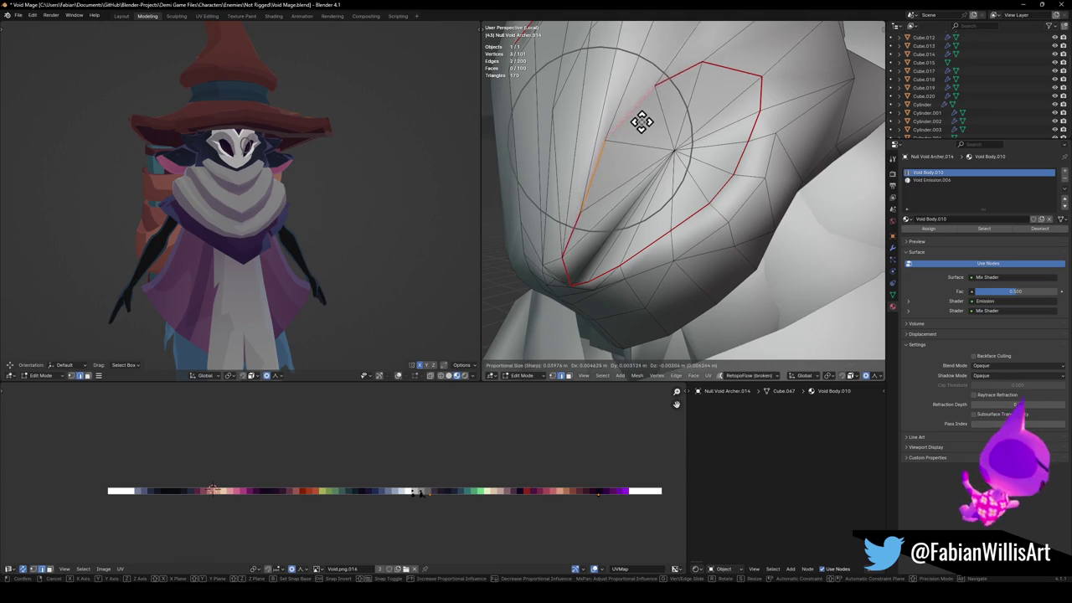
click(648, 128)
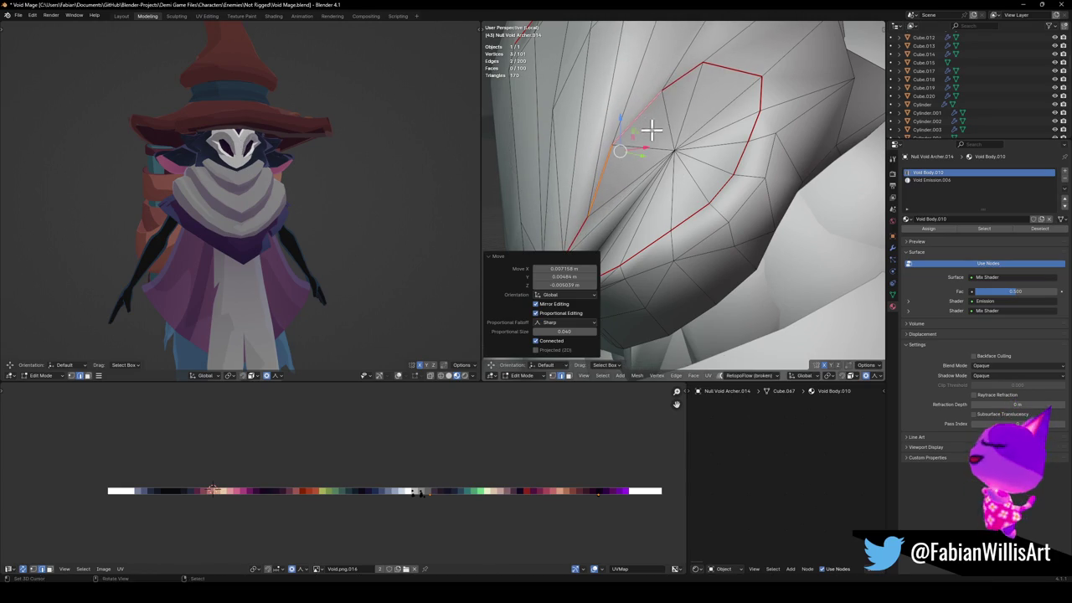
Nudge the outline edges again, then select the outline's top edge and start grabbing it.
key(g)
click(652, 139)
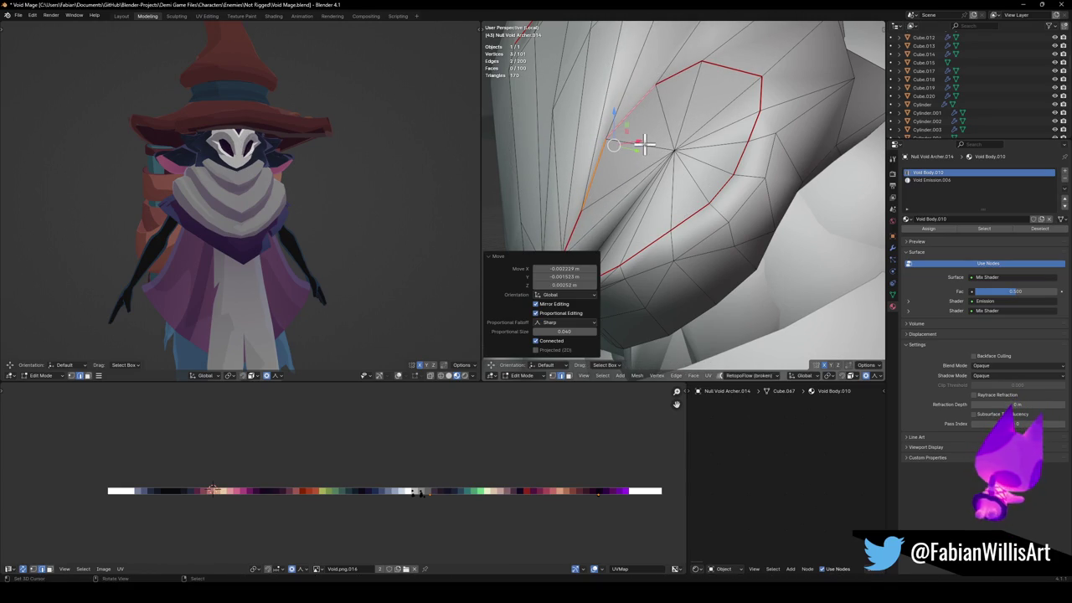
click(748, 77)
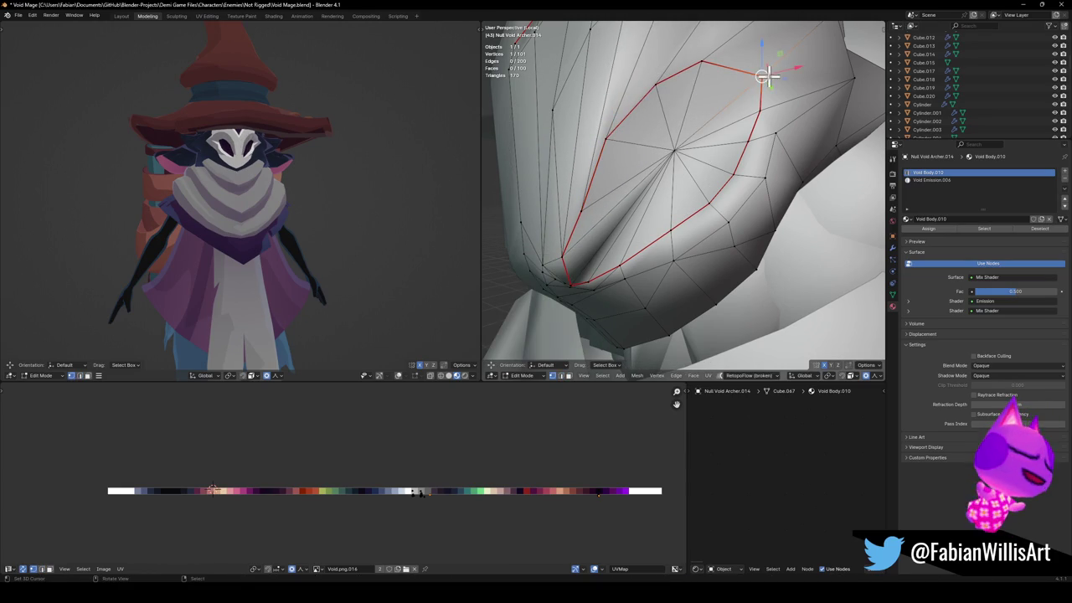
key(g)
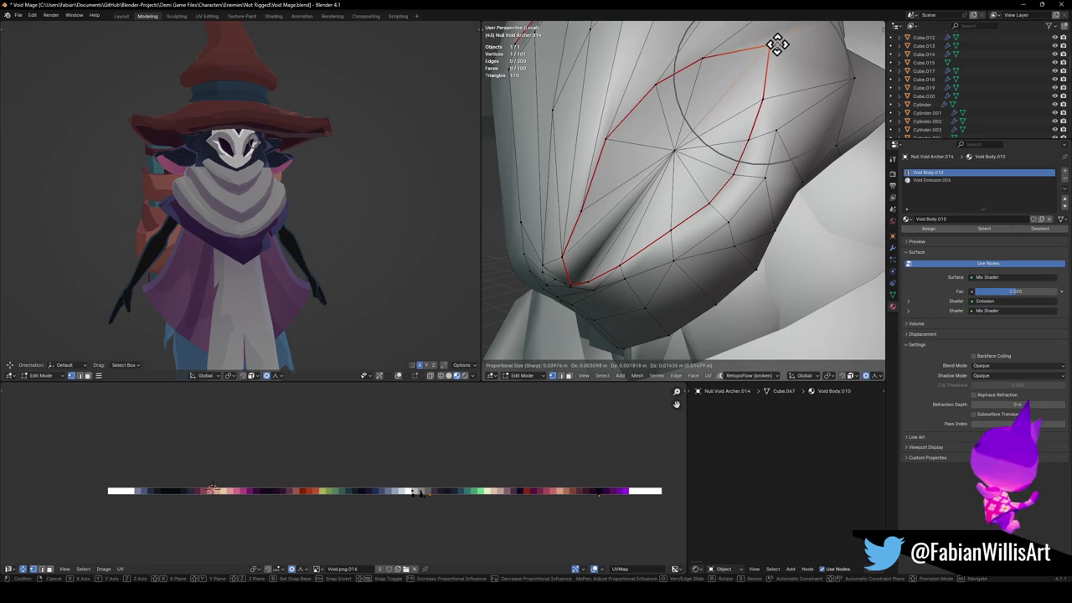
Confirm the top edge's new position and inspect the hooded mask from several angles.
click(769, 52)
mouse_move(340, 146)
middle_down()
mouse_move(293, 175)
mouse_move(327, 177)
middle_up()
mouse_move(729, 146)
middle_down()
mouse_move(689, 160)
mouse_move(751, 153)
middle_up()
middle_drag(251, 176, 271, 172)
scroll(335, 165, up, 4)
mouse_move(335, 165)
middle_down()
mouse_move(277, 170)
mouse_move(289, 171)
middle_up()
scroll(302, 166, down, 4)
Save Void Mage.blend and orbit to review the hood from front and three-quarter views.
key(ctrl+s)
mouse_move(681, 196)
middle_down()
mouse_move(700, 206)
mouse_move(683, 208)
middle_up()
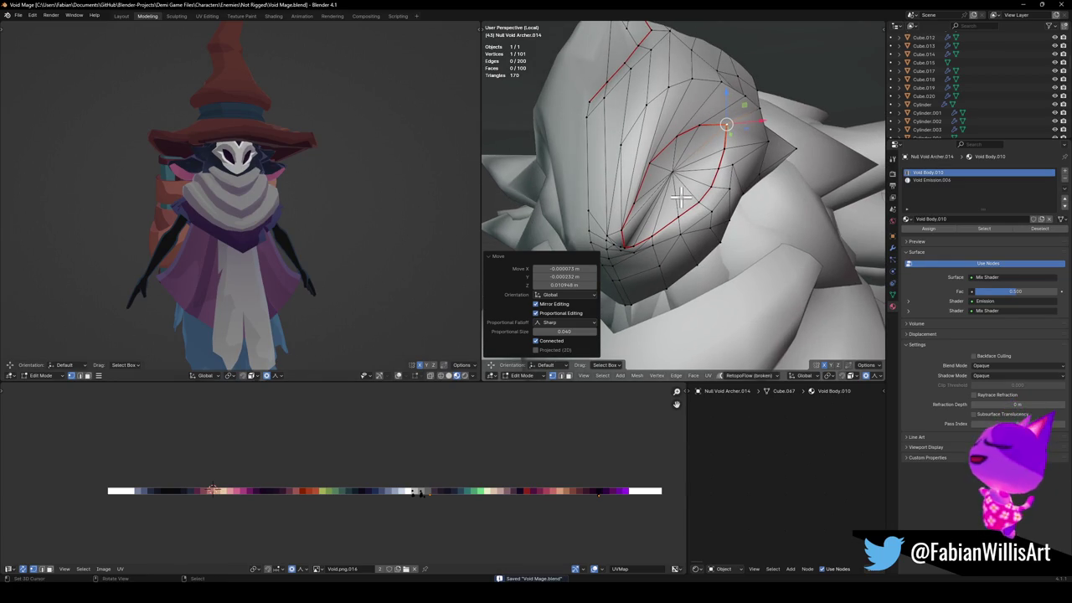
scroll(230, 147, up, 2)
mouse_move(288, 172)
middle_down()
mouse_move(275, 175)
mouse_move(317, 157)
middle_up()
scroll(285, 171, down, 3)
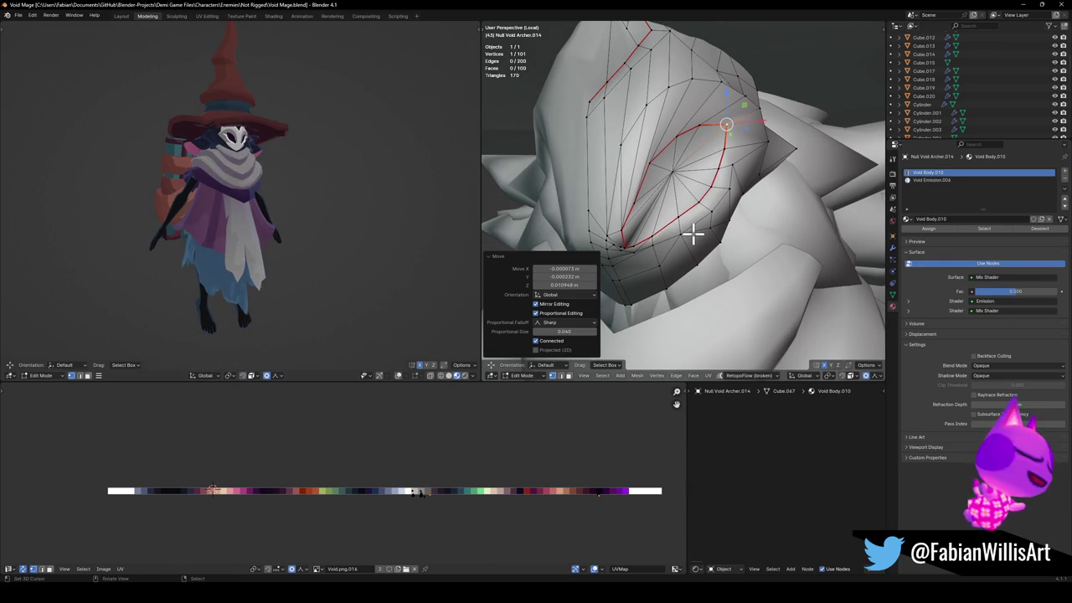
middle_drag(691, 240, 665, 256)
Move two vertices on the hood's lower edge vertically with falloff.
click(679, 287)
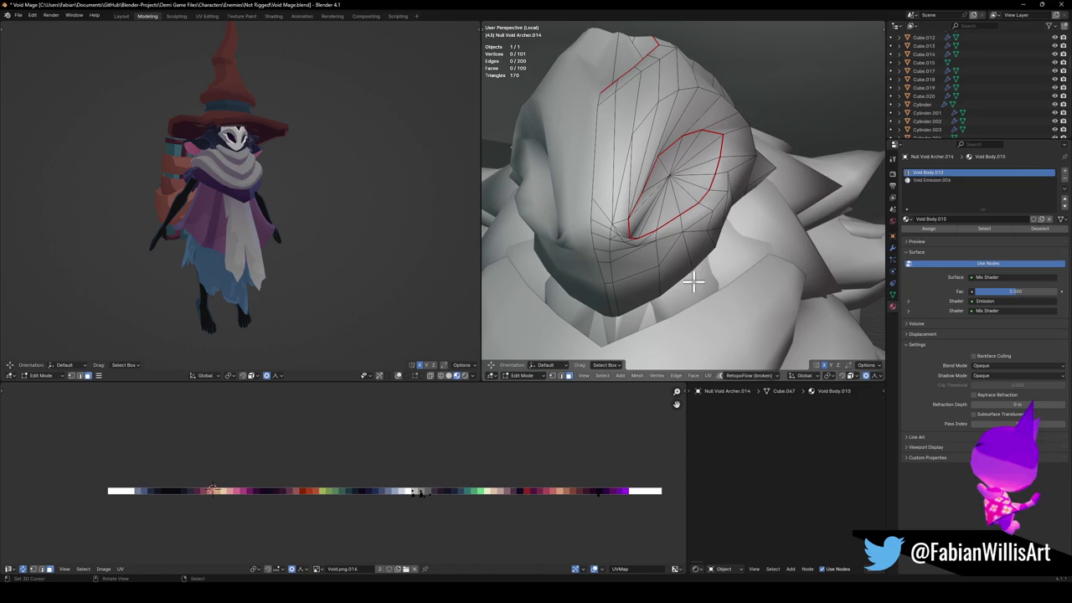
key(g)
key(z)
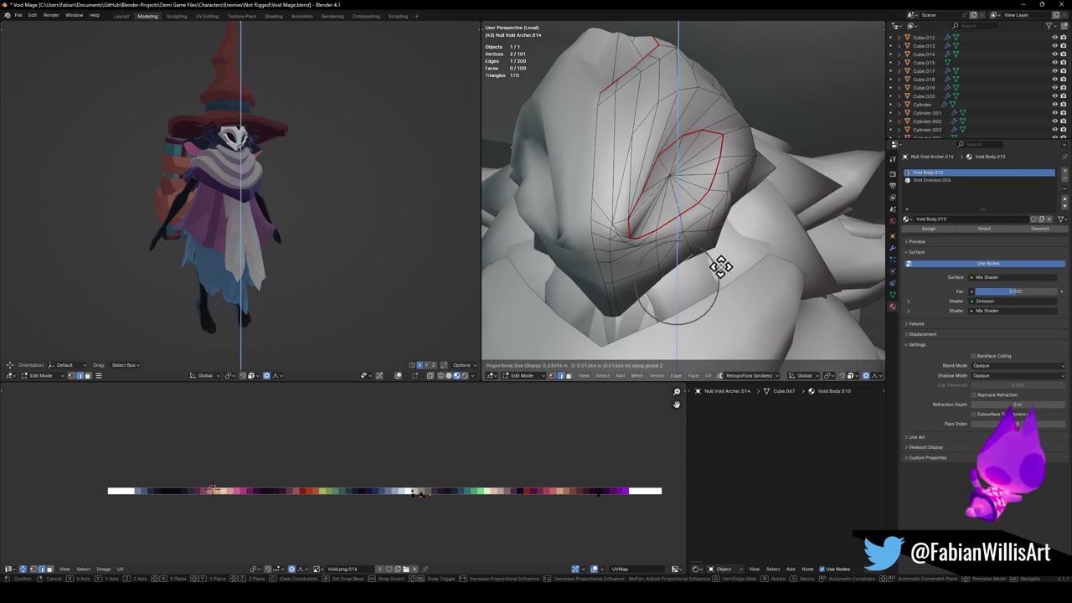
click(716, 276)
click(649, 288)
key(g)
key(z)
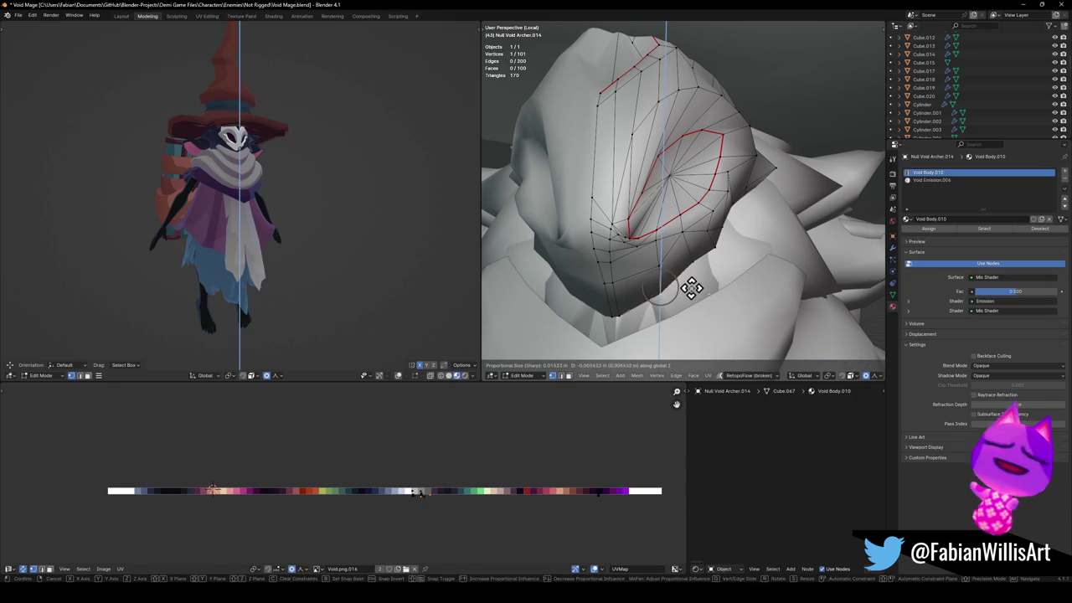
click(692, 289)
Undo the last vertex move and try, then cancel, moving a lower-edge edge.
scroll(284, 156, up, 4)
scroll(279, 157, down, 1)
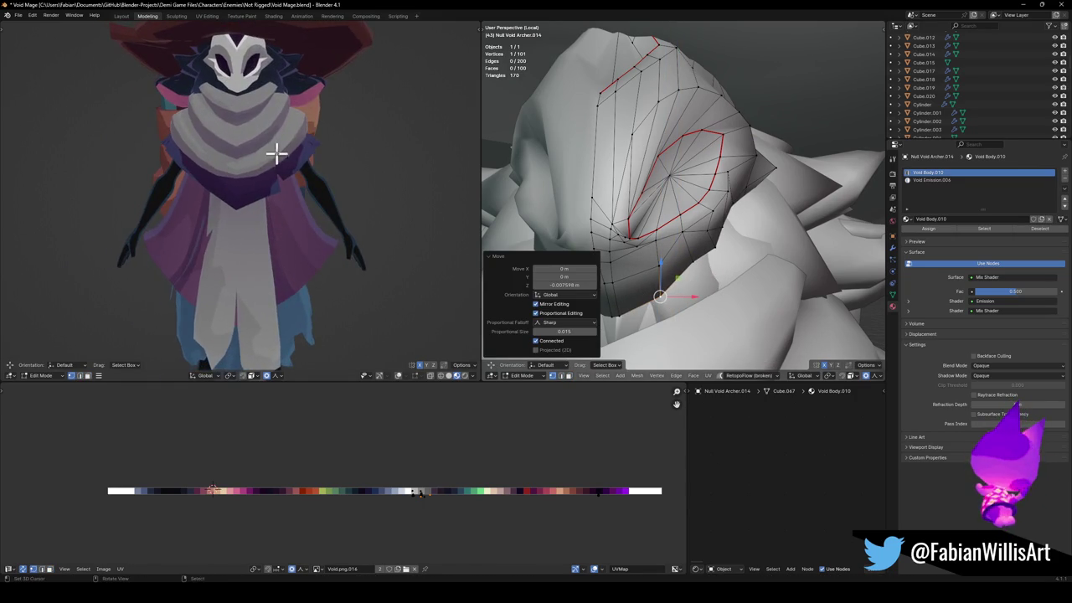
scroll(289, 156, down, 1)
key(ctrl+z)
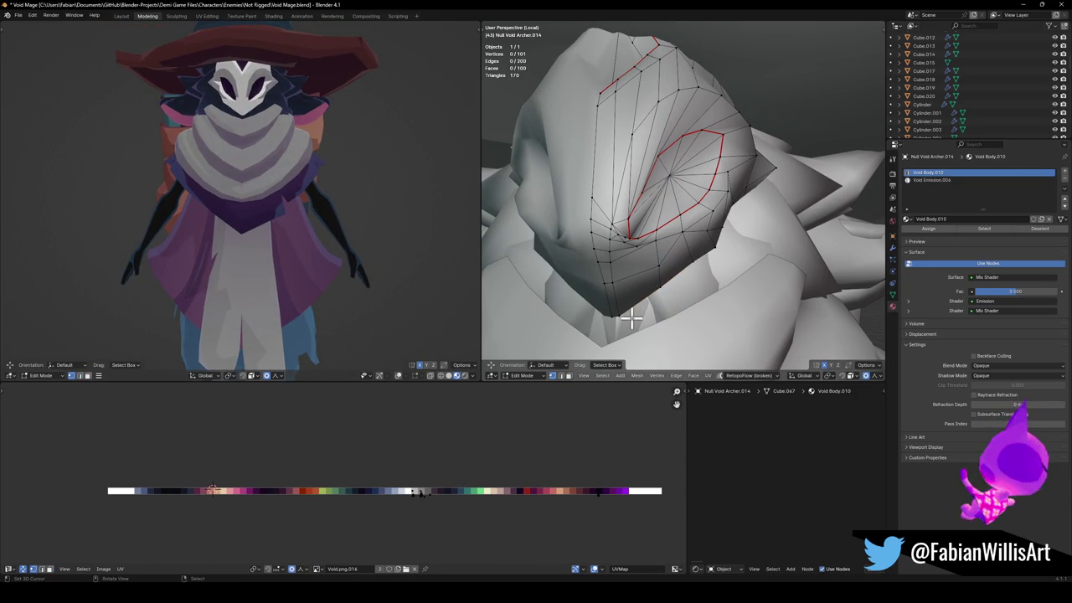
click(622, 313)
key(g)
key(g)
right_click(652, 306)
Move a single lower-edge vertex vertically, then nudge it up and to the right.
click(642, 308)
key(g)
key(z)
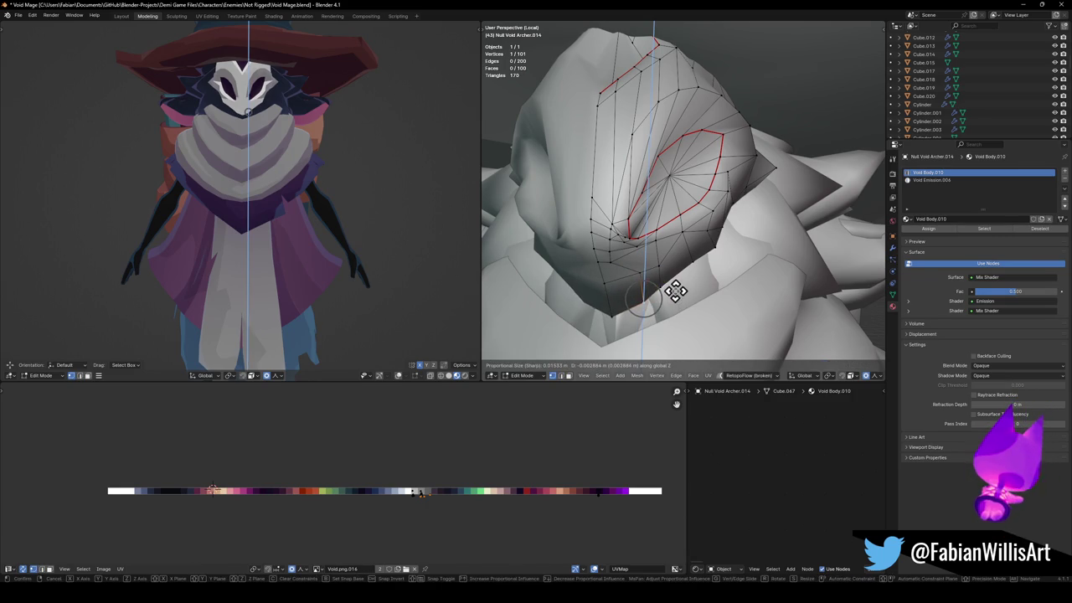
click(675, 291)
key(alt+a)
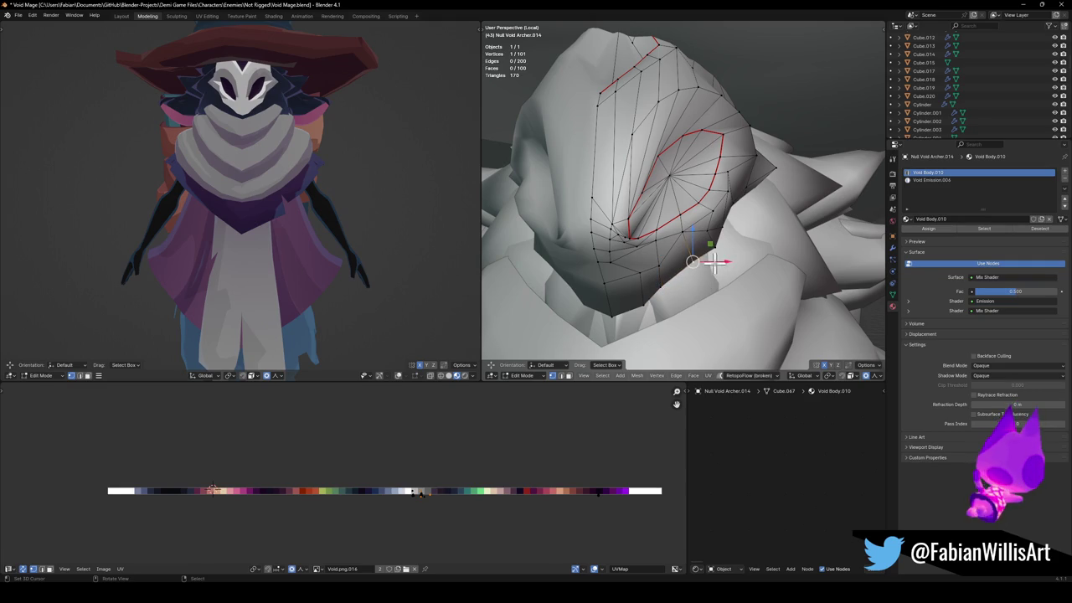
key(g)
click(730, 251)
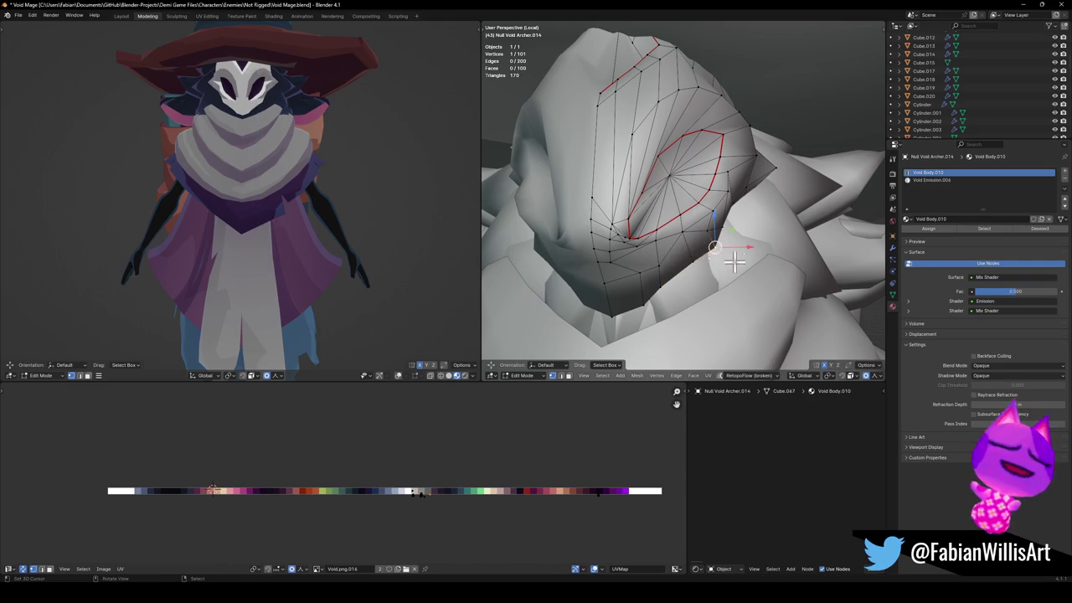
Shift the vertex along X and insert a new edge loop across the lower hood.
key(g)
key(z)
key(x)
click(735, 263)
click(638, 310)
key(ctrl+r)
click(637, 307)
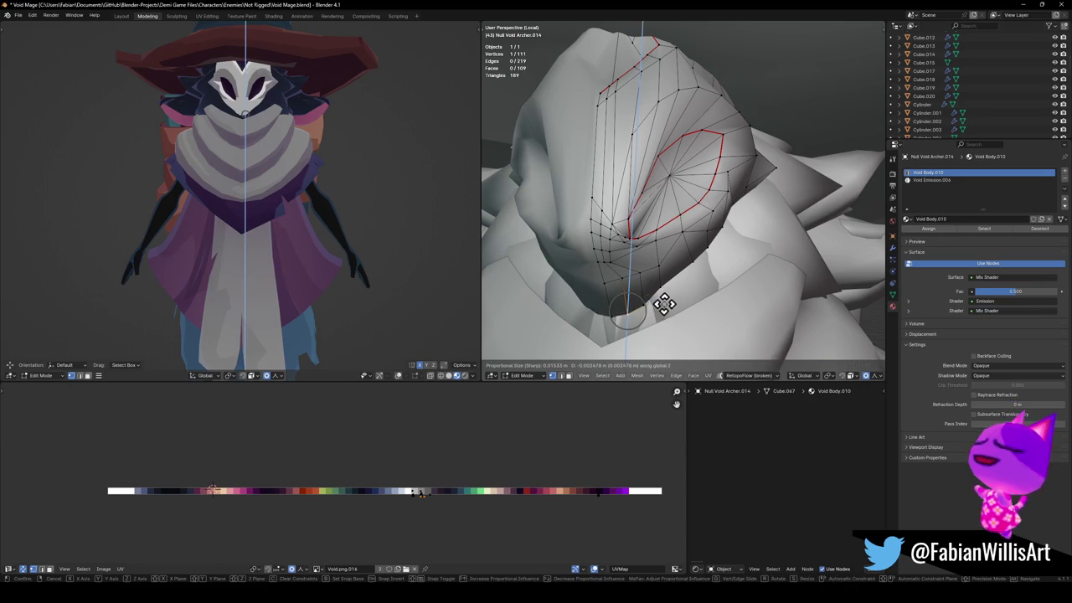
Confirm the final vertex move and save Void Mage.blend.
click(664, 303)
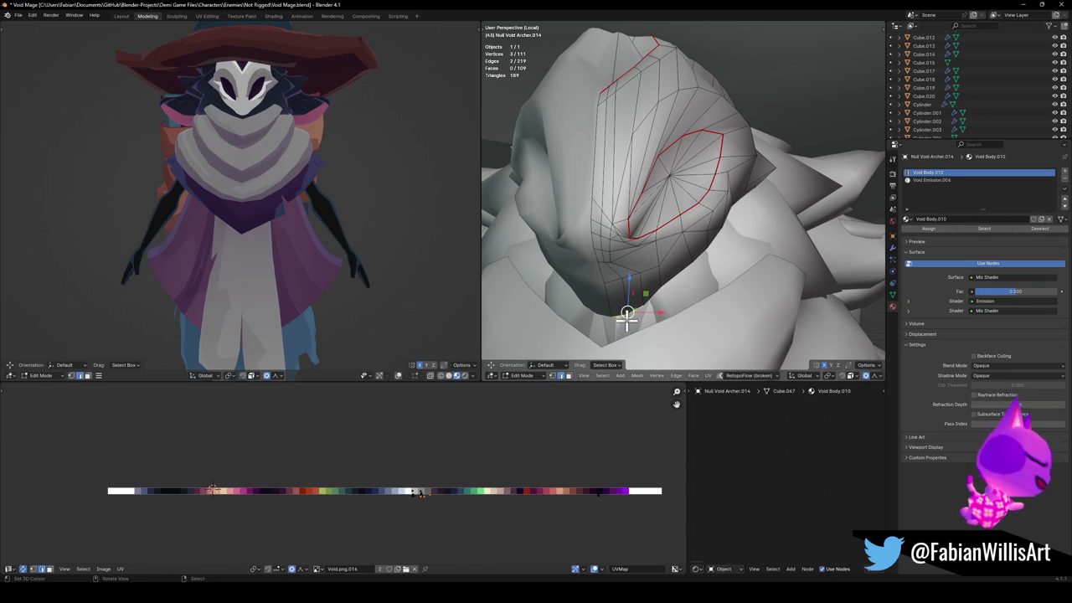
scroll(335, 173, down, 3)
middle_drag(335, 172, 344, 175)
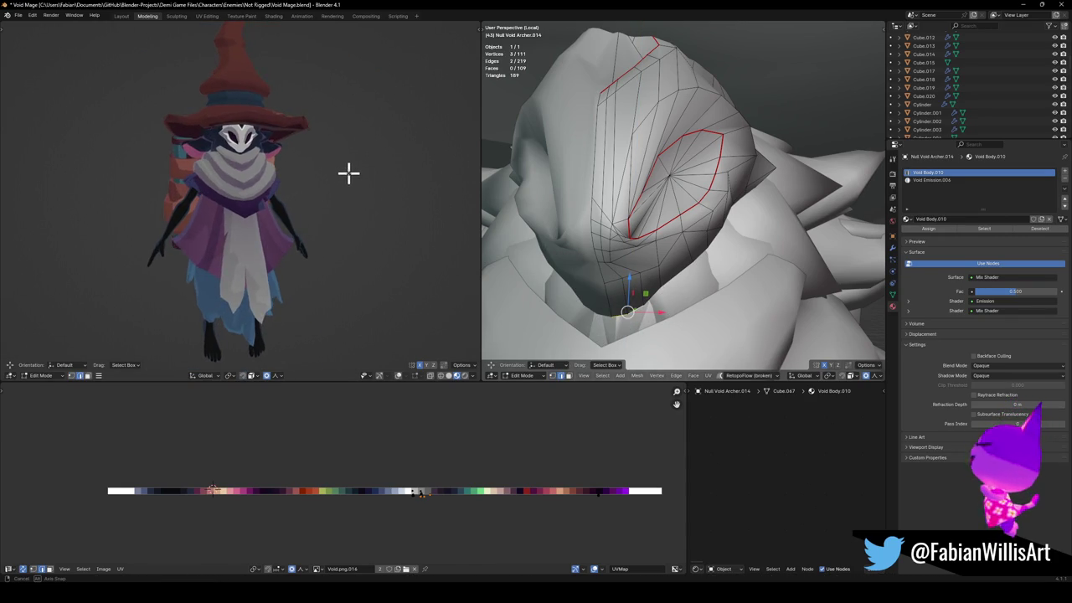
scroll(348, 172, up, 3)
key(ctrl+s)
Shift two rim vertices along X with proportional falloff.
shift+click(662, 313)
key(g)
key(x)
click(684, 302)
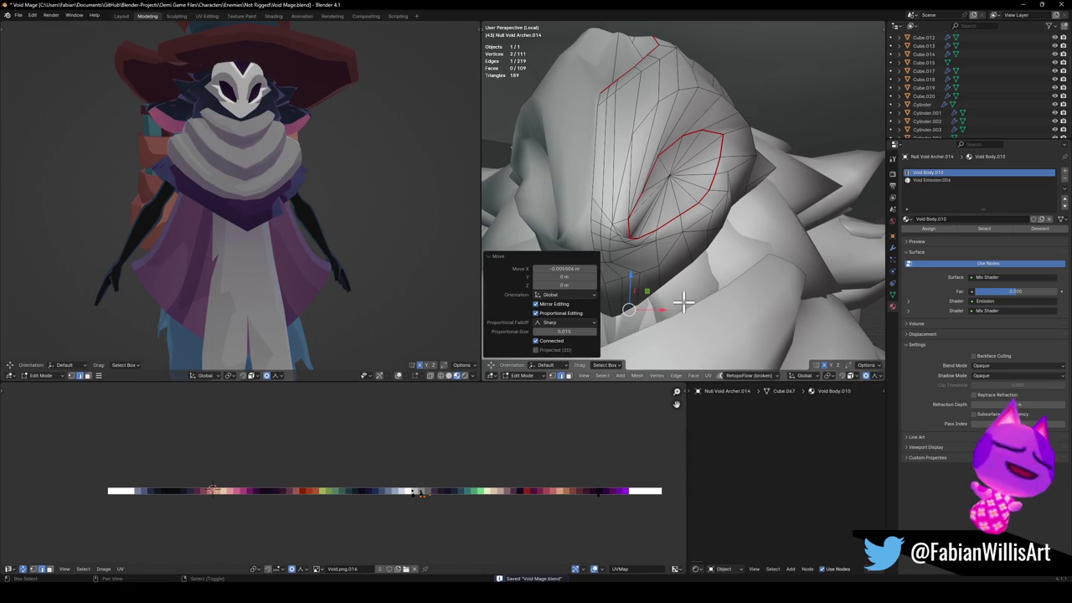
key(alt+a)
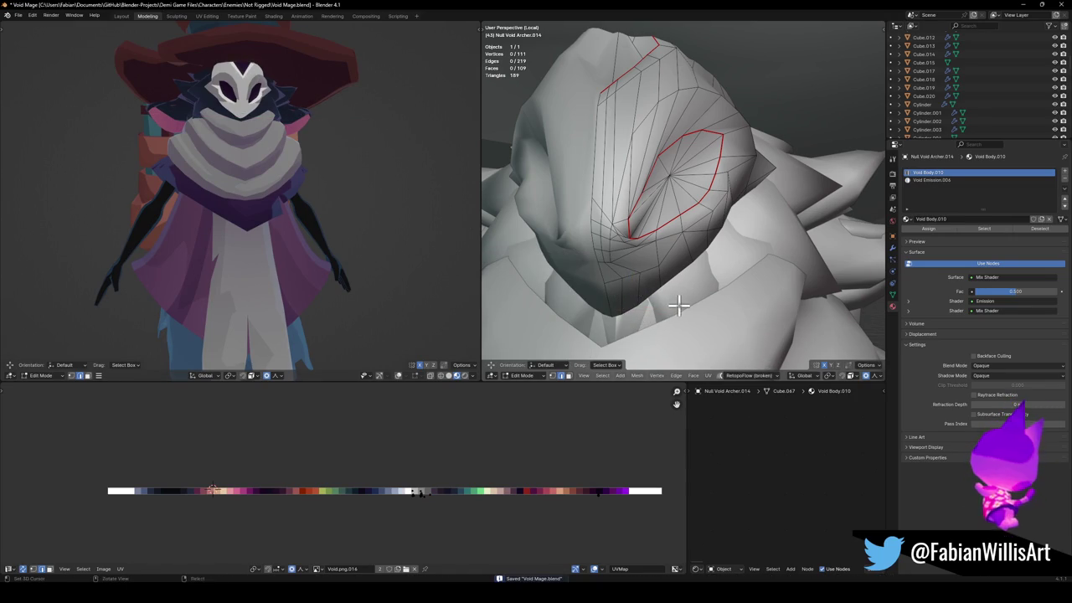
Move rim faces: one vertically along Z, another with a small free sideways nudge.
click(614, 306)
key(alt+a)
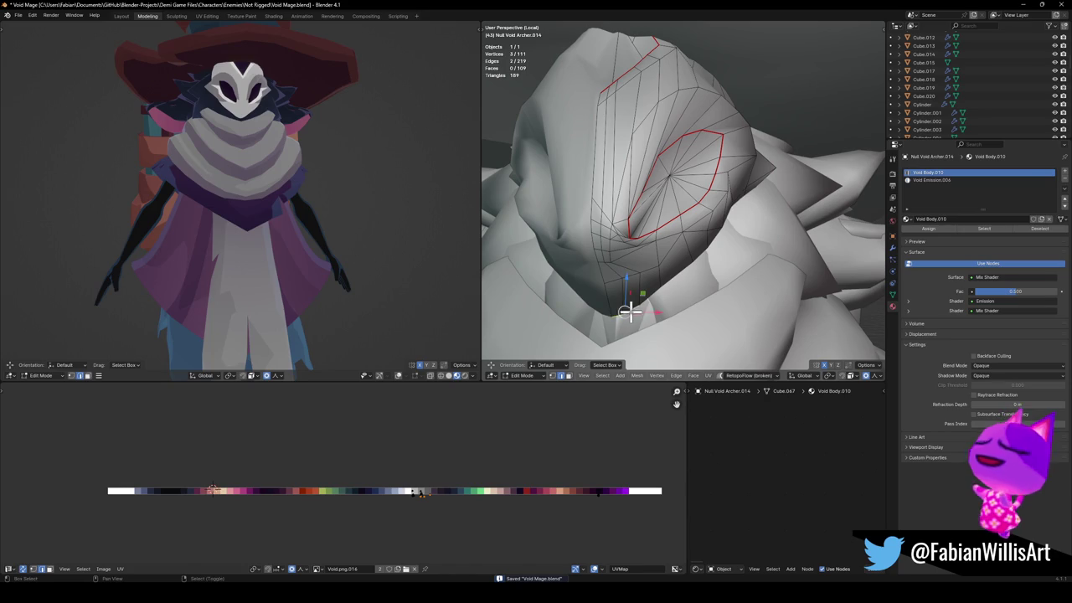
key(g)
key(z)
click(652, 306)
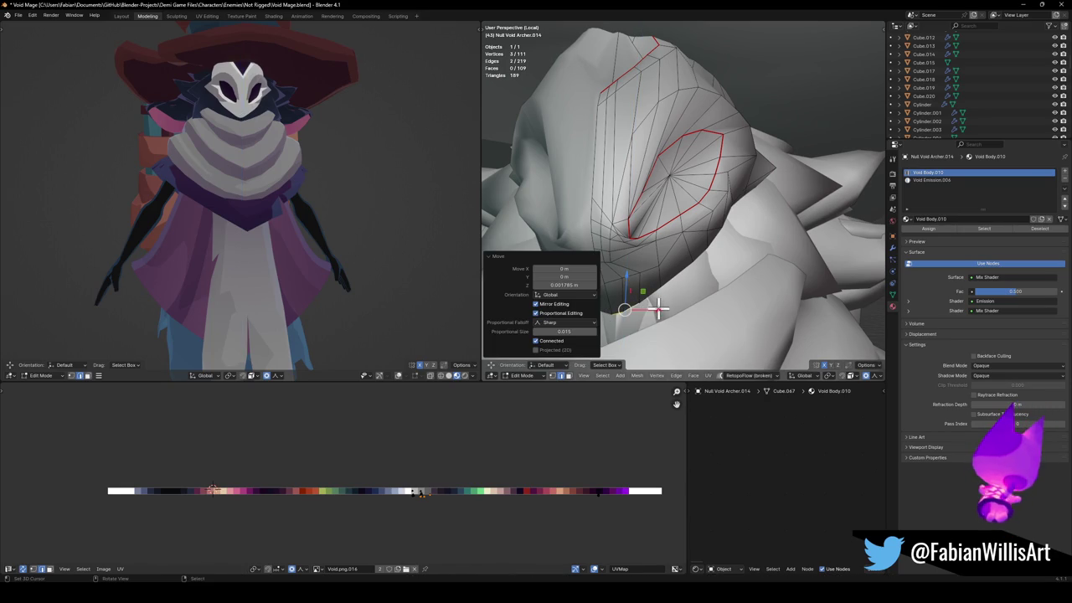
click(679, 276)
key(g)
key(x)
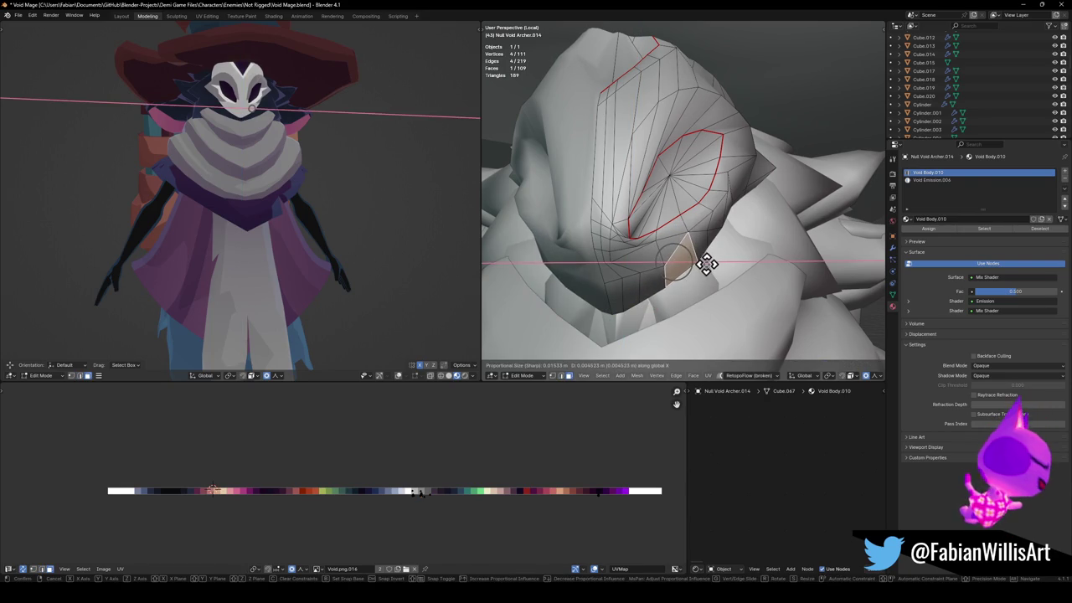
key(x)
key(x)
key(x)
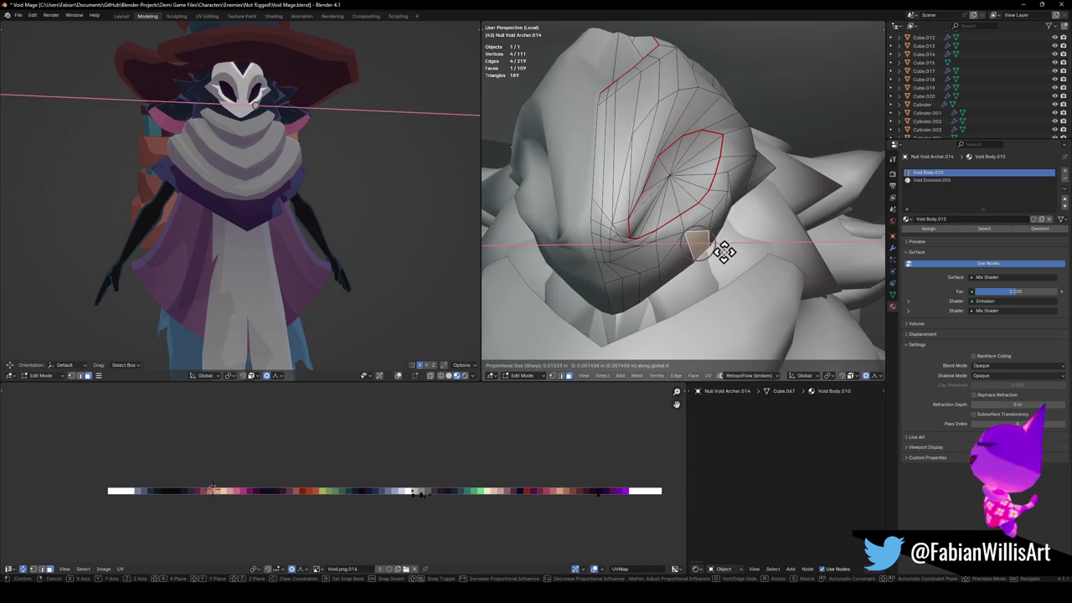
click(720, 252)
Switch to edge selection and shift a lower-rim edge sideways along X.
scroll(452, 194, down, 3)
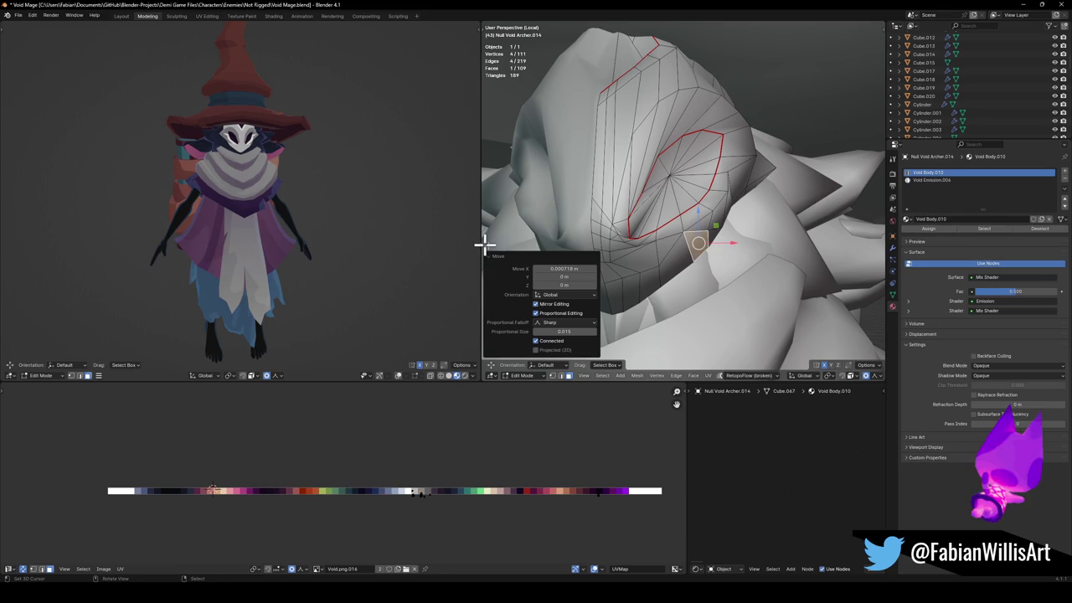
click(638, 299)
key(2)
click(670, 298)
key(g)
key(x)
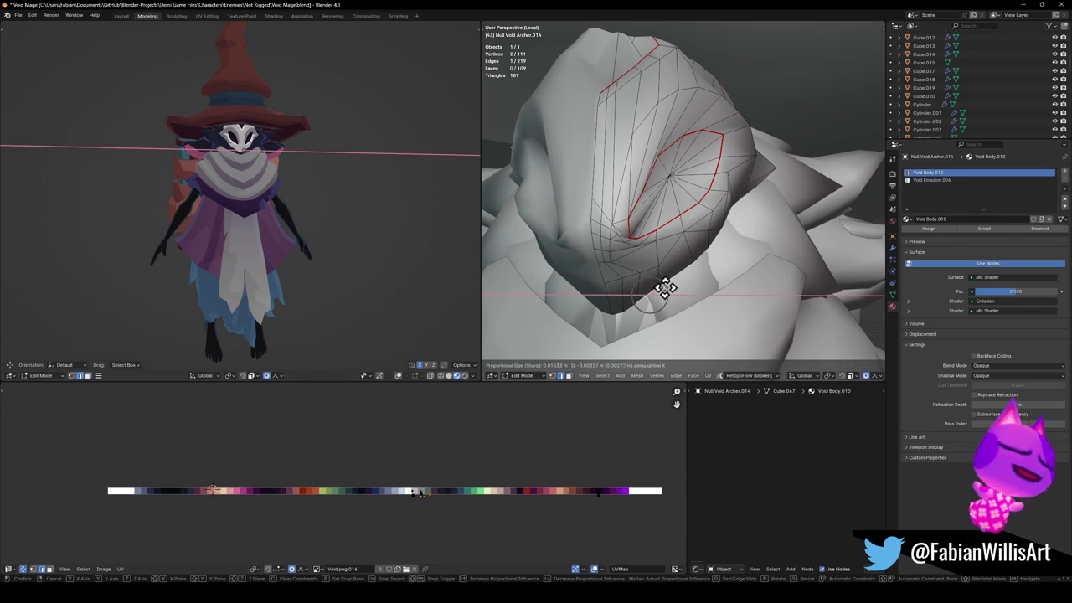
click(663, 289)
Save Void Mage.blend and orbit to check the character's side.
scroll(357, 179, up, 4)
middle_drag(344, 160, 338, 165)
key(ctrl+s)
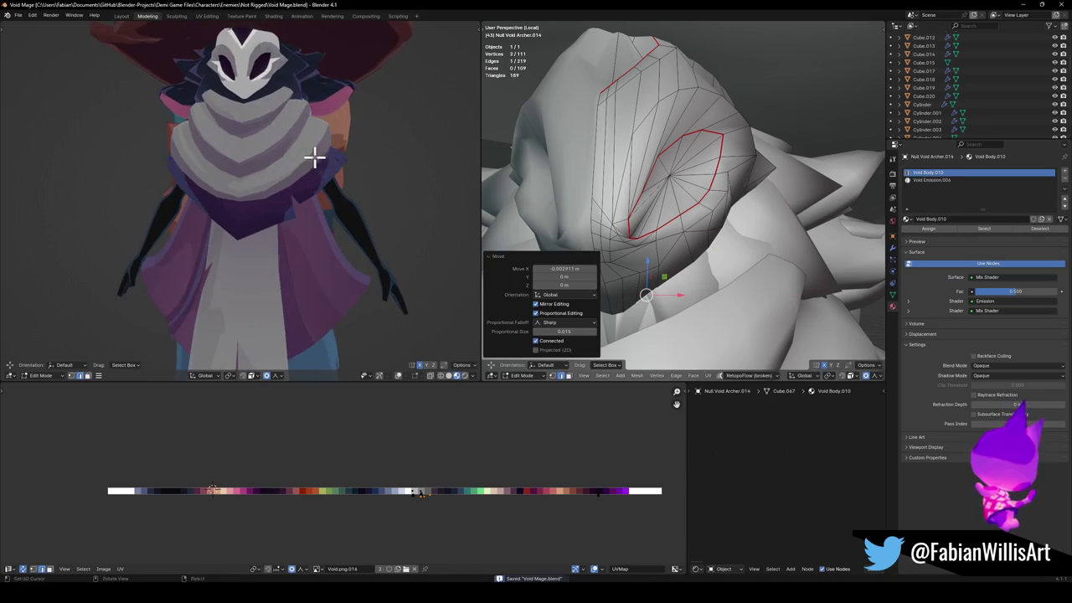
scroll(363, 173, down, 1)
scroll(360, 176, down, 3)
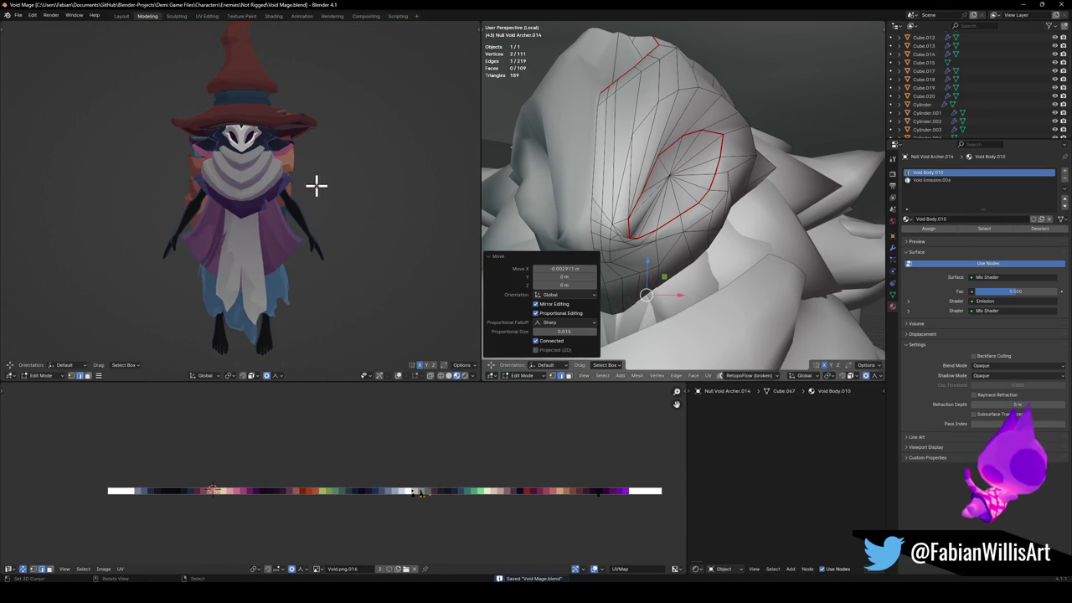
mouse_move(325, 179)
middle_down()
mouse_move(287, 175)
mouse_move(340, 162)
mouse_move(405, 168)
mouse_move(313, 167)
mouse_move(369, 161)
mouse_move(242, 143)
mouse_move(263, 142)
mouse_move(277, 158)
mouse_move(260, 159)
middle_up()
scroll(275, 168, up, 5)
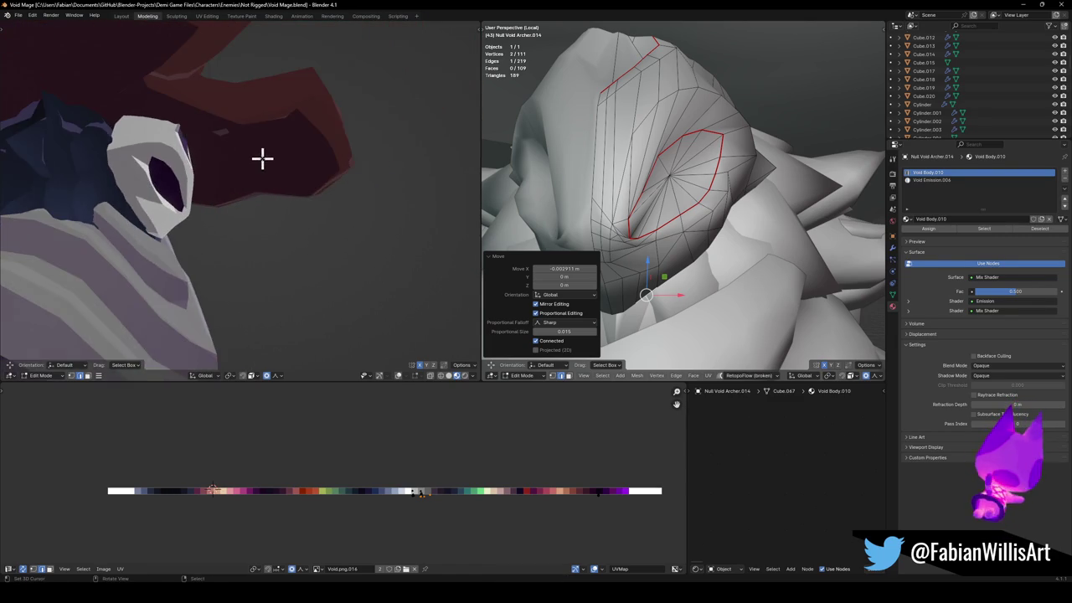
scroll(252, 157, down, 2)
Select the strand piece Null Void Archer.060 and enter Edit Mode with the view centred on it.
middle_drag(226, 191, 297, 173)
mouse_move(705, 222)
middle_down()
mouse_move(710, 237)
mouse_move(813, 209)
mouse_move(753, 204)
middle_up()
key(Tab)
scroll(712, 238, down, 2)
click(809, 215)
key(Tab)
key(KP_Decimal)
Tilt the strand about 10° around X and raise it slightly on Z.
key(r)
key(y)
key(x)
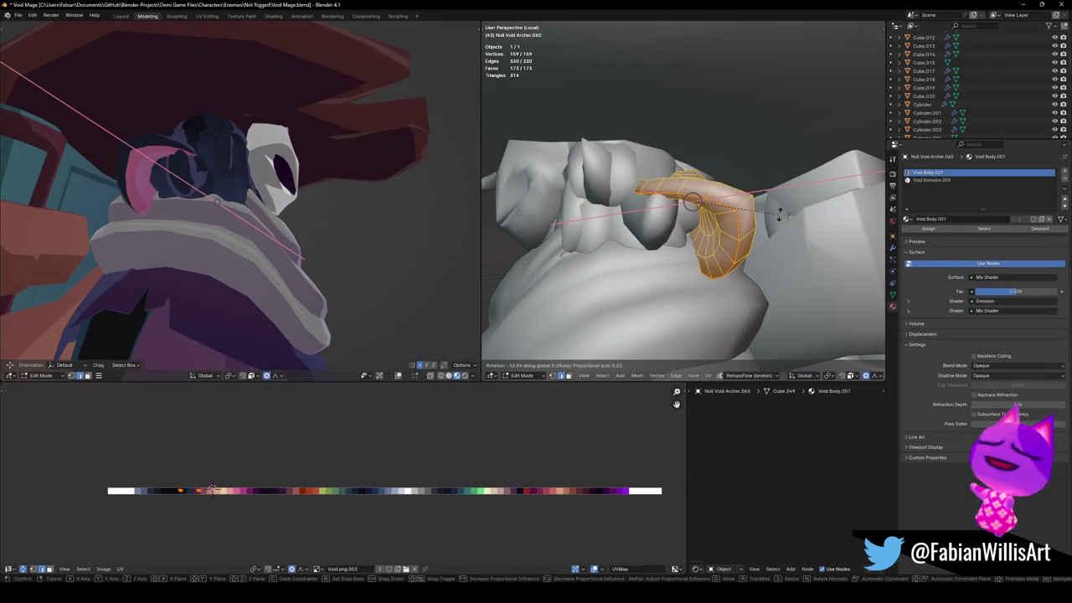
click(778, 216)
key(g)
key(z)
scroll(764, 196, up, 3)
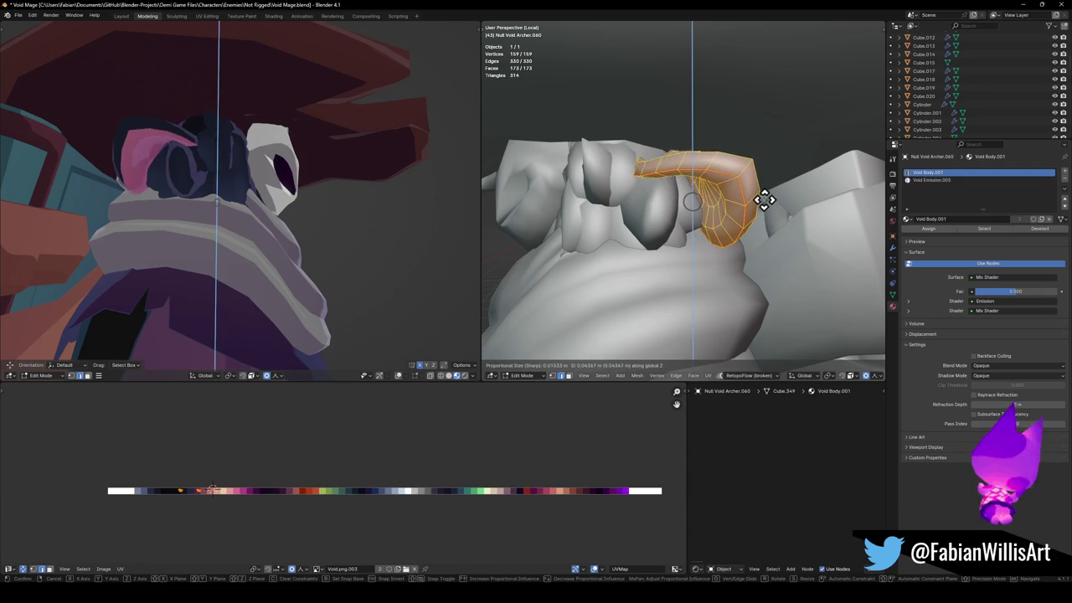
click(761, 203)
Start another vertical move of the strand, then cancel it.
scroll(279, 204, down, 3)
scroll(293, 197, down, 3)
scroll(314, 190, down, 2)
middle_drag(314, 191, 282, 197)
key(g)
key(z)
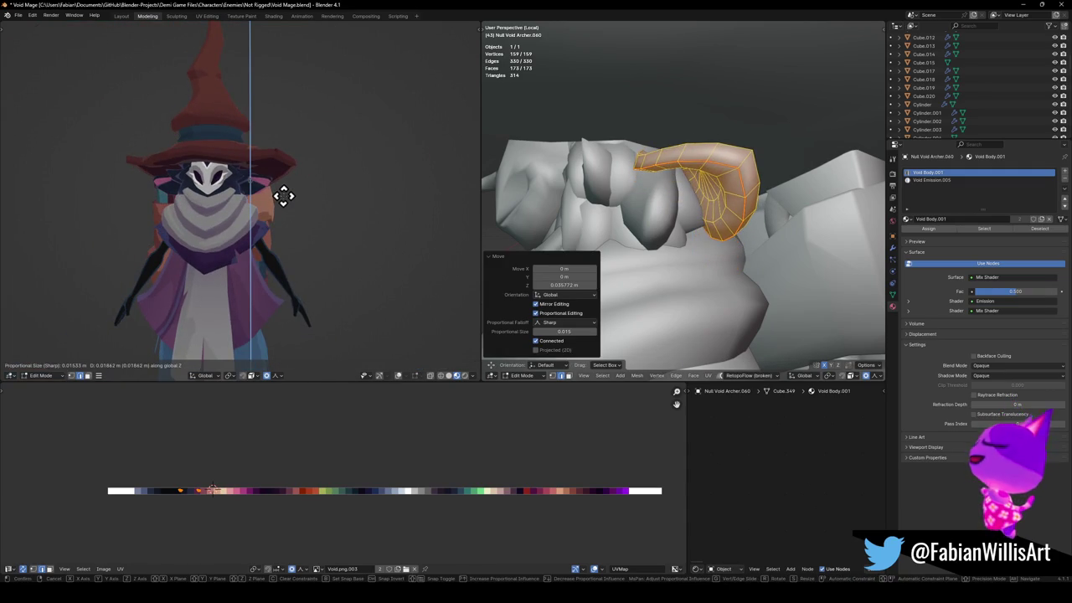
right_click(283, 196)
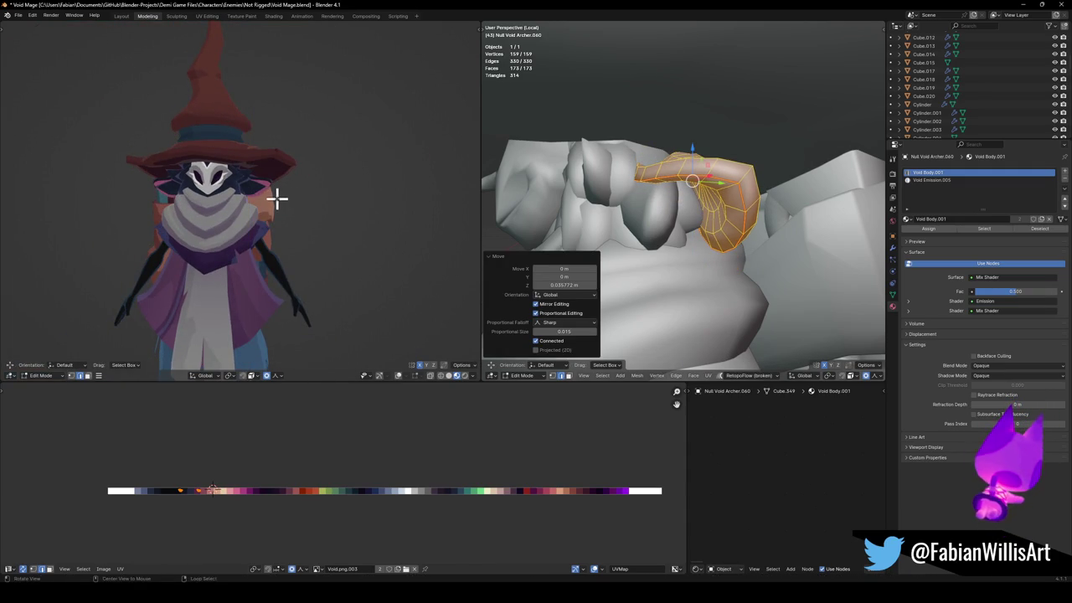
Orbit and zoom both views to inspect the raised strand from the front and side.
middle_drag(277, 197, 285, 196)
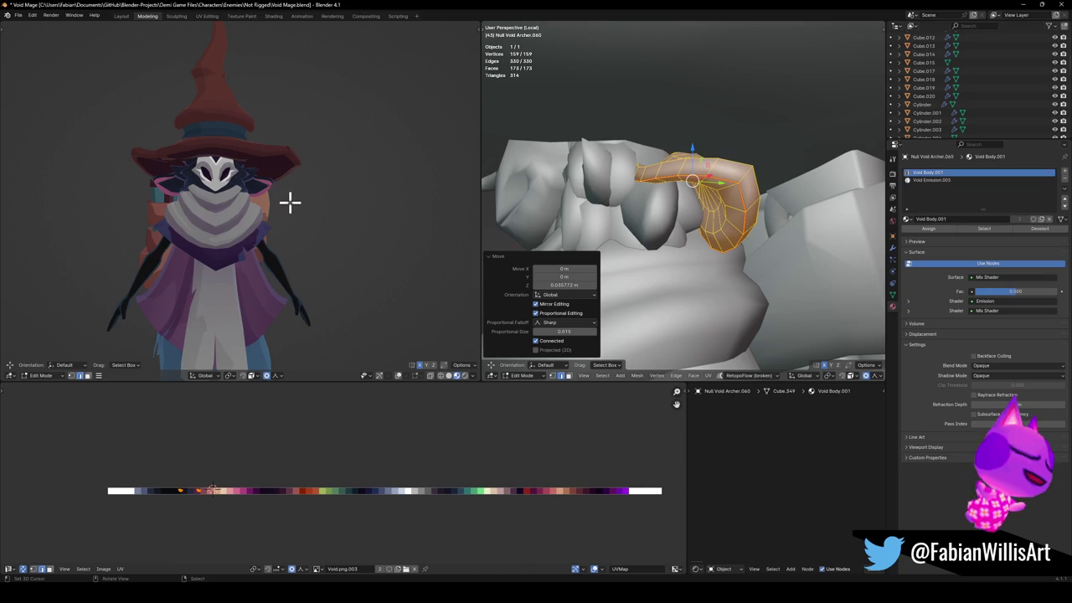
scroll(304, 213, down, 5)
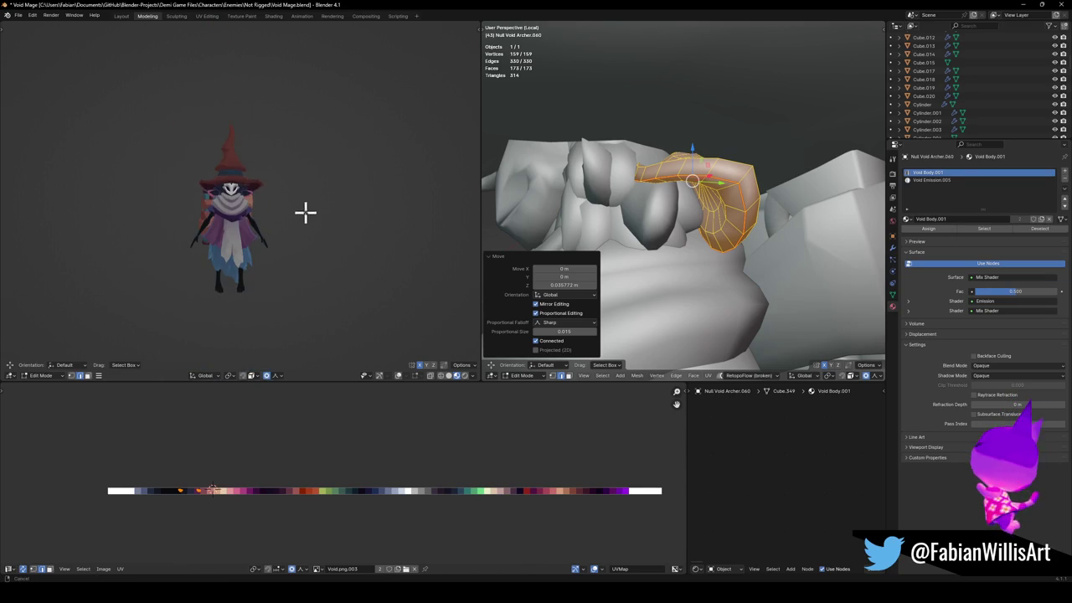
scroll(326, 206, up, 1)
scroll(327, 207, up, 2)
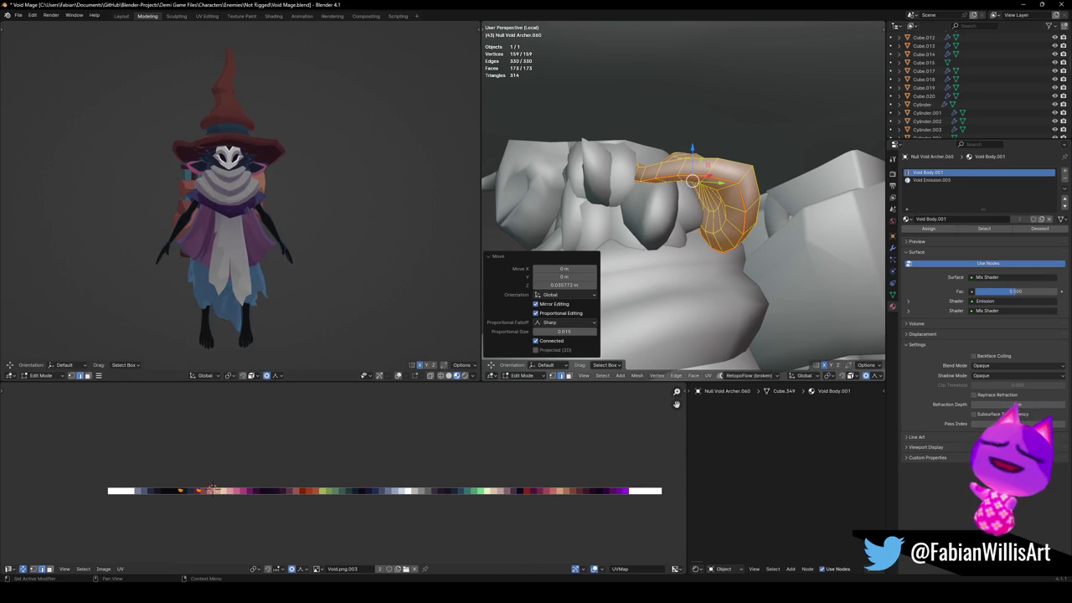
scroll(636, 306, down, 3)
mouse_move(651, 274)
middle_down()
mouse_move(760, 210)
mouse_move(783, 292)
middle_up()
scroll(787, 319, up, 3)
scroll(726, 282, up, 2)
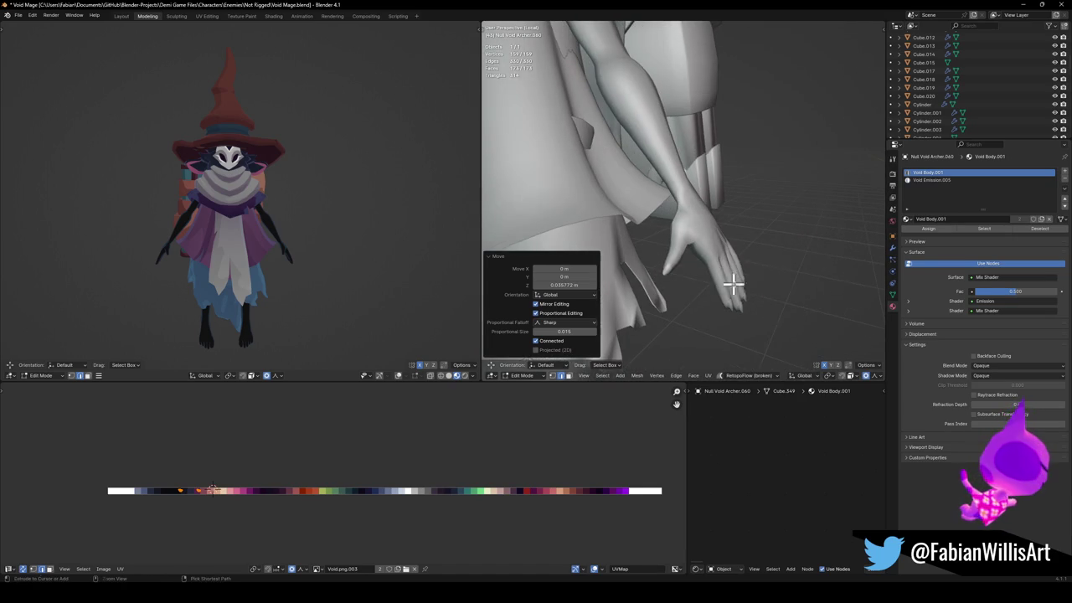
Select the arm mesh Ezra Body.001 in Edit Mode and frame the hand in front view.
key(Tab)
click(727, 282)
key(Tab)
scroll(729, 276, up, 3)
scroll(712, 282, up, 2)
mouse_move(713, 283)
middle_down()
mouse_move(670, 315)
mouse_move(735, 297)
mouse_move(681, 277)
mouse_move(740, 268)
middle_up()
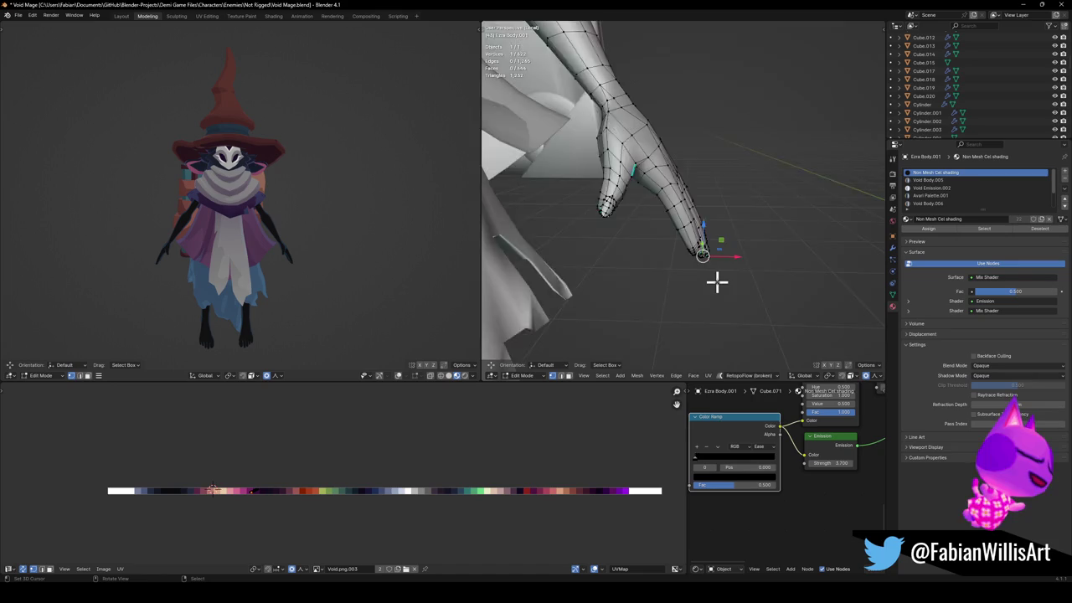
key(KP_1)
Move the fingertip vertex with proportional falloff, then deselect it.
key(g)
scroll(726, 242, down, 12)
scroll(725, 242, down, 2)
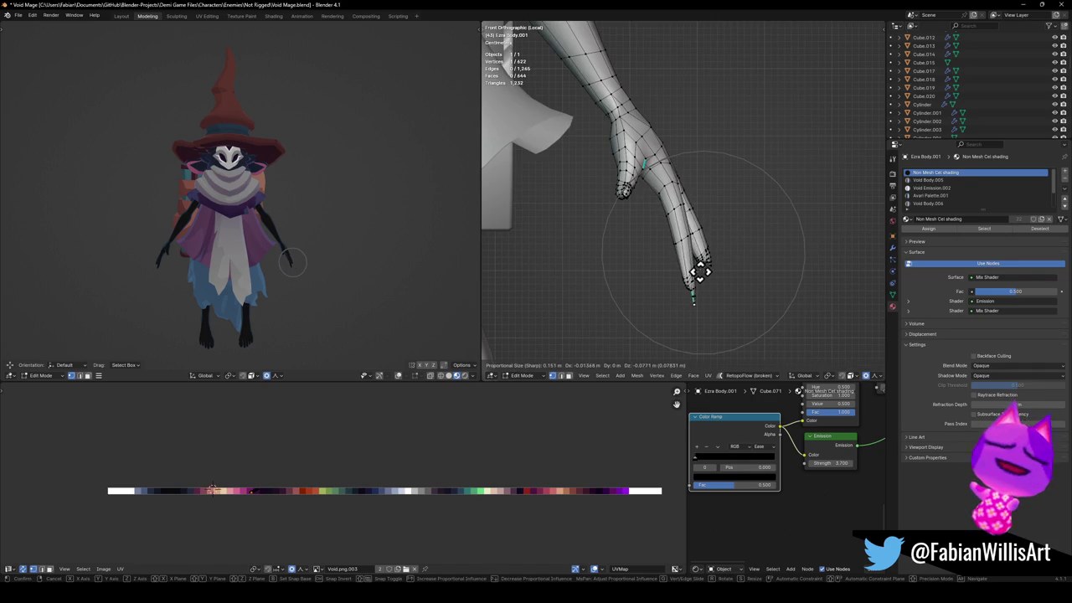
scroll(697, 252, down, 3)
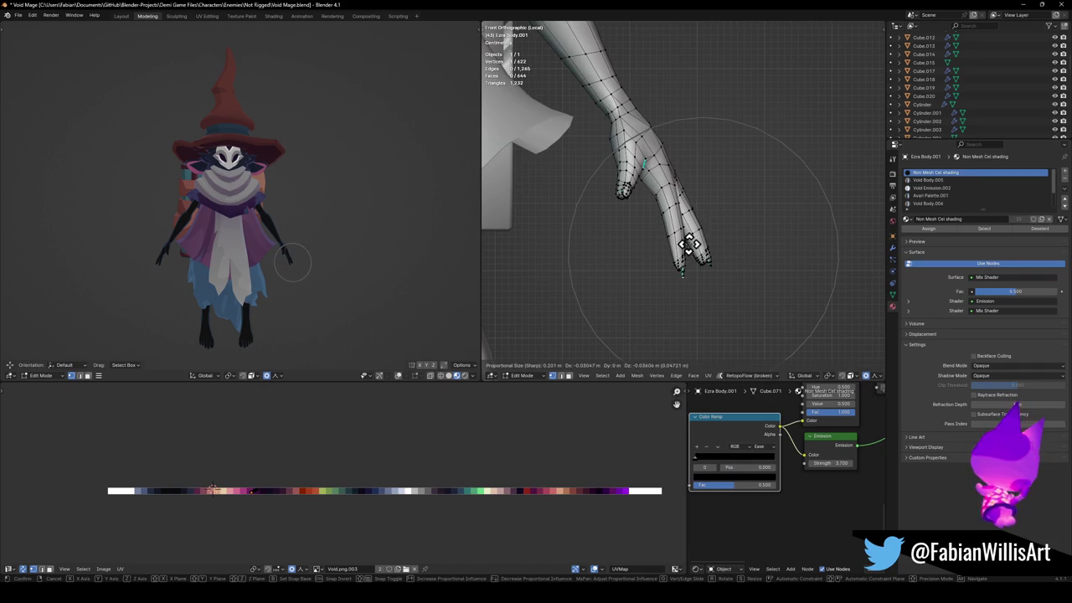
click(688, 244)
click(751, 246)
middle_drag(752, 246, 729, 265)
key(KP_1)
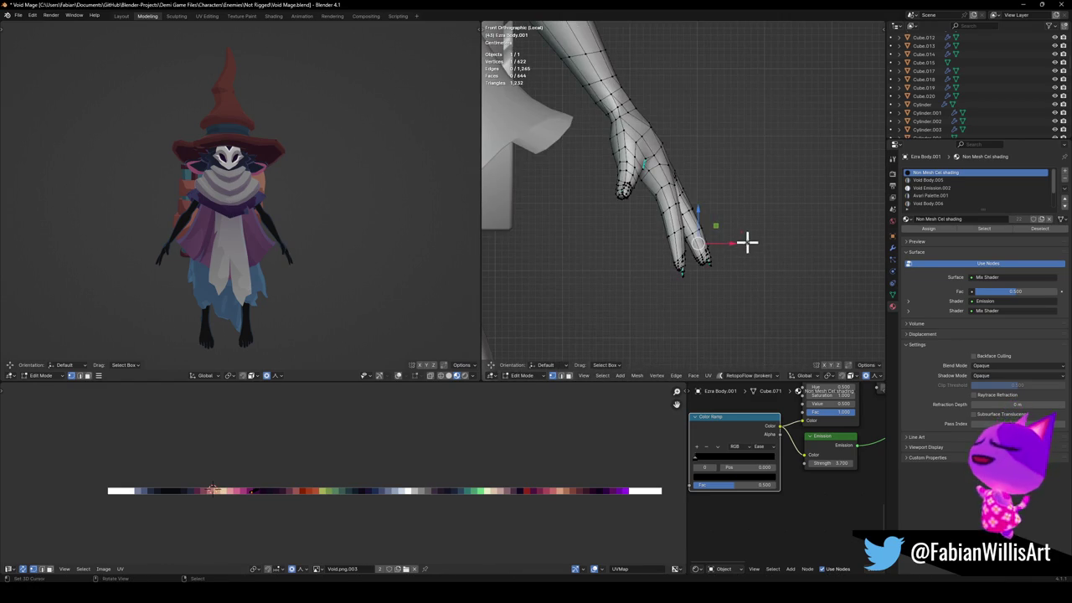
Reshape the fingers with two more proportional falloff moves.
key(g)
scroll(769, 226, down, 8)
click(769, 226)
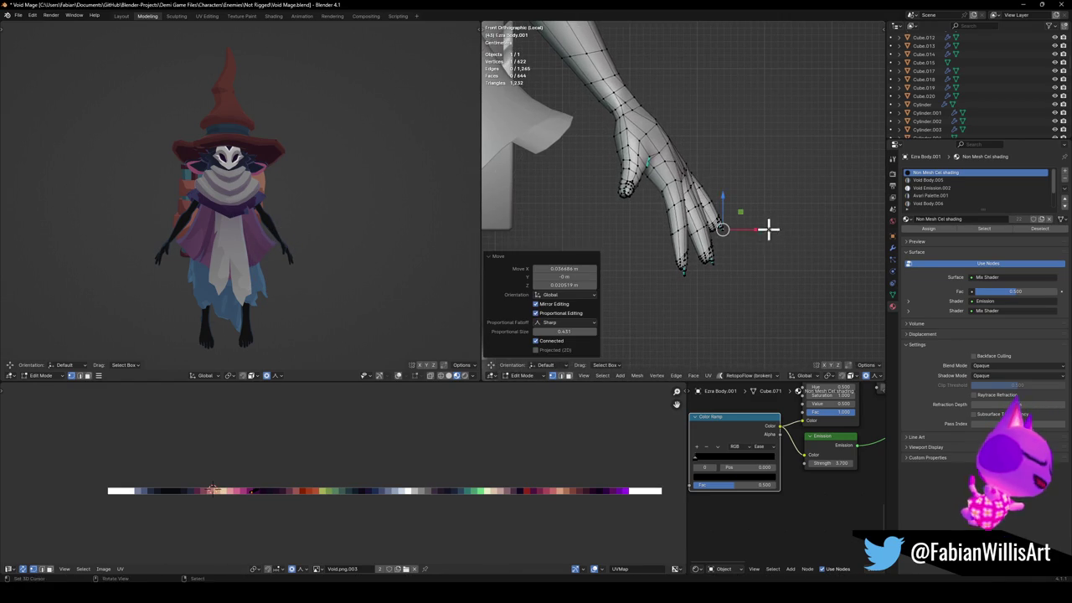
middle_drag(768, 227, 721, 258)
key(KP_1)
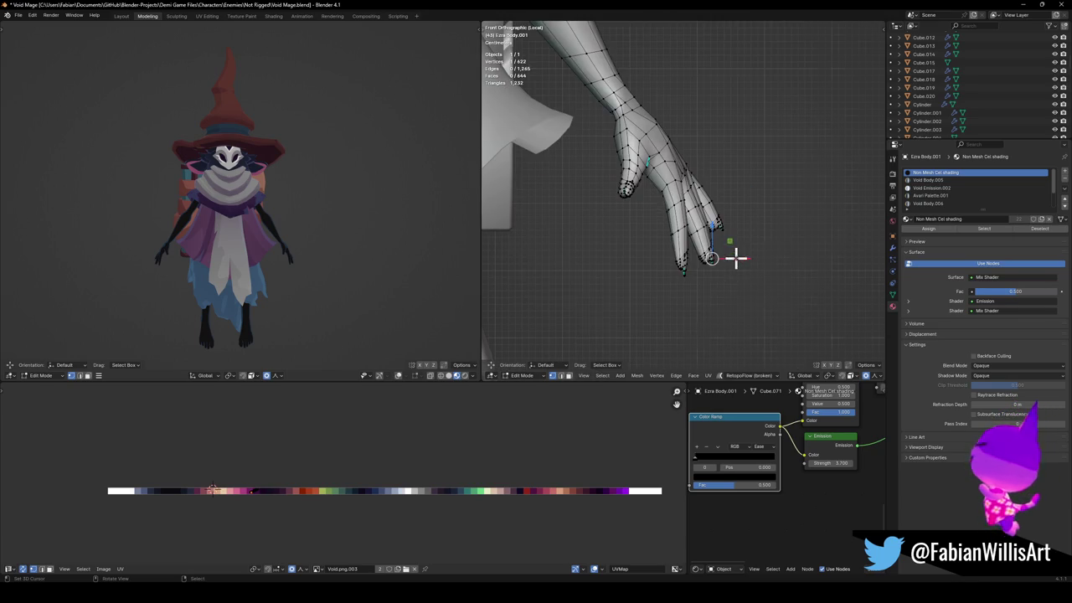
key(g)
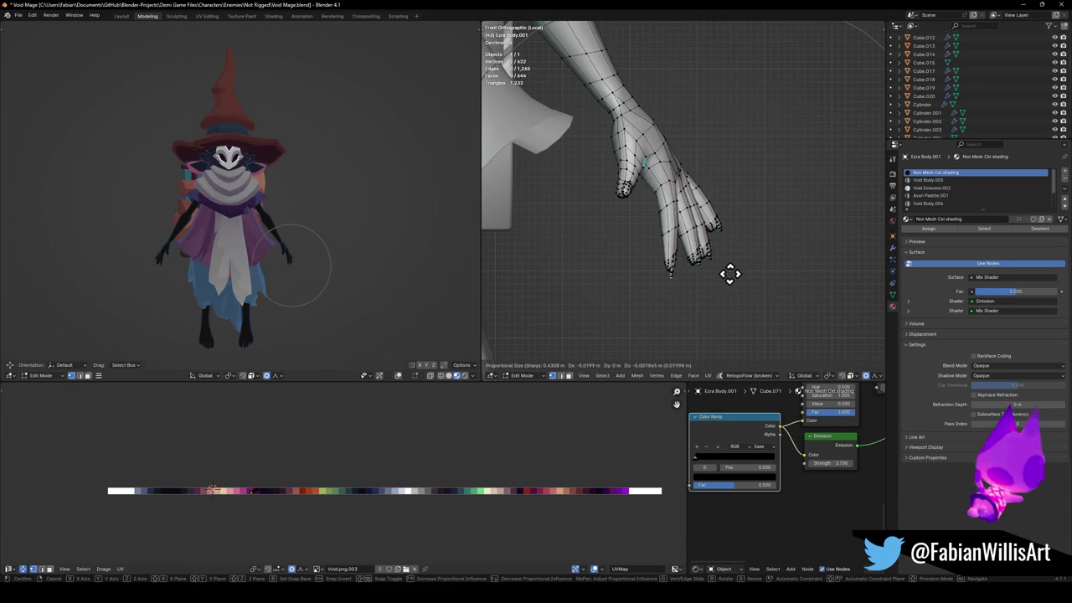
scroll(726, 276, up, 4)
scroll(727, 274, up, 2)
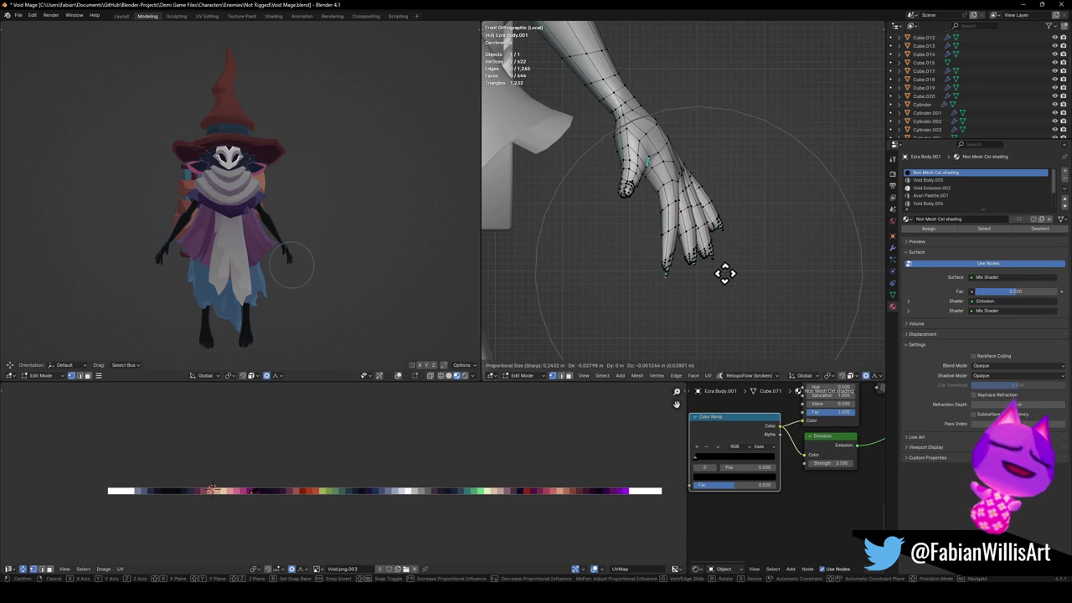
click(726, 273)
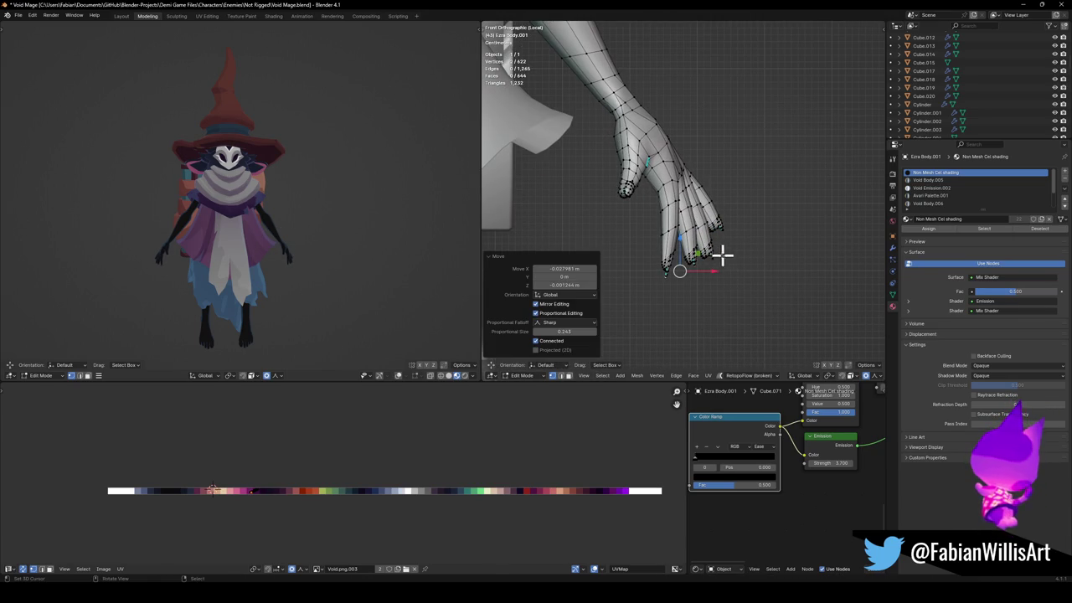
Select another fingertip and shift it along X by about -0.024 m.
click(724, 249)
key(g)
click(742, 248)
key(g)
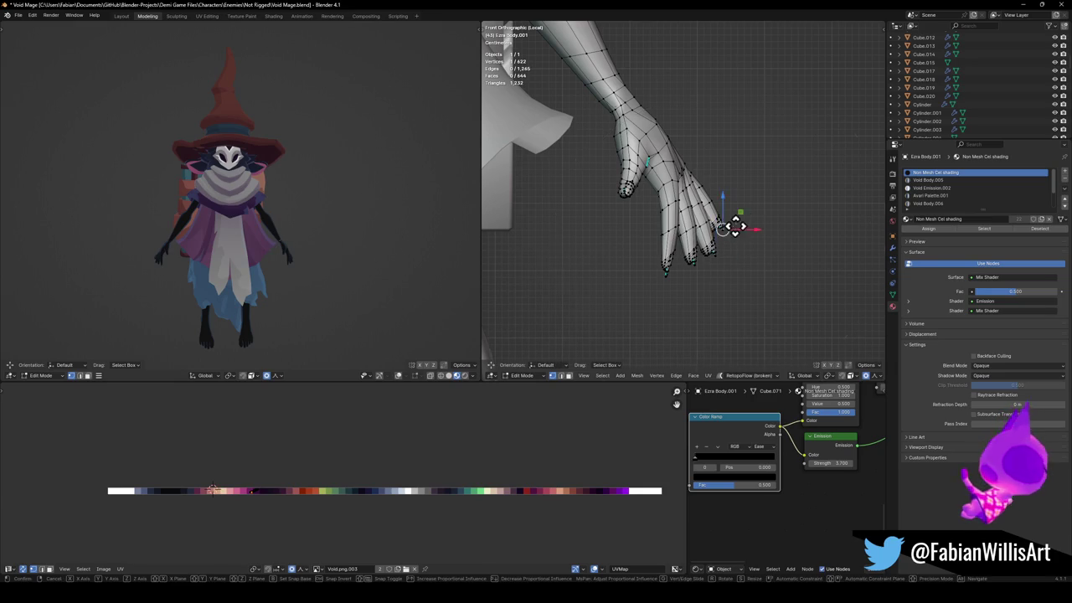
right_click(734, 234)
key(g)
key(x)
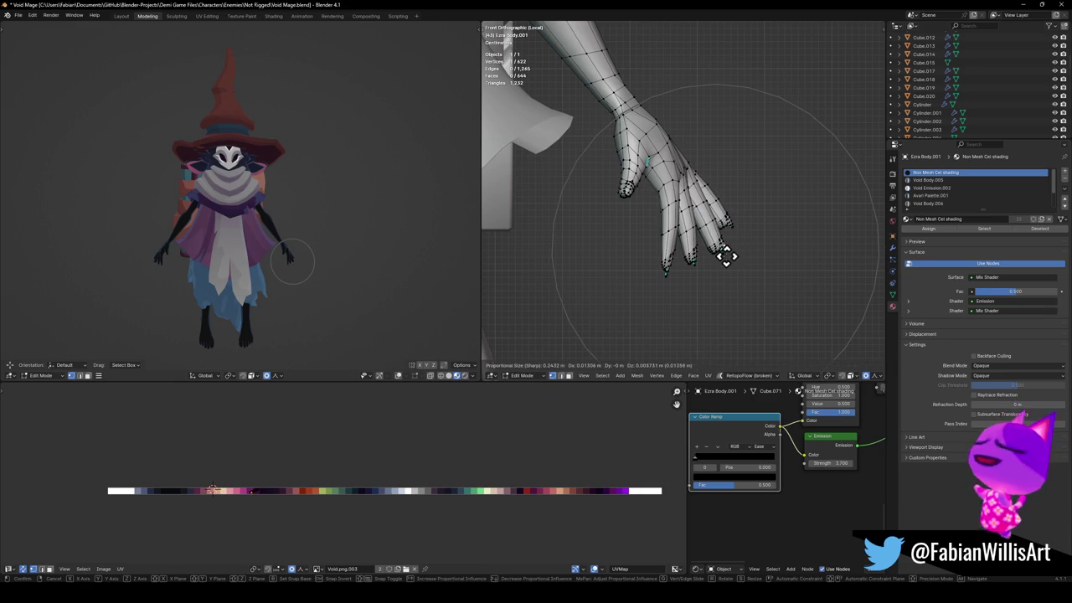
click(717, 254)
click(679, 252)
Adjust a finger vertex and the thumb tip with falloff, then deselect all.
key(g)
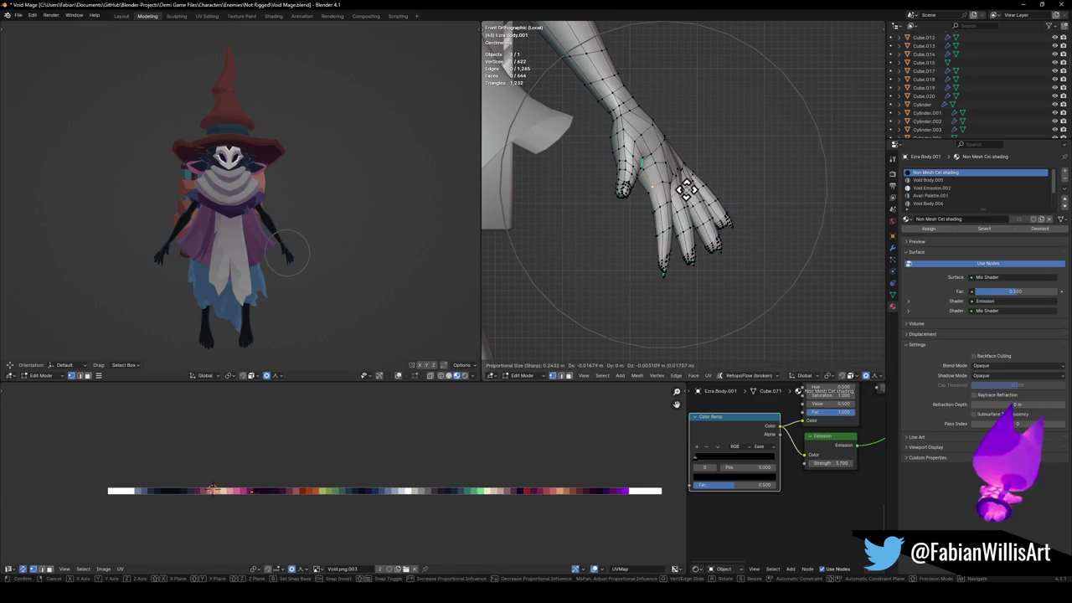
click(685, 184)
click(621, 193)
key(g)
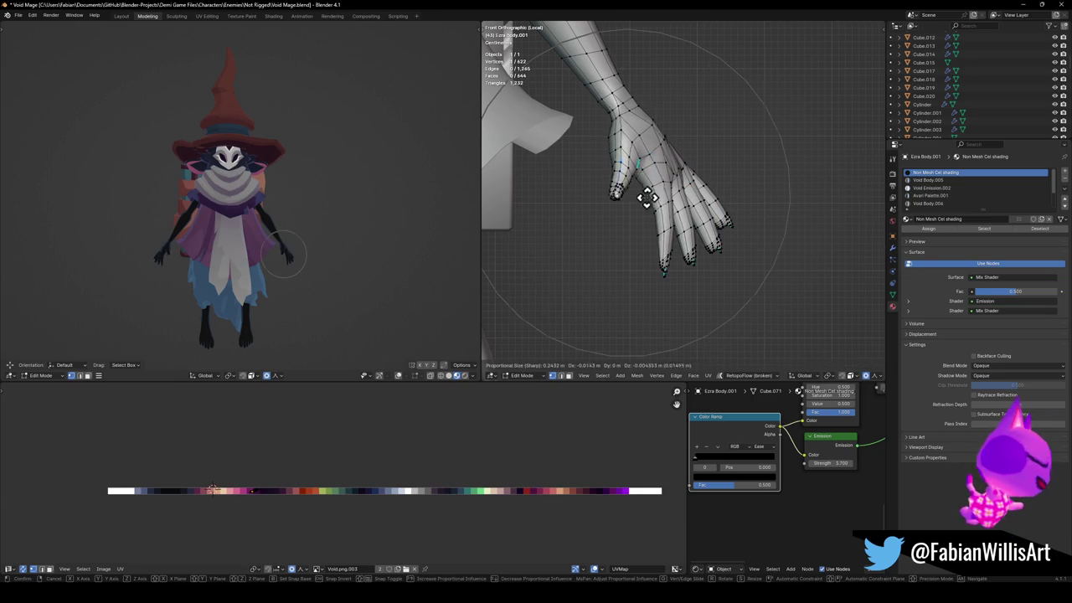
scroll(643, 193, up, 6)
scroll(645, 195, up, 2)
click(647, 195)
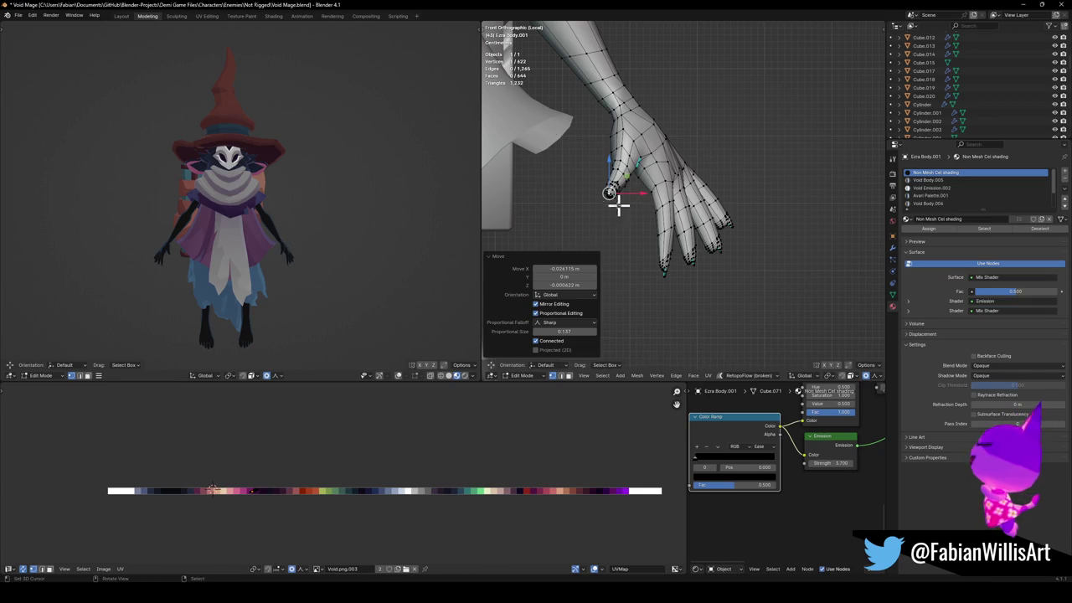
key(alt+a)
Orbit and zoom out both views to review the character, then save Void Mage.blend.
scroll(323, 246, up, 2)
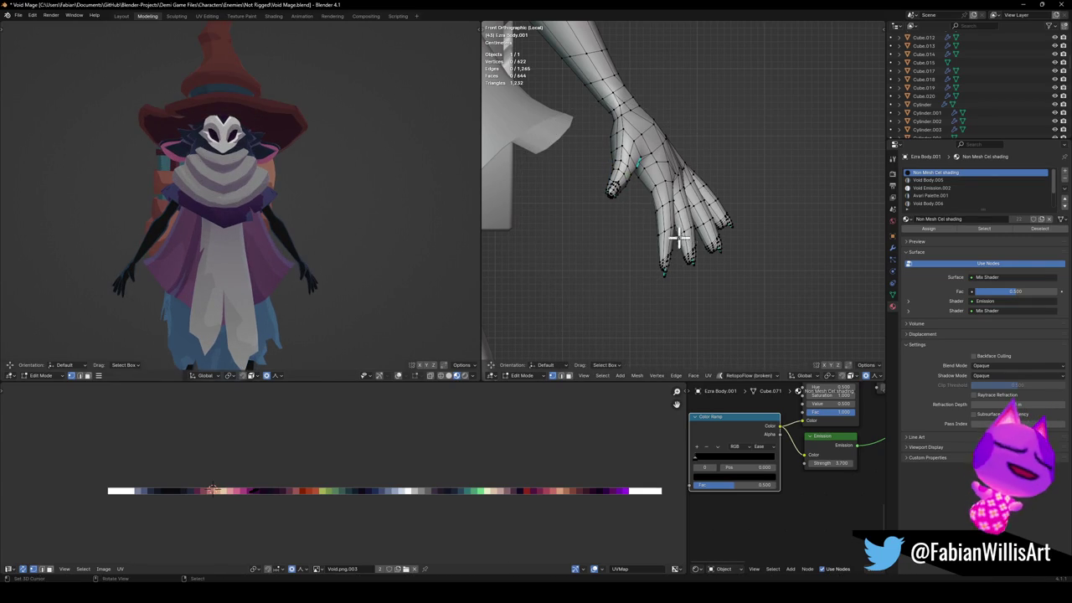
mouse_move(328, 203)
middle_down()
mouse_move(300, 212)
mouse_move(318, 223)
mouse_move(327, 196)
mouse_move(318, 194)
mouse_move(364, 189)
middle_up()
mouse_move(691, 158)
middle_down()
mouse_move(574, 175)
mouse_move(489, 163)
mouse_move(696, 153)
middle_up()
scroll(673, 199, down, 3)
scroll(684, 221, down, 4)
key(ctrl+s)
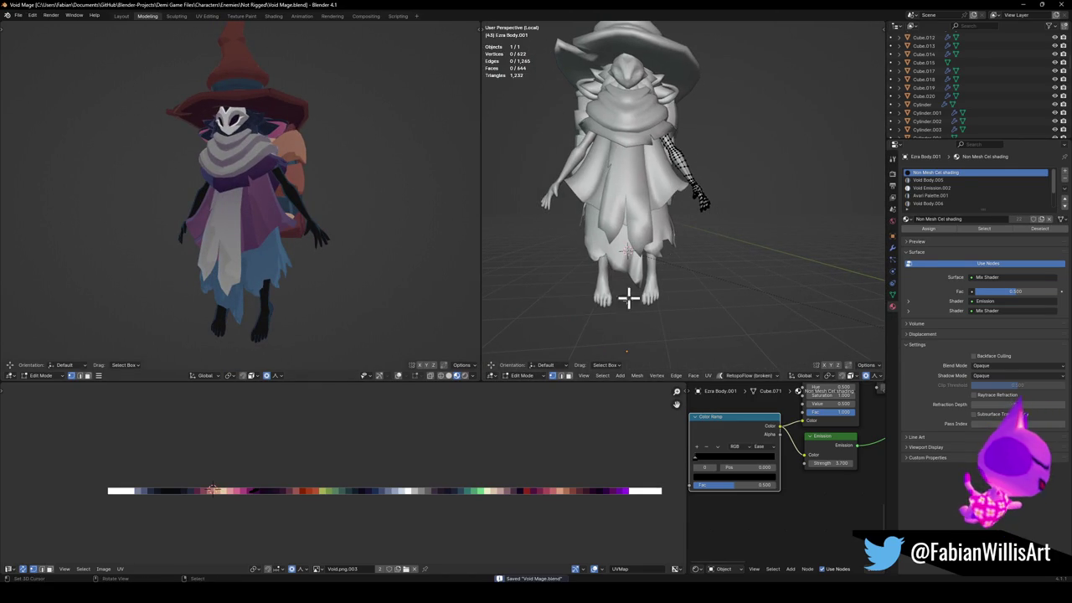
Select the leg mesh Ezra Body.013 in front view and enter Edit Mode.
middle_drag(401, 263, 372, 257)
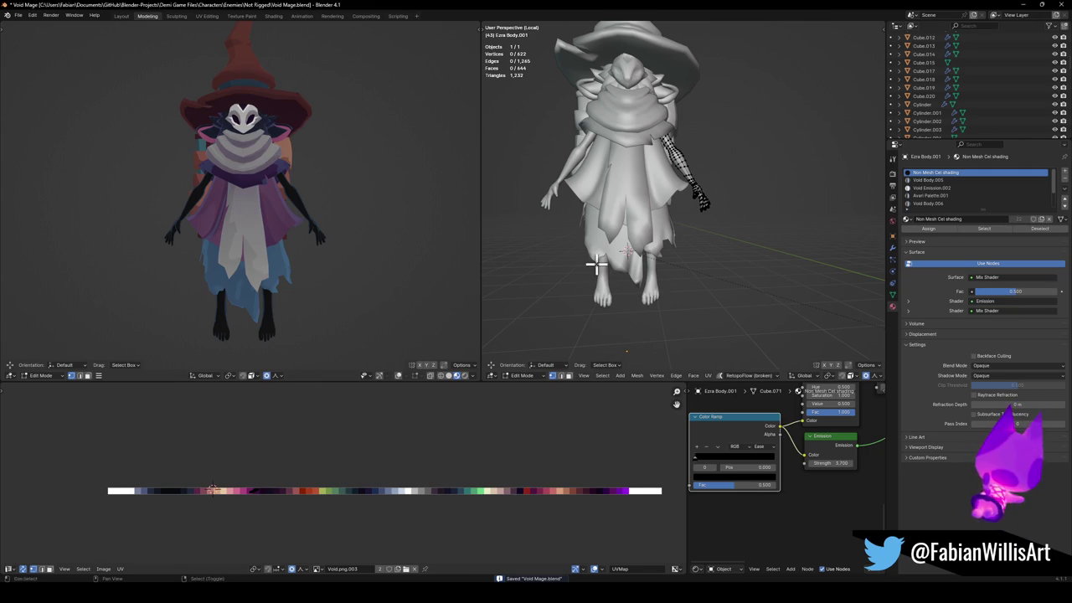
middle_drag(593, 268, 725, 259)
key(Tab)
click(662, 285)
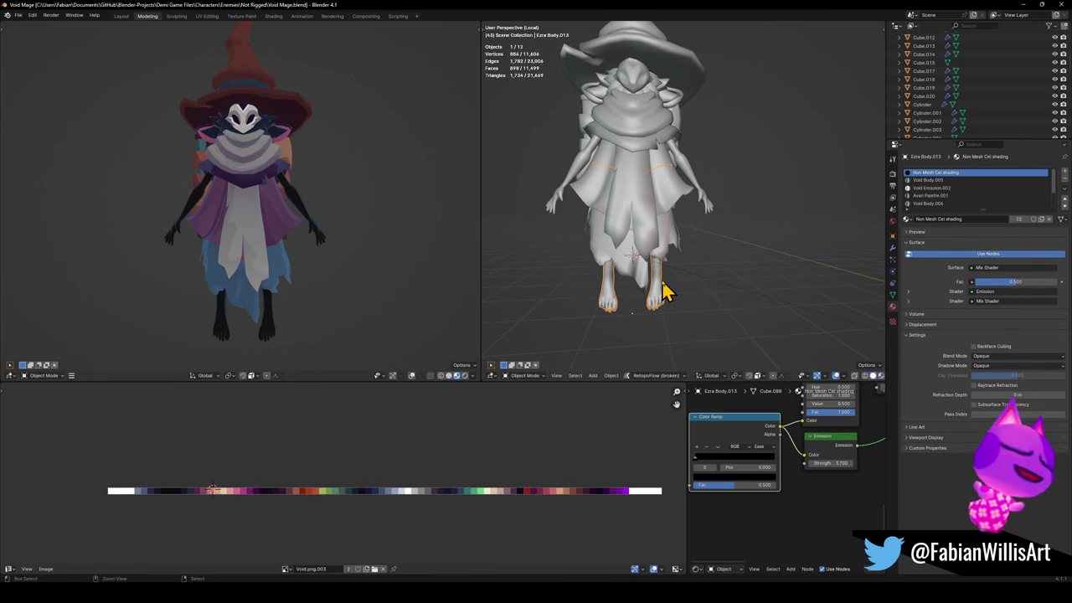
key(KP_1)
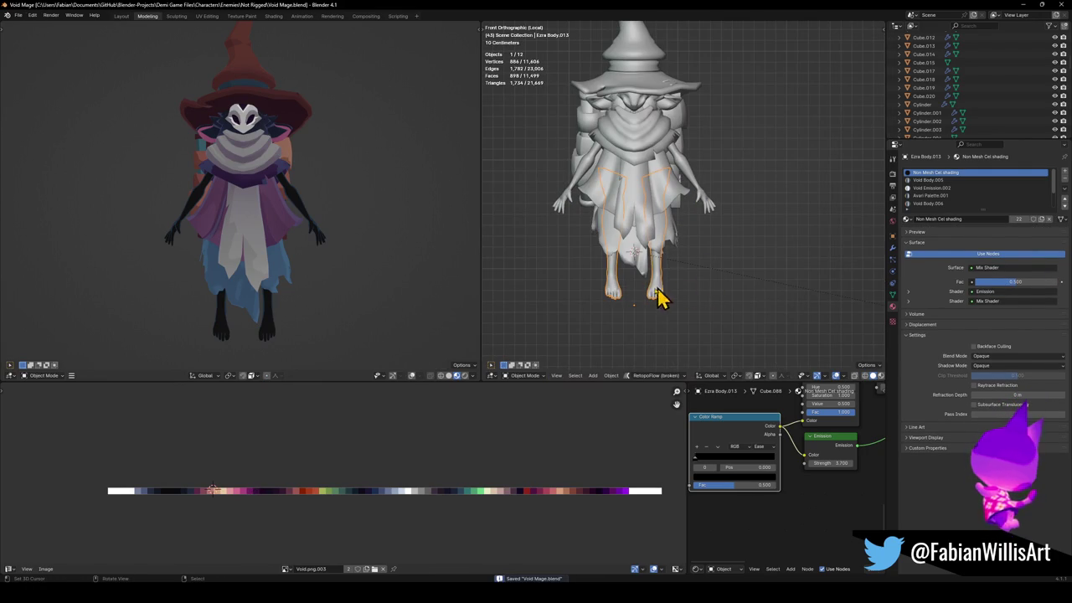
key(Tab)
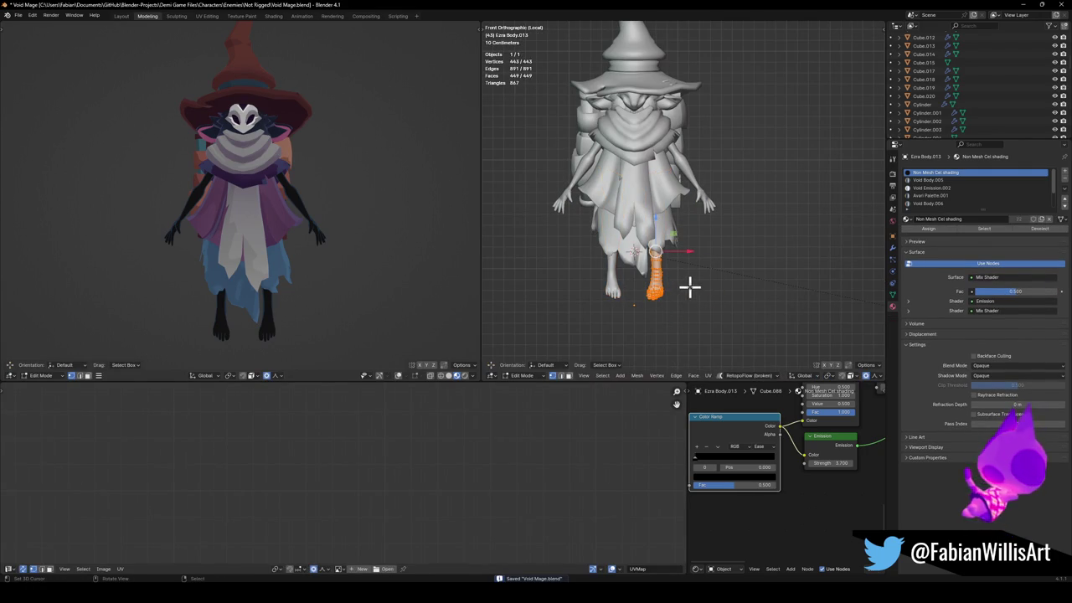
Shift the leg sideways along X, lower it 0.0251 m on Z, and save.
key(g)
key(x)
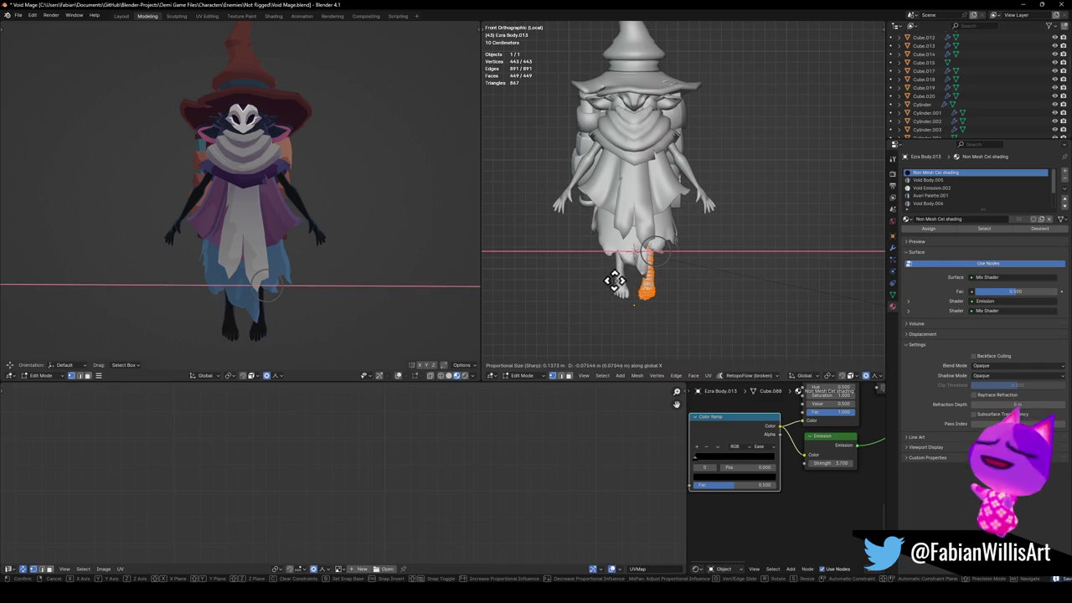
click(611, 280)
key(g)
key(z)
click(675, 253)
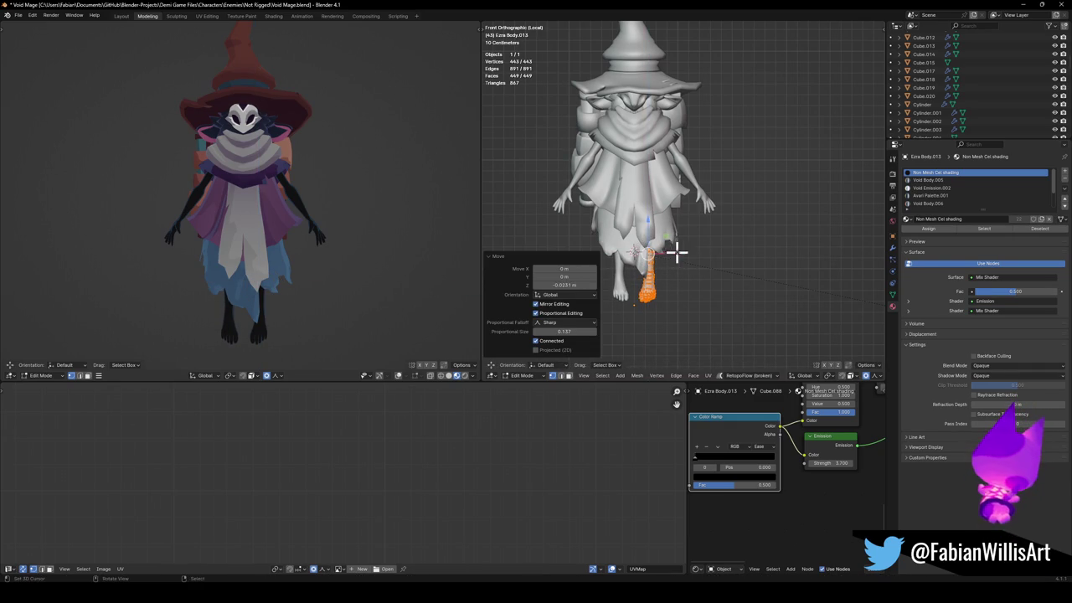
key(ctrl+s)
Make one more vertical adjustment to the leg and return to Object Mode.
mouse_move(277, 203)
middle_down()
mouse_move(304, 203)
mouse_move(270, 208)
mouse_move(459, 208)
middle_up()
key(g)
key(z)
click(294, 208)
mouse_move(536, 216)
middle_down()
mouse_move(646, 227)
mouse_move(746, 220)
middle_up()
key(Tab)
Select Void Wizard.001 and try an axis-constrained scale, then cancel it.
alt+click(703, 200)
click(709, 191)
key(s)
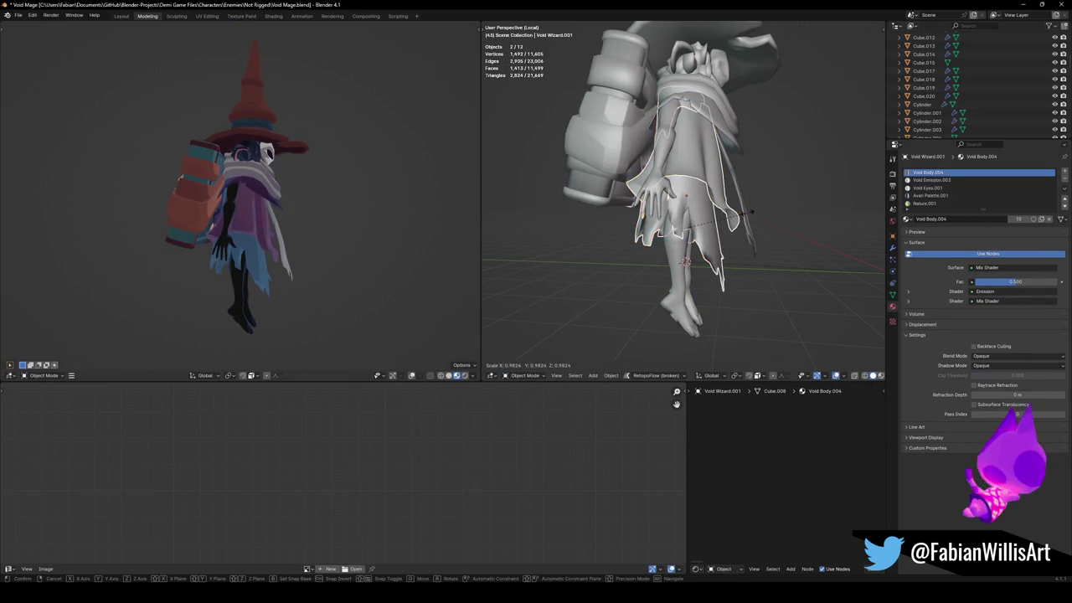
key(x)
key(y)
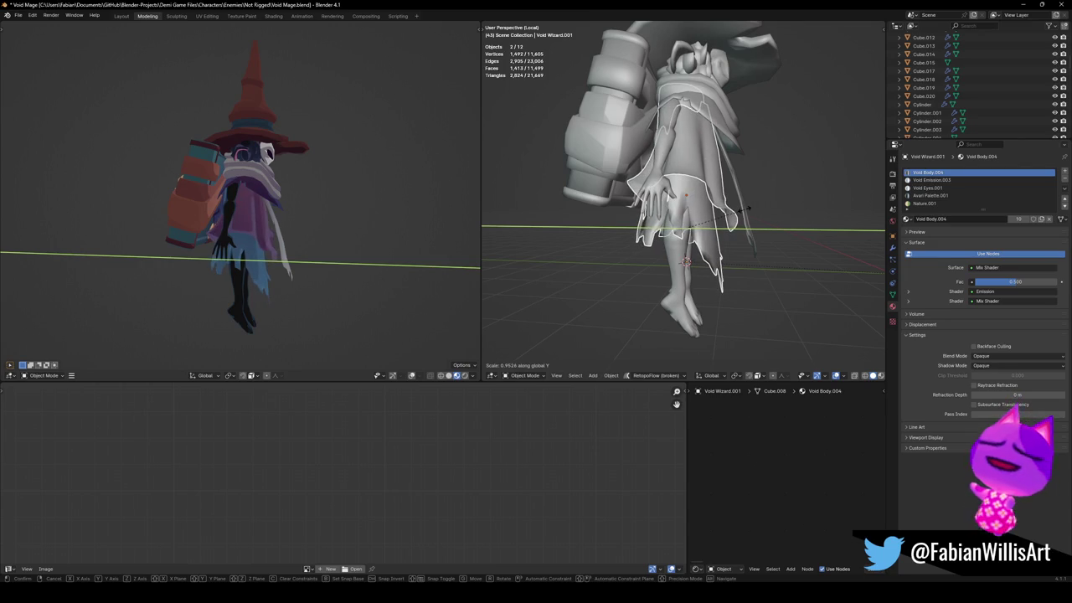
right_click(742, 173)
Pull the Female Owl.004 shoulder piece in along Y with soft falloff and rotate it on X.
click(735, 156)
mouse_move(734, 156)
middle_down()
mouse_move(714, 186)
mouse_move(759, 175)
middle_up()
key(Tab)
key(g)
key(y)
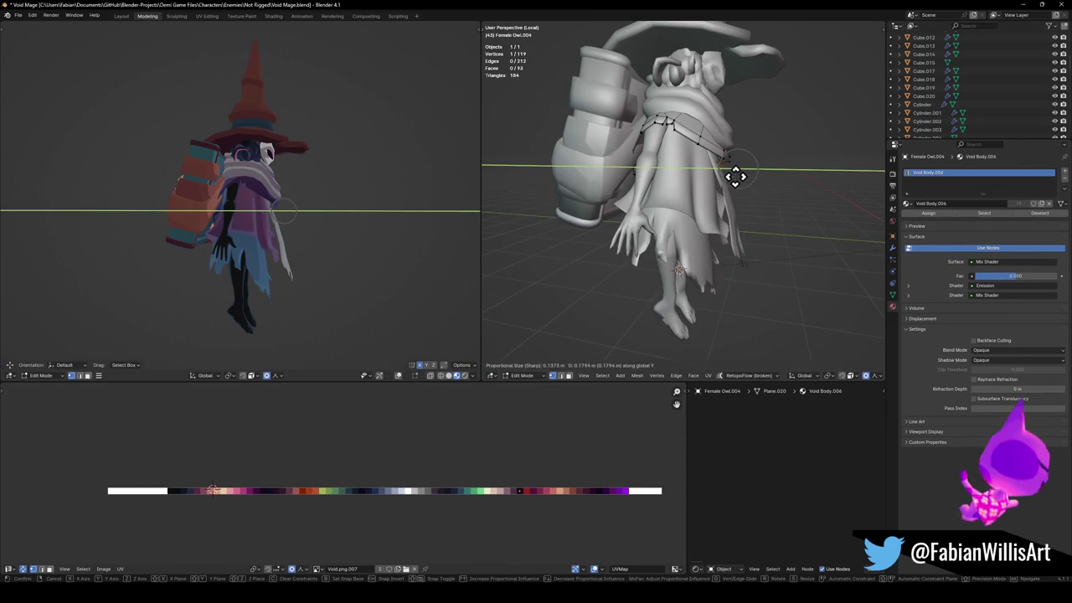
scroll(742, 178, down, 10)
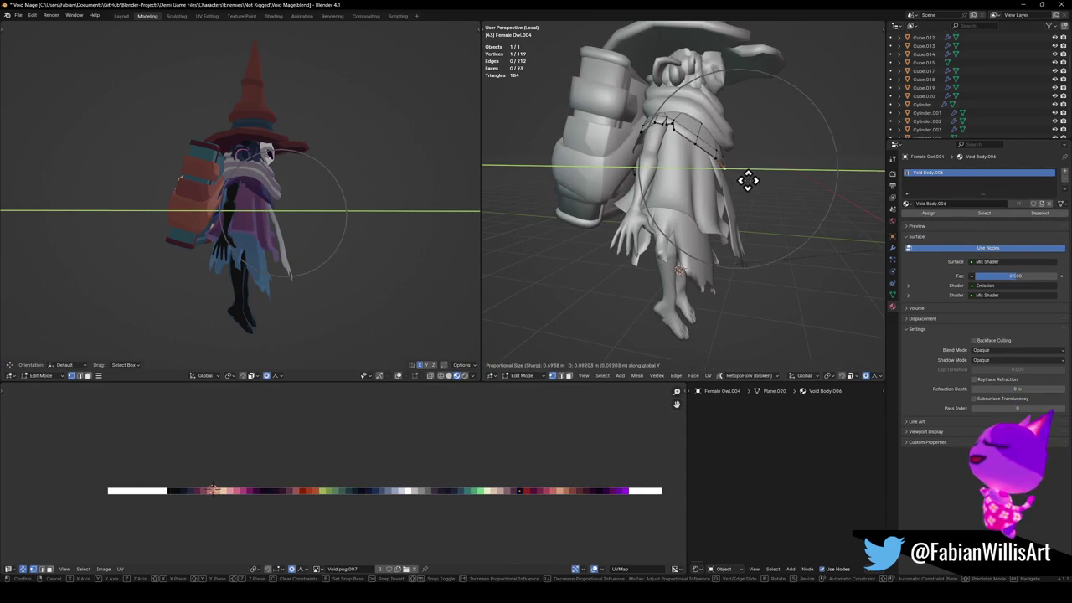
click(742, 180)
key(r)
key(x)
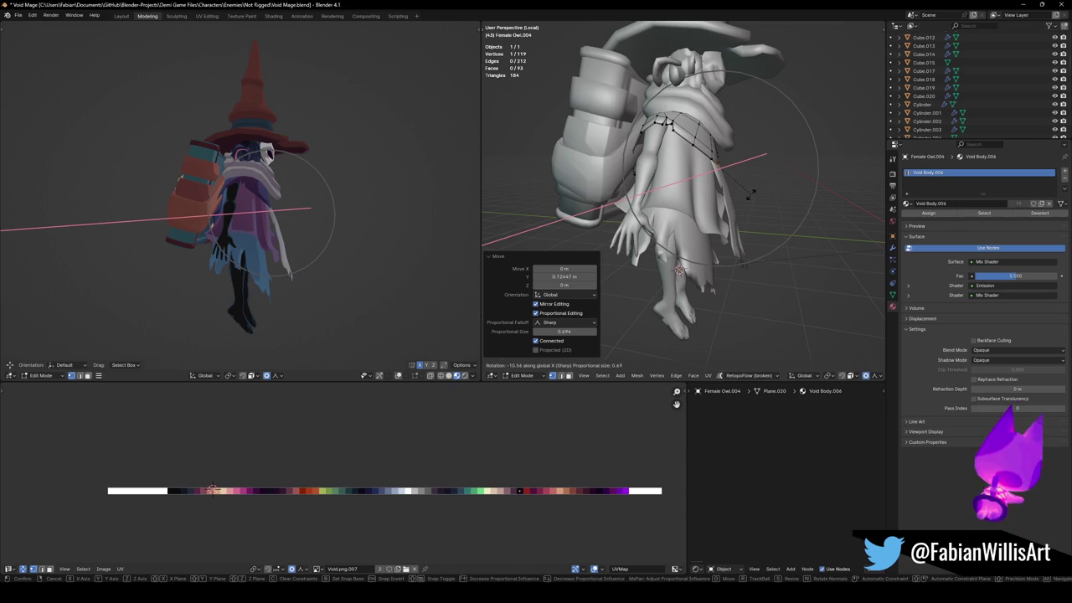
click(753, 192)
Move a side-strap face along Y to tuck the strap closer to the body.
key(alt+q)
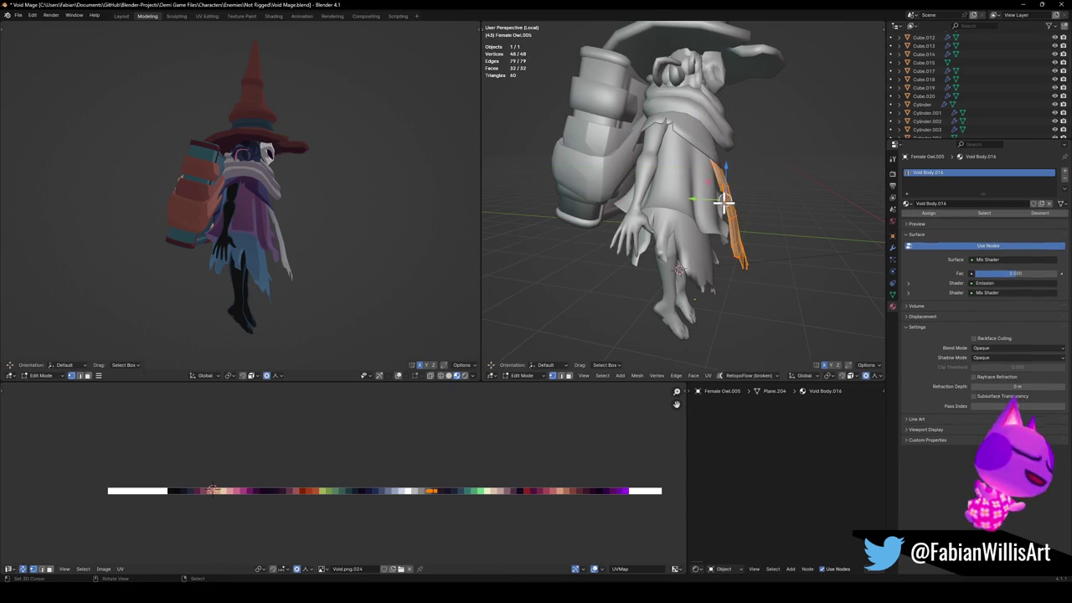
scroll(735, 206, up, 3)
scroll(718, 215, up, 3)
scroll(739, 206, down, 2)
click(725, 176)
middle_drag(725, 176, 678, 240)
key(g)
key(y)
click(724, 186)
scroll(682, 266, up, 2)
Pull the skirt panel's vertices in toward the body with two Y moves.
key(alt+q)
scroll(688, 278, up, 1)
mouse_move(687, 283)
middle_down()
mouse_move(694, 287)
mouse_move(662, 289)
mouse_move(813, 319)
mouse_move(768, 277)
middle_up()
key(g)
key(y)
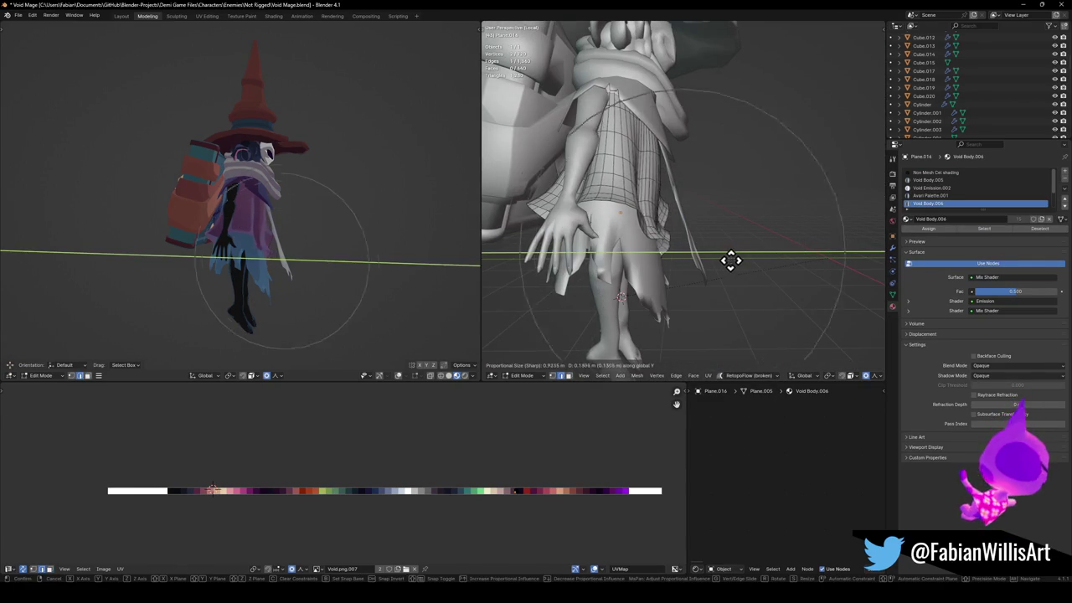
click(743, 261)
key(g)
key(y)
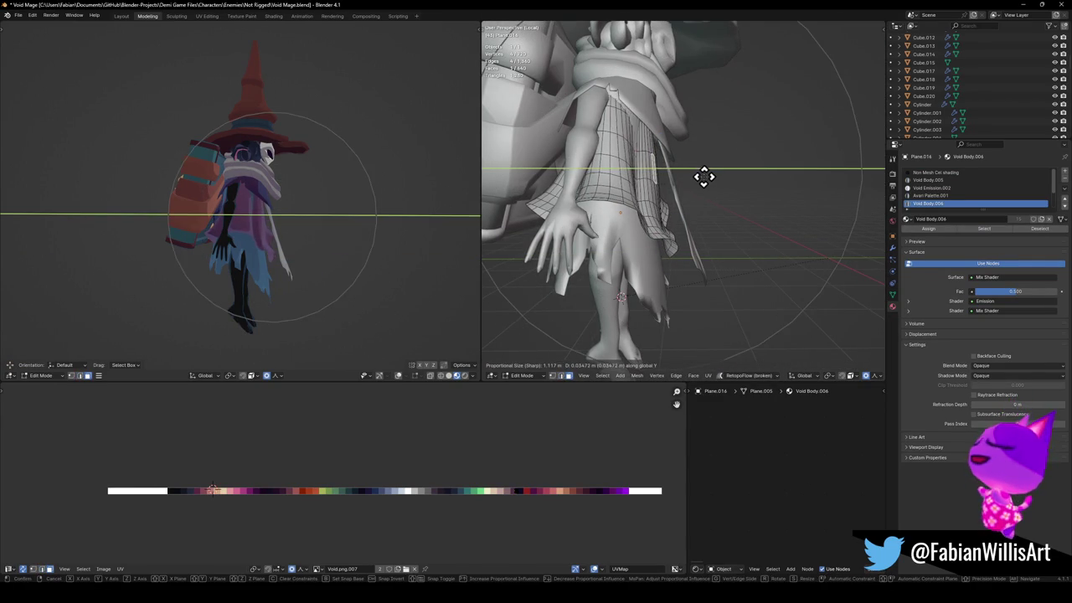
click(710, 181)
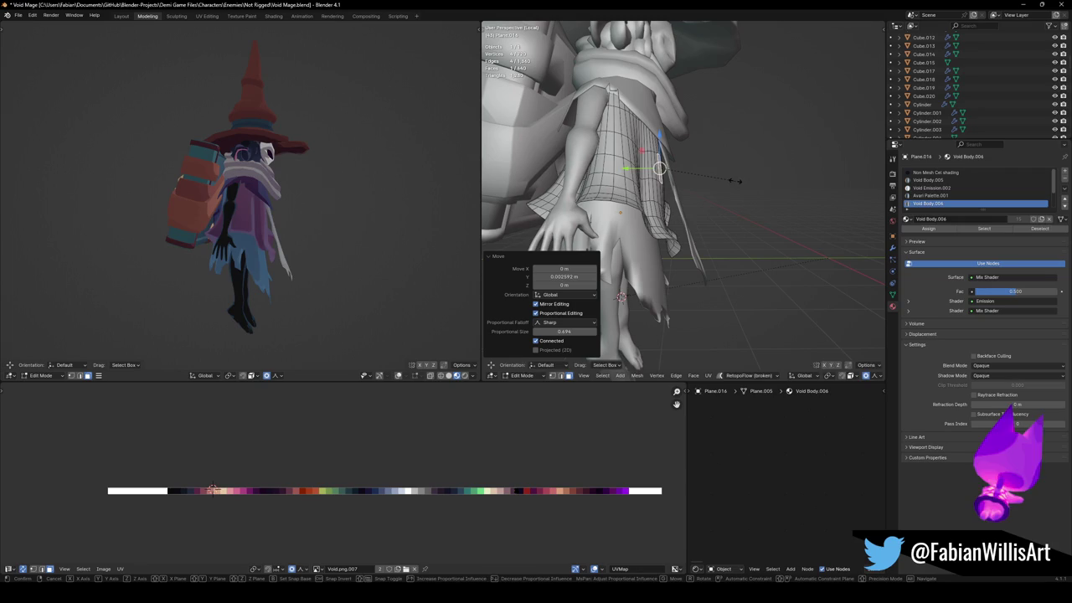
key(g)
key(y)
right_click(724, 179)
Lower the whole skirt panel about 0.058 m on Z and save Void Mage.blend.
middle_drag(469, 201, 299, 214)
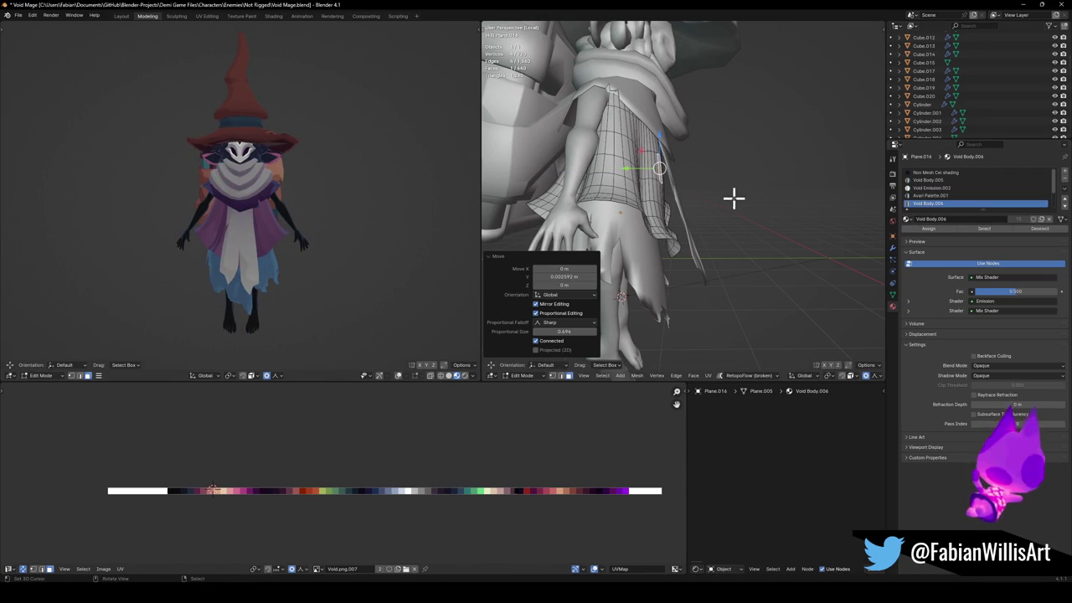
key(ctrl+l)
key(g)
key(z)
click(691, 190)
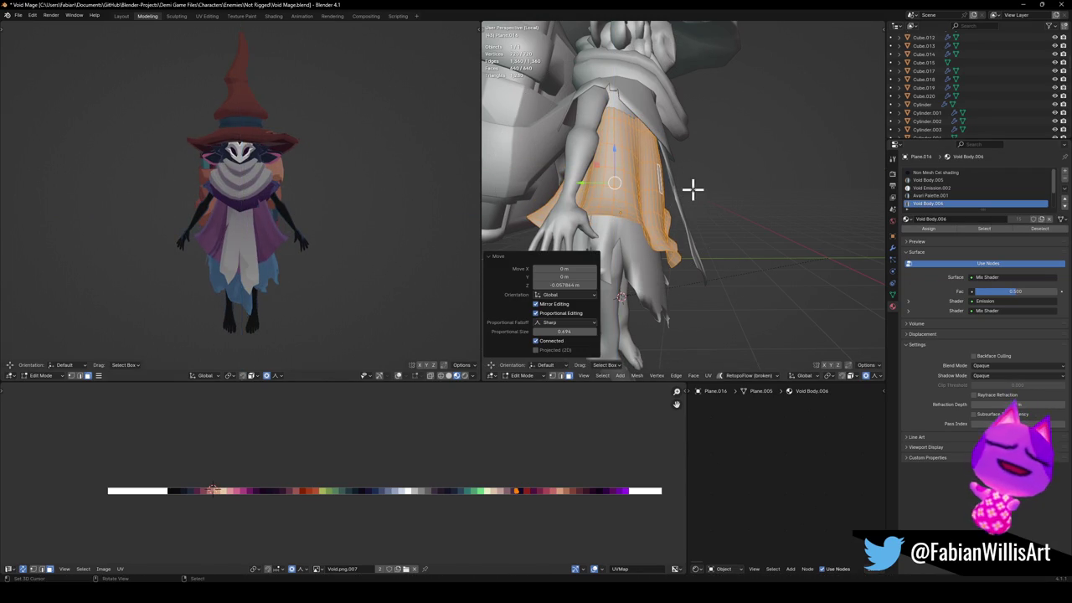
key(ctrl+z)
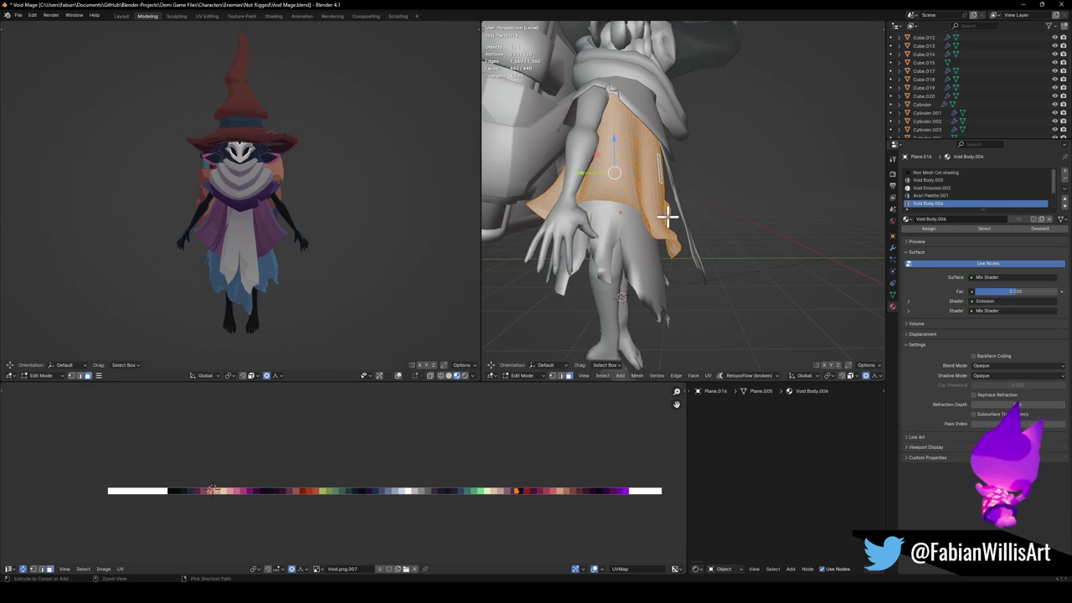
key(ctrl+shift+z)
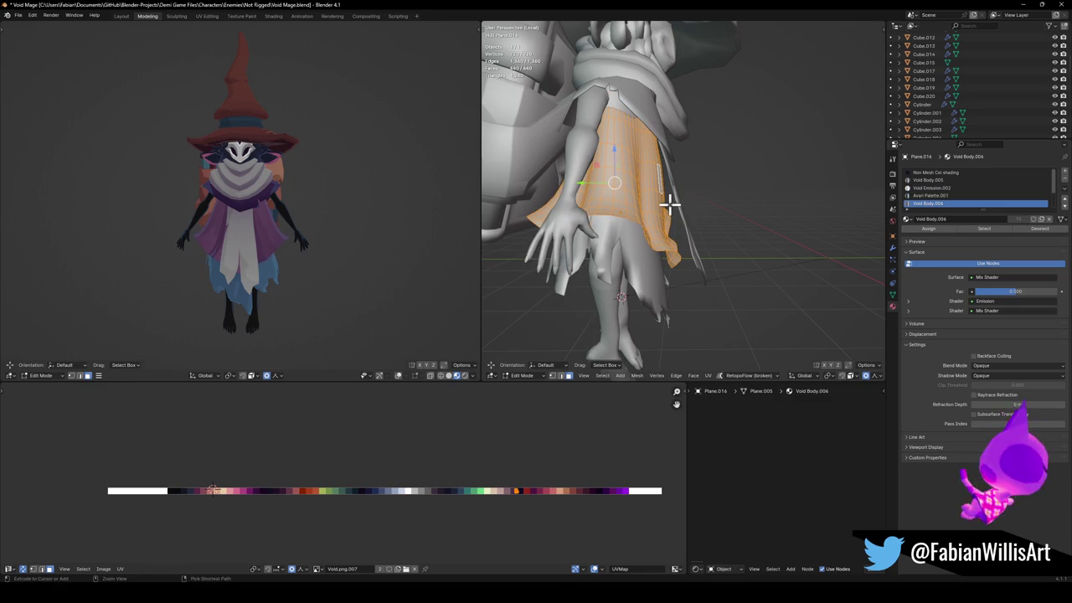
key(ctrl+s)
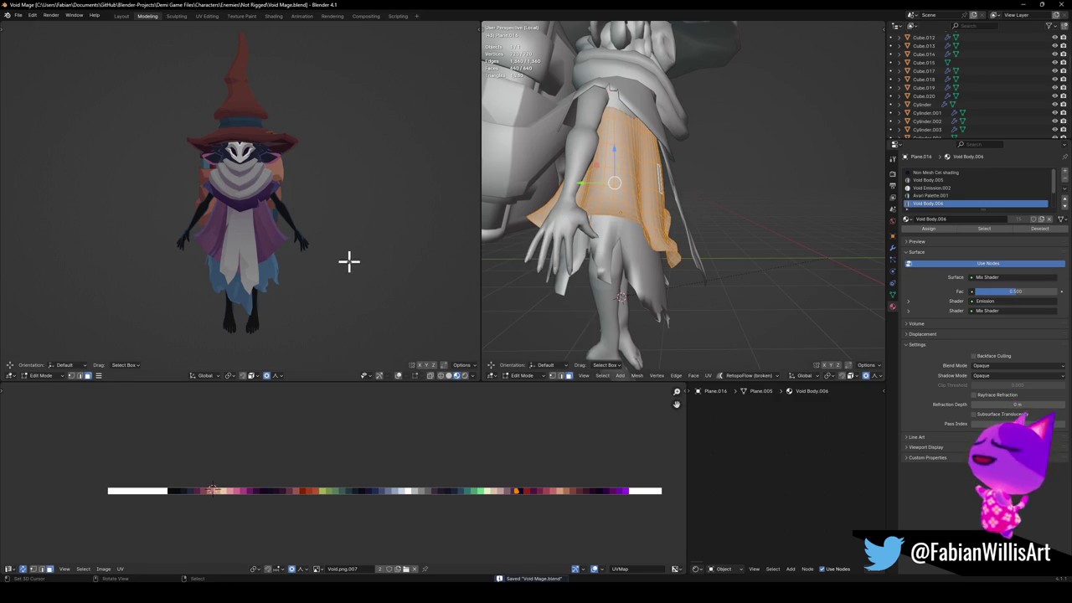
key(Tab)
scroll(546, 204, down, 5)
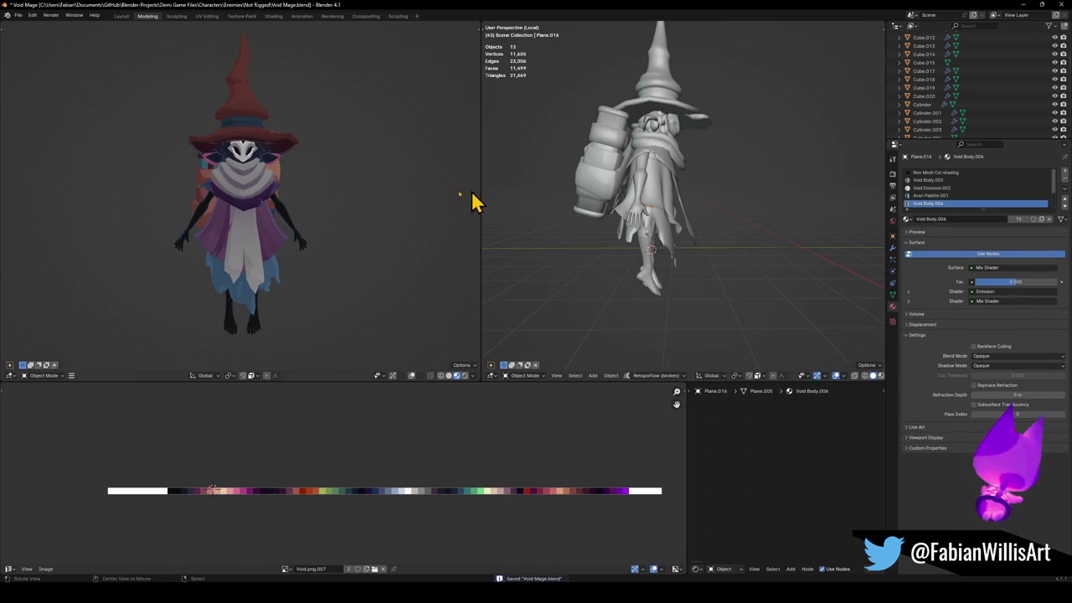
Enter Edit Mode on the Cylinder.034 cloak and move a face along Y.
mouse_move(770, 167)
middle_down()
mouse_move(742, 163)
mouse_move(730, 239)
middle_up()
scroll(729, 153, up, 3)
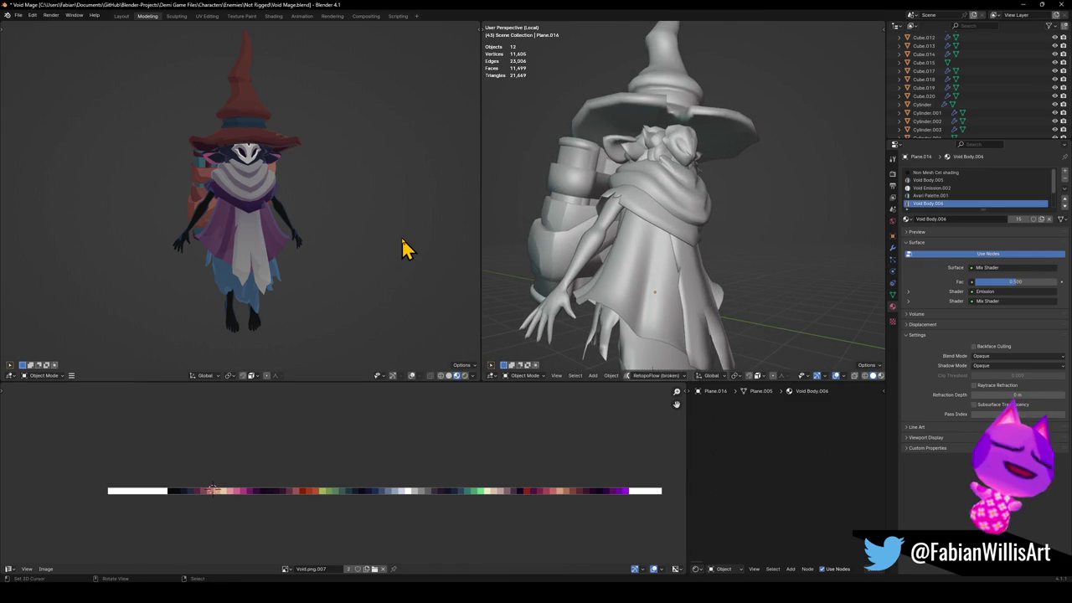
mouse_move(422, 194)
middle_down()
mouse_move(307, 227)
mouse_move(469, 180)
mouse_move(692, 184)
mouse_move(648, 186)
middle_up()
click(709, 208)
key(Tab)
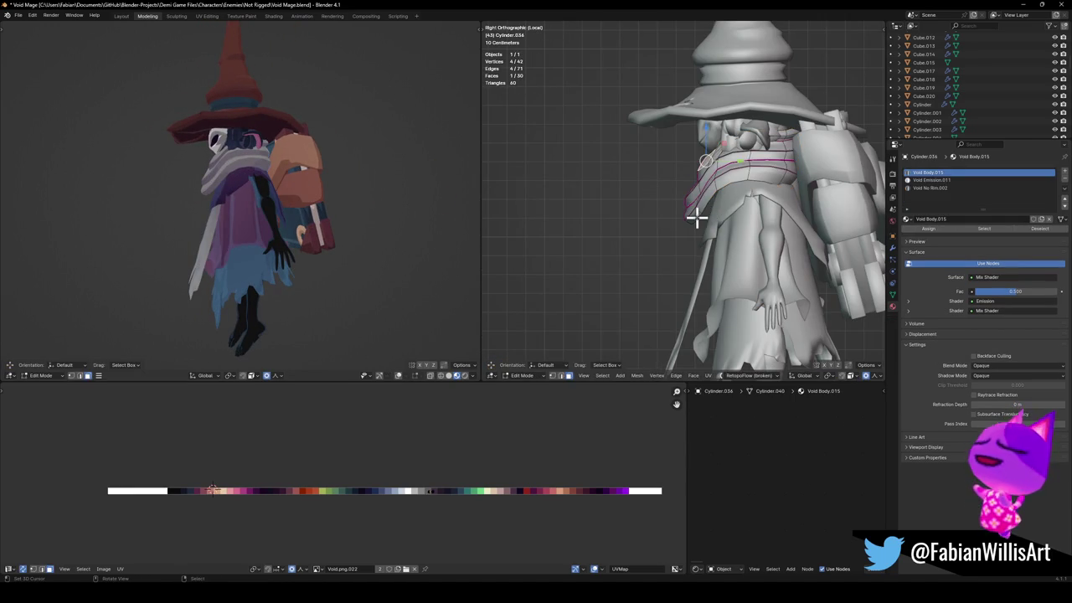
scroll(734, 219, up, 2)
key(g)
key(y)
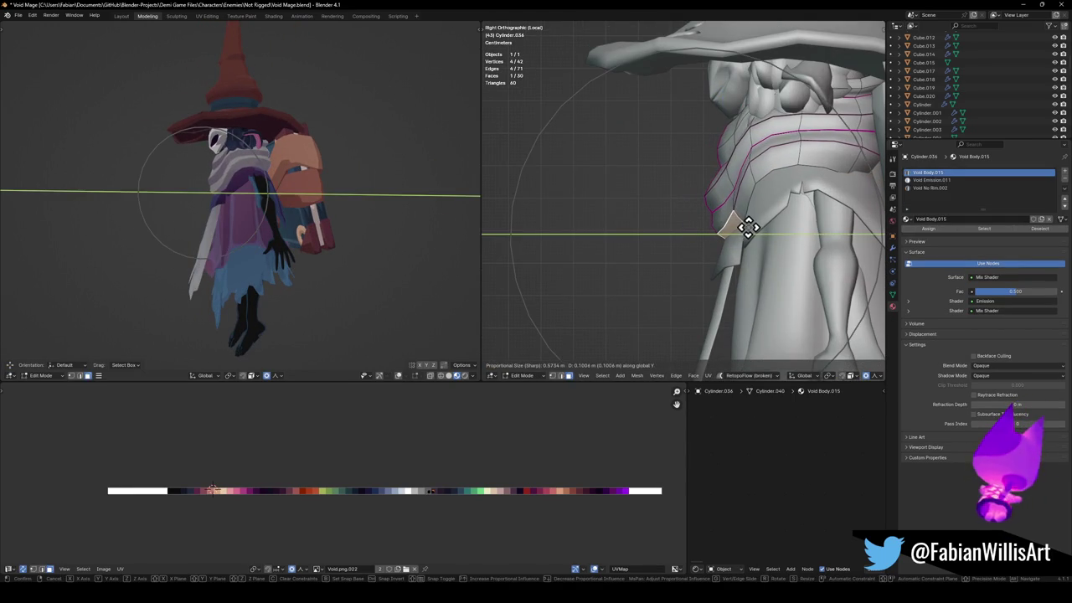
click(745, 227)
In edge mode, move a cloak edge and an edge loop along Y.
key(2)
click(777, 172)
key(g)
key(y)
scroll(783, 171, up, 5)
click(813, 172)
click(731, 222)
key(g)
key(y)
click(725, 222)
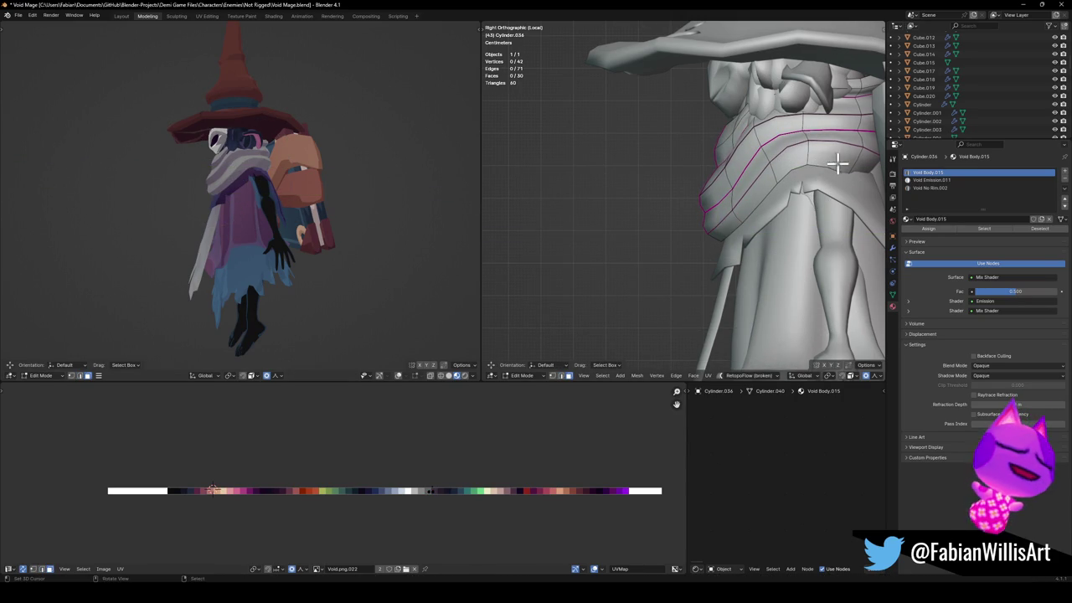
Move two more cloak faces along Y toward the hat brim.
shift+middle_drag(831, 165, 750, 167)
click(787, 166)
key(g)
key(y)
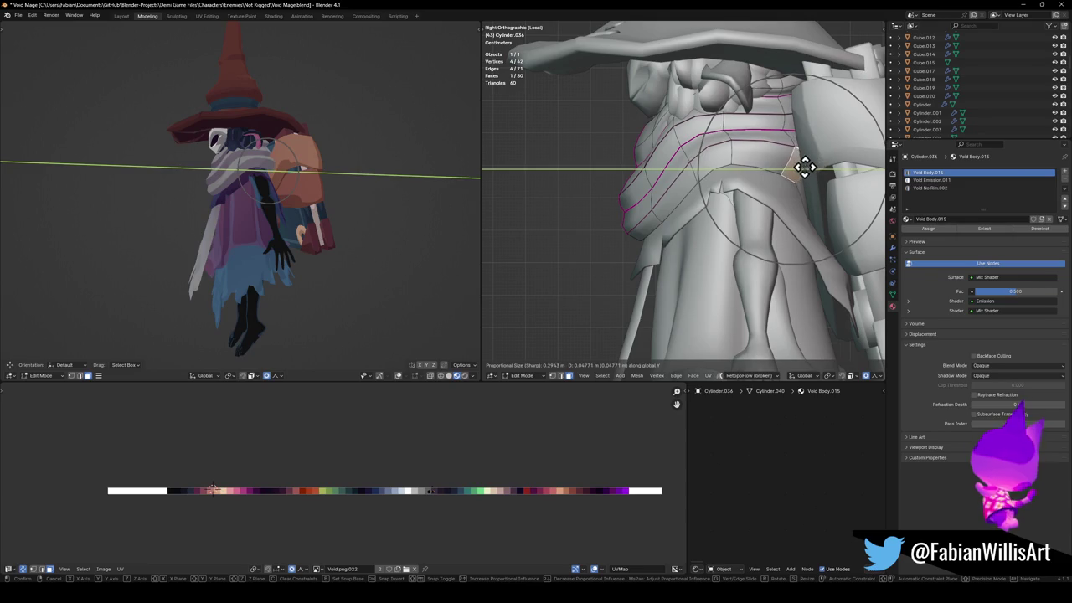
click(803, 167)
click(775, 166)
click(748, 149)
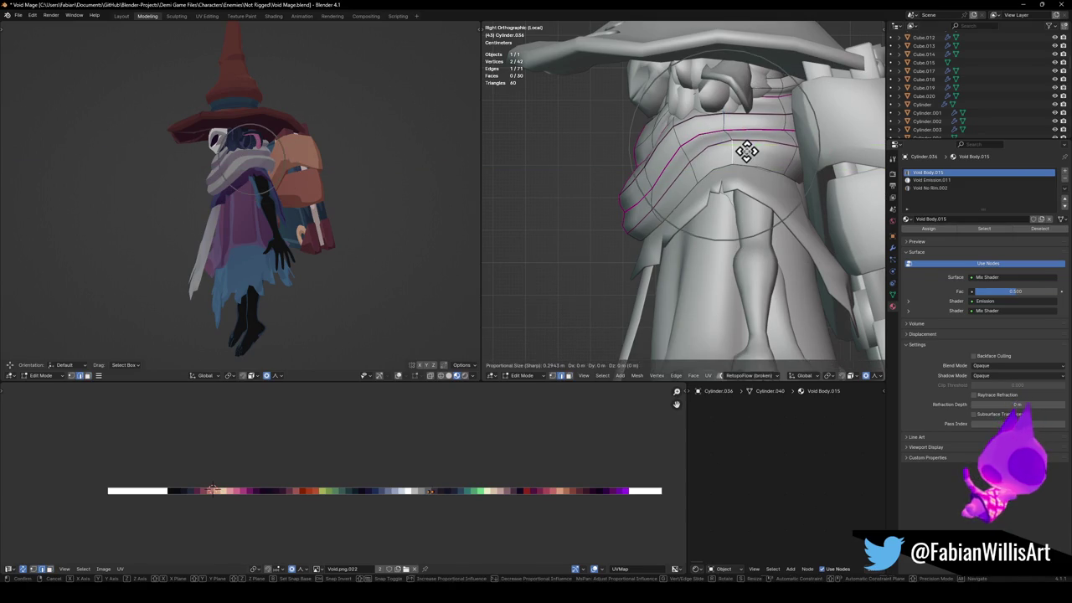
key(g)
key(y)
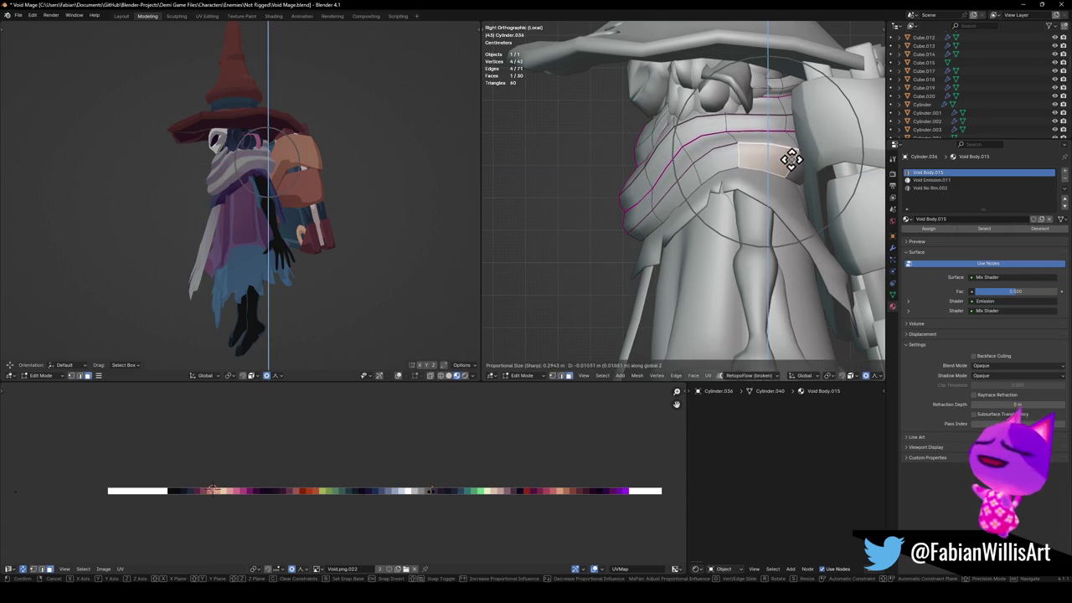
click(789, 159)
Shift the collar vertices sideways along X in front view.
middle_drag(433, 151, 304, 173)
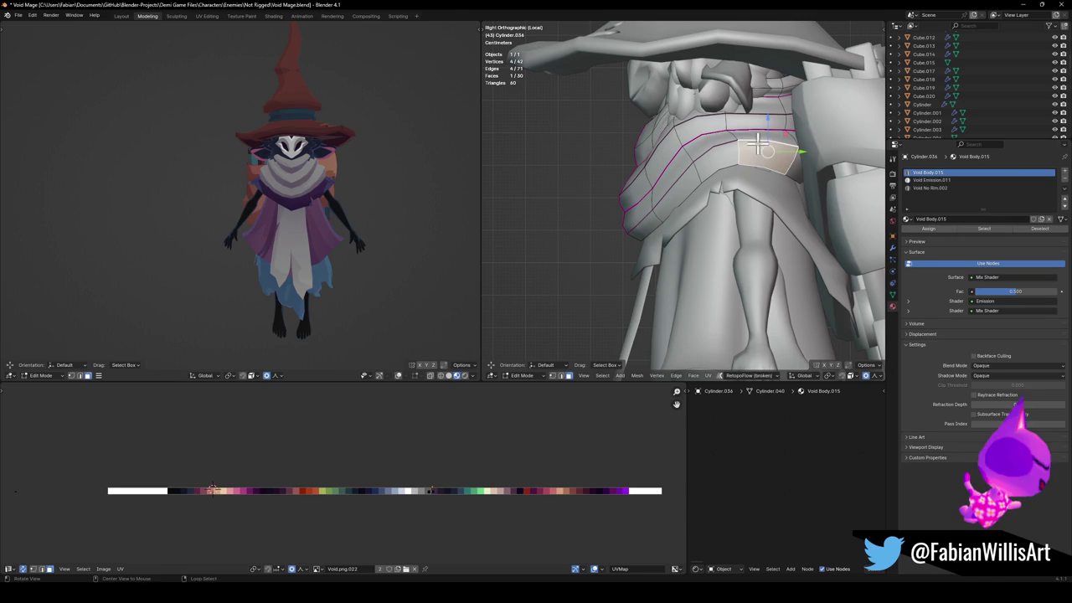
key(g)
key(z)
right_click(758, 118)
key(g)
key(x)
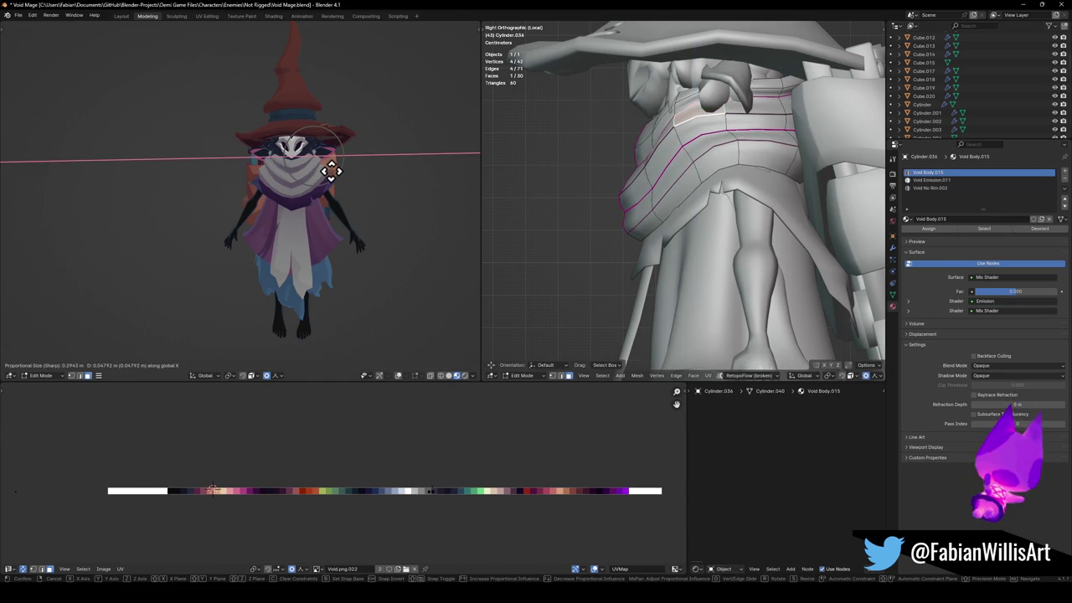
click(328, 170)
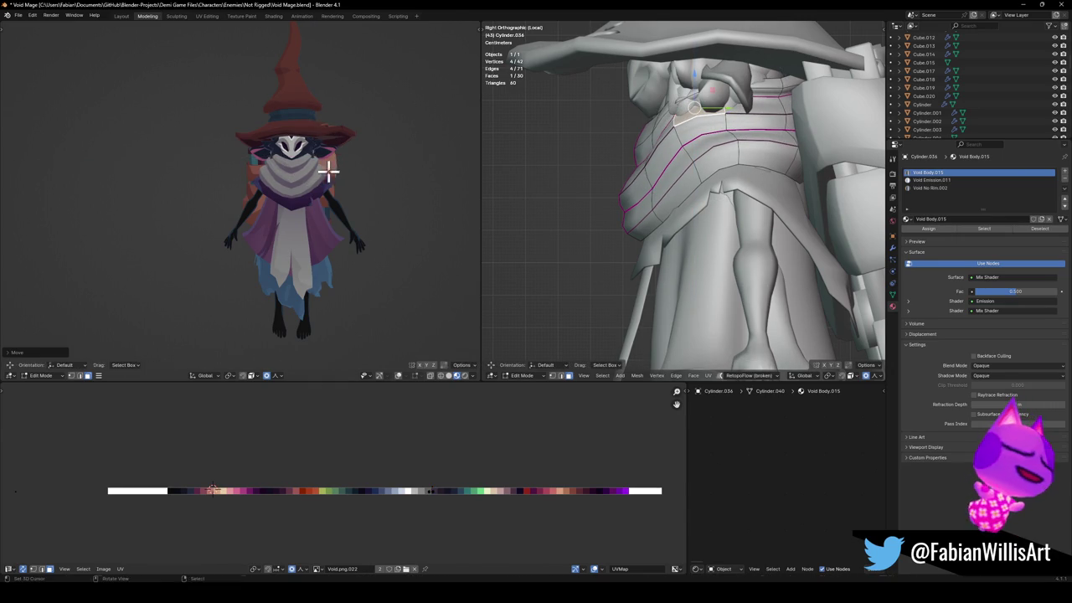
key(g)
key(z)
right_click(348, 163)
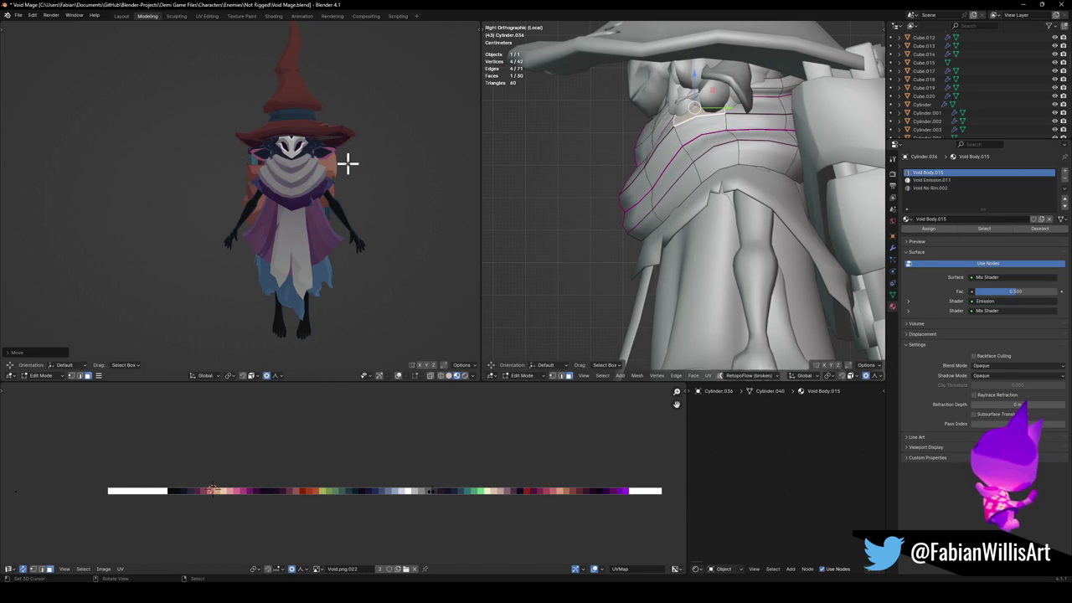
Reposition the collar vertices with soft falloff in the side orthographic view.
middle_drag(703, 117, 658, 131)
key(alt+a)
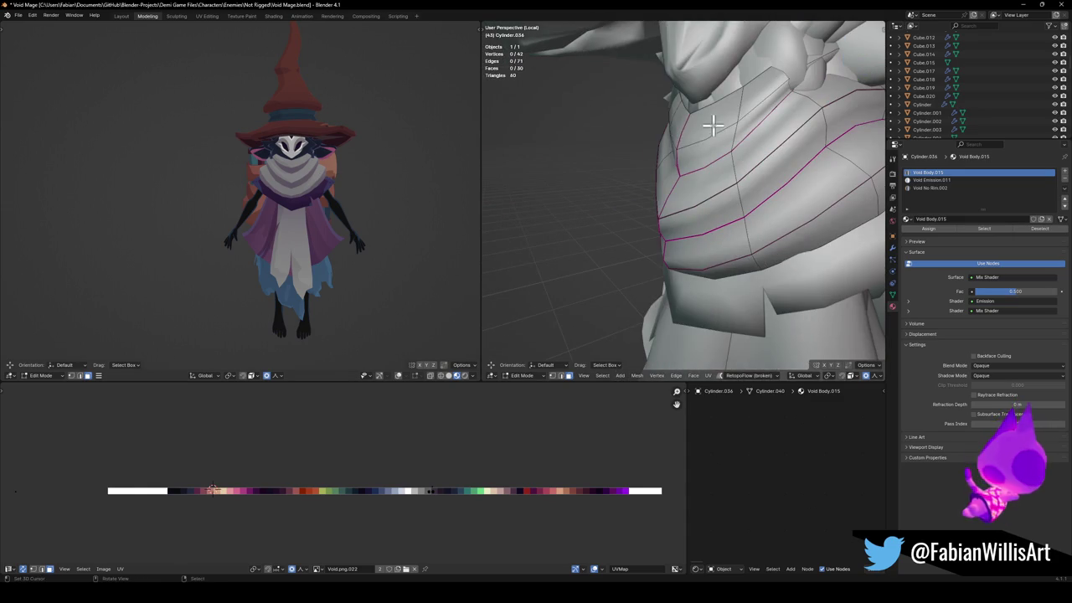
key(g)
key(z)
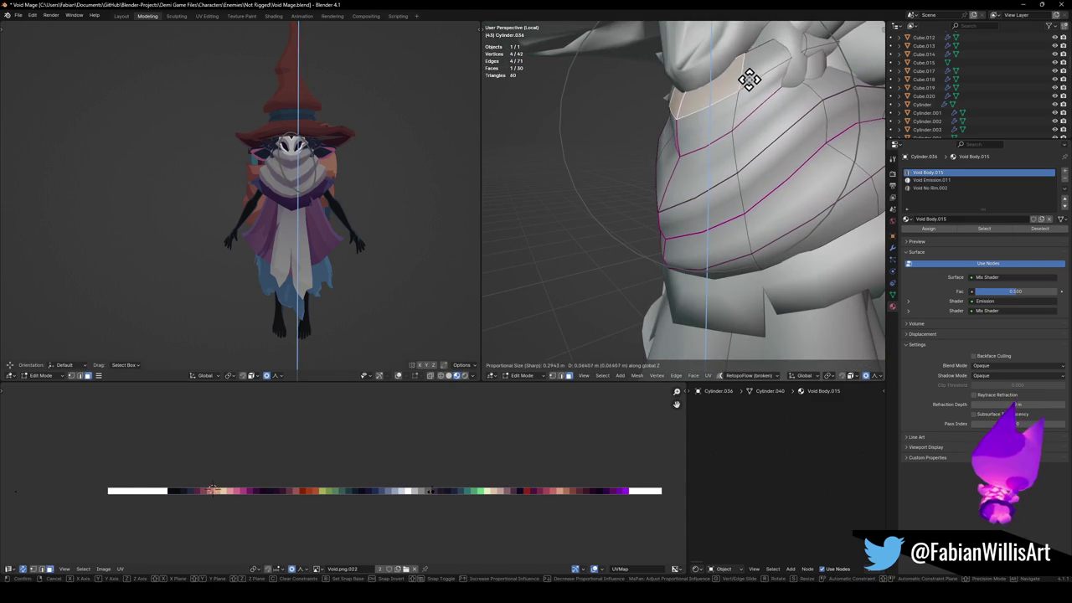
right_click(752, 53)
key(alt+a)
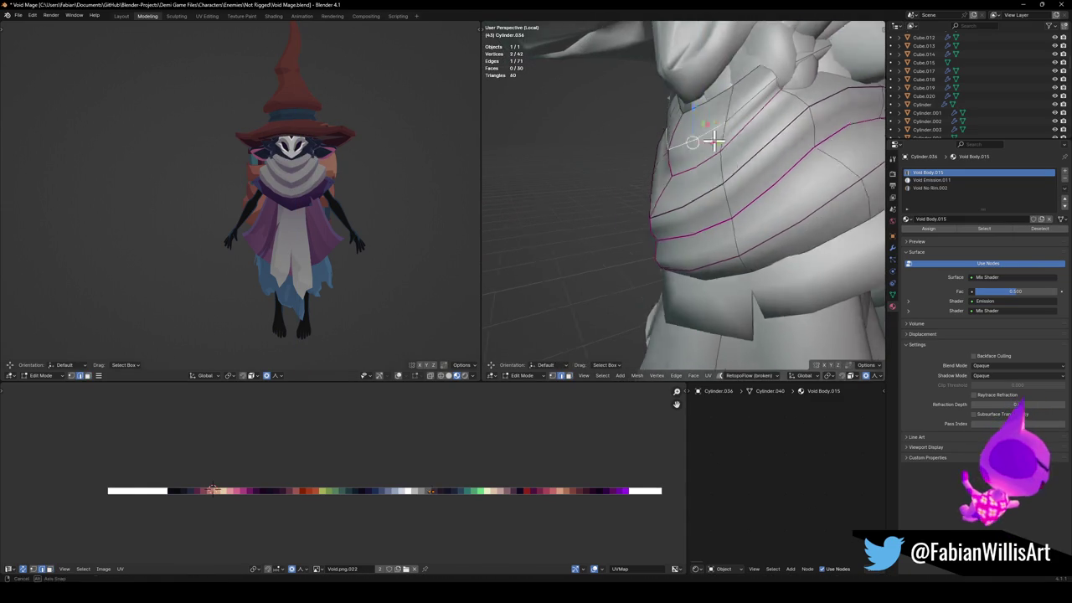
key(KP_3)
key(g)
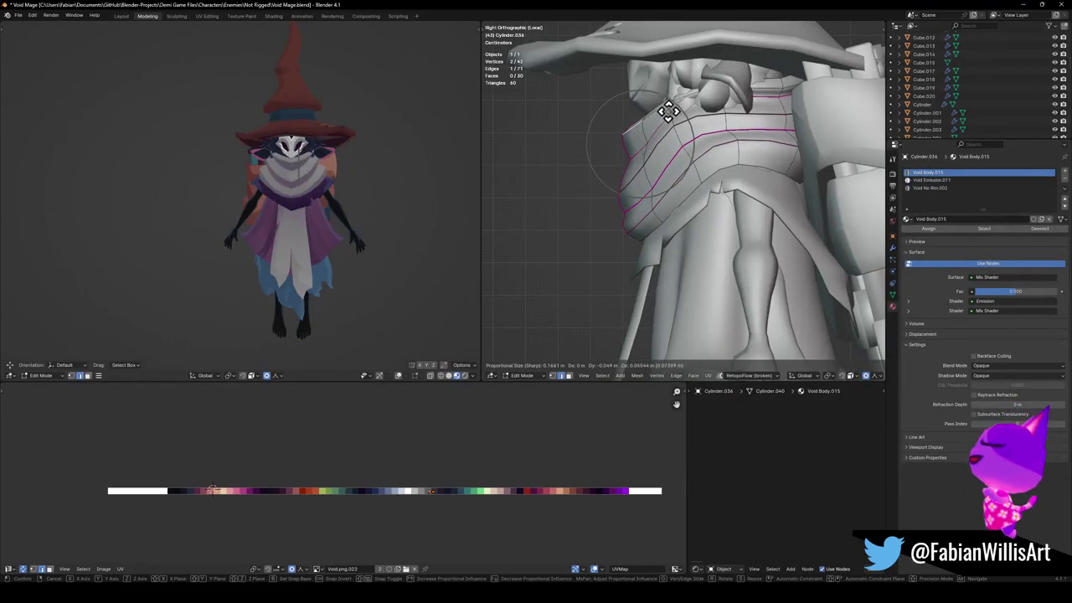
click(661, 141)
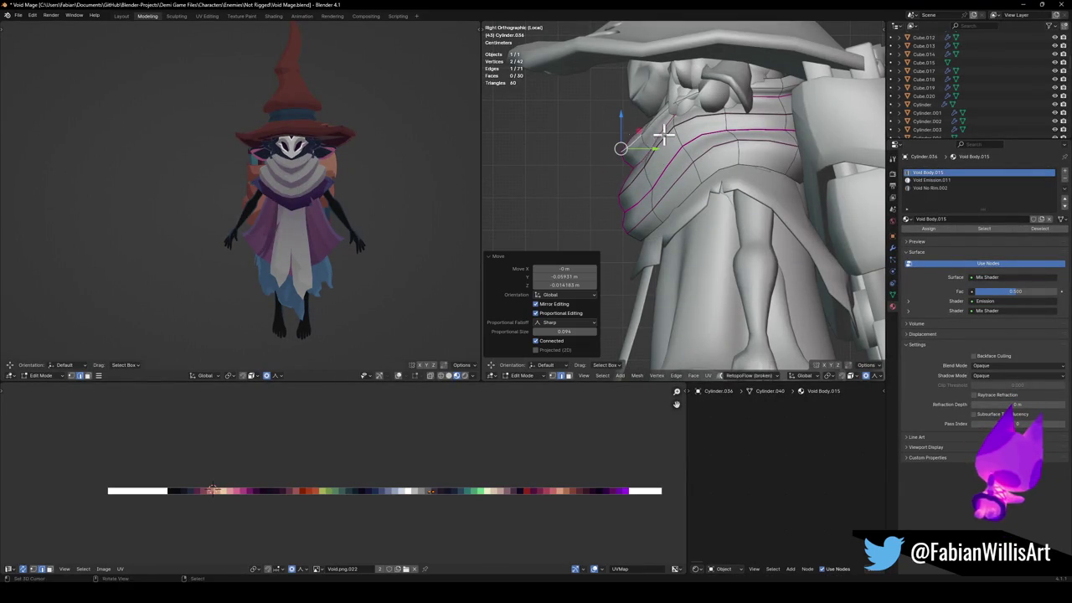
Adjust another collar-edge vertex with soft falloff, then leave Edit Mode.
mouse_move(342, 151)
middle_down()
mouse_move(276, 148)
mouse_move(306, 155)
middle_up()
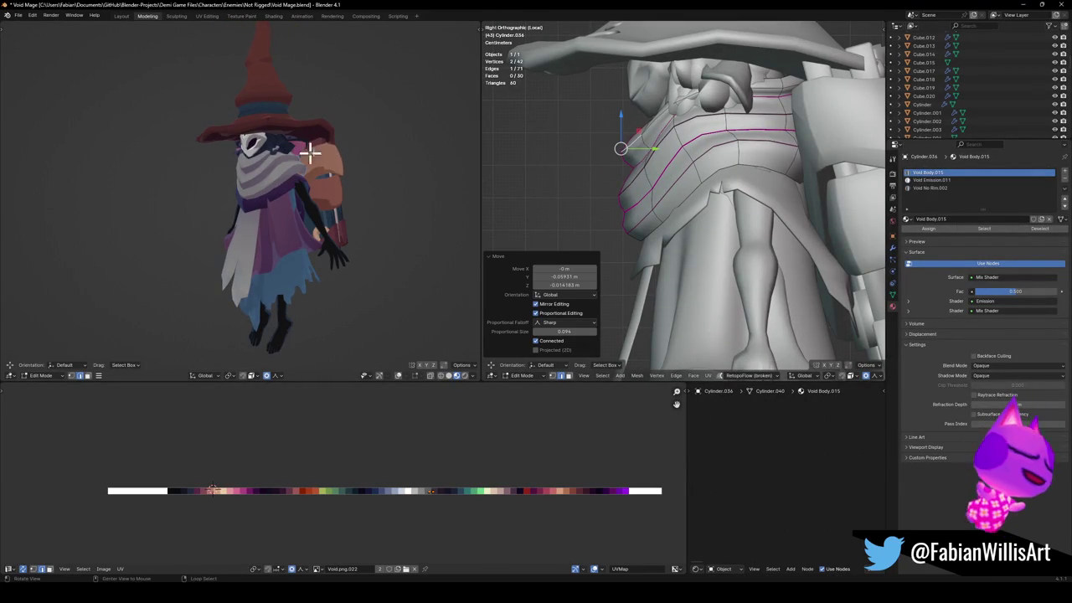
click(658, 174)
key(g)
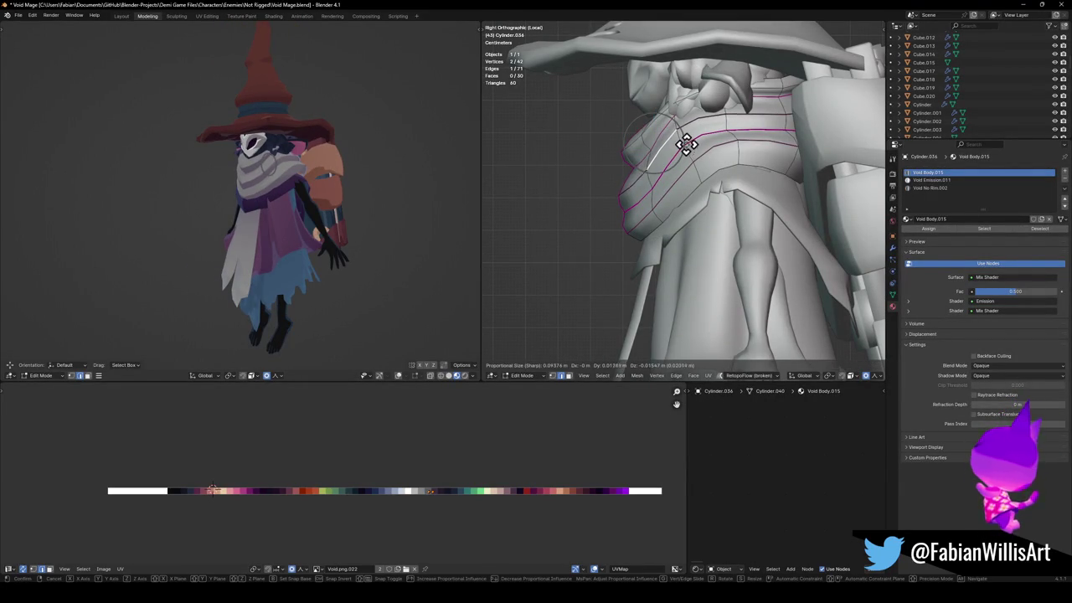
click(685, 140)
middle_drag(287, 188, 300, 186)
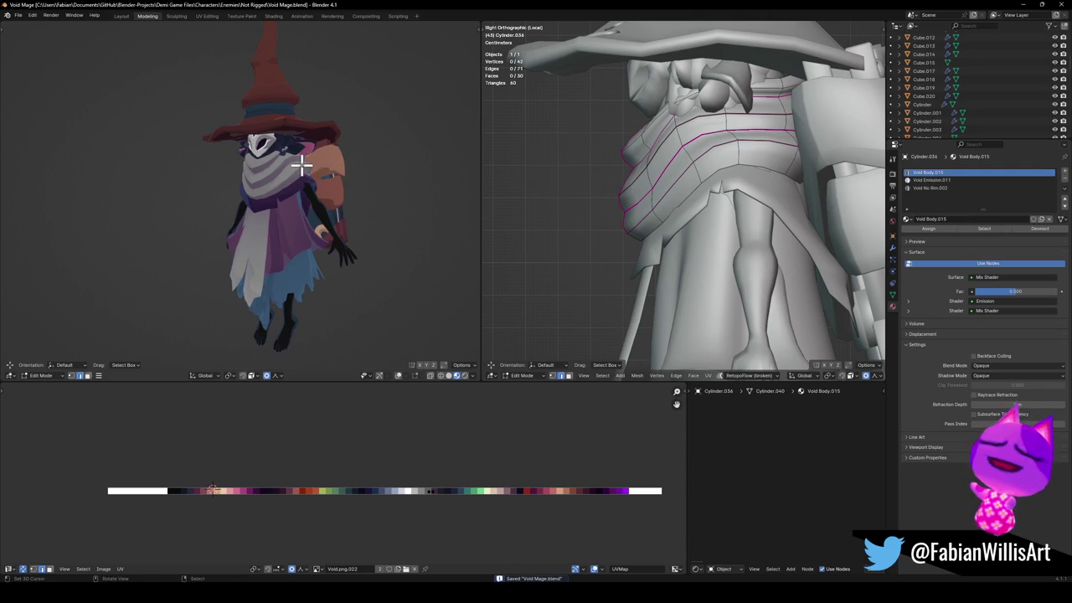
scroll(348, 124, up, 2)
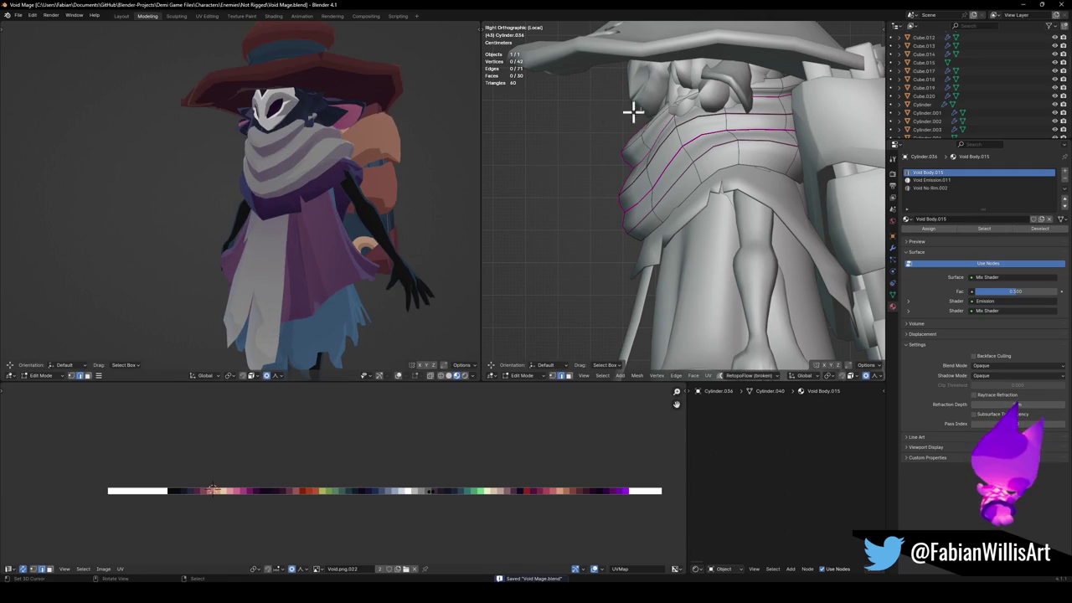
scroll(670, 125, up, 2)
scroll(662, 138, up, 2)
key(Tab)
click(670, 176)
middle_drag(670, 176, 674, 133)
Slide a vertex on the Null Void Archer.014 ear by factor 0.543 and save.
key(Tab)
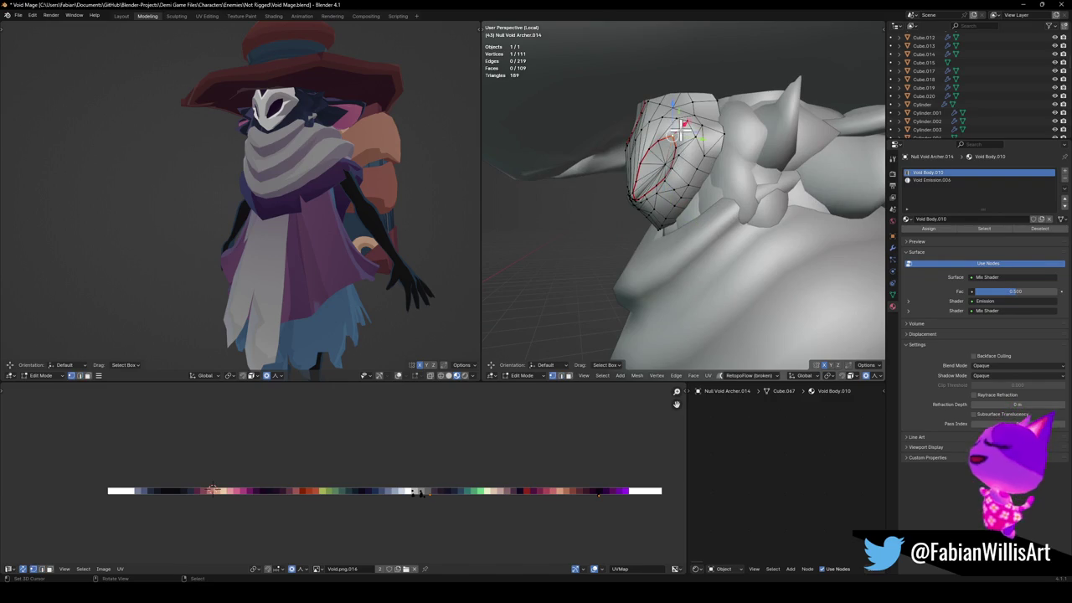
key(g)
key(g)
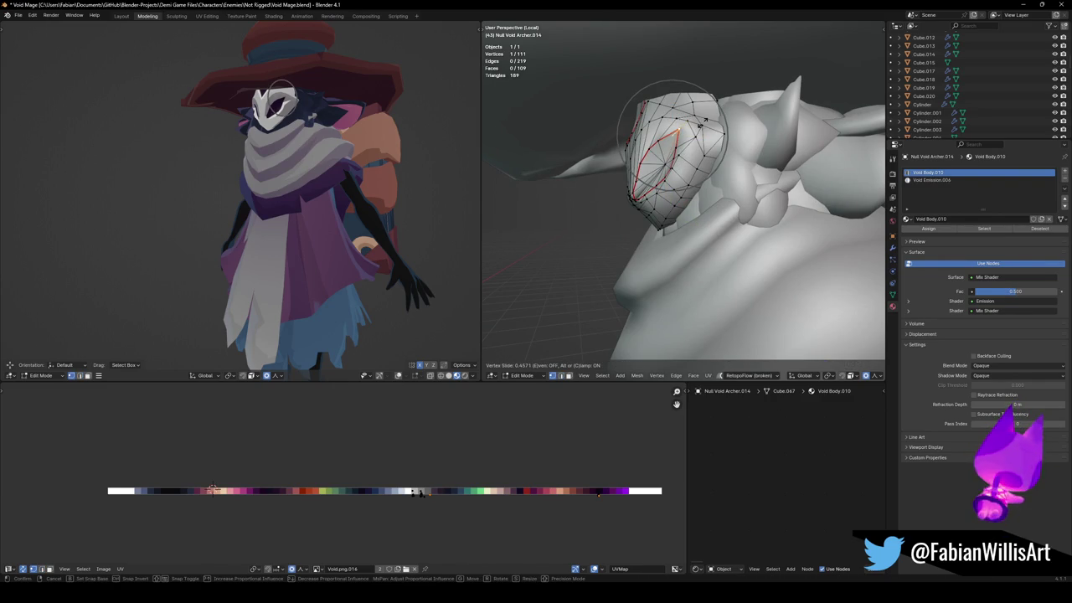
click(700, 122)
key(ctrl+s)
mouse_move(287, 149)
middle_down()
mouse_move(344, 144)
mouse_move(343, 162)
mouse_move(364, 165)
middle_up()
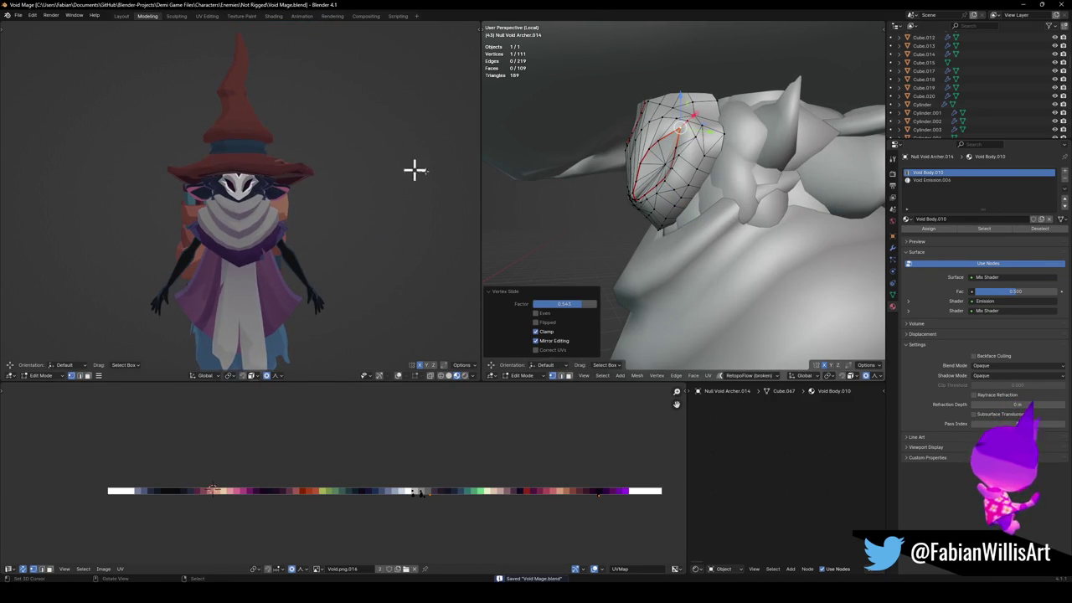
scroll(722, 175, down, 2)
scroll(738, 220, down, 2)
mouse_move(738, 219)
middle_down()
mouse_move(734, 196)
mouse_move(810, 221)
middle_up()
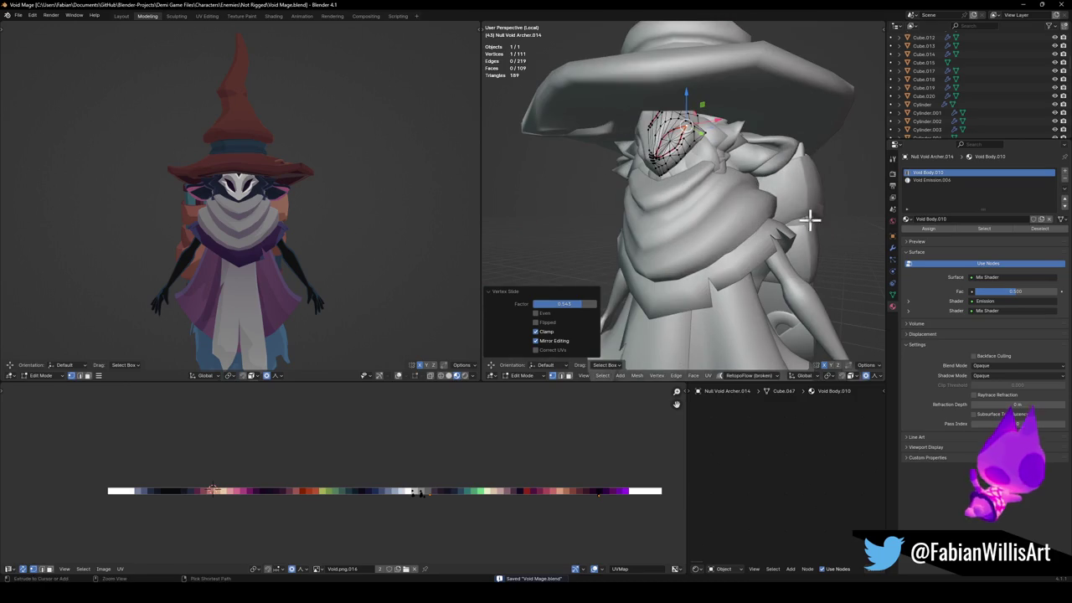
key(Tab)
Open Female Owl.004 in Edit Mode and select an edge on the mantle's side.
click(739, 265)
key(Tab)
mouse_move(737, 265)
middle_down()
mouse_move(765, 273)
mouse_move(772, 257)
middle_up()
click(773, 256)
Push the selected mantle edge vertices outward with proportional editing.
key(g)
right_click(789, 269)
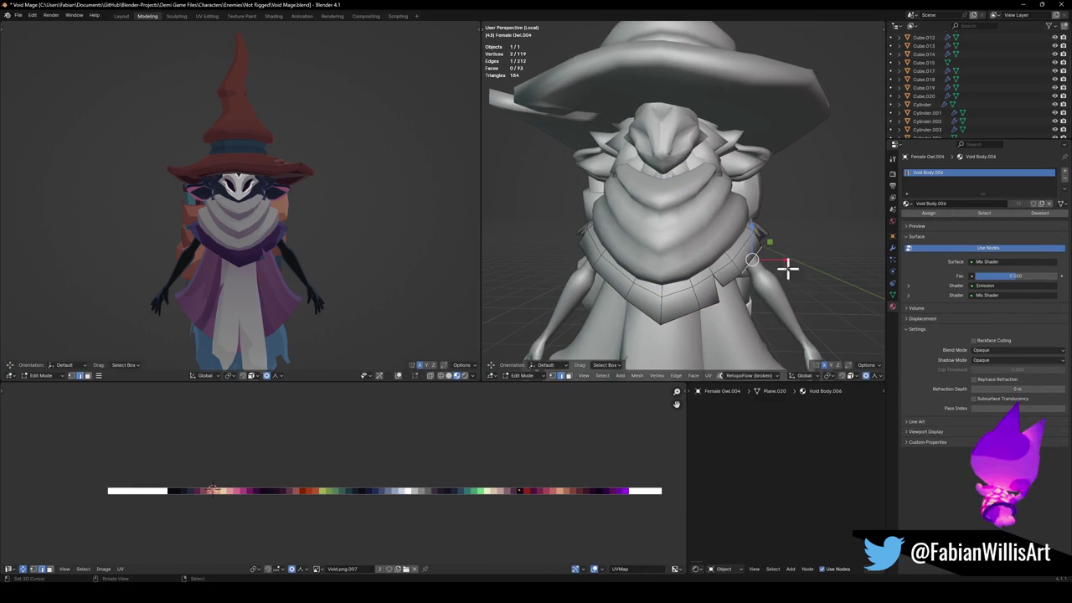
shift+click(729, 282)
key(g)
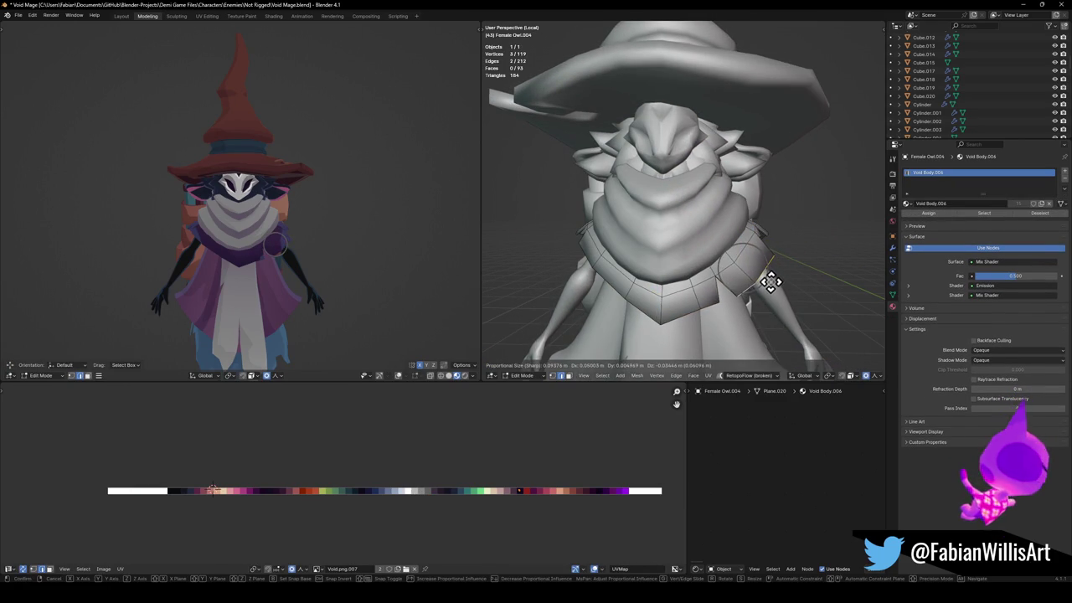
click(769, 279)
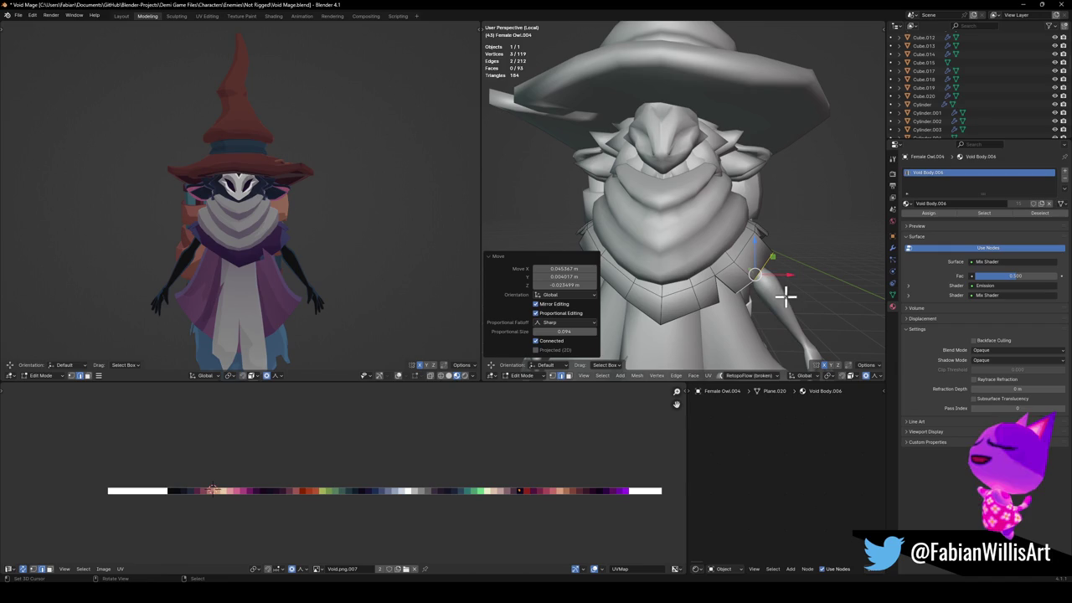
key(r)
key(r)
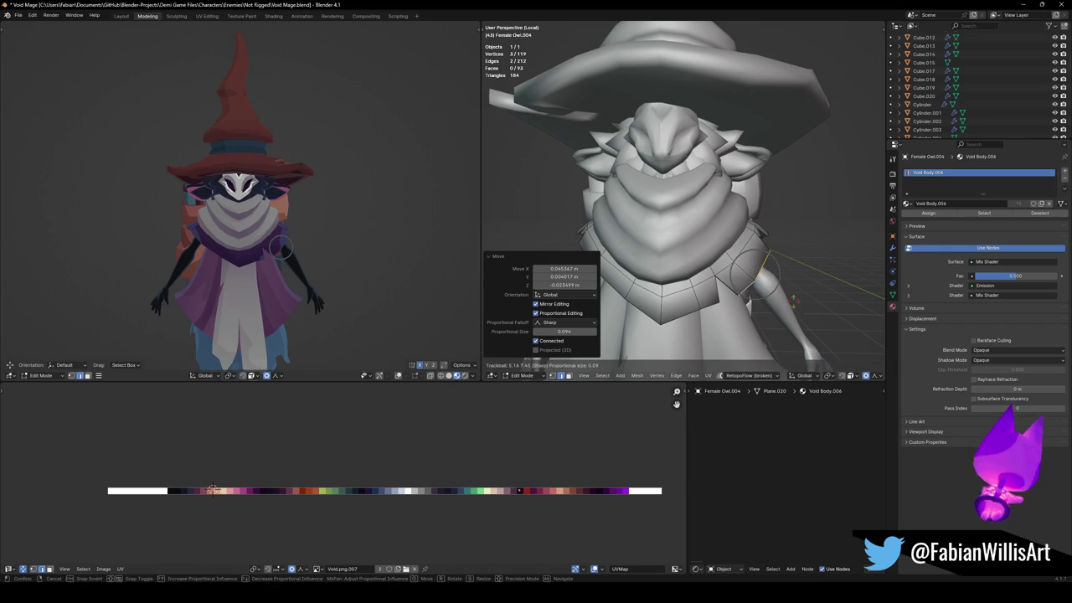
right_click(782, 299)
Move a mantle vertex near the right arm clear of the body and save Void Mage.blend.
click(792, 249)
mouse_move(792, 249)
middle_down()
mouse_move(712, 268)
mouse_move(776, 276)
mouse_move(808, 262)
middle_up()
key(g)
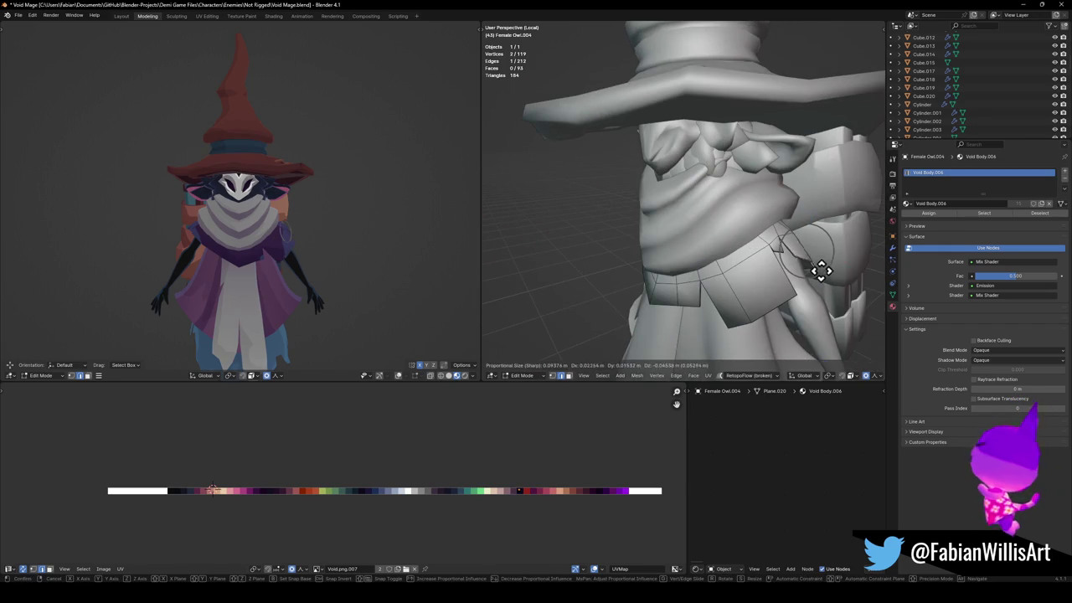
click(832, 268)
mouse_move(287, 187)
middle_down()
mouse_move(187, 192)
mouse_move(210, 201)
mouse_move(282, 191)
mouse_move(285, 208)
mouse_move(326, 218)
mouse_move(340, 201)
mouse_move(335, 213)
mouse_move(313, 194)
mouse_move(326, 175)
mouse_move(259, 196)
mouse_move(282, 194)
middle_up()
key(ctrl+s)
scroll(319, 215, down, 2)
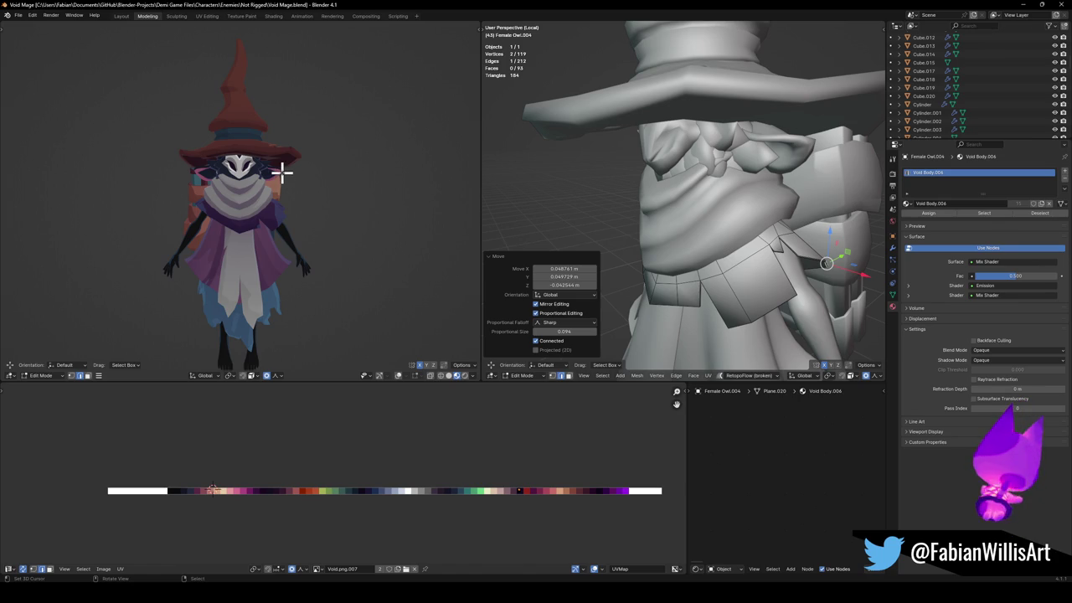
scroll(849, 216, down, 3)
middle_drag(849, 216, 746, 182)
key(ctrl+s)
key(alt+q)
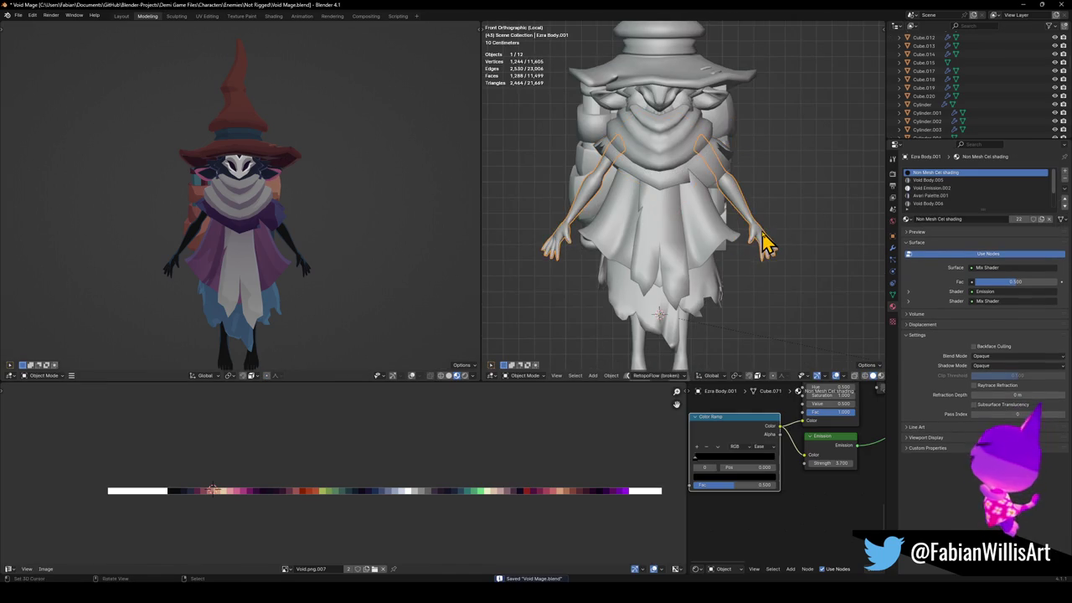
Select the whole hand on the arm mesh and rotate it with soft proportional falloff.
scroll(766, 235, up, 2)
scroll(749, 214, up, 3)
key(alt+q)
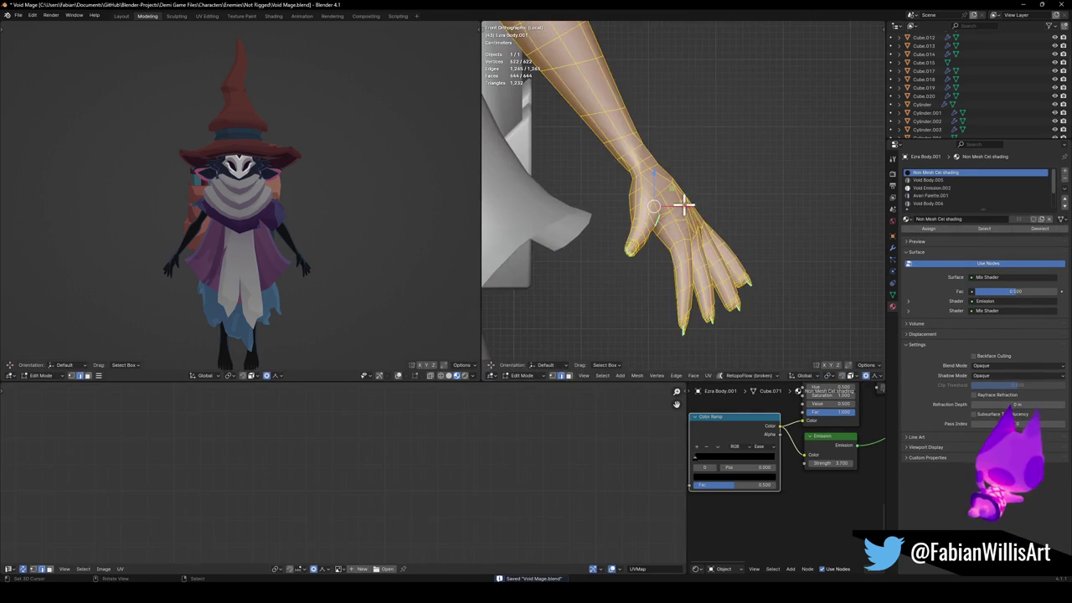
key(alt+q)
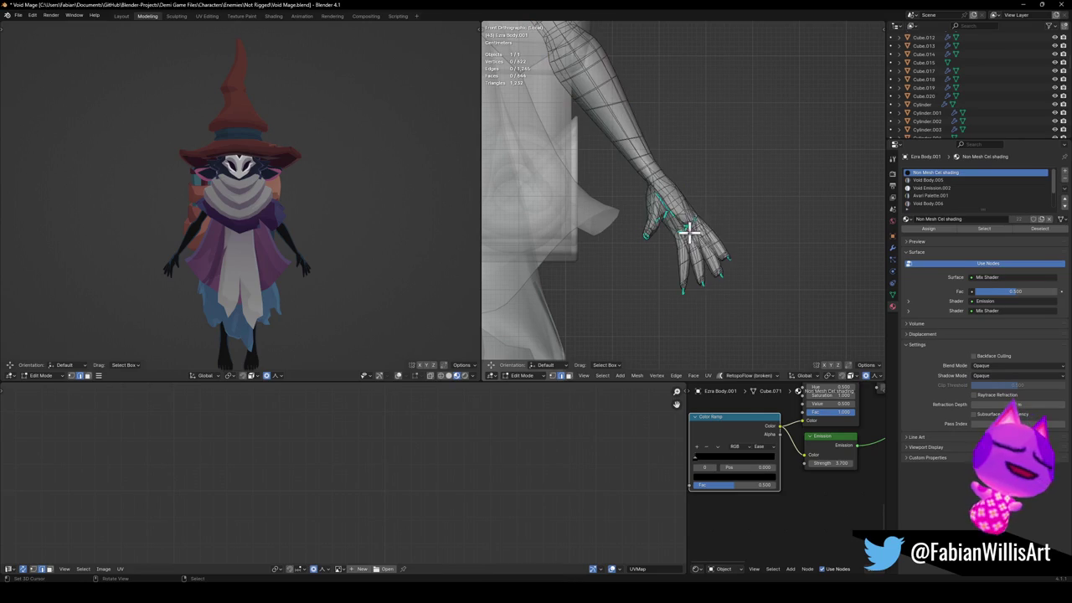
key(l)
key(r)
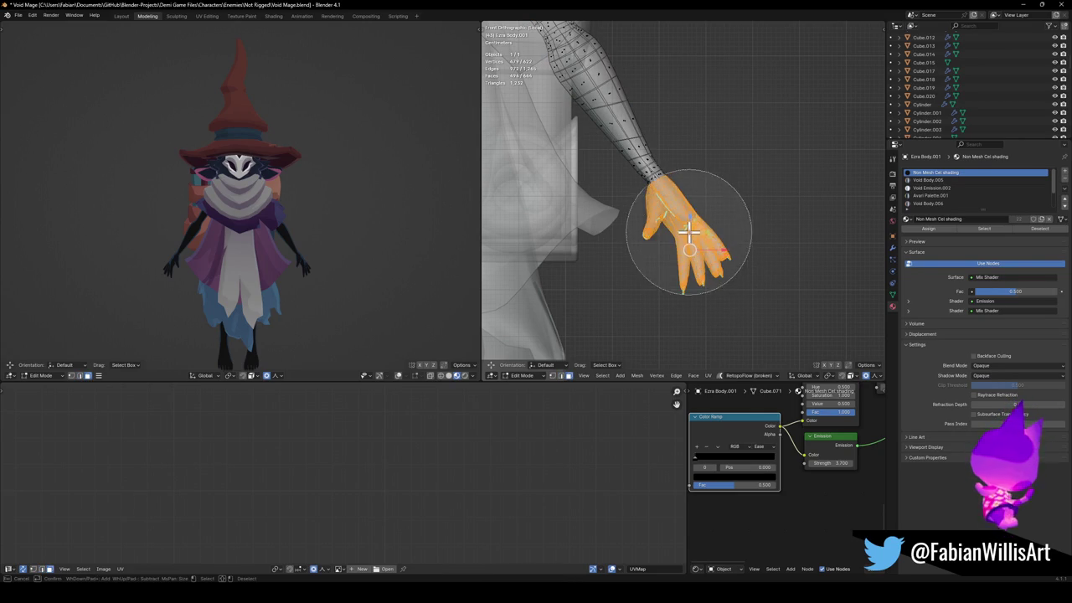
scroll(724, 270, down, 2)
scroll(730, 274, down, 5)
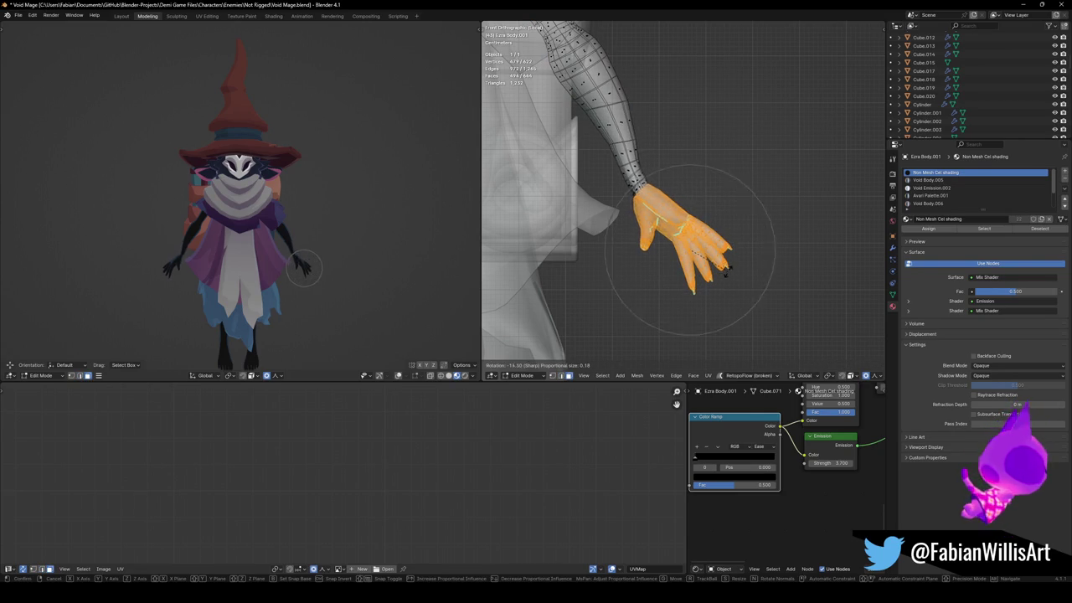
scroll(735, 279, down, 2)
scroll(741, 284, down, 3)
scroll(742, 285, down, 4)
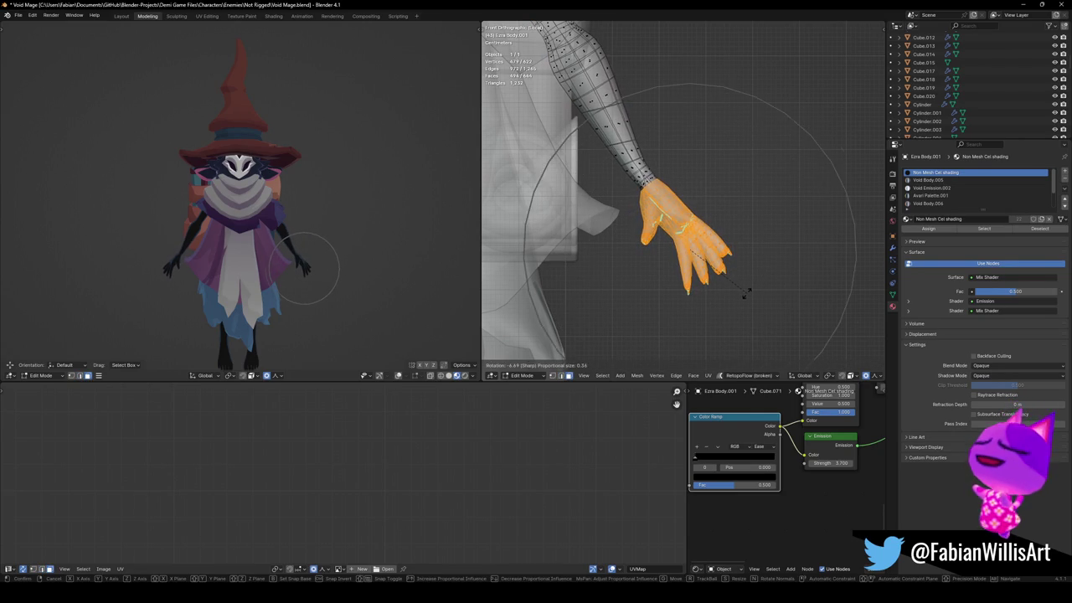
click(745, 287)
Move the hand into its new position with proportional falloff.
key(g)
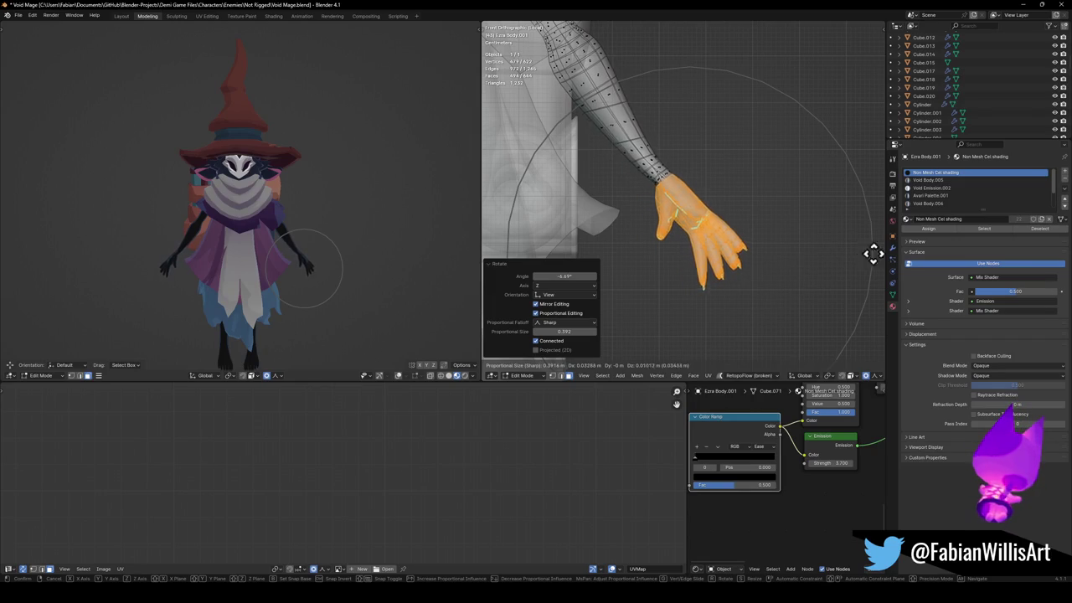
scroll(576, 217, down, 2)
scroll(571, 218, down, 3)
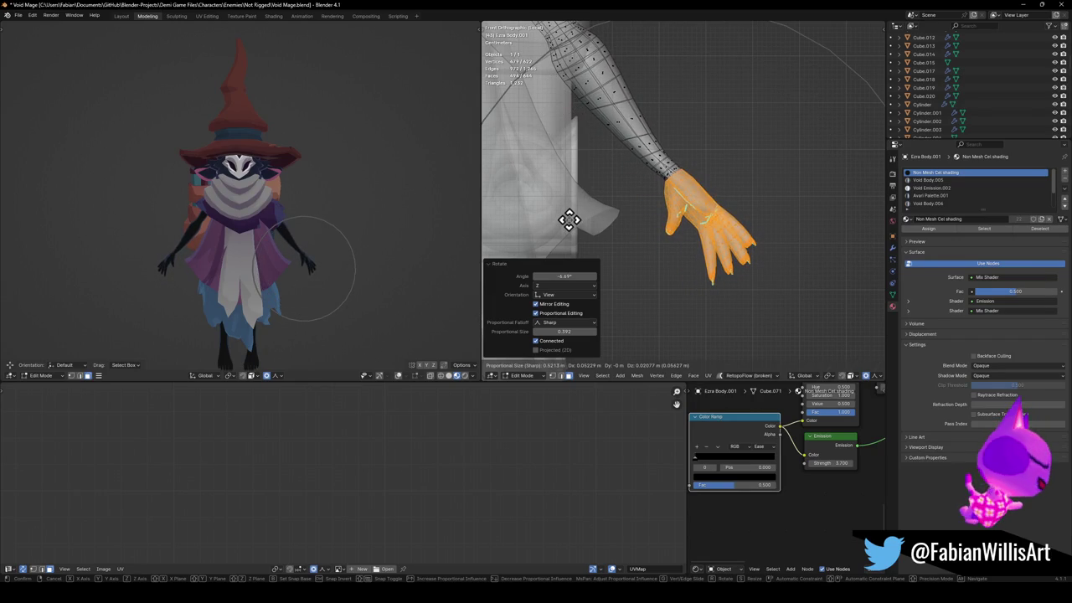
click(680, 172)
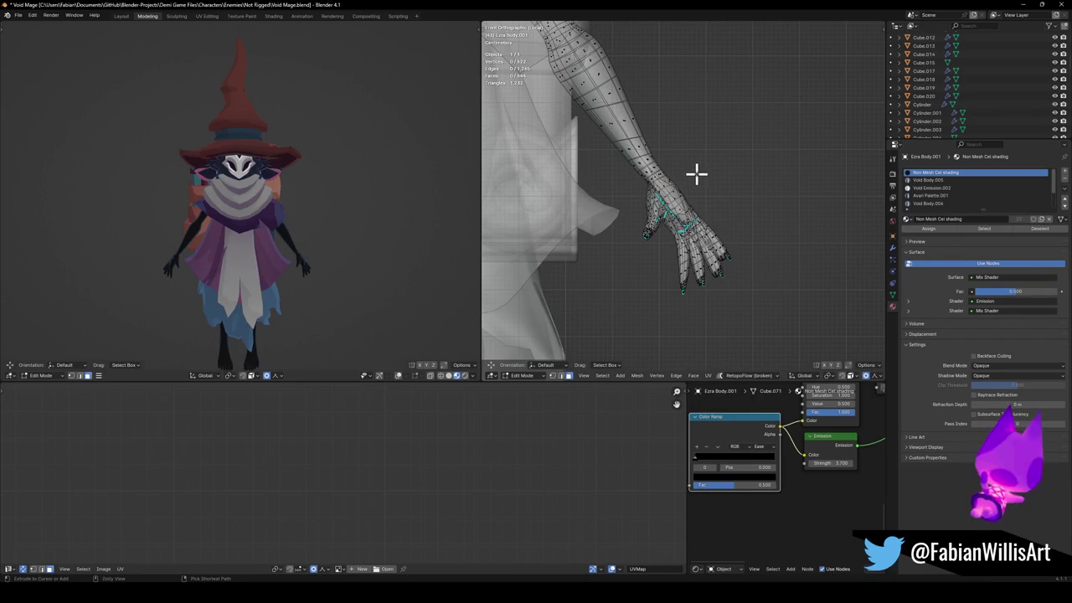
Try scaling and fattening the hand, then cancel so it keeps its original size.
key(s)
scroll(703, 169, up, 6)
scroll(711, 166, up, 7)
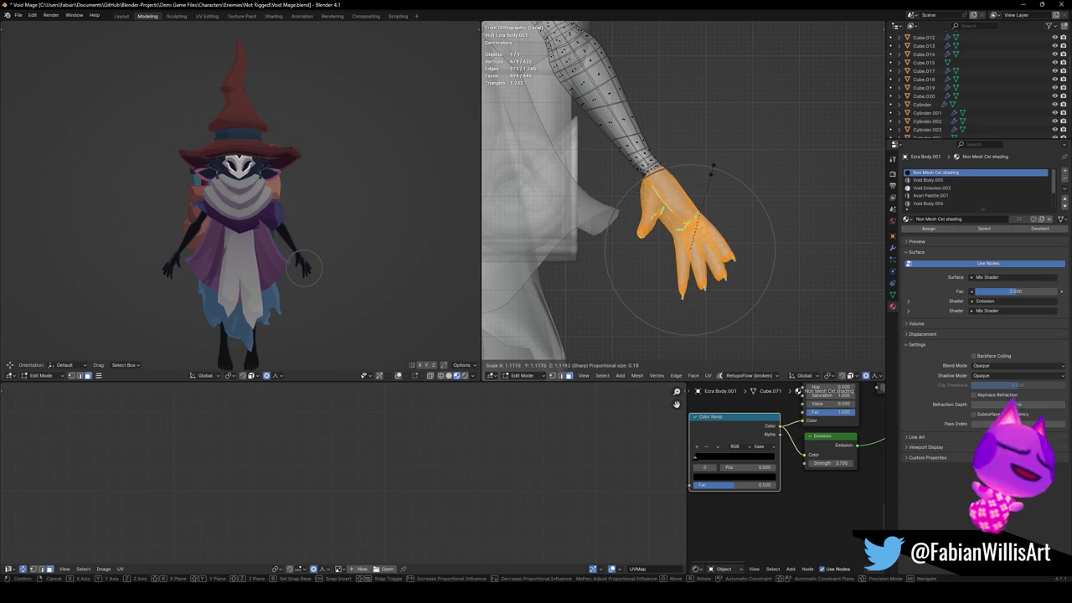
key(Escape)
key(alt+s)
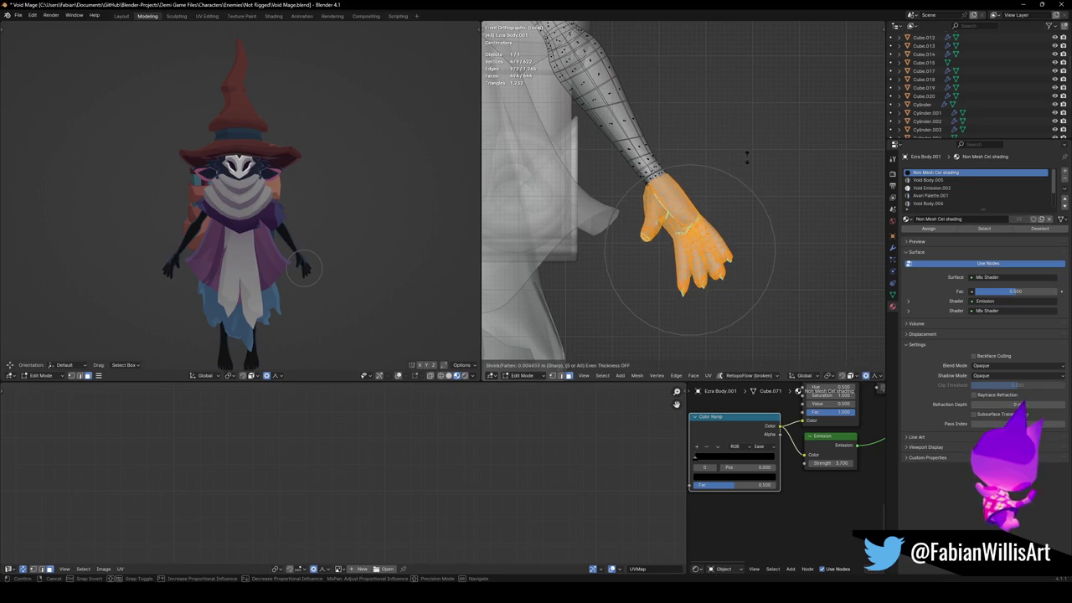
key(Escape)
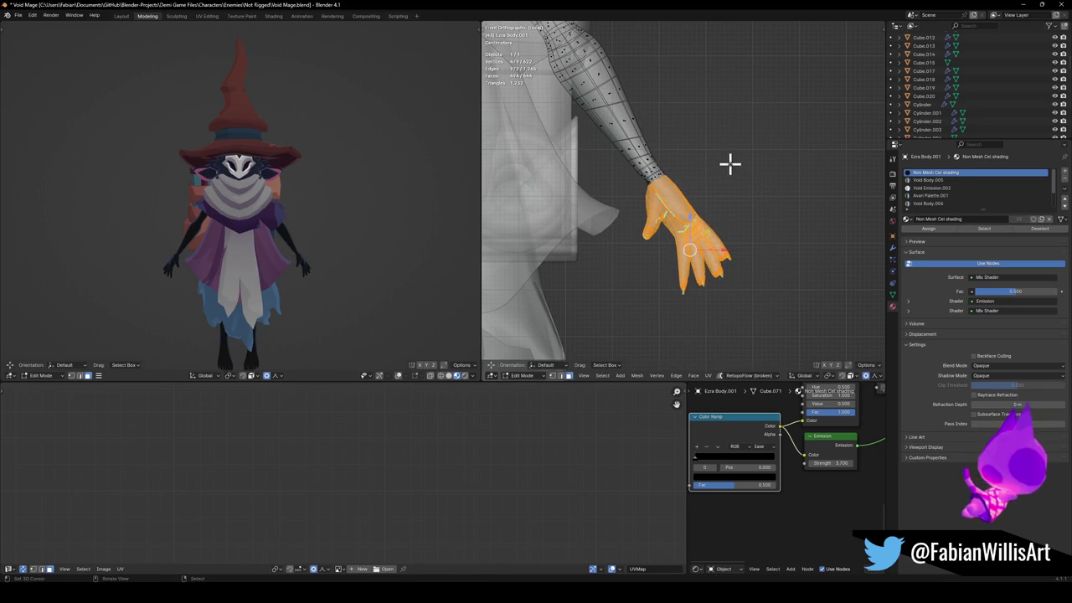
key(s)
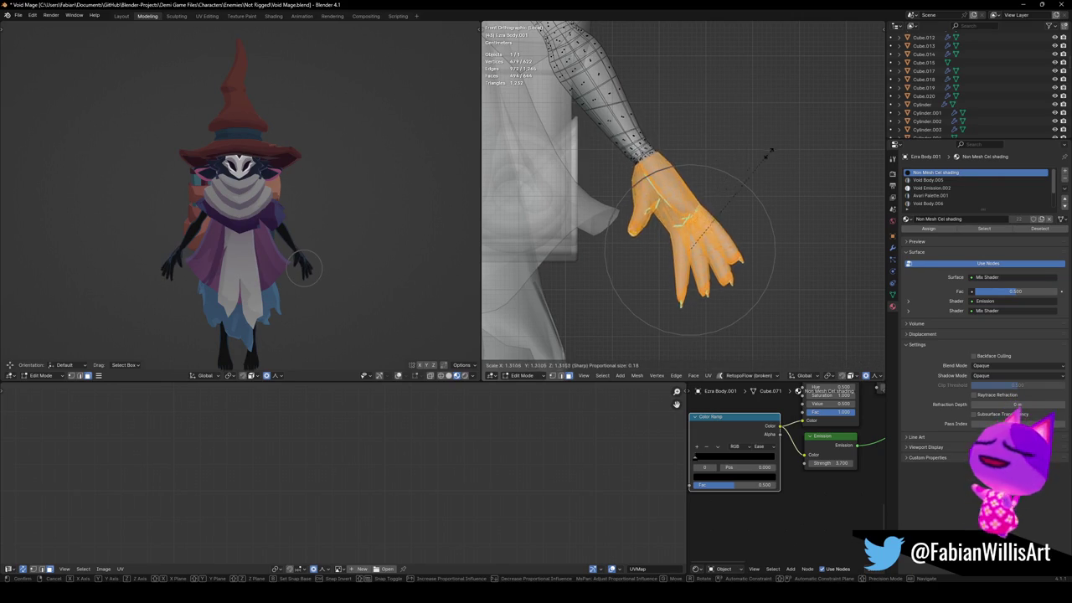
key(Escape)
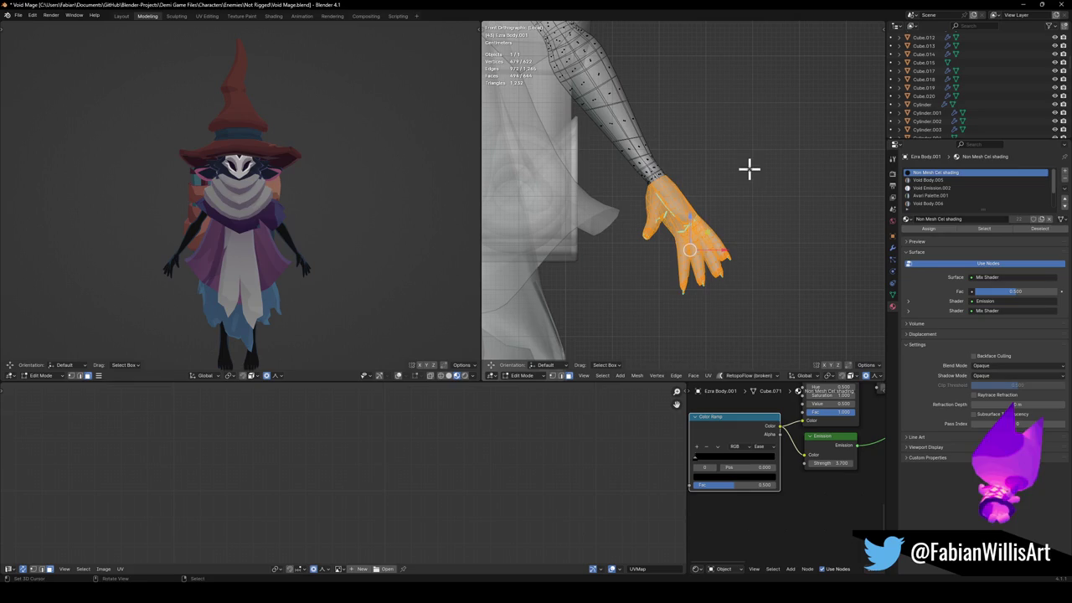
Return the arms to Object Mode with the Ctrl+Tab mode pie.
scroll(627, 119, down, 2)
scroll(692, 262, down, 3)
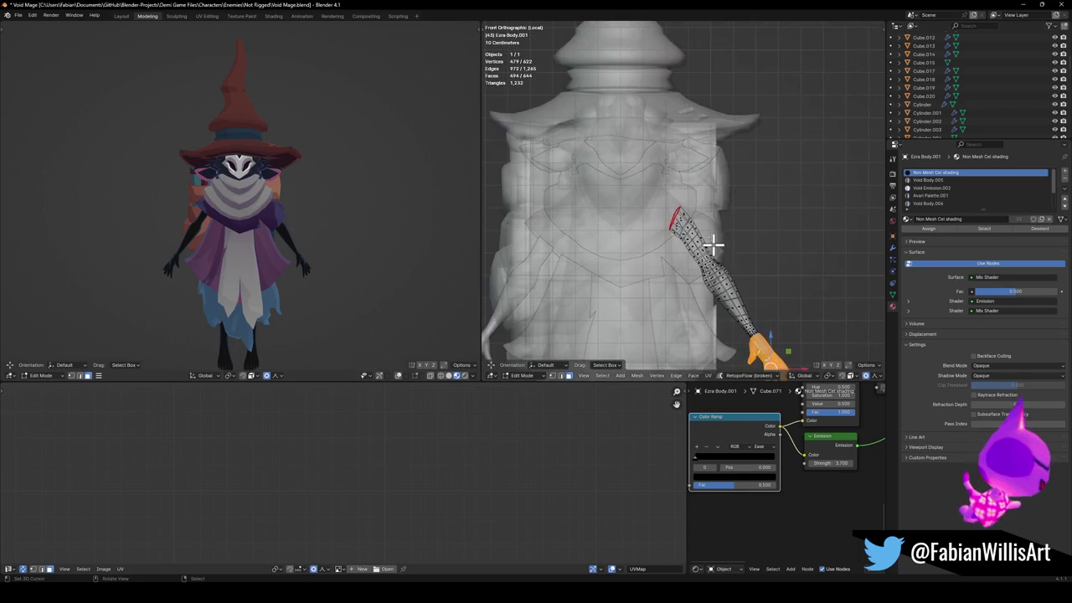
scroll(732, 220, up, 1)
key(ctrl+Tab)
click(676, 220)
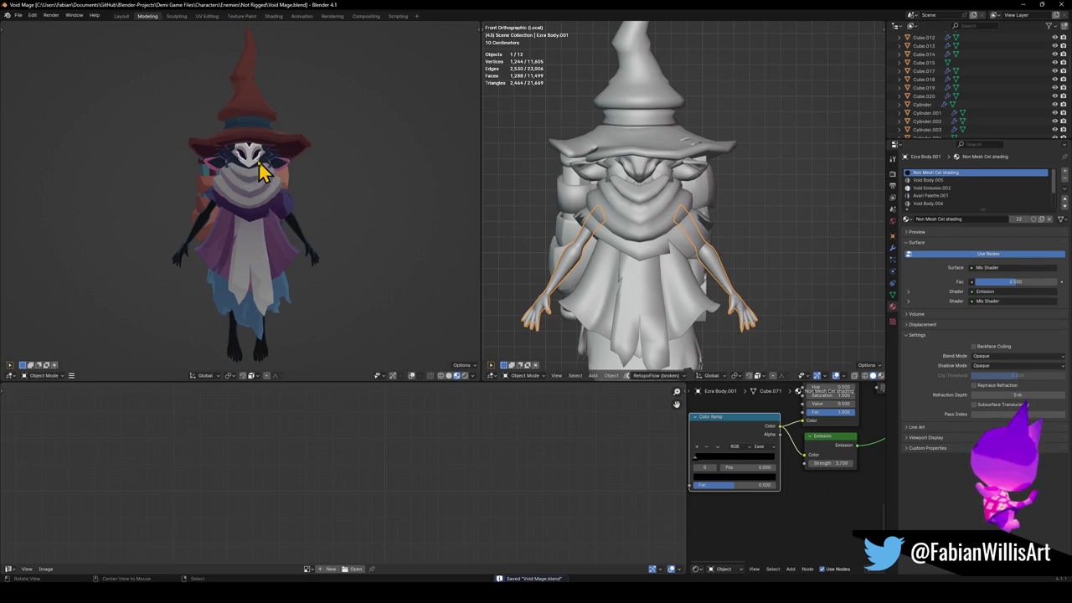
Select the hood and collar object and frame the view on it.
scroll(262, 176, up, 4)
scroll(296, 167, up, 2)
scroll(323, 208, up, 1)
scroll(310, 206, up, 1)
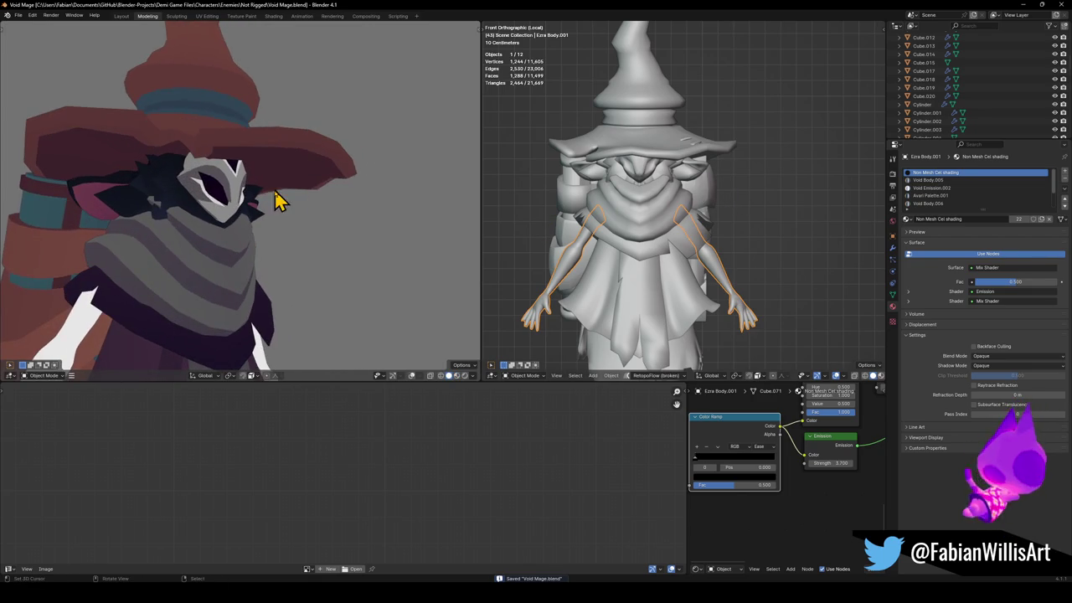
click(692, 203)
key(KP_Decimal)
middle_drag(691, 203, 679, 208)
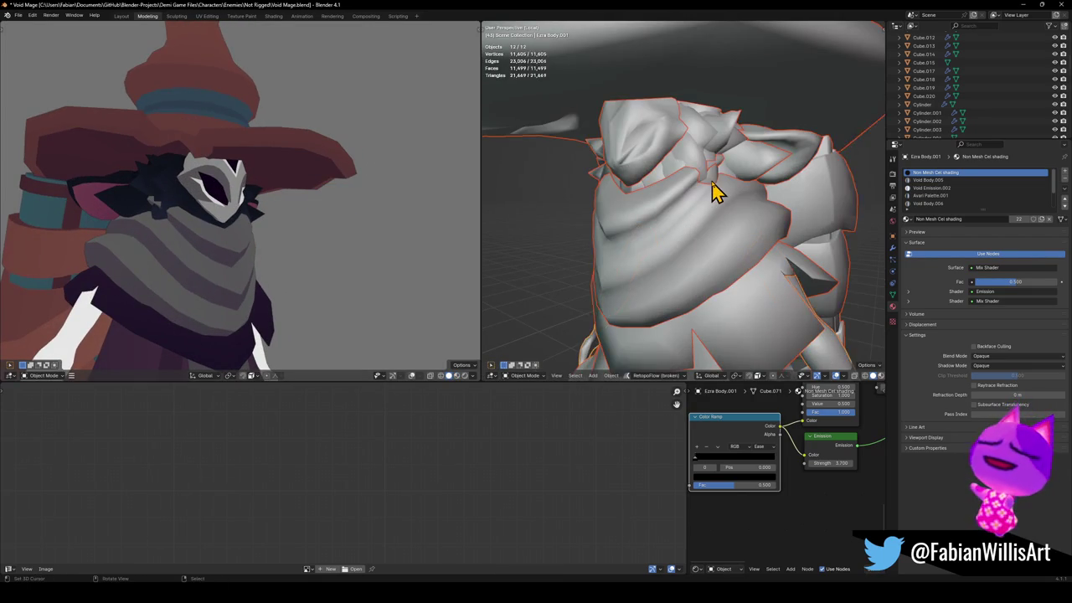
scroll(711, 191, up, 3)
In Edit Mode, select the side hair strand's island while deselecting the ear faces.
key(Tab)
click(690, 203)
key(ctrl+l)
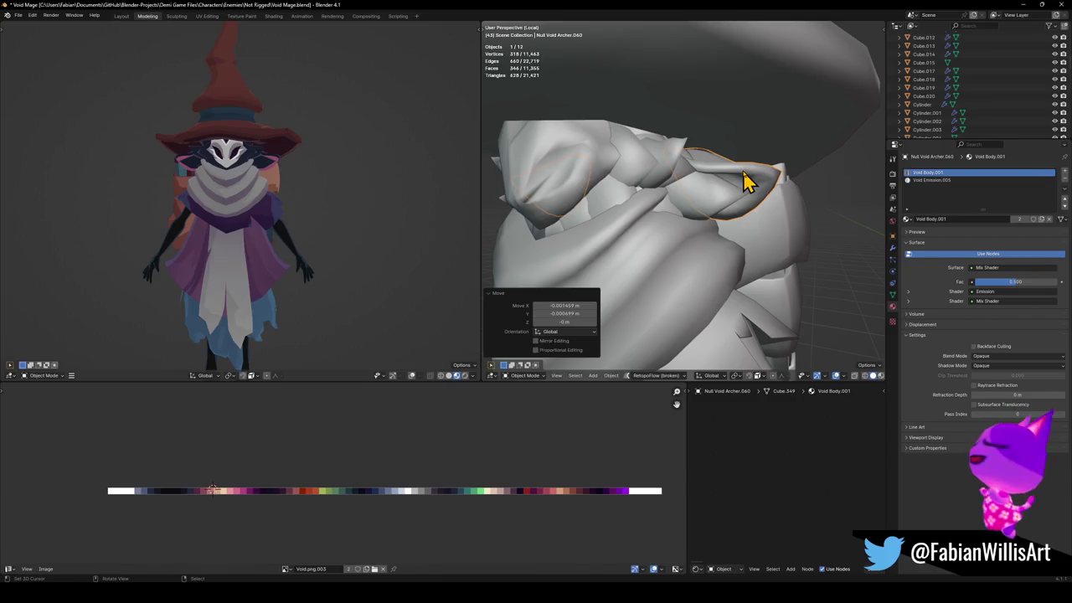
click(743, 170)
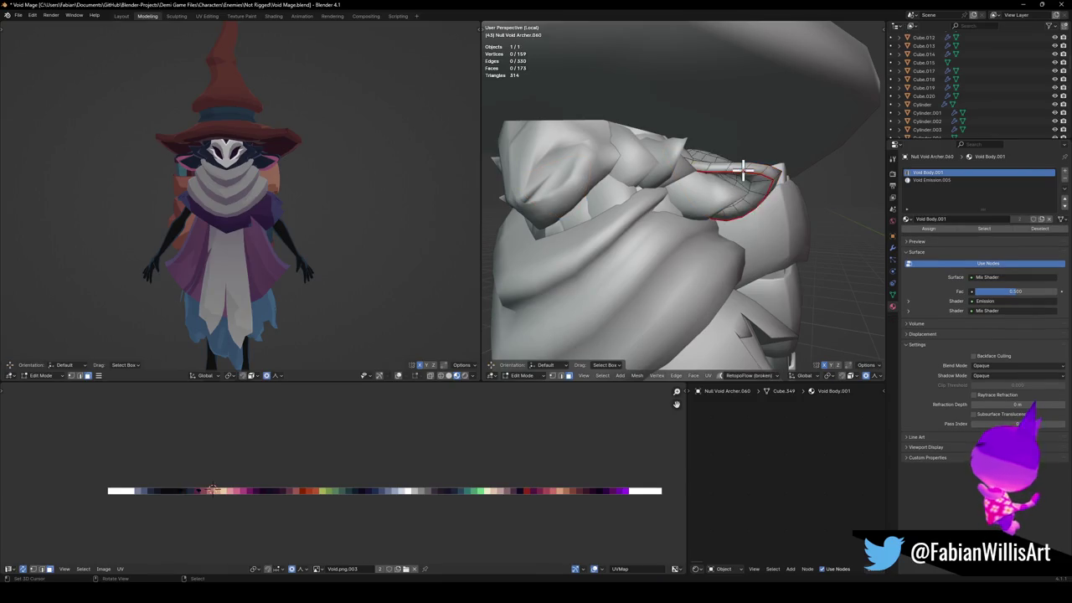
key(c)
middle_drag(743, 170, 749, 186)
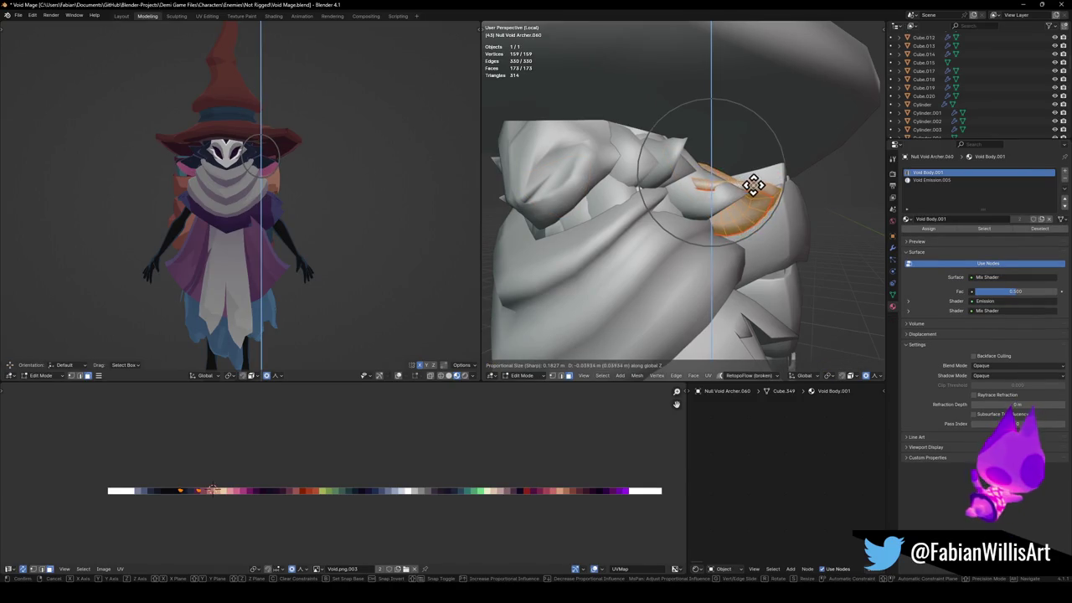
key(Escape)
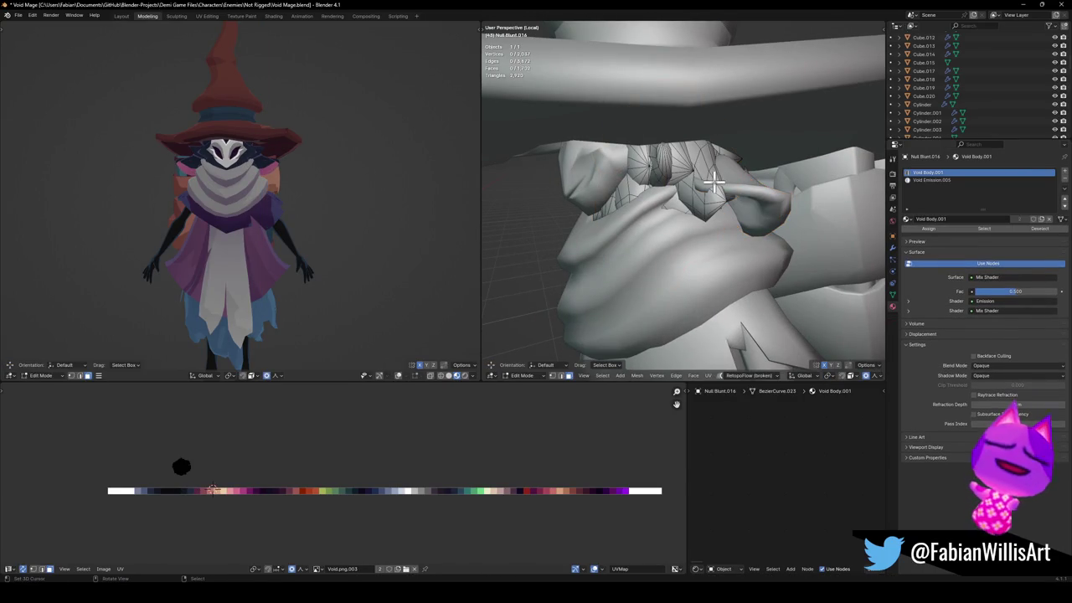
key(l)
Narrow the hair strand by scaling it along Y.
key(s)
key(y)
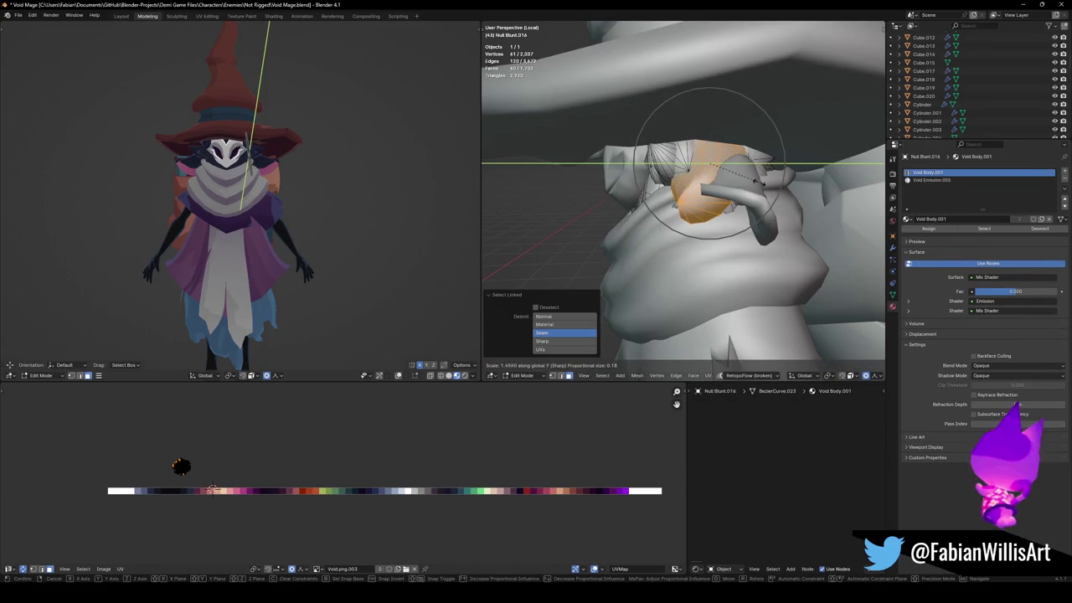
click(757, 180)
key(s)
click(739, 179)
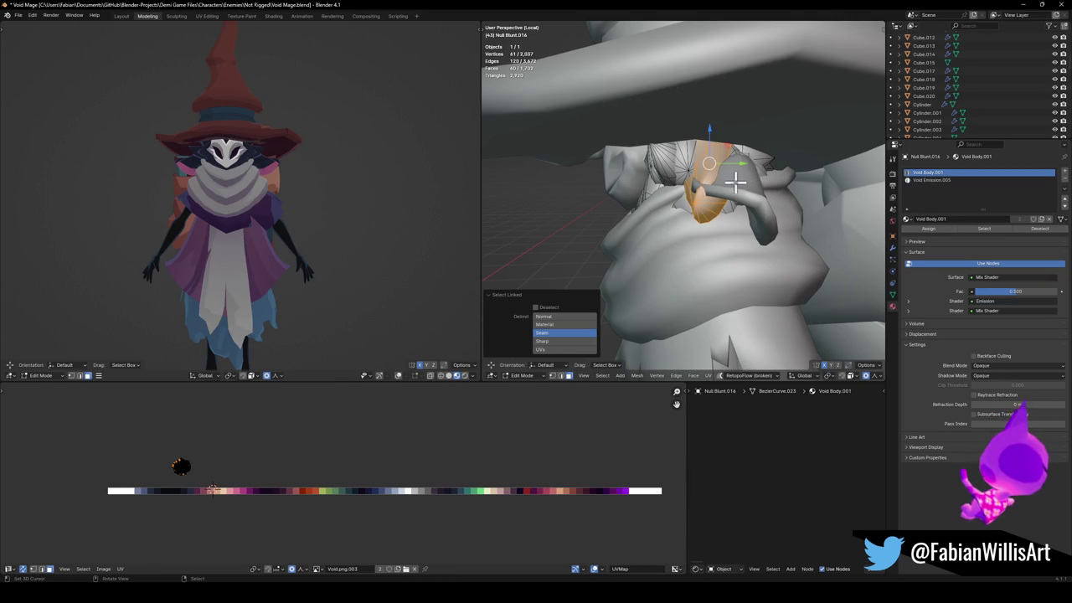
Shift the strand 0.034415 m on Y and lower it 0.017581 m on Z.
key(g)
key(y)
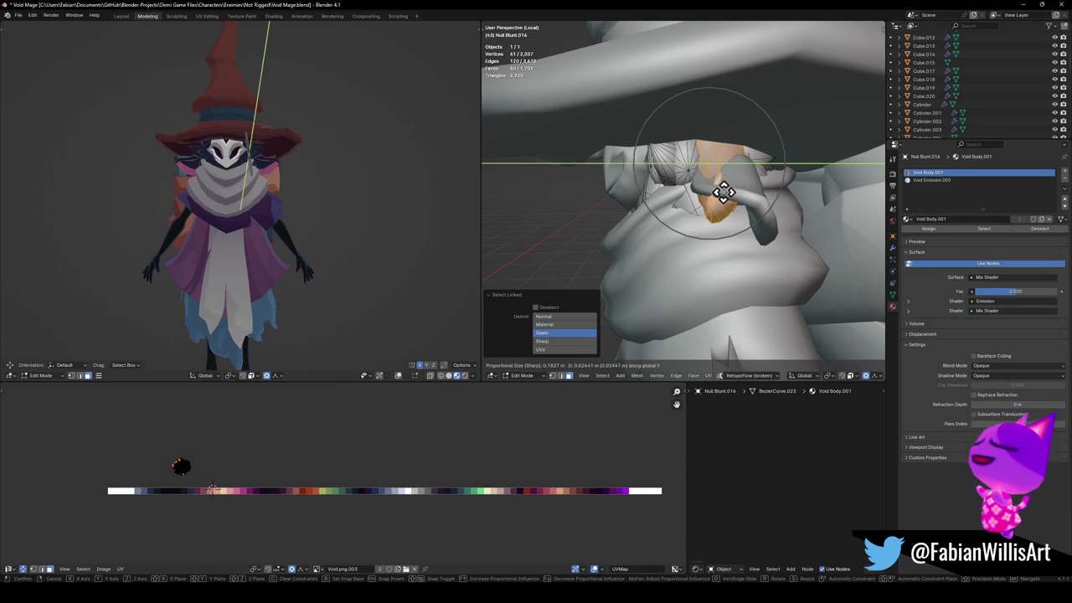
click(722, 186)
key(g)
key(z)
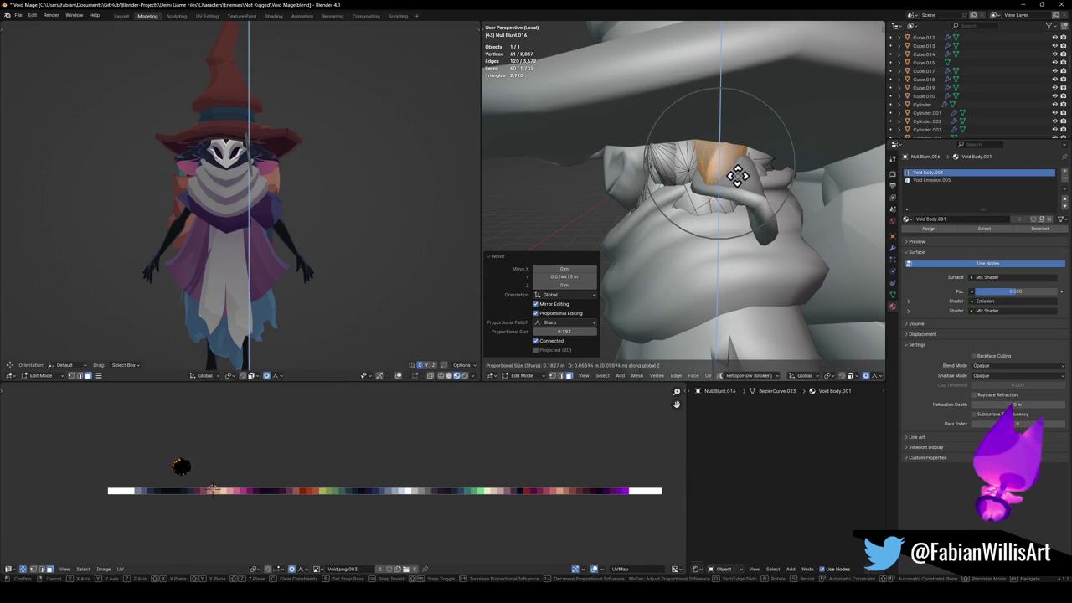
click(738, 175)
key(alt+a)
middle_drag(701, 138, 745, 171)
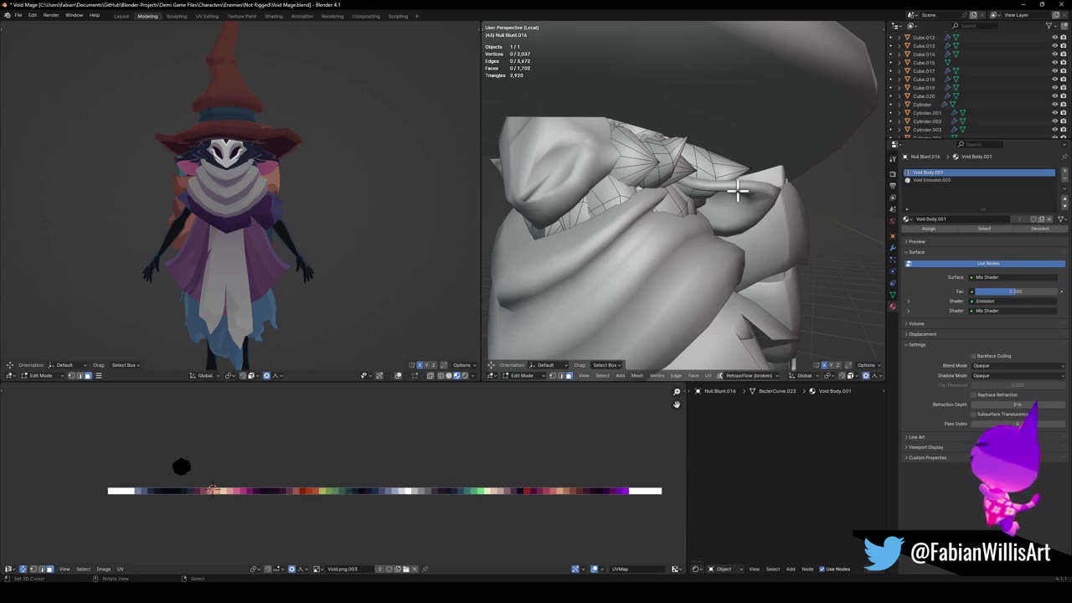
Switch editing over to the ear mesh and select its faces.
key(Tab)
click(752, 203)
key(Tab)
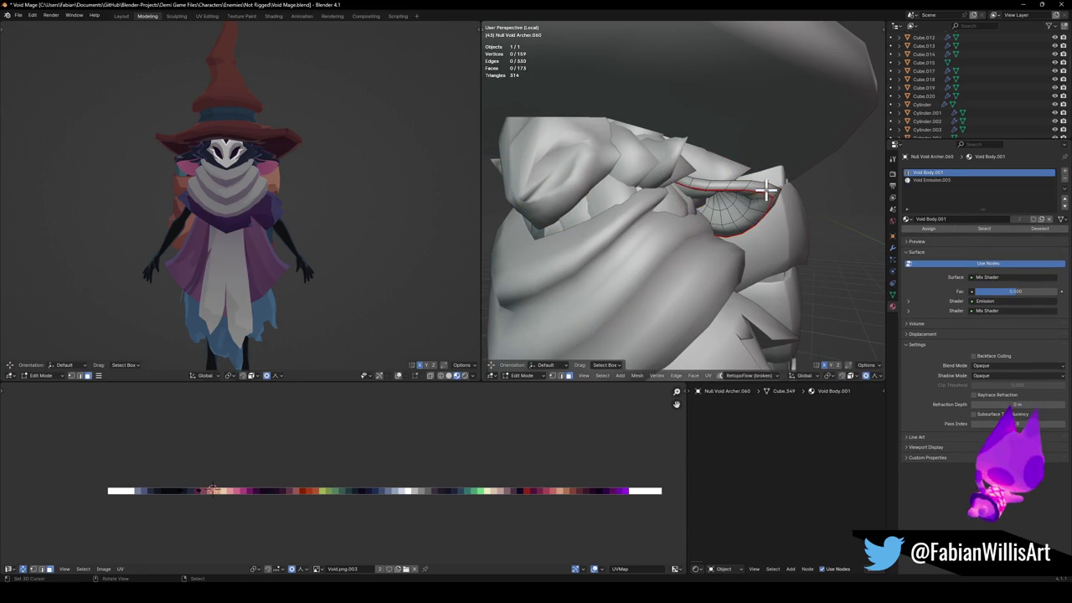
Tuck the ear under the brim by moving it down on Z, then along X and Y.
key(g)
key(z)
click(761, 196)
mouse_move(349, 168)
middle_down()
mouse_move(410, 170)
mouse_move(346, 165)
middle_up()
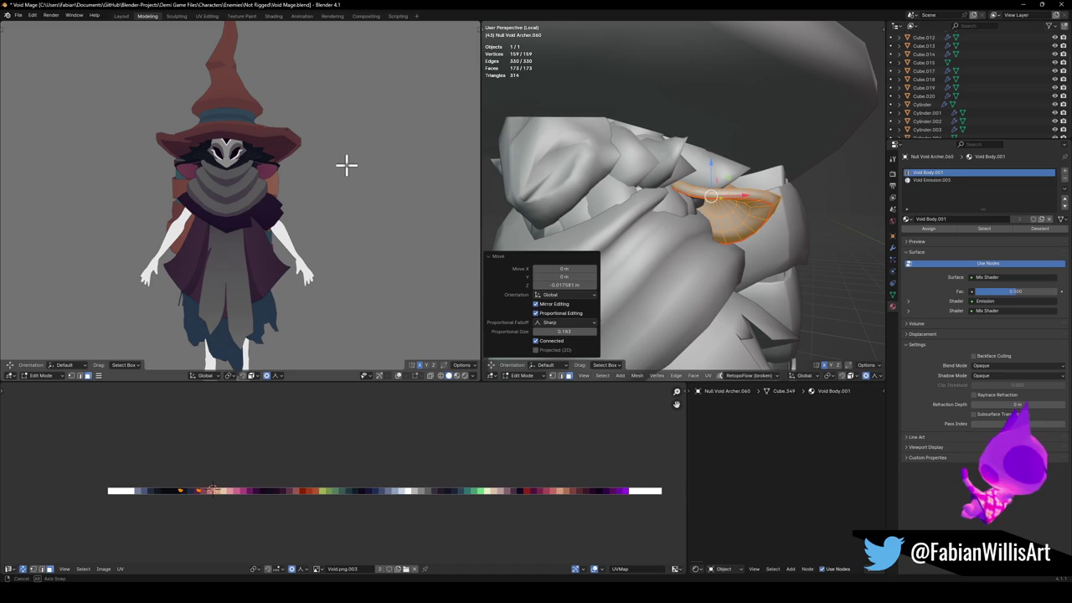
middle_drag(500, 170, 673, 204)
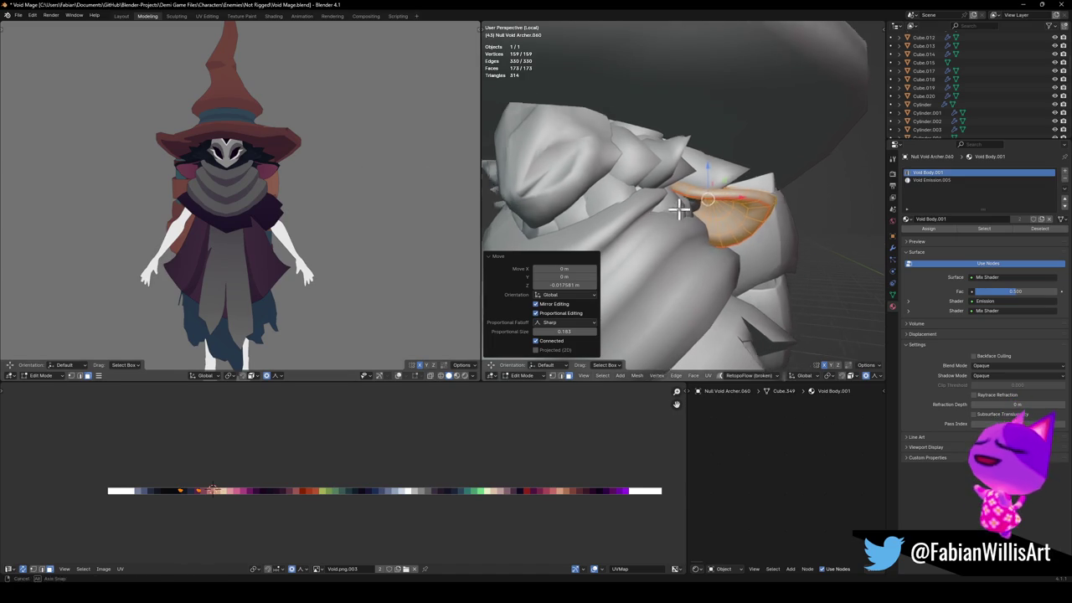
key(g)
key(x)
click(672, 205)
mouse_move(335, 177)
middle_down()
mouse_move(282, 183)
mouse_move(359, 170)
mouse_move(350, 170)
middle_up()
key(g)
key(y)
click(346, 177)
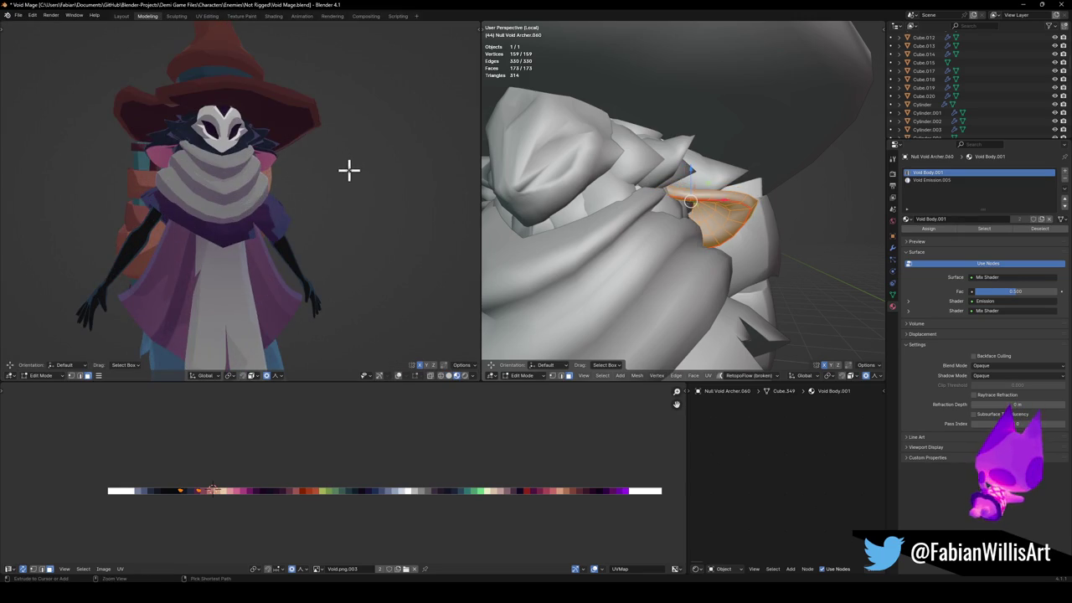
Deselect the ear, return to Object Mode and save Void Mage.blend.
key(alt+a)
key(ctrl+z)
key(ctrl+z)
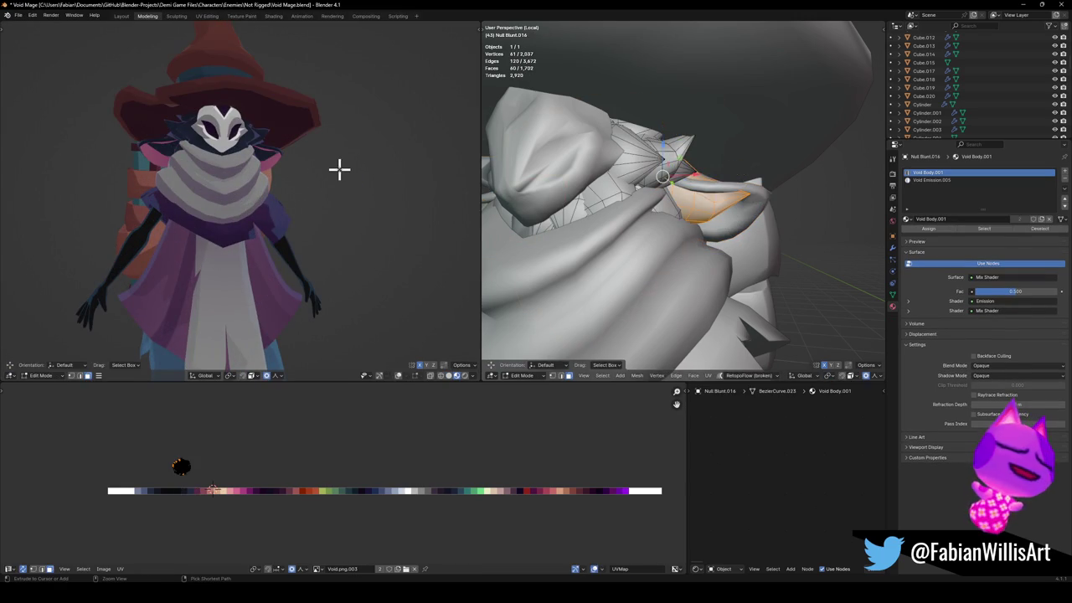
key(ctrl+z)
key(ctrl+z)
key(Tab)
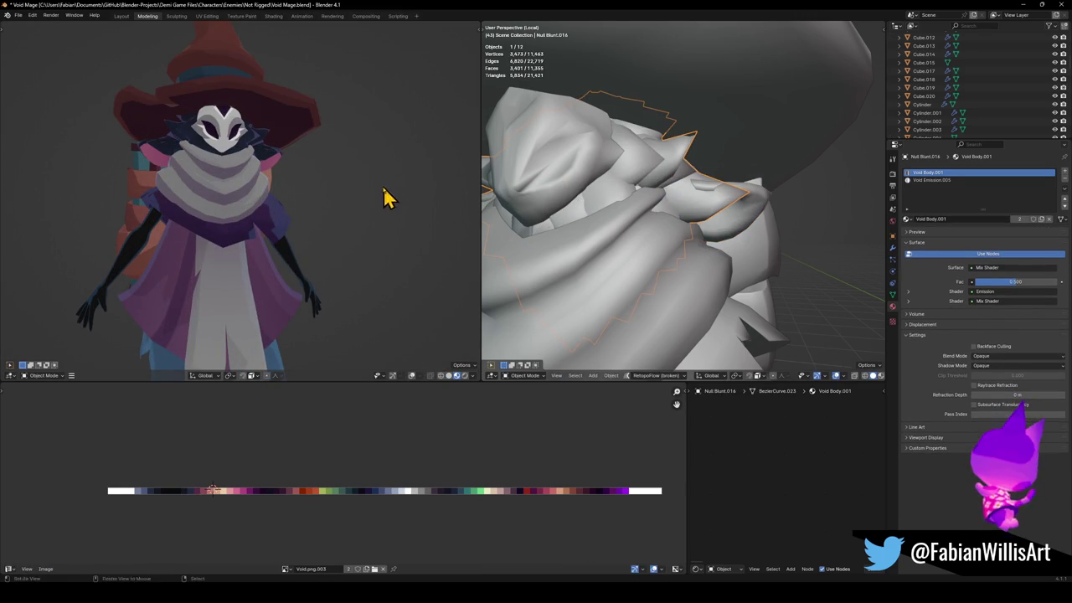
key(Tab)
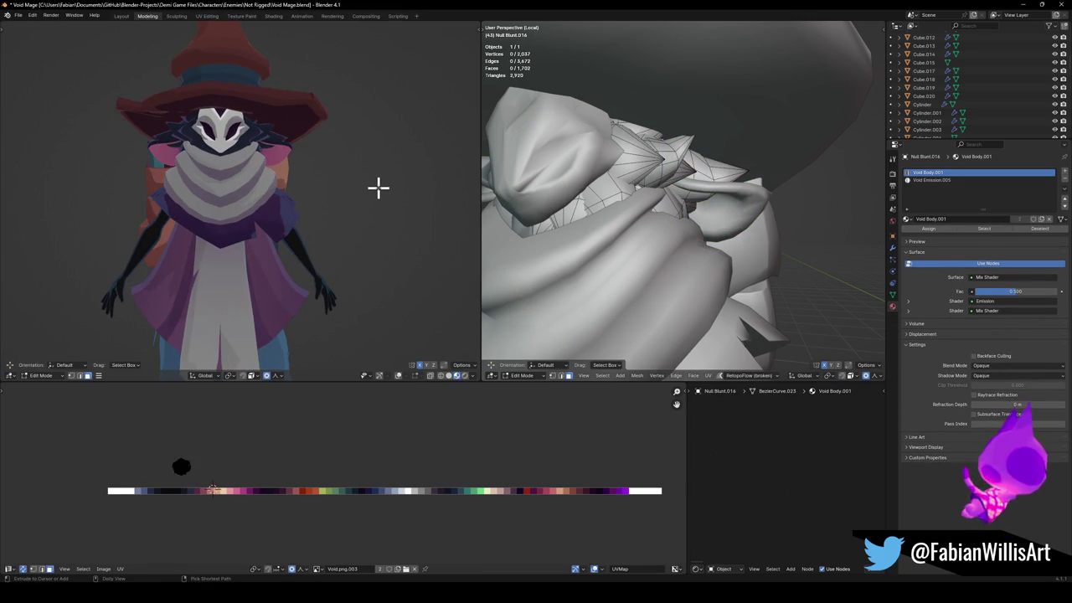
key(Tab)
middle_drag(757, 207, 785, 213)
key(ctrl+s)
key(alt+a)
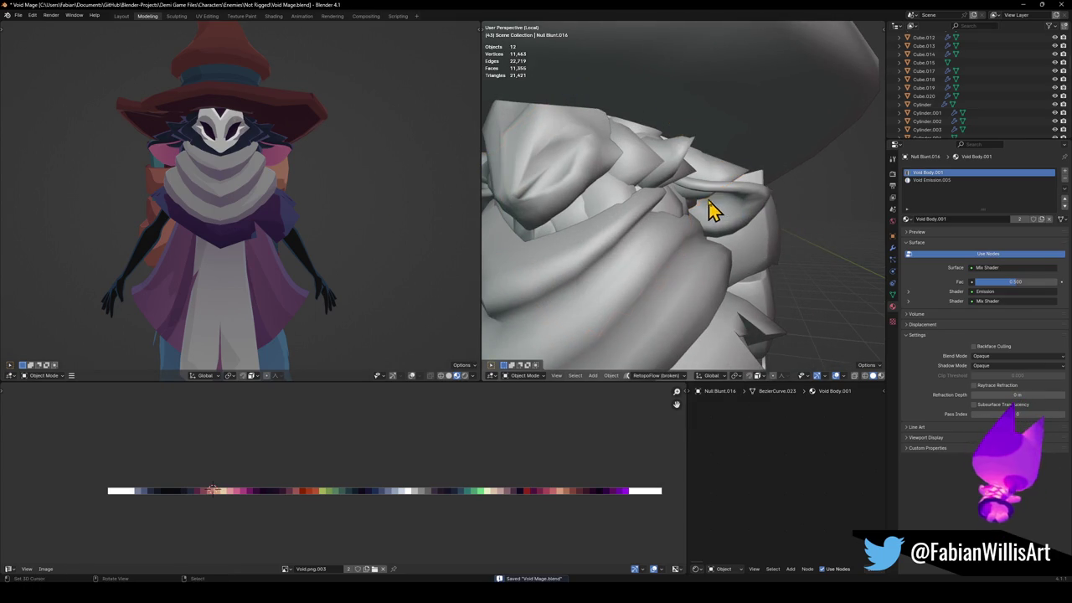
Raise a point on the hair strand 0.02592 m on Z with sharp falloff.
click(716, 180)
key(Tab)
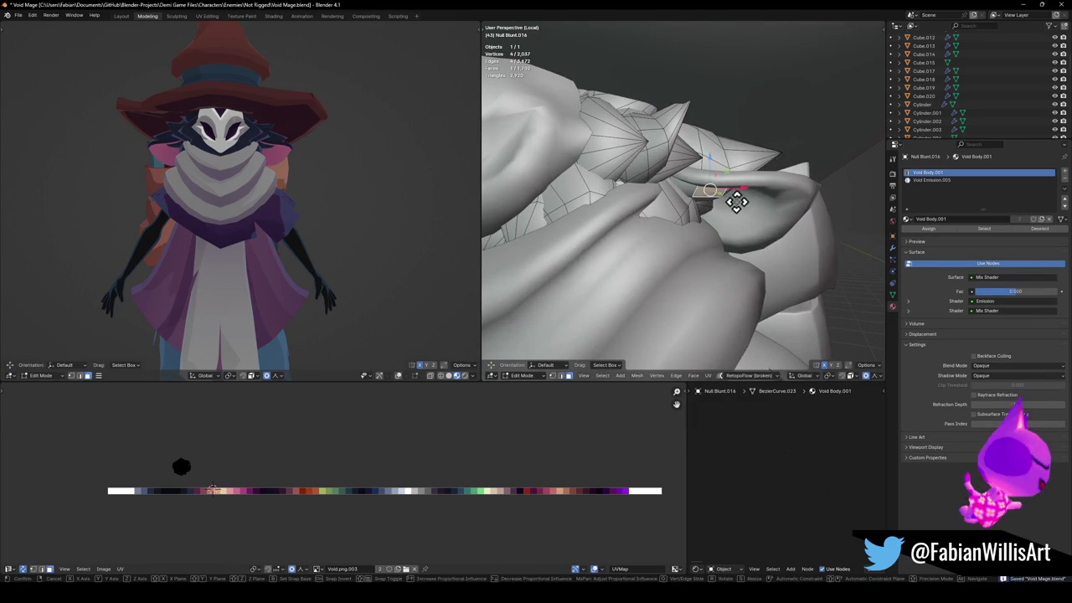
key(g)
key(z)
scroll(739, 185, up, 3)
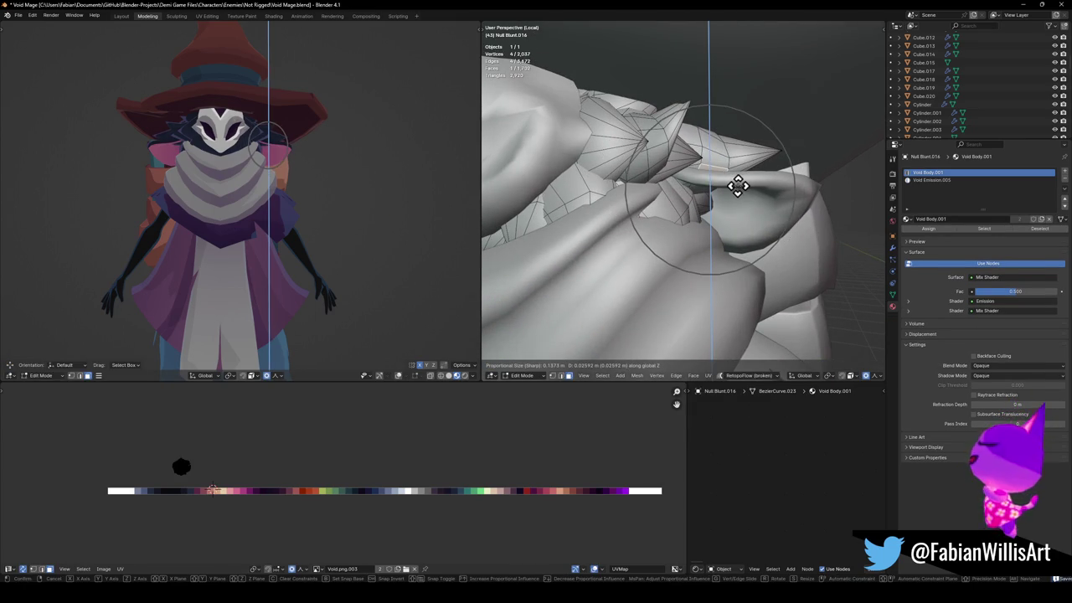
click(736, 186)
middle_drag(736, 186, 735, 185)
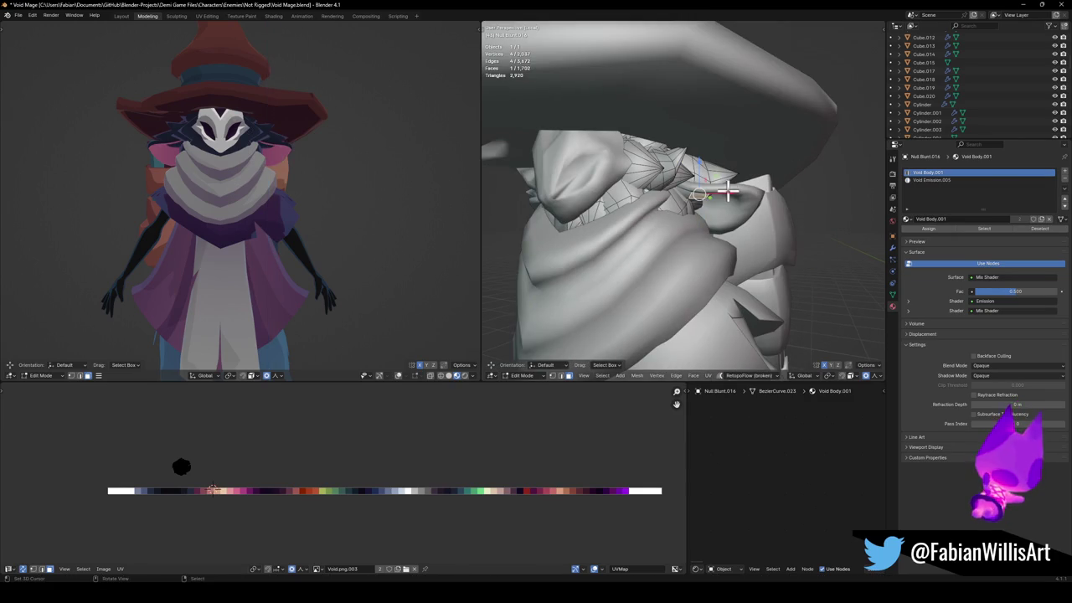
key(KP_1)
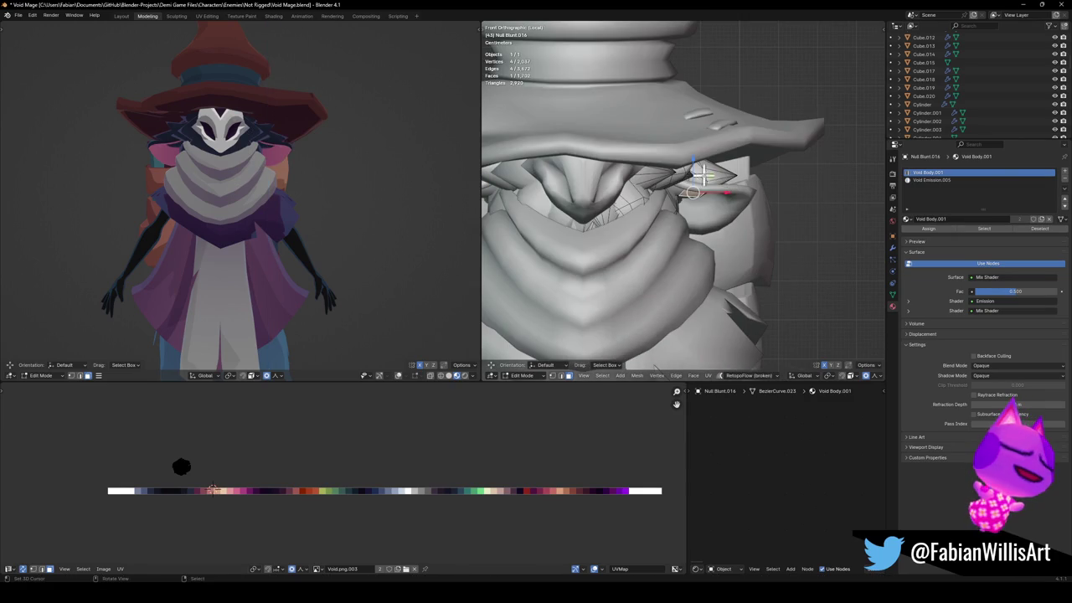
key(alt+q)
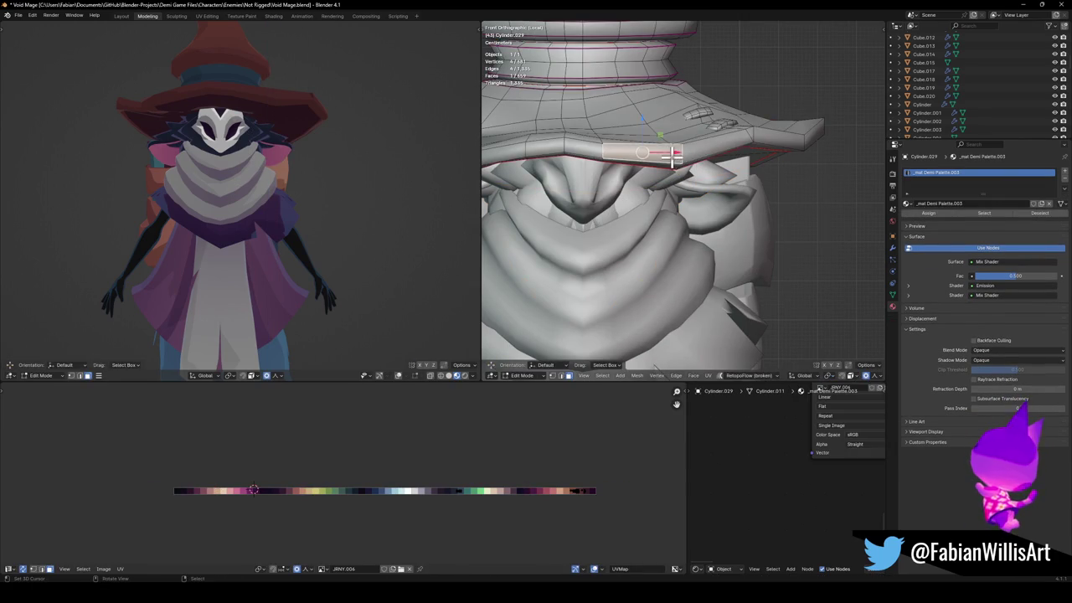
Move the brim faces vertically, then pick a different proportional falloff shape.
key(g)
key(z)
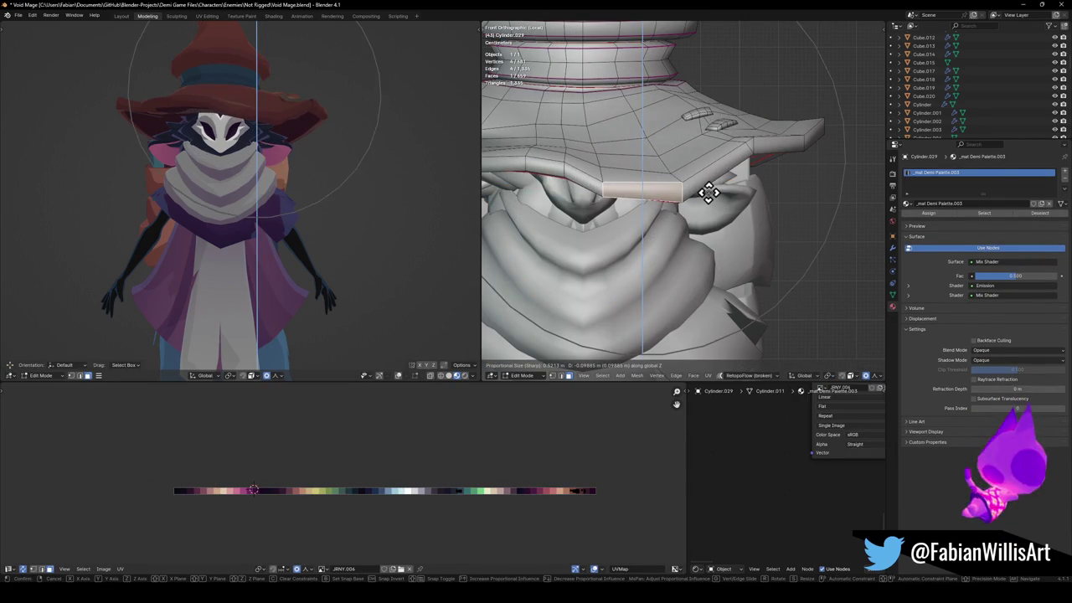
scroll(704, 220, down, 5)
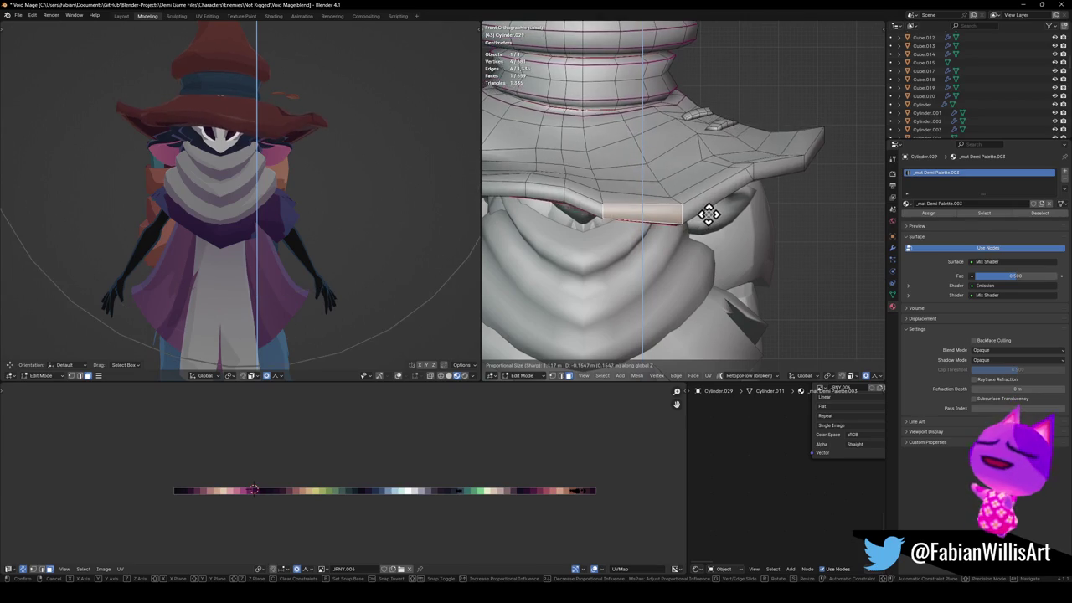
click(707, 217)
click(878, 377)
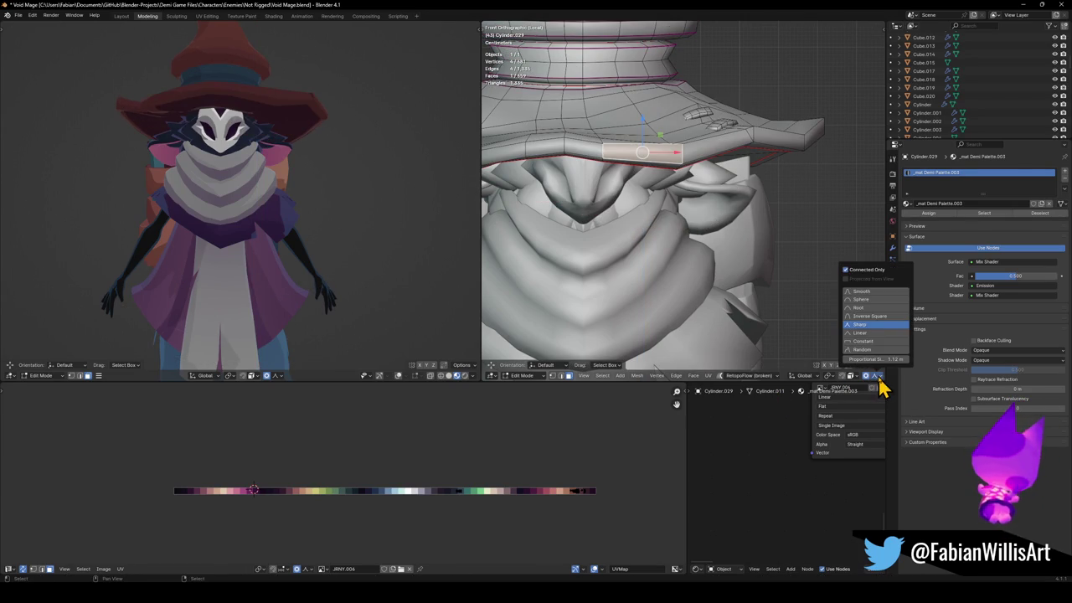
click(876, 299)
key(g)
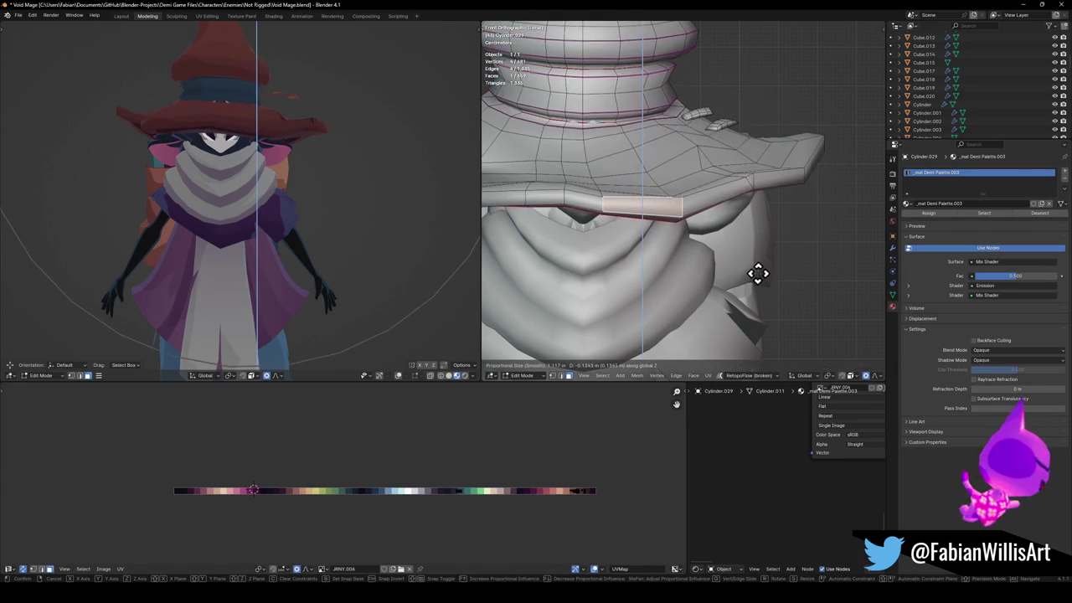
key(Escape)
Switch the falloff to Smooth and raise the selected brim faces on Z.
mouse_move(720, 124)
middle_down()
mouse_move(699, 156)
mouse_move(703, 176)
middle_up()
click(878, 376)
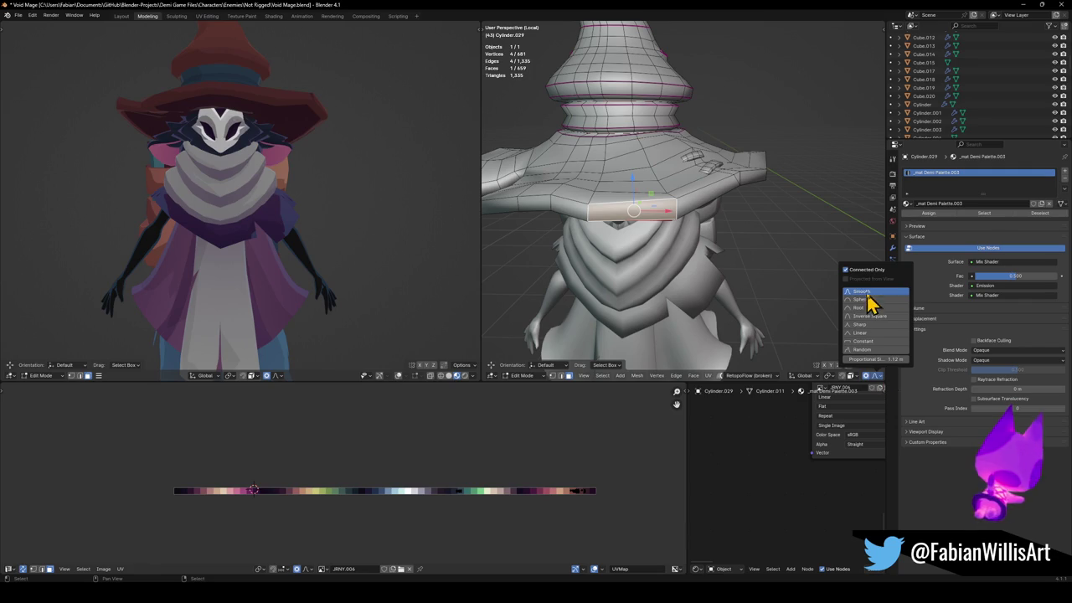
key(g)
key(z)
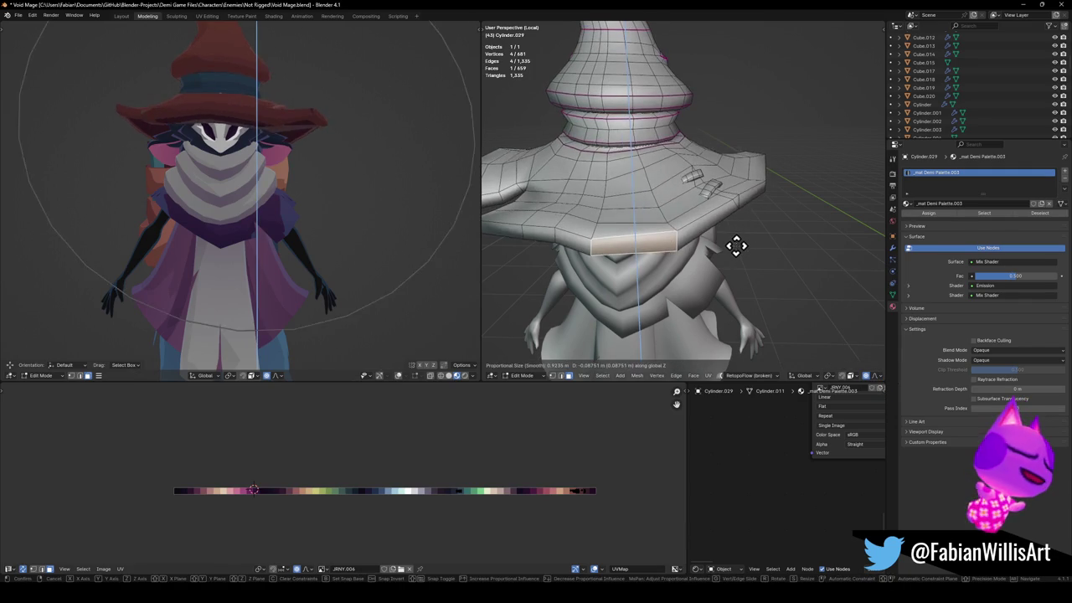
click(733, 240)
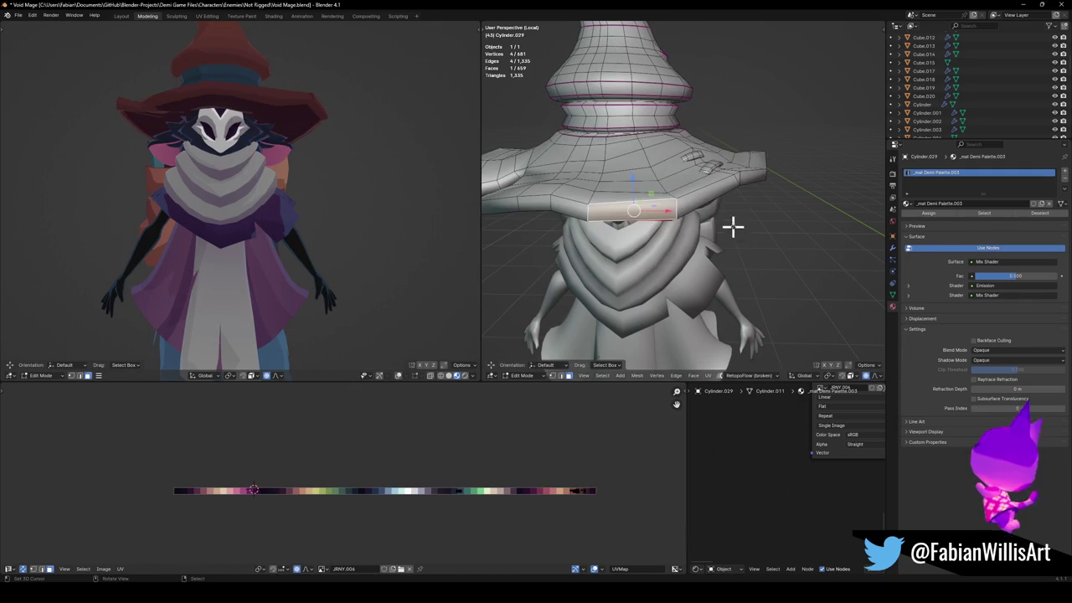
key(ctrl+z)
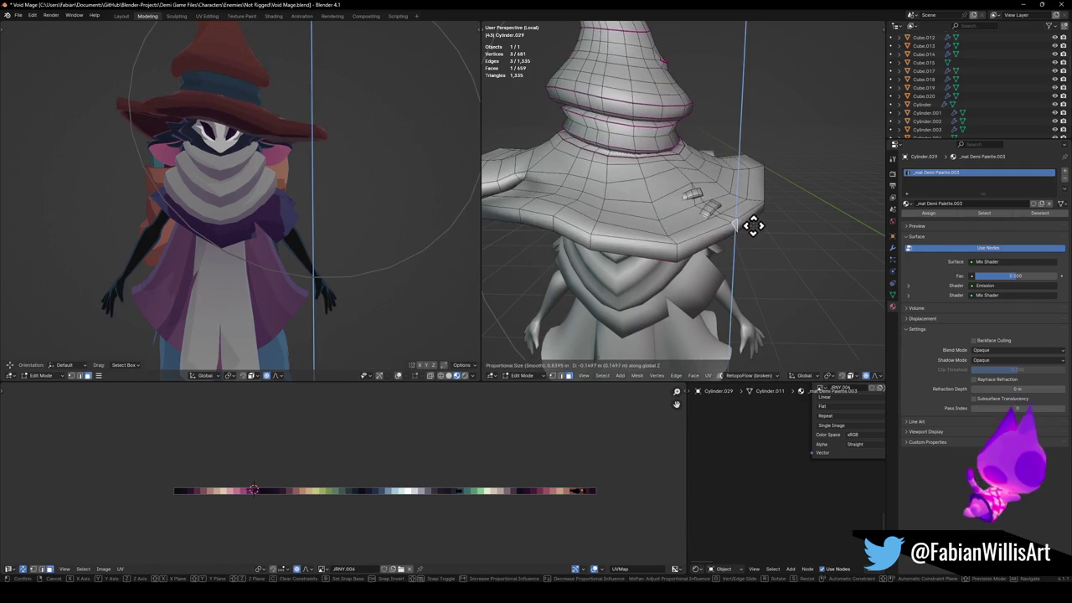
key(ctrl+shift+z)
Lower one brim face and set the height of another face along the edge.
shift+click(722, 200)
key(g)
key(z)
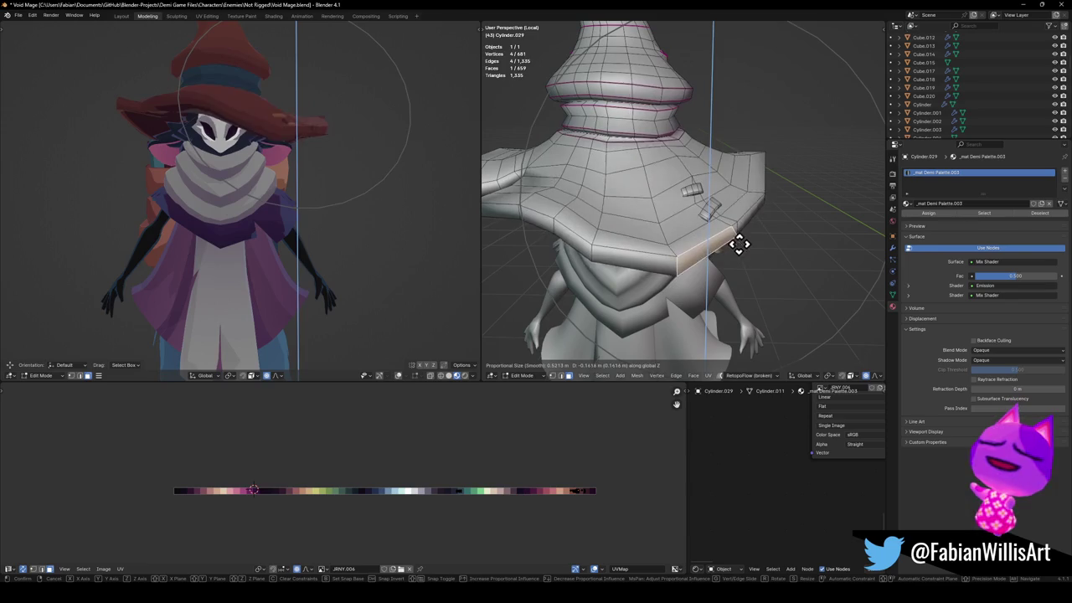
click(740, 238)
click(574, 241)
key(g)
key(z)
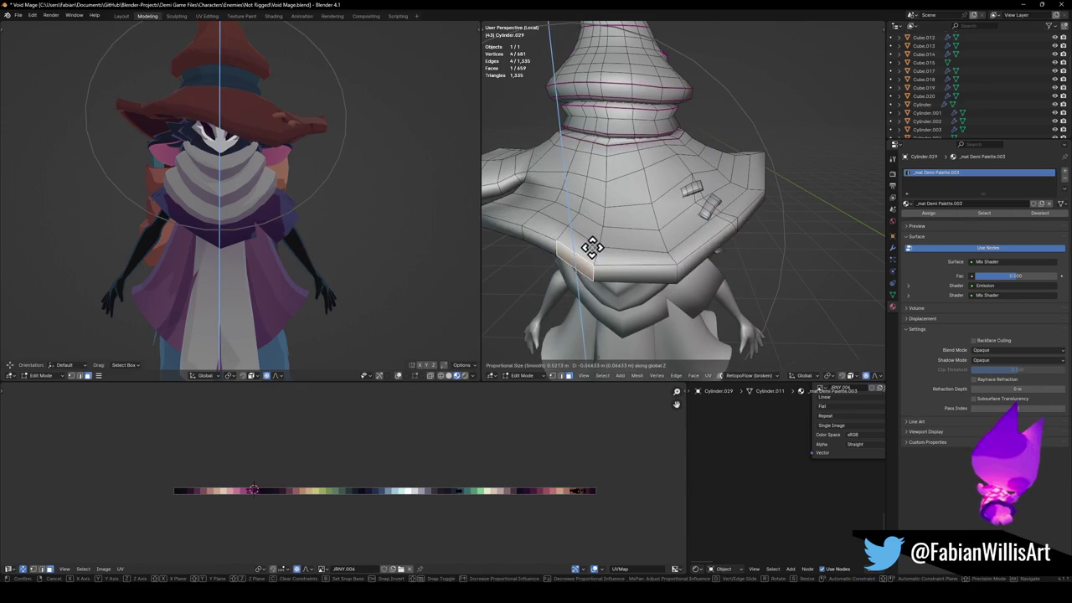
click(600, 257)
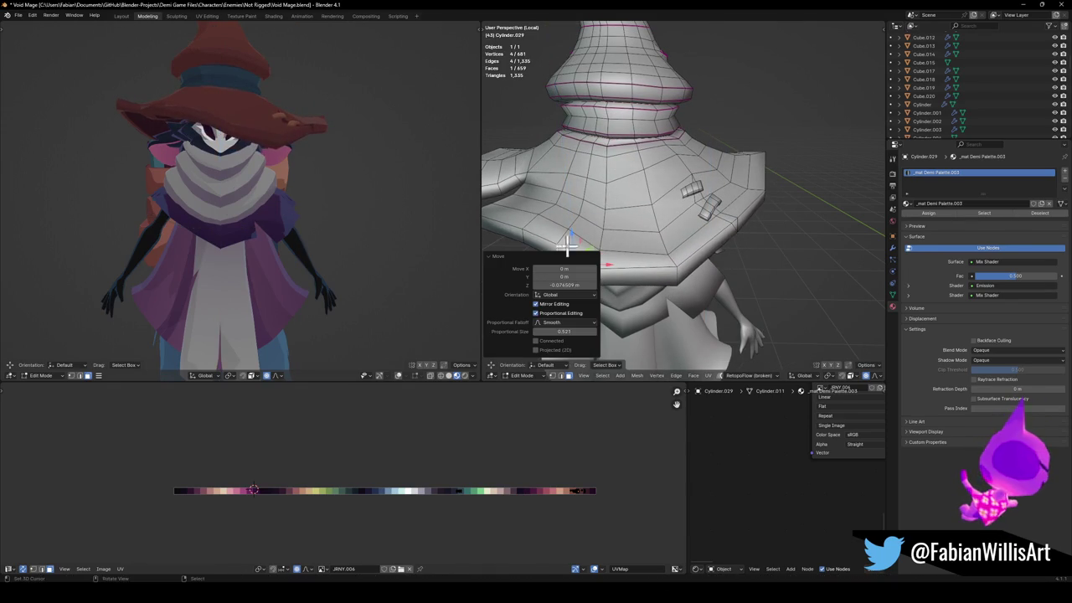
Check the hat from the front and adjust one more brim face vertically.
key(KP_1)
middle_drag(282, 184, 296, 184)
key(KP_1)
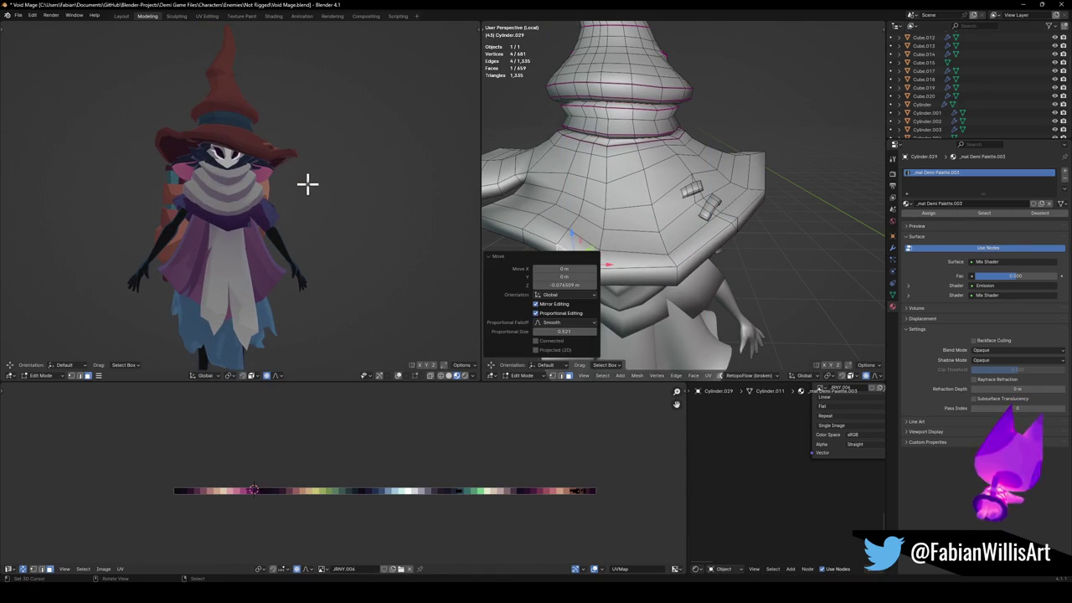
key(g)
key(z)
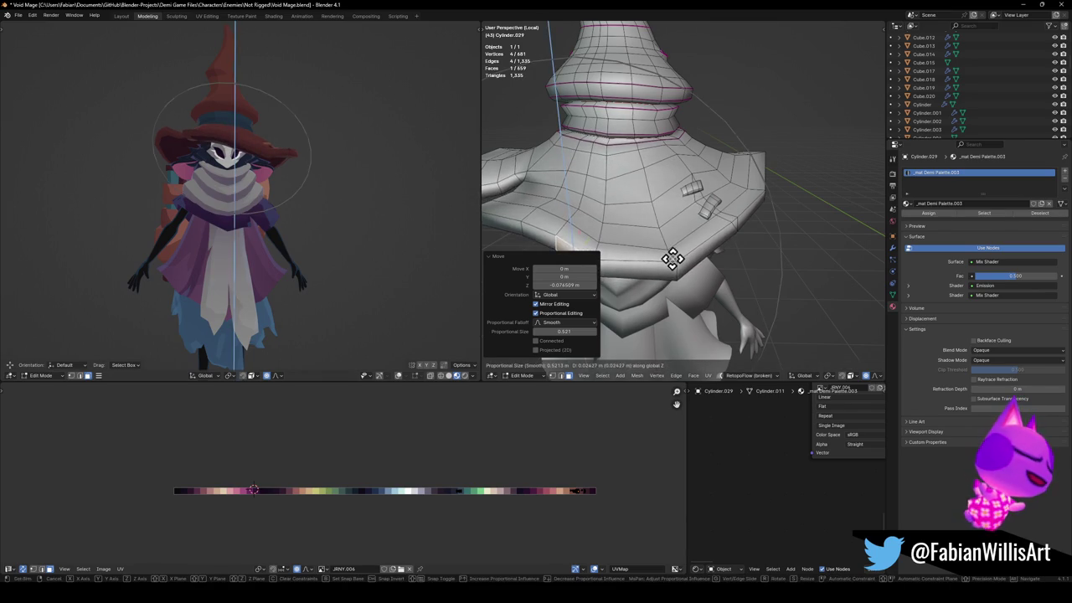
click(662, 257)
scroll(661, 257, down, 3)
middle_drag(661, 257, 628, 219)
key(KP_1)
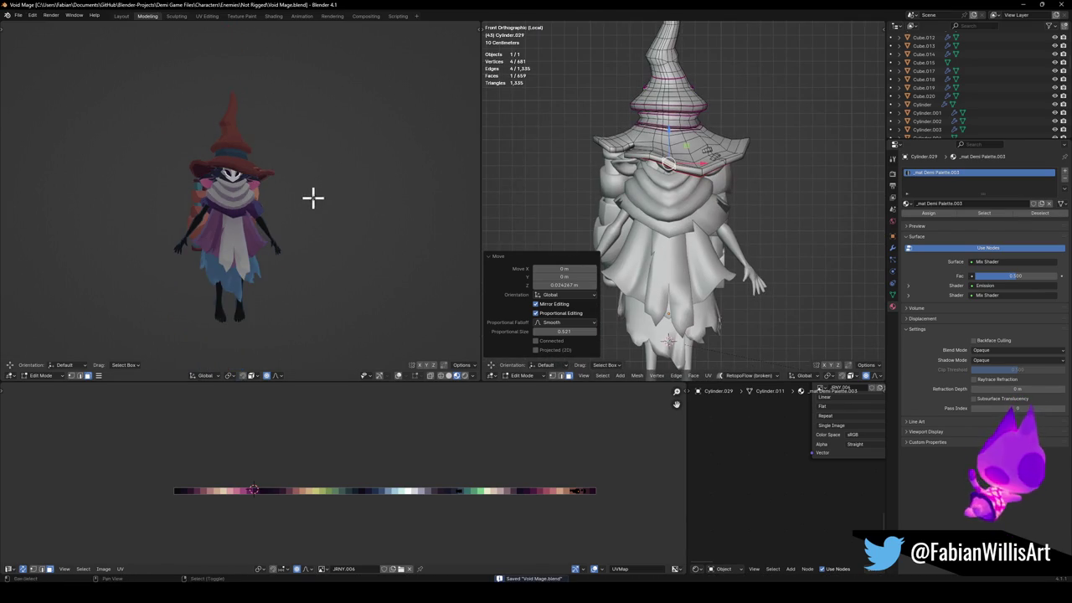
mouse_move(256, 199)
middle_down()
mouse_move(304, 201)
mouse_move(117, 201)
mouse_move(236, 194)
middle_up()
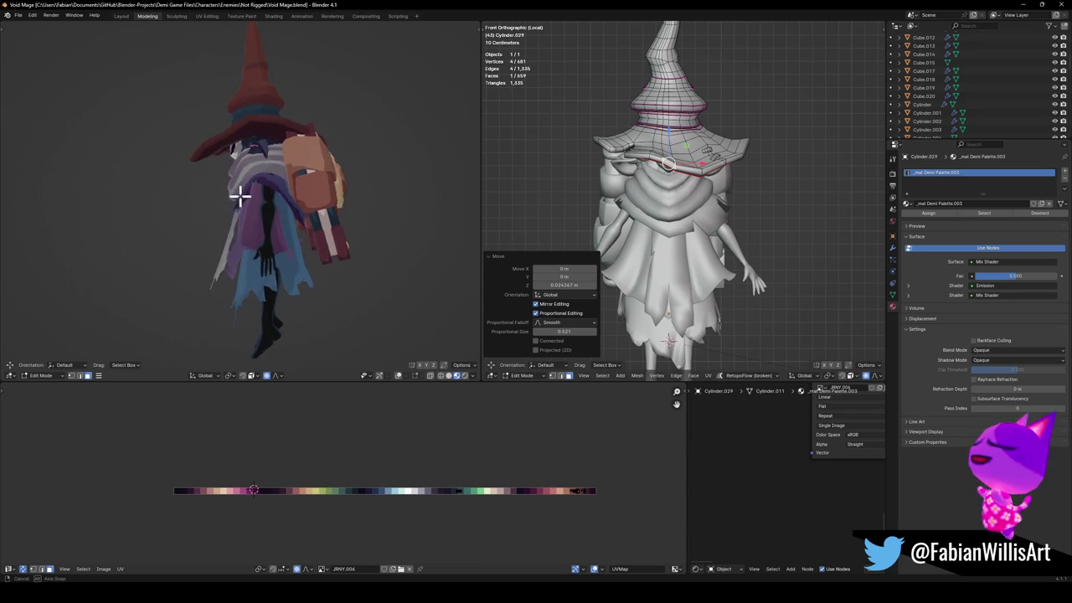
middle_drag(249, 197, 252, 196)
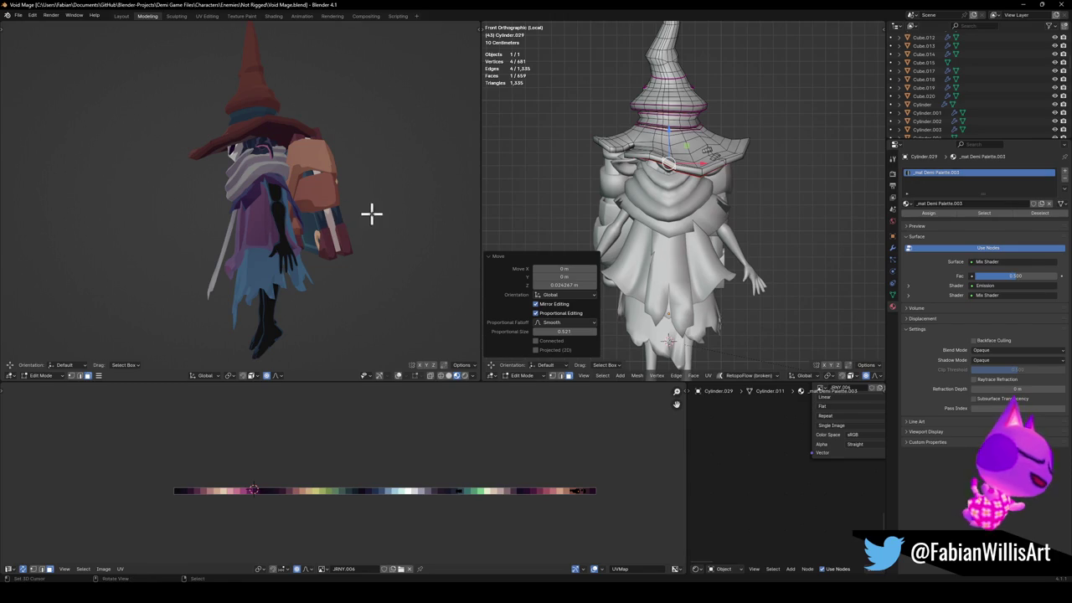
mouse_move(251, 230)
middle_down()
mouse_move(172, 226)
mouse_move(304, 223)
mouse_move(279, 217)
middle_up()
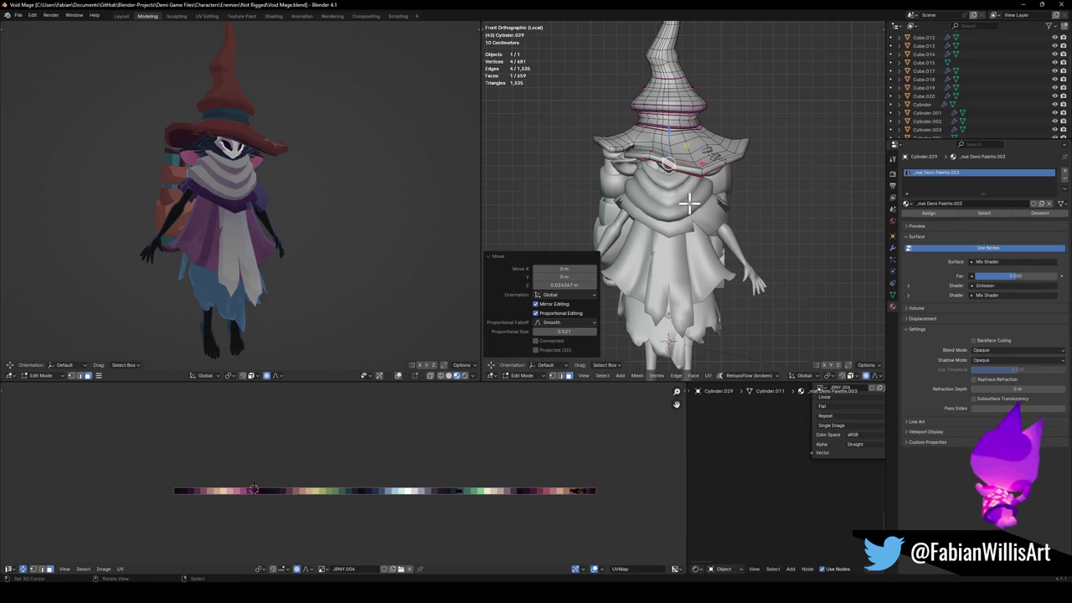
Leave Edit Mode on the hat and save Void Mage.blend.
scroll(686, 202, up, 1)
middle_drag(375, 208, 390, 204)
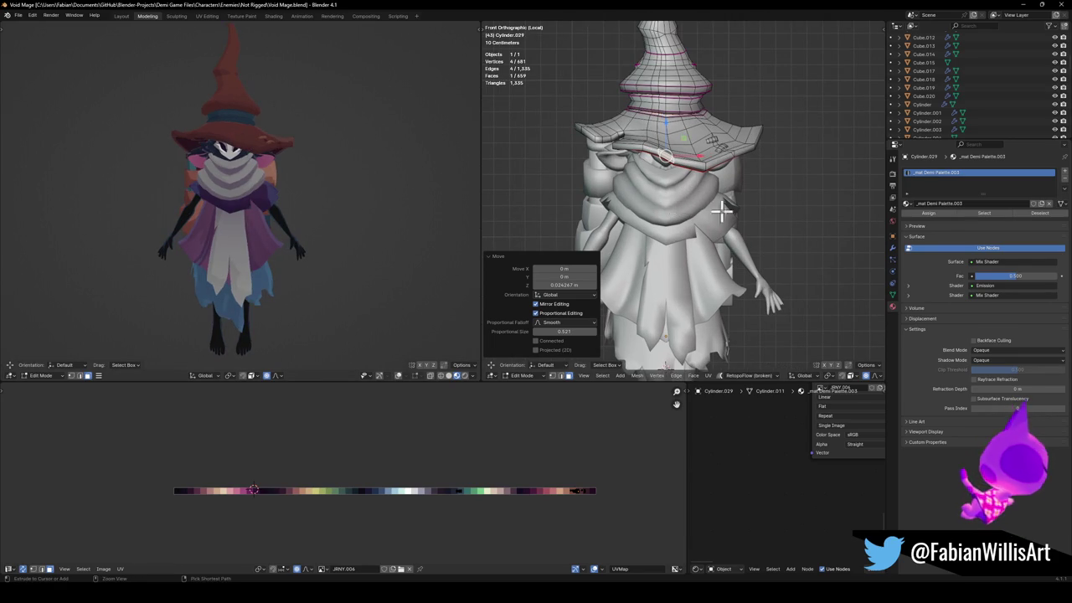
key(Tab)
scroll(322, 228, down, 2)
mouse_move(323, 216)
middle_down()
mouse_move(323, 228)
mouse_move(373, 201)
middle_up()
scroll(335, 224, up, 2)
key(ctrl+s)
Zoom in on the ear, select the ear piece under the brim and isolate it.
scroll(333, 199, up, 2)
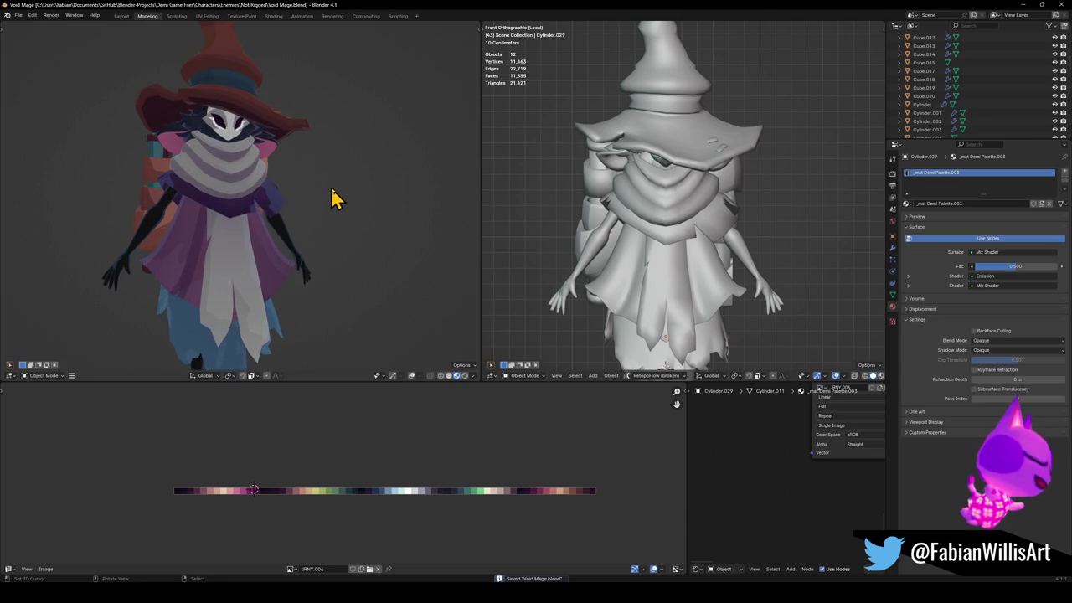
scroll(727, 192, up, 5)
middle_drag(718, 215, 612, 166)
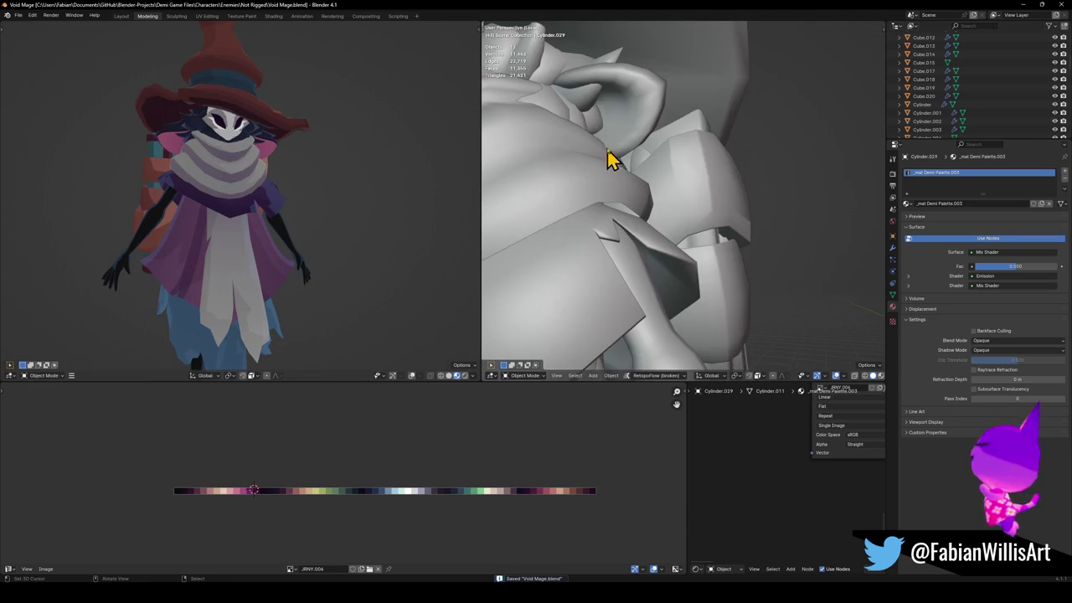
click(587, 113)
key(KP_Divide)
In Edit Mode, raise the ear's selected face along Z.
key(Tab)
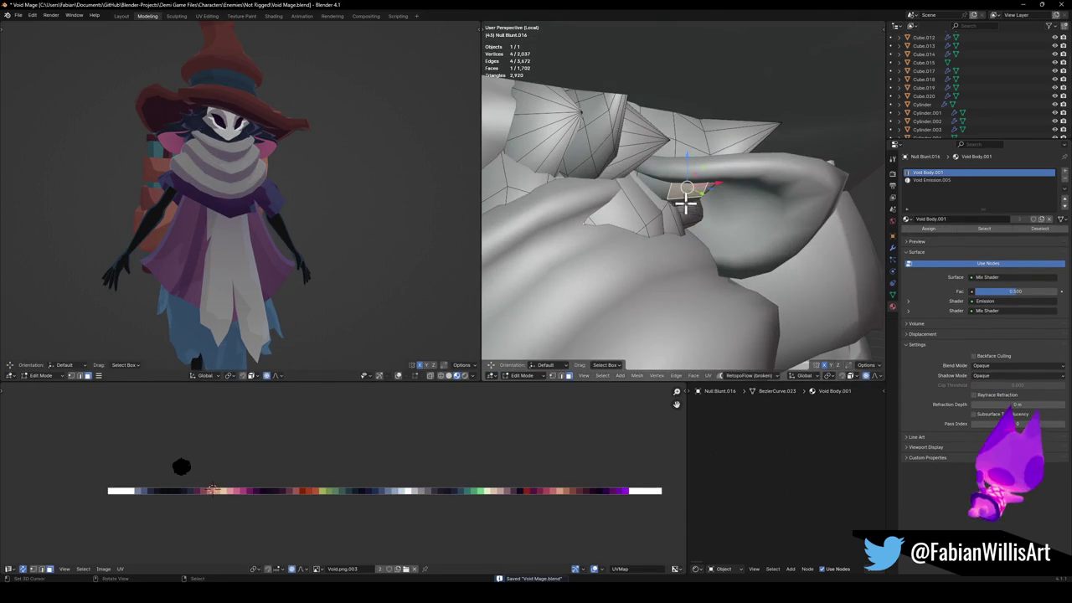
key(g)
key(z)
scroll(704, 197, up, 2)
click(706, 188)
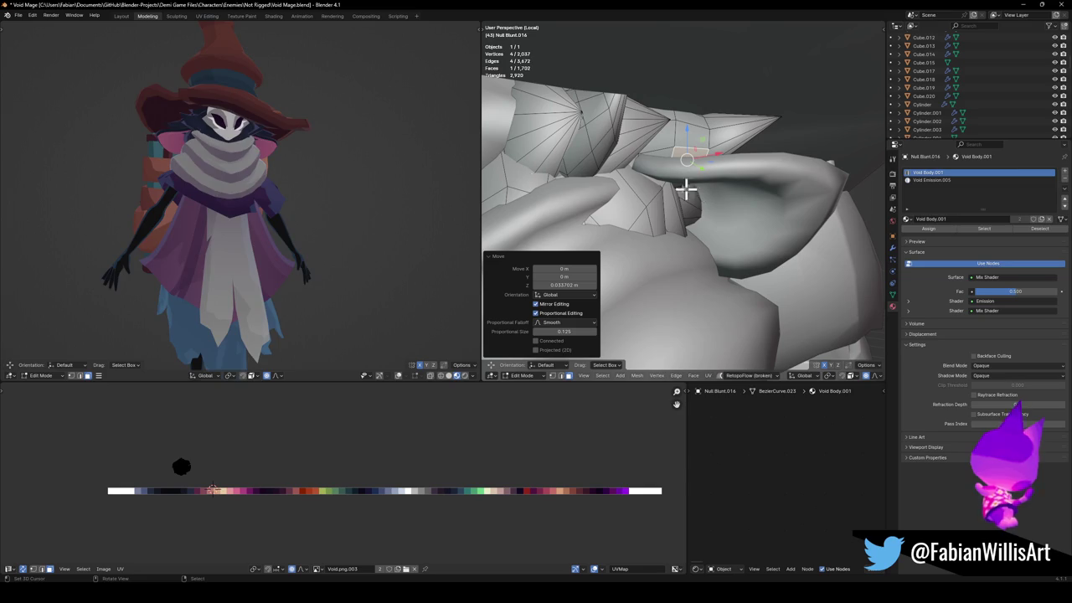
scroll(313, 157, down, 2)
Shift the ear tip vertices sideways along X in a few small moves, then leave Edit Mode.
middle_drag(653, 226, 732, 215)
click(708, 210)
key(g)
key(x)
scroll(686, 219, up, 2)
right_click(696, 222)
key(g)
key(x)
click(642, 234)
key(g)
key(x)
click(678, 223)
scroll(305, 163, up, 2)
scroll(316, 169, up, 2)
mouse_move(320, 171)
middle_down()
mouse_move(363, 173)
mouse_move(301, 158)
middle_up()
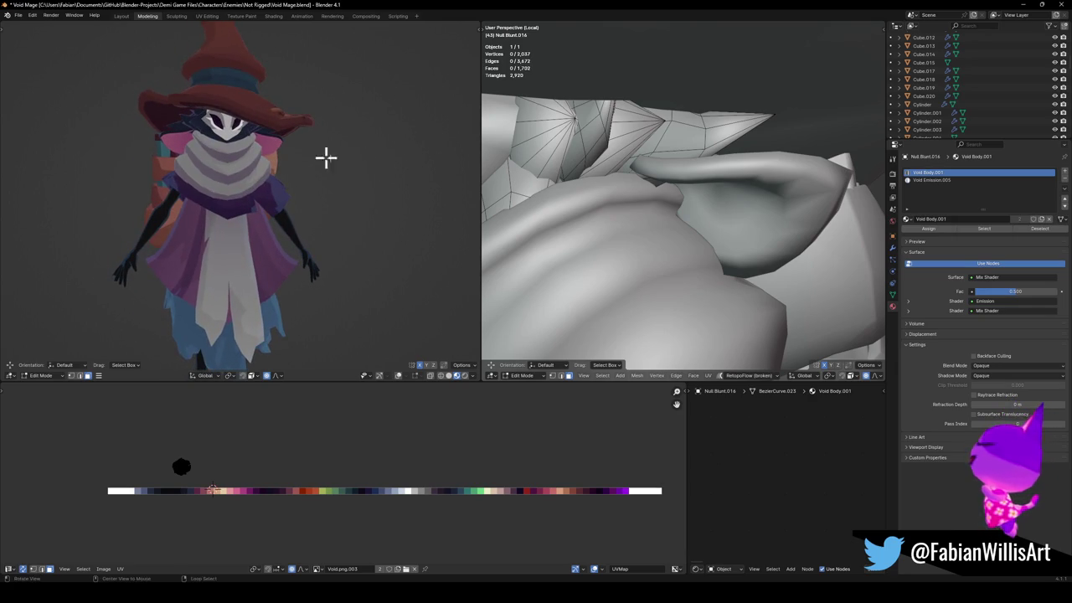
key(Tab)
Push the orange hair piece beside the ear down along Z.
click(714, 225)
key(Tab)
key(g)
key(z)
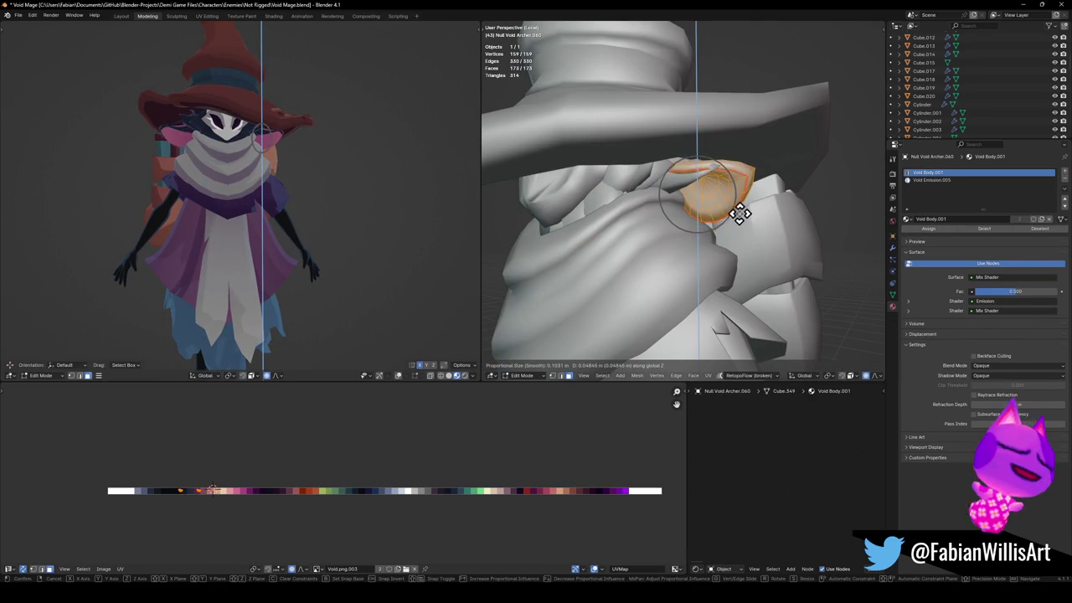
click(734, 212)
key(Tab)
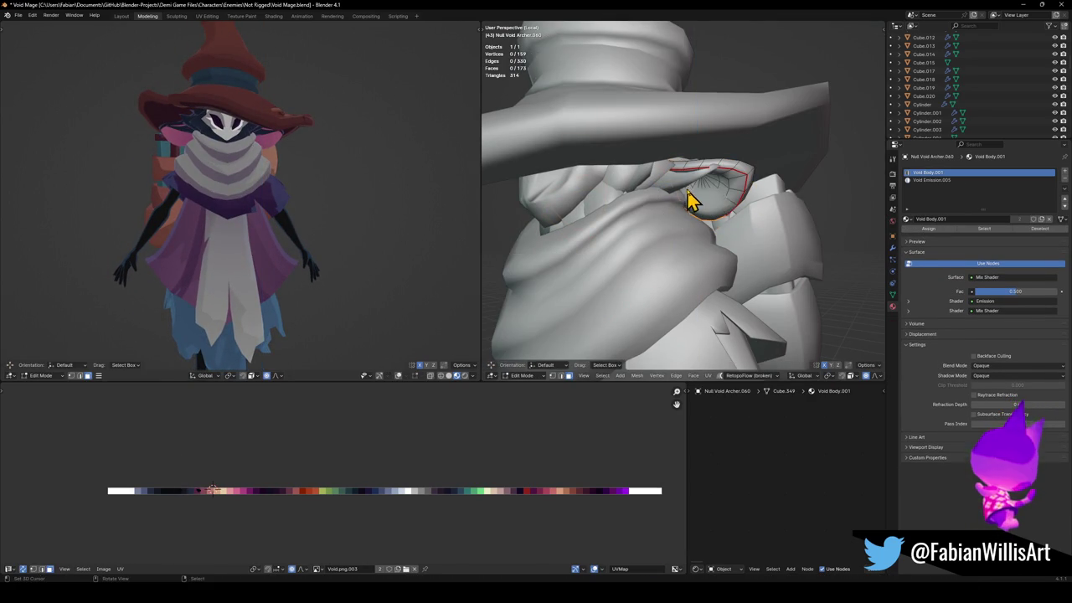
Back in the ear mesh, lower the ear's tip vertex along Z.
click(700, 177)
key(Tab)
click(716, 171)
key(g)
key(z)
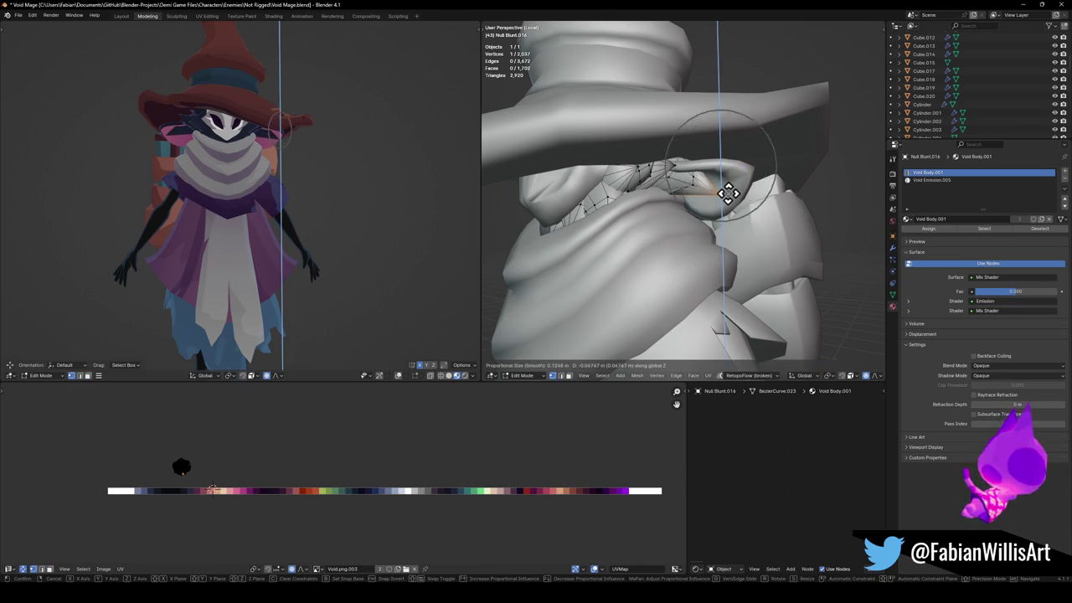
scroll(729, 193, down, 8)
scroll(727, 194, down, 6)
scroll(726, 196, down, 4)
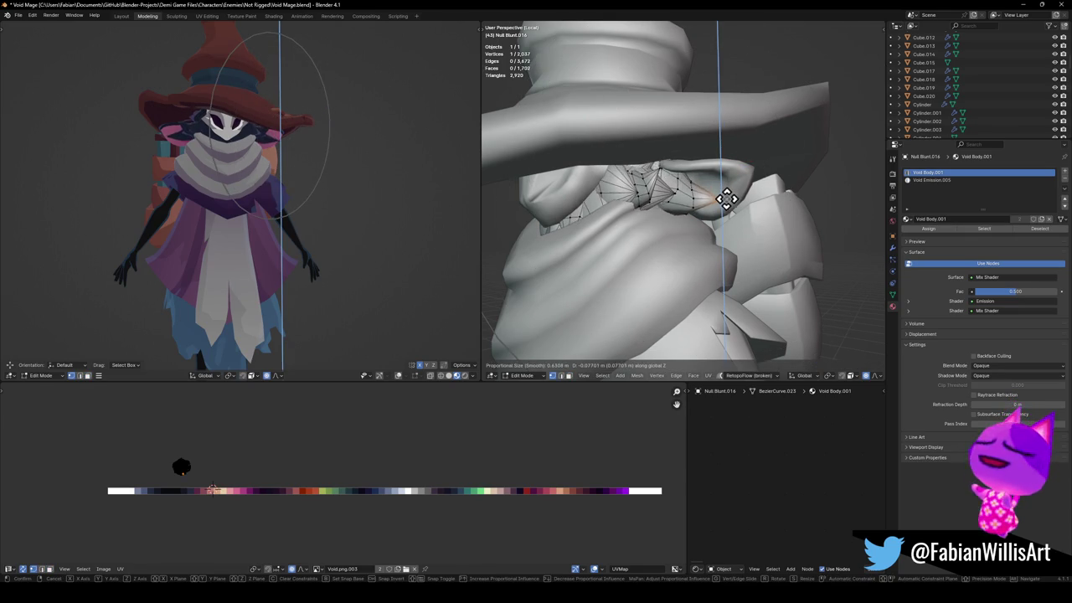
click(726, 196)
Shift the ear tip along X, then tilt it and adjust its height in front view.
middle_drag(727, 196, 737, 208)
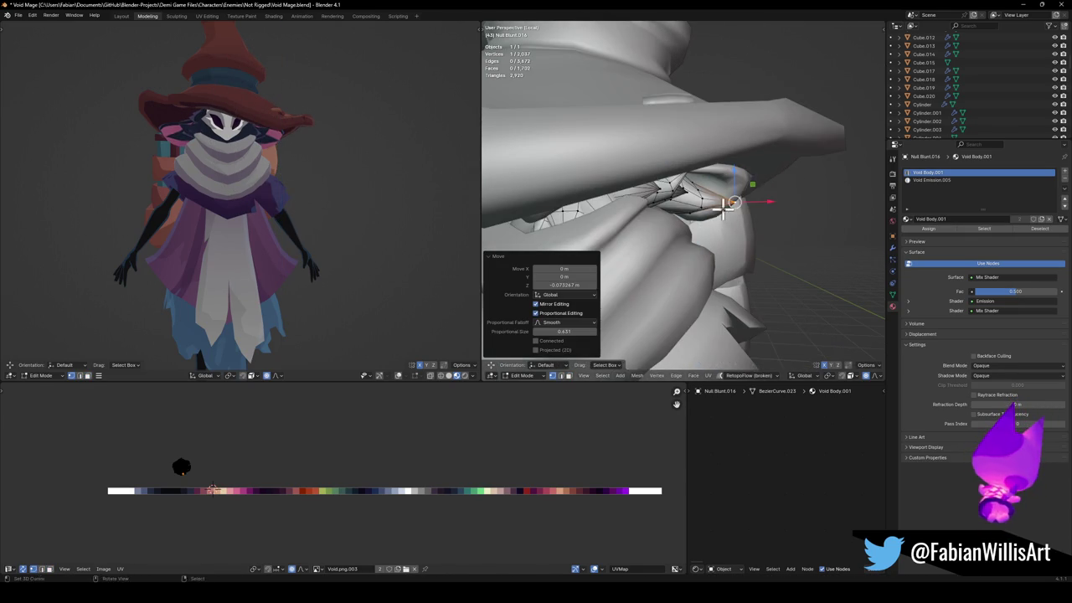
key(g)
key(x)
scroll(750, 204, up, 4)
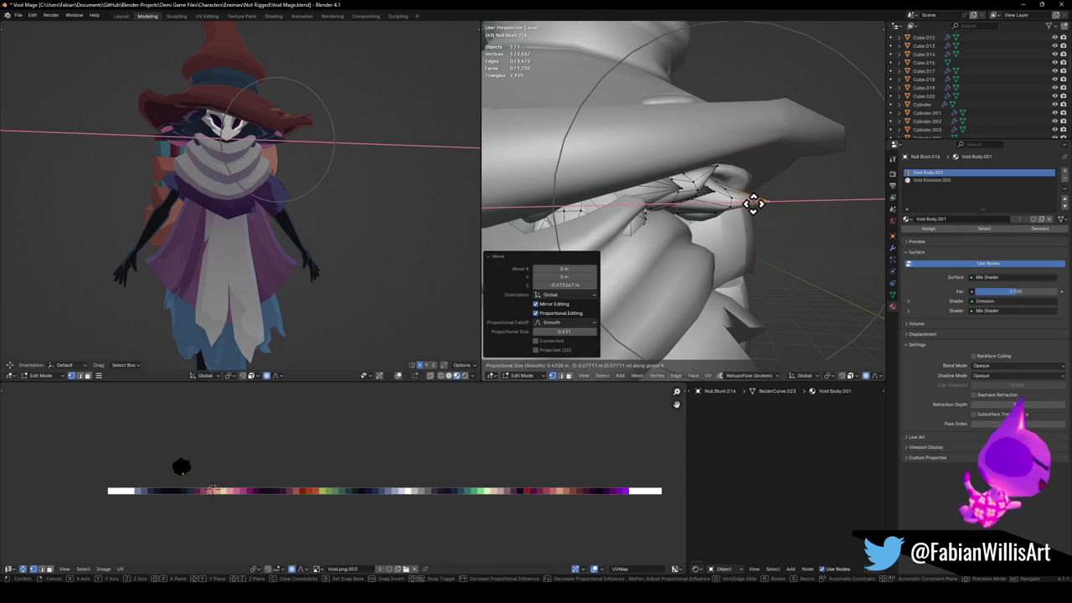
click(753, 202)
key(KP_1)
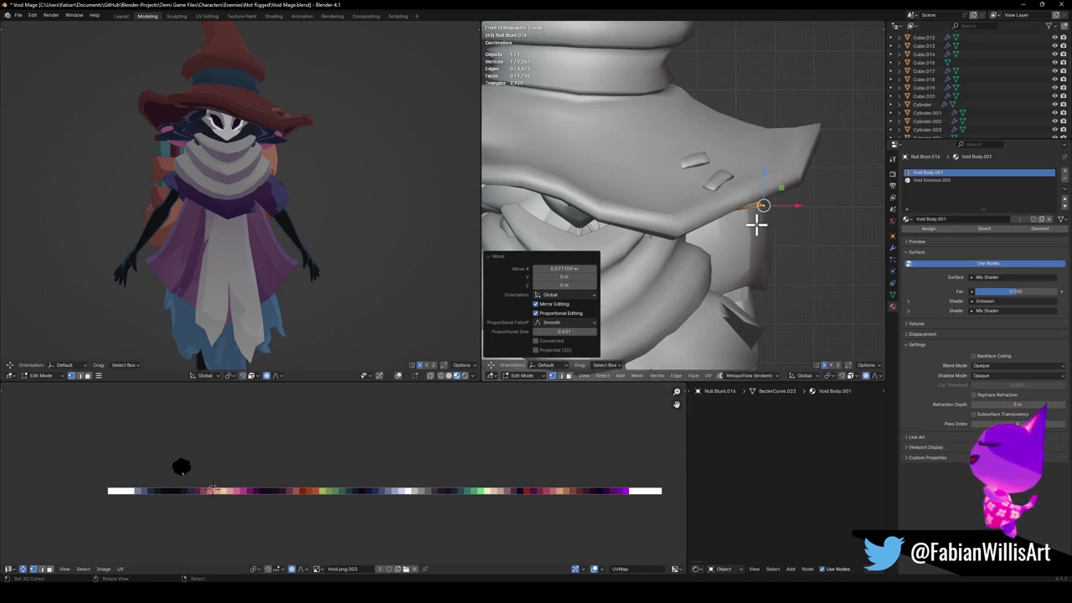
key(r)
scroll(799, 236, up, 4)
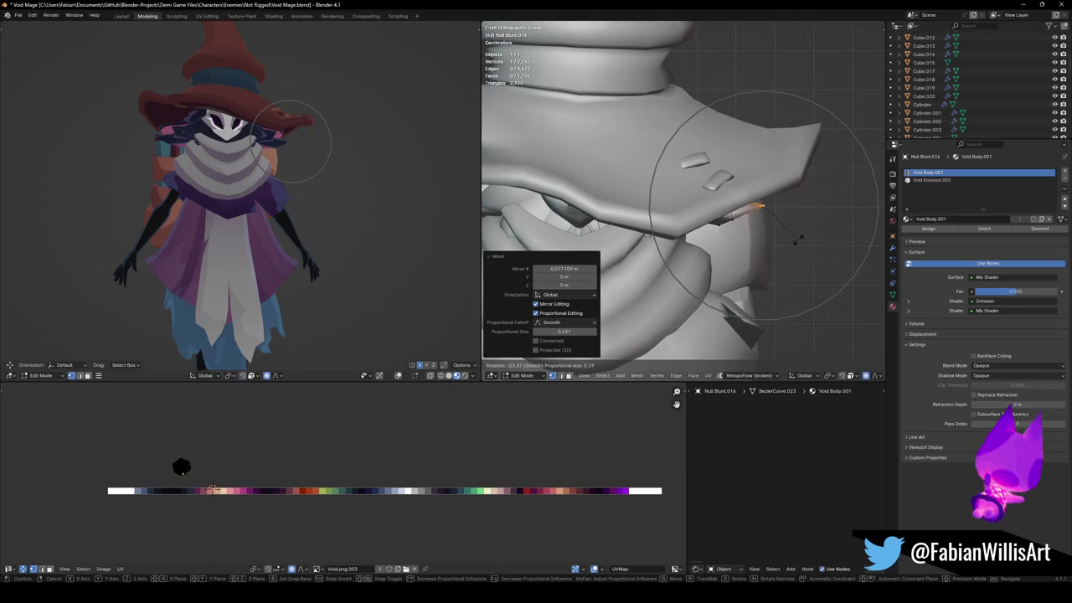
click(798, 240)
key(g)
key(z)
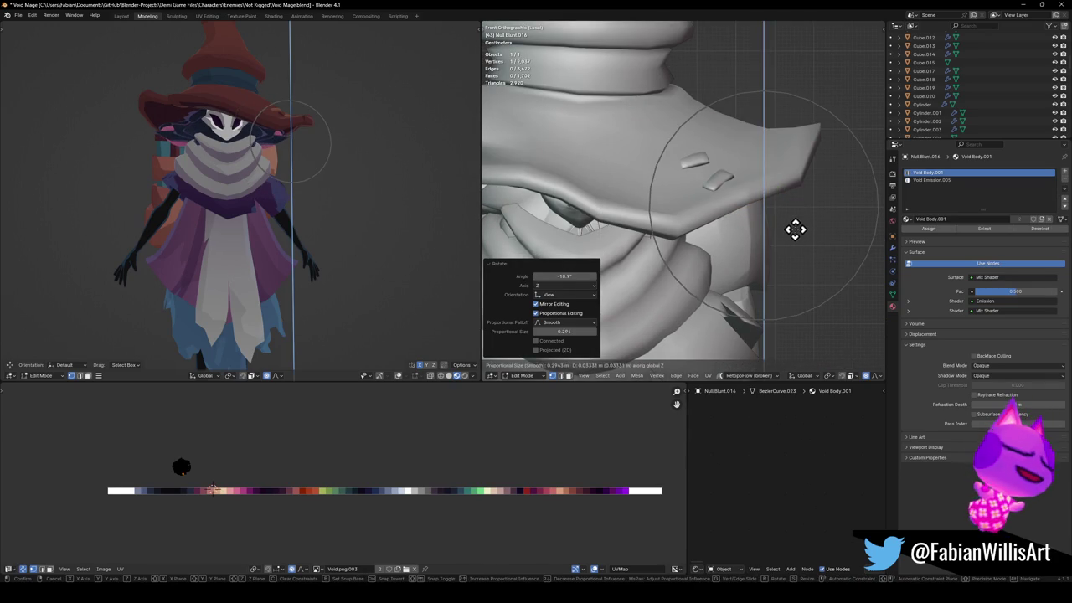
click(795, 229)
Tuck the ear tip lower along Z and move it freely under the brim.
mouse_move(782, 239)
middle_down()
mouse_move(761, 172)
mouse_move(692, 173)
middle_up()
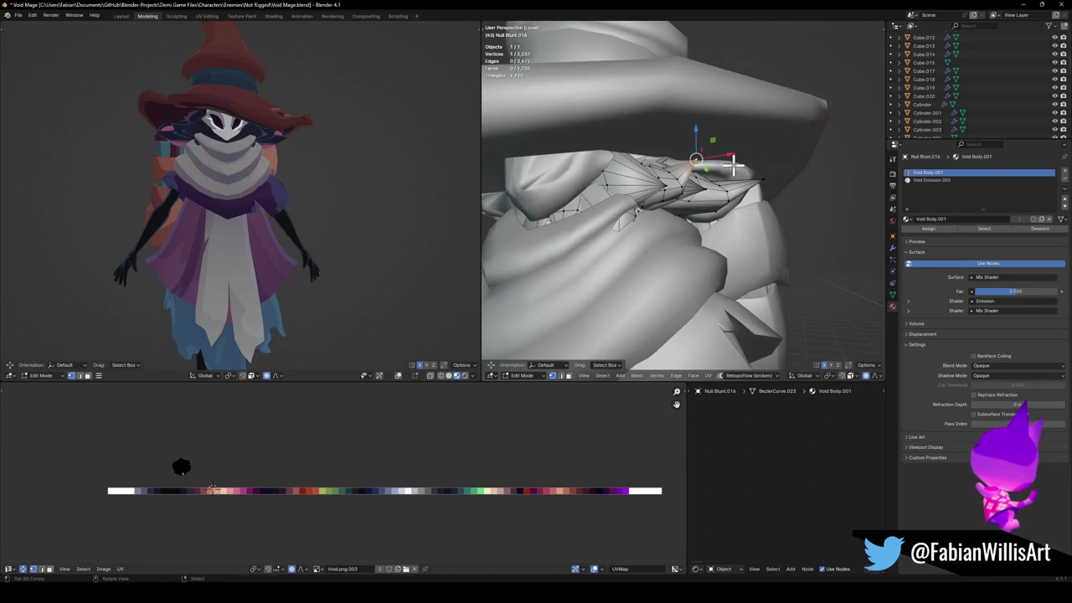
key(g)
key(z)
scroll(735, 139, up, 4)
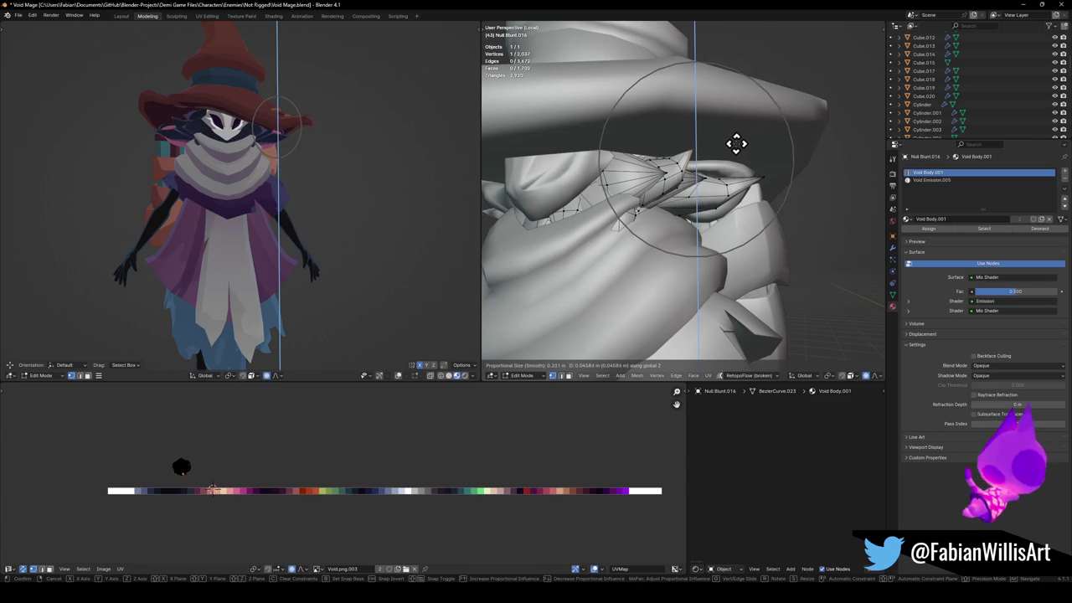
click(735, 144)
middle_drag(630, 227, 677, 229)
key(g)
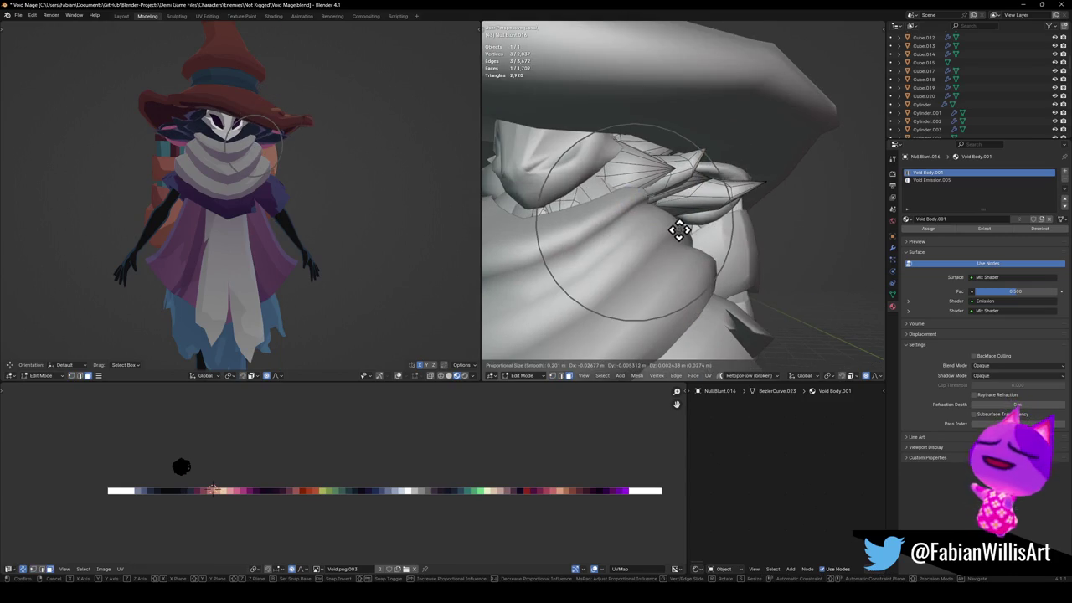
click(671, 229)
Pull the ear inward -0.14965 m on X with smooth falloff, then exit Edit Mode.
middle_drag(276, 170, 402, 186)
mouse_move(574, 210)
middle_down()
mouse_move(653, 239)
mouse_move(642, 242)
mouse_move(747, 216)
mouse_move(722, 209)
mouse_move(756, 234)
mouse_move(802, 235)
middle_up()
key(alt+a)
key(alt+a)
key(g)
key(x)
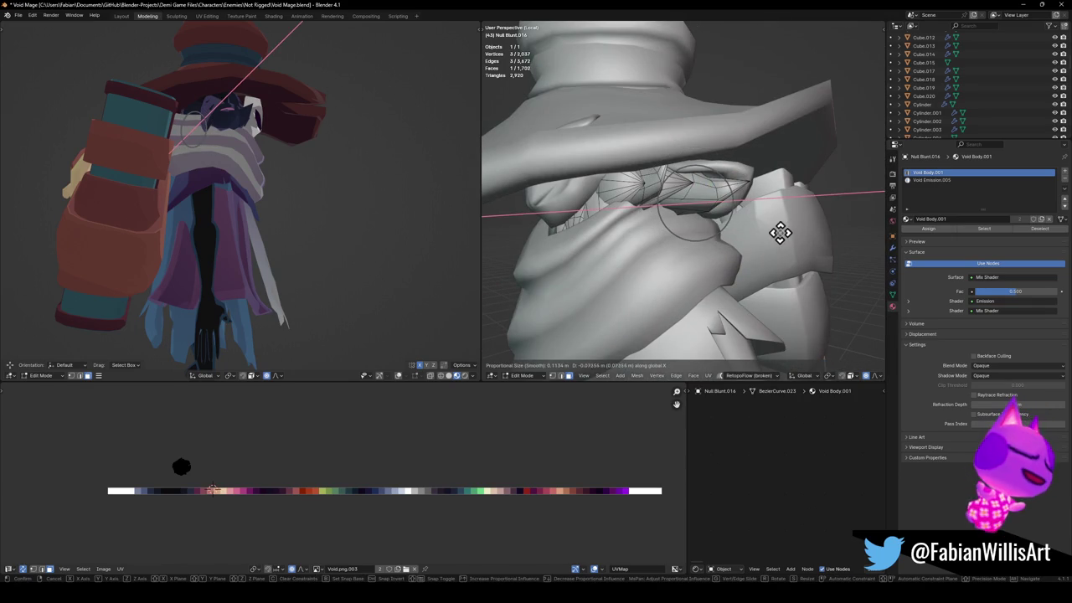
click(764, 231)
mouse_move(394, 196)
middle_down()
mouse_move(332, 187)
mouse_move(414, 189)
mouse_move(402, 189)
middle_up()
middle_drag(720, 234, 753, 216)
key(Tab)
Open the collar piece (Cylinder.034) in Edit Mode and pick a face.
click(752, 216)
key(Tab)
click(751, 218)
Nudge the collar piece's selected face slightly along Z.
key(g)
key(z)
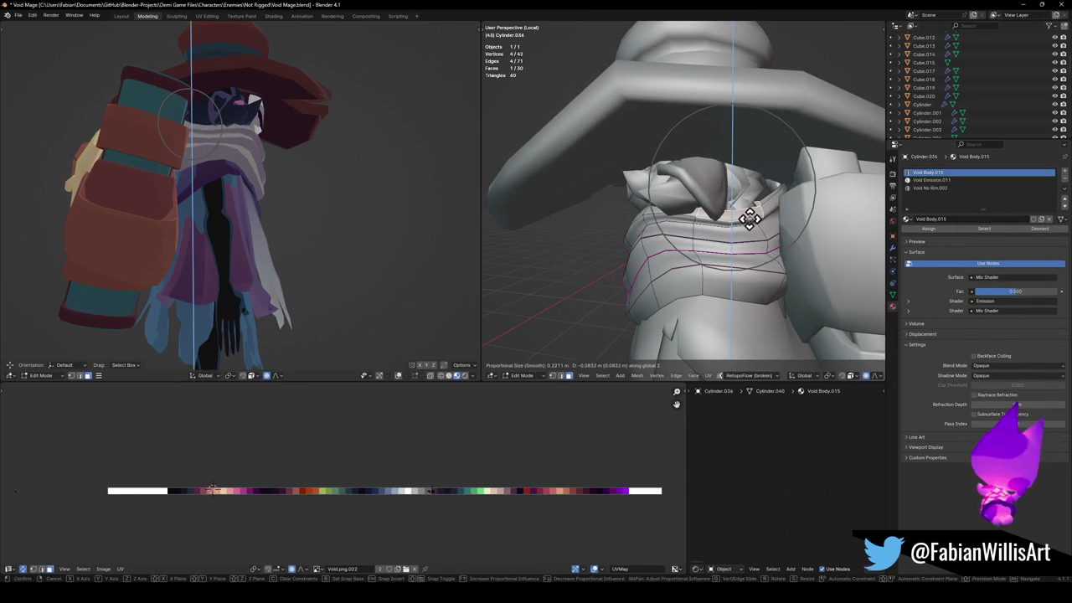
click(749, 221)
mouse_move(335, 201)
middle_down()
mouse_move(369, 198)
mouse_move(287, 189)
mouse_move(326, 184)
mouse_move(310, 179)
middle_up()
Try moving another collar face along X with soft falloff, then undo it.
click(326, 184)
key(g)
key(x)
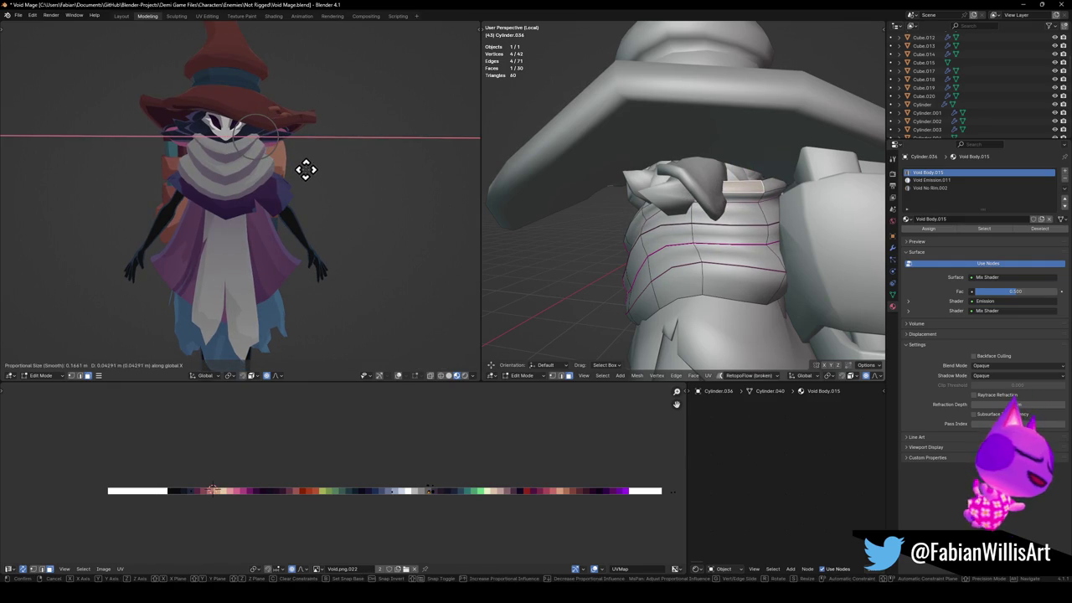
click(305, 170)
scroll(305, 166, down, 3)
scroll(305, 165, down, 2)
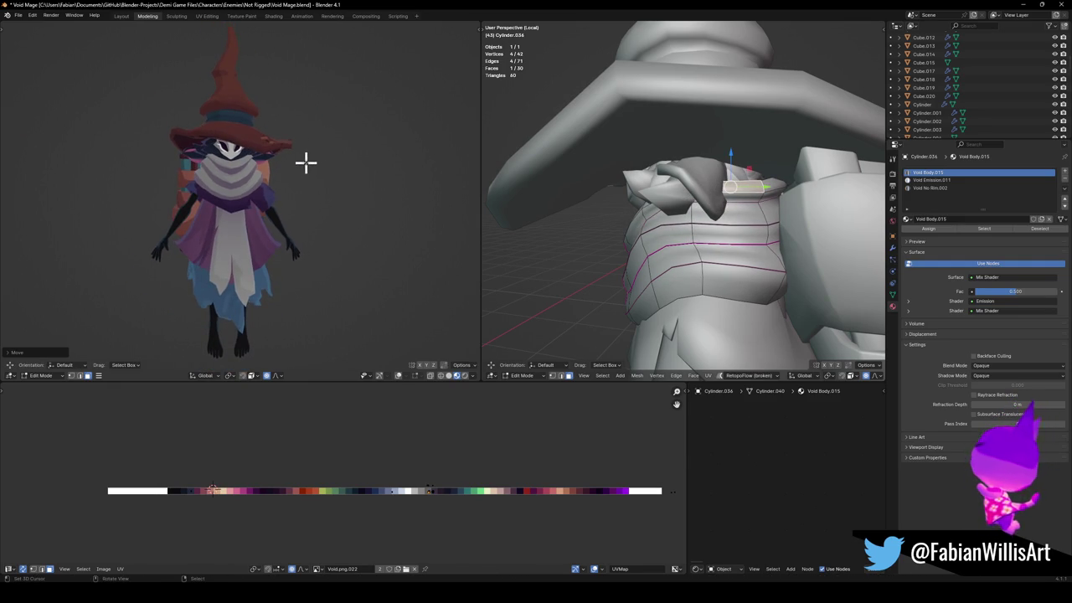
scroll(306, 161, up, 3)
key(ctrl+z)
scroll(331, 160, down, 3)
middle_drag(320, 164, 331, 162)
mouse_move(710, 196)
middle_down()
mouse_move(790, 196)
mouse_move(721, 201)
middle_up()
Pull the whole curved hair strand back 0.031207 m on Y and tilt it twice on X (-3.38°).
click(754, 193)
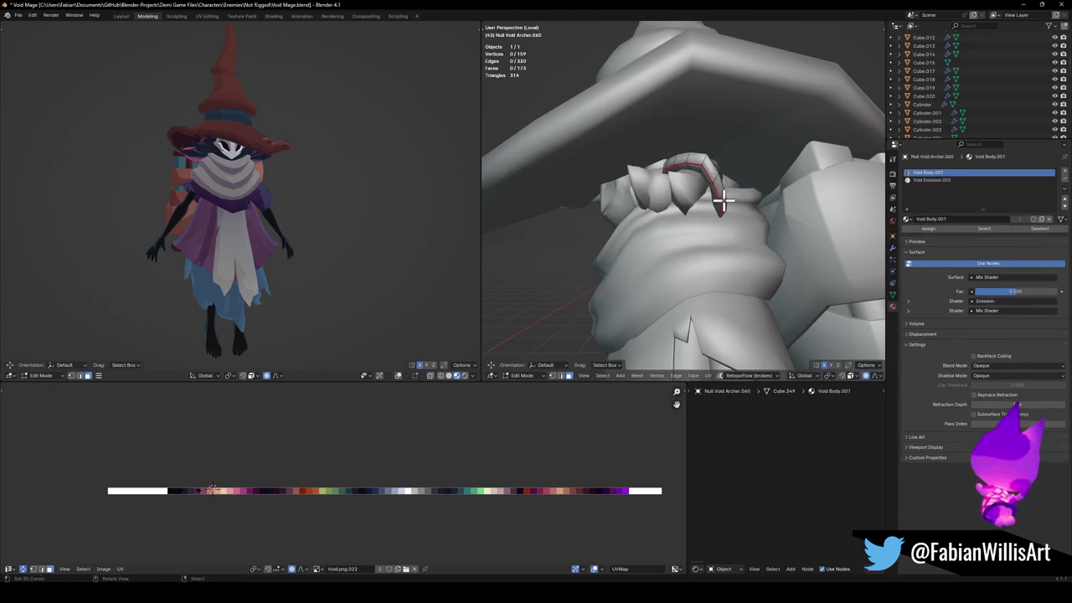
key(a)
key(g)
key(y)
click(749, 197)
key(r)
key(x)
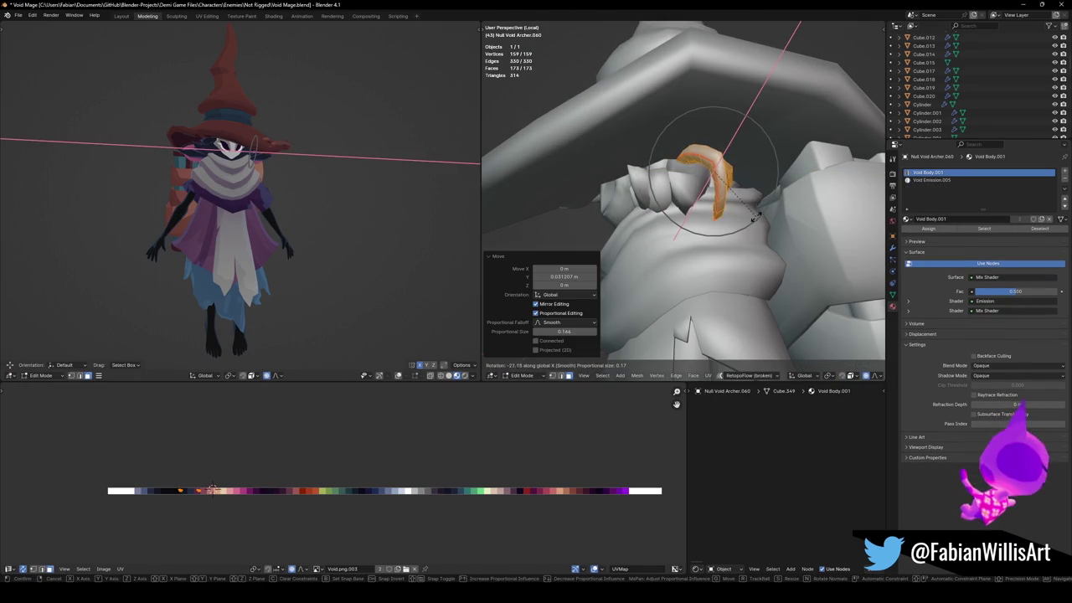
click(760, 209)
key(r)
key(x)
click(754, 205)
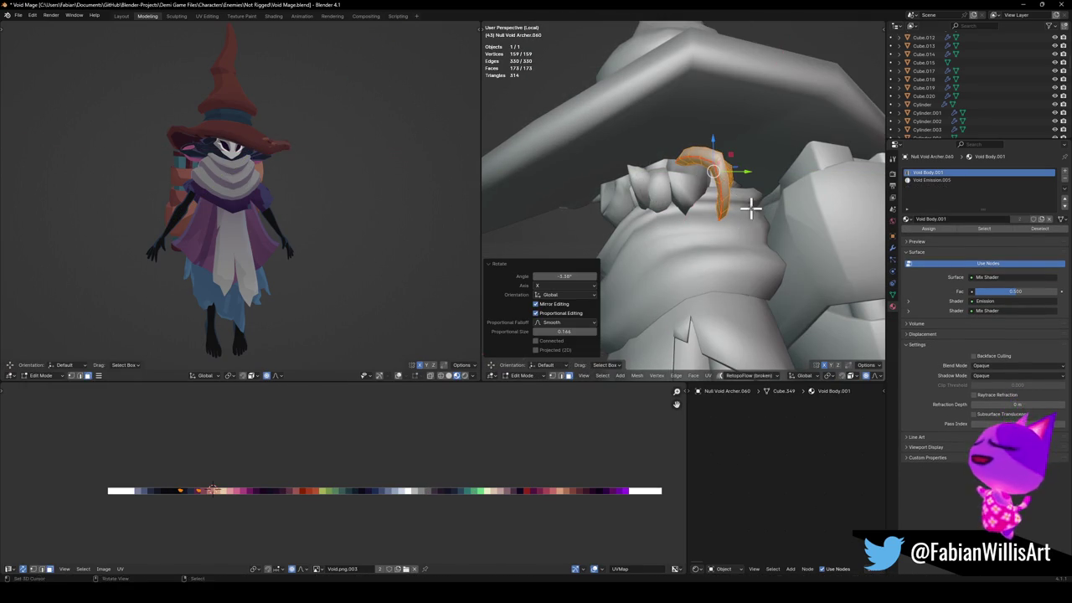
Leave the hair strand and open the hat (Cylinder.029) in Edit Mode.
scroll(305, 167, up, 4)
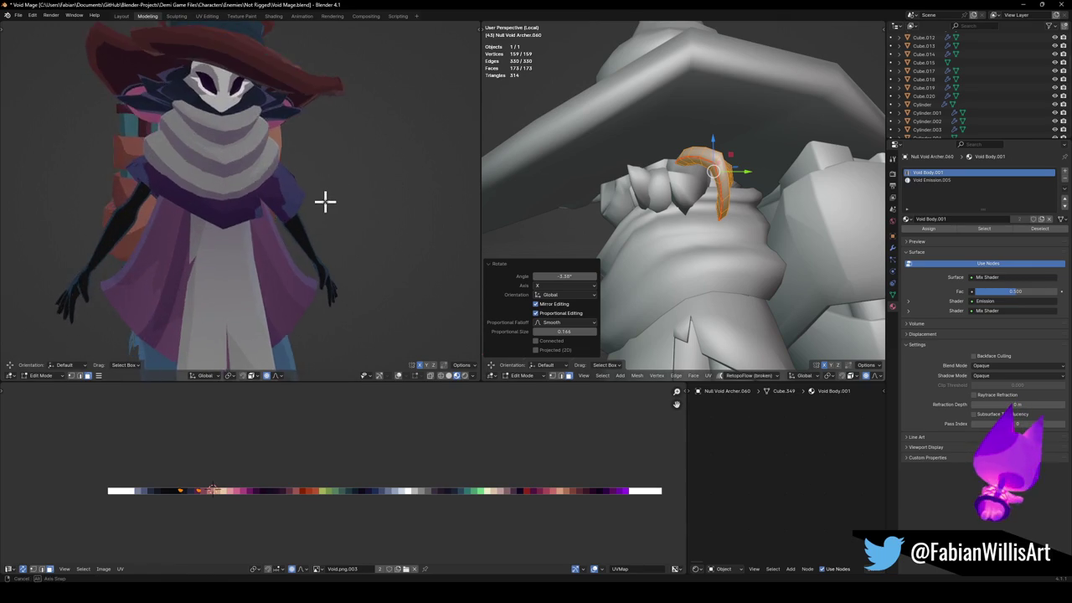
scroll(335, 194, down, 4)
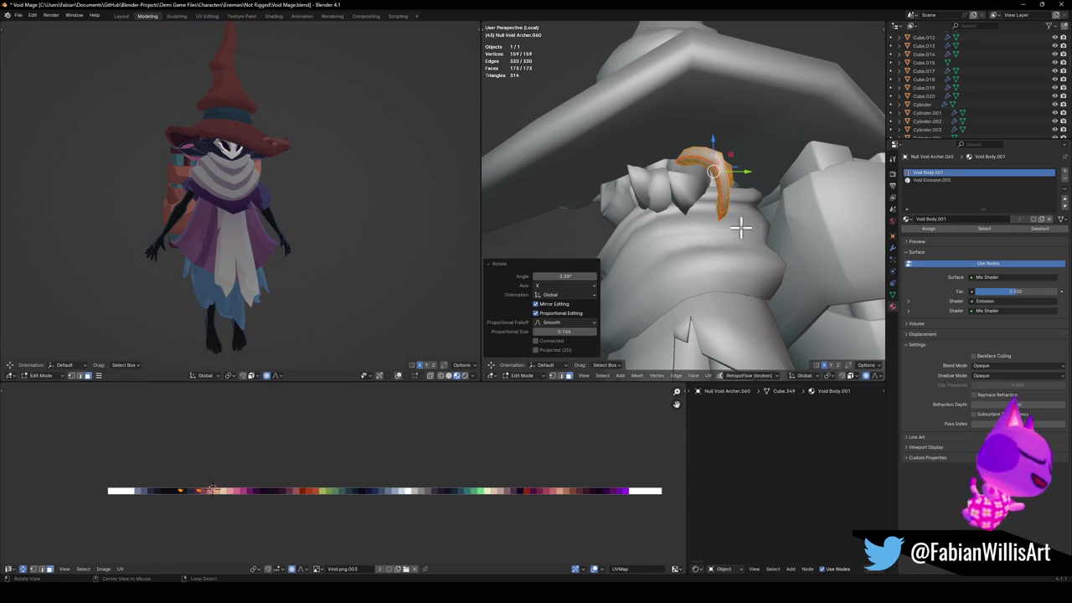
middle_drag(256, 155, 319, 157)
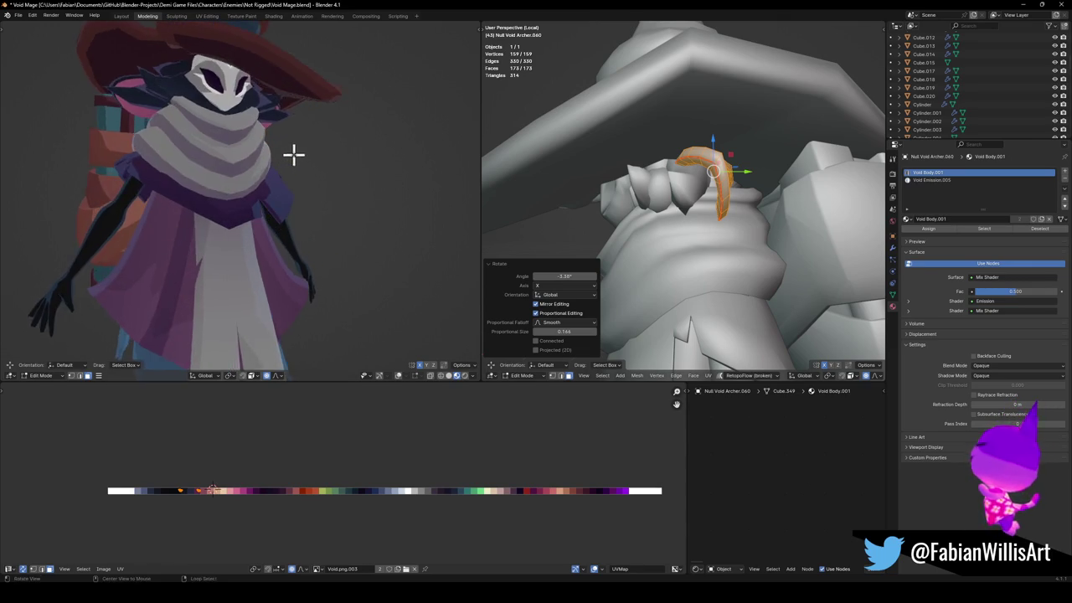
key(Tab)
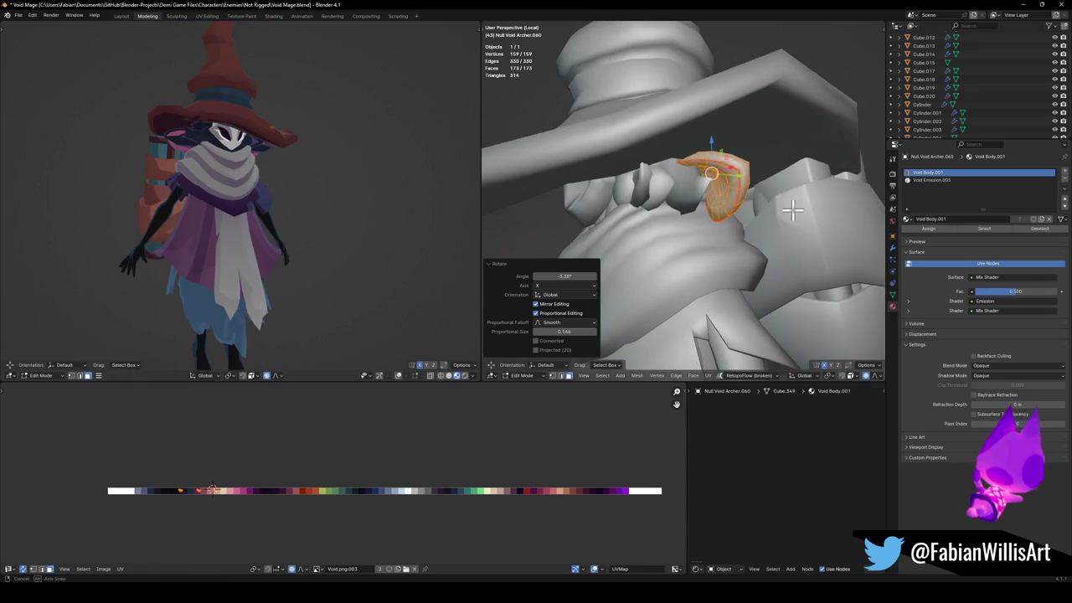
mouse_move(809, 220)
middle_down()
mouse_move(742, 204)
mouse_move(632, 130)
middle_up()
click(633, 130)
key(Tab)
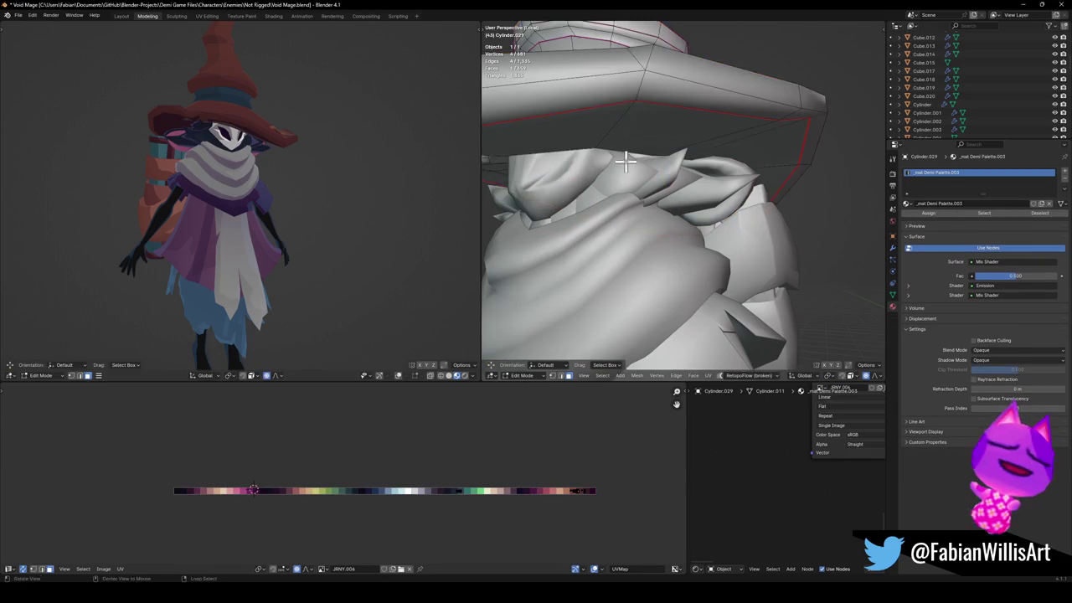
Raise the inner brim faces 0.0489 m on Z with smooth falloff.
scroll(651, 148, down, 5)
key(g)
key(z)
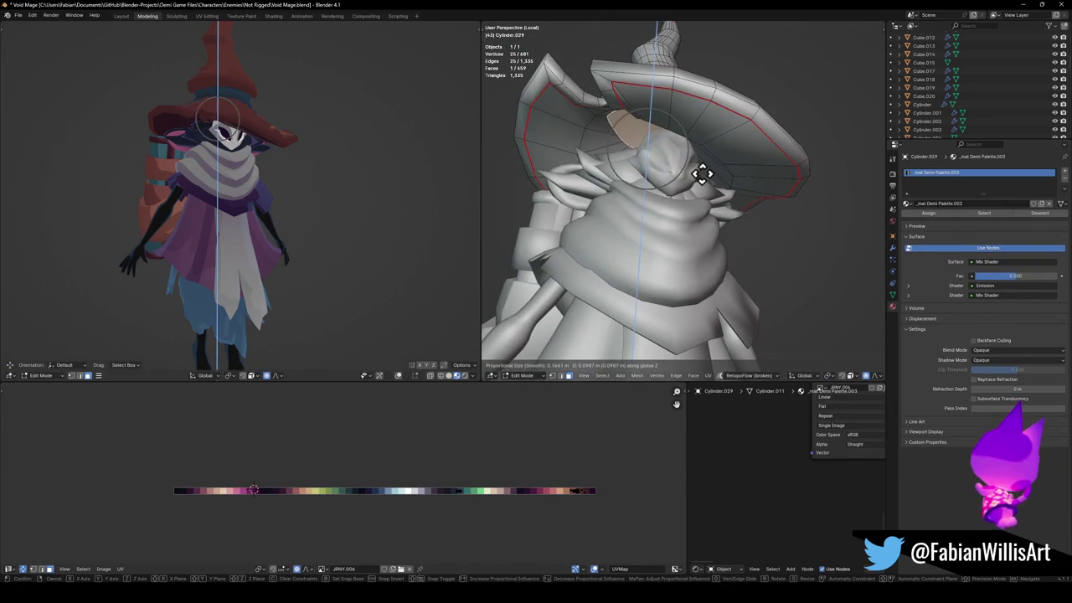
right_click(710, 176)
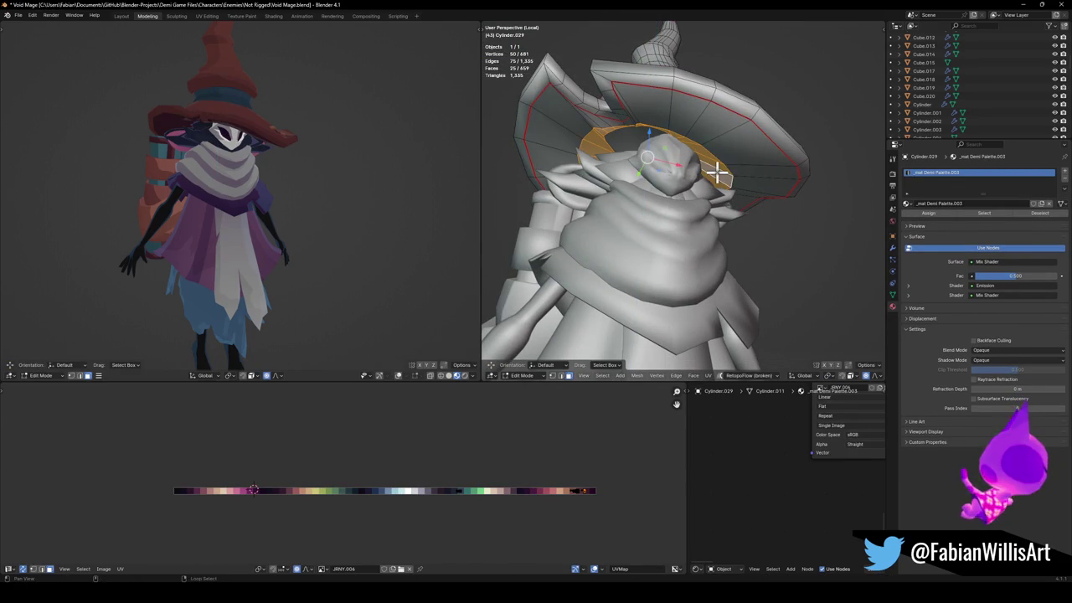
key(g)
key(z)
click(722, 183)
key(s)
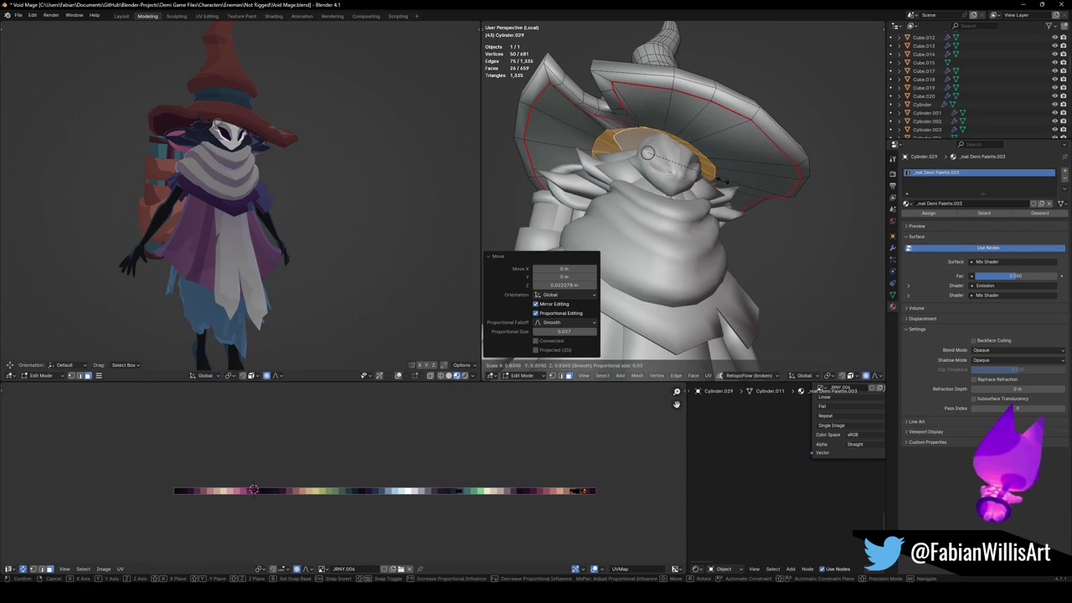
right_click(711, 176)
key(g)
key(z)
click(708, 173)
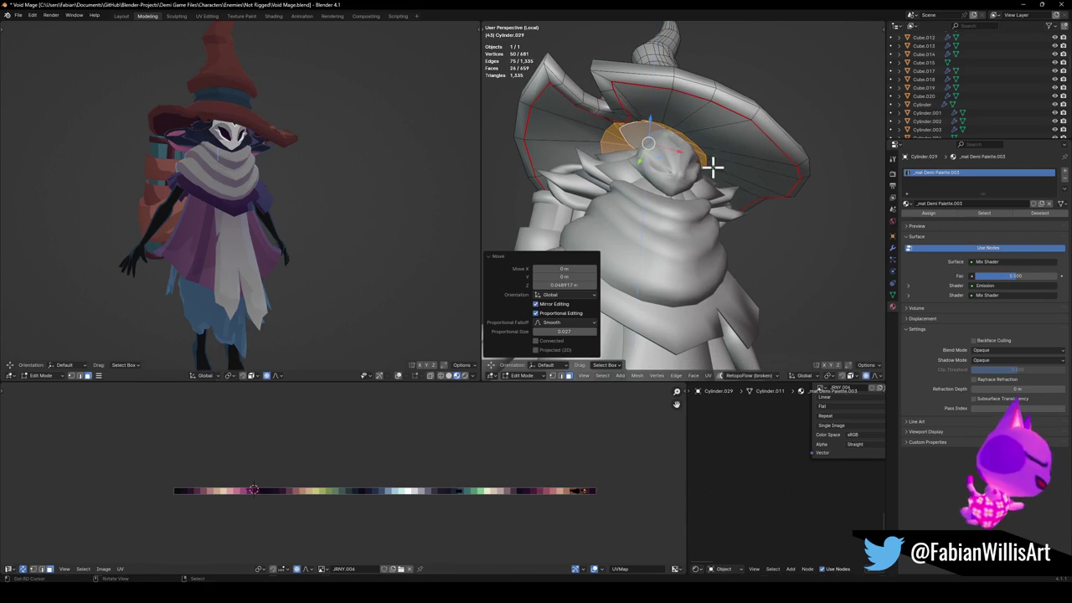
Inspect the raised brim around the head and return to Object Mode.
mouse_move(419, 154)
middle_down()
mouse_move(458, 149)
mouse_move(433, 165)
mouse_move(381, 161)
mouse_move(441, 158)
mouse_move(411, 139)
mouse_move(427, 151)
middle_up()
key(ctrl+z)
key(ctrl+z)
key(ctrl+z)
key(ctrl+z)
scroll(420, 135, up, 4)
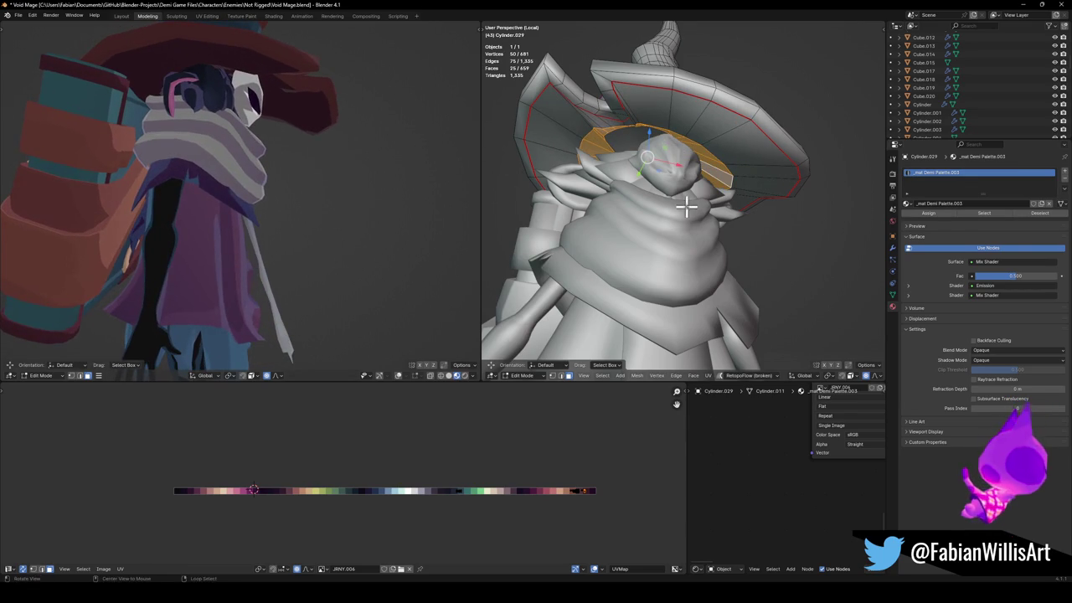
middle_drag(691, 208, 721, 219)
scroll(687, 209, up, 4)
key(Tab)
middle_drag(658, 204, 634, 172)
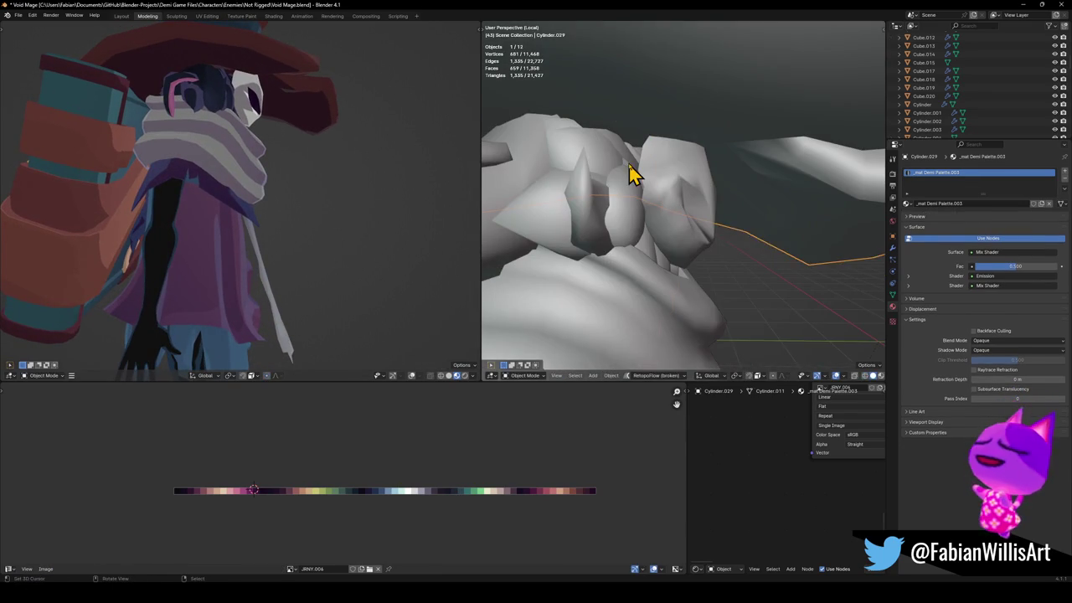
Edit the spiky hair piece Null Blunt.016 and push its selected vertices back along Y twice.
click(639, 162)
key(Tab)
mouse_move(716, 186)
middle_down()
mouse_move(588, 173)
mouse_move(772, 161)
middle_up()
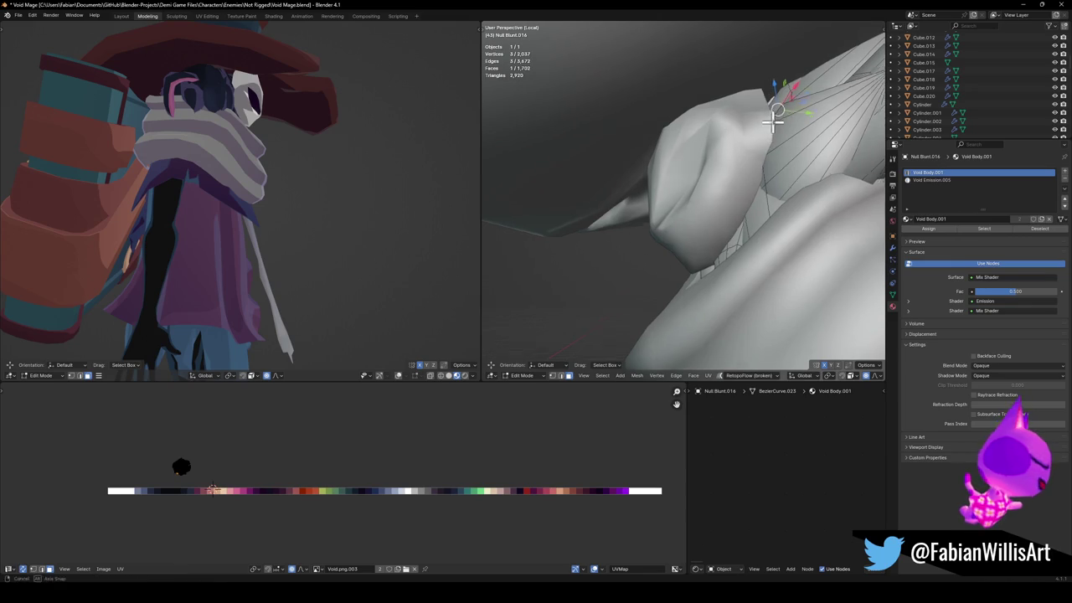
key(g)
key(y)
scroll(764, 133, down, 3)
scroll(762, 132, down, 6)
scroll(758, 131, down, 5)
click(751, 134)
mouse_move(748, 167)
middle_down()
mouse_move(725, 173)
mouse_move(742, 180)
mouse_move(749, 168)
middle_up()
key(g)
key(y)
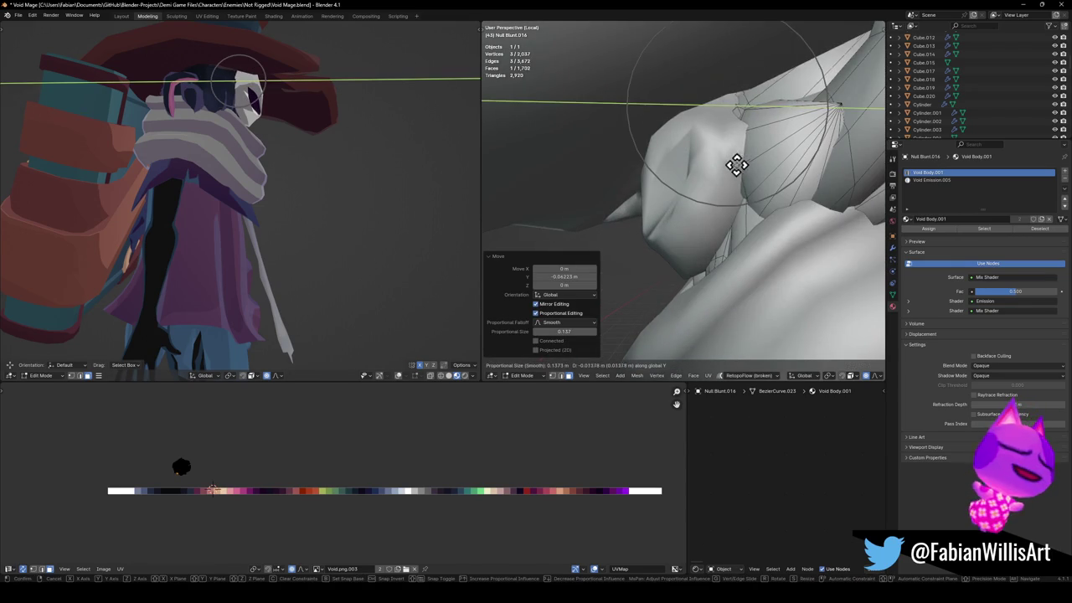
click(733, 163)
Select the whole connected hair spike, resize it, and fatten it with Alt+S.
key(KP_1)
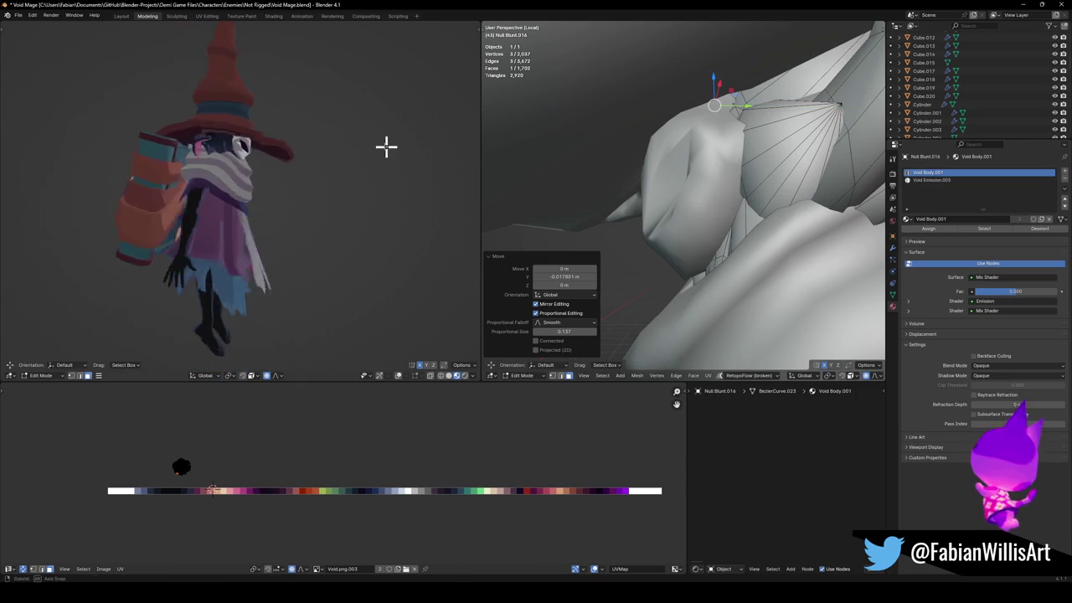
mouse_move(709, 160)
middle_down()
mouse_move(812, 208)
mouse_move(701, 196)
middle_up()
click(701, 196)
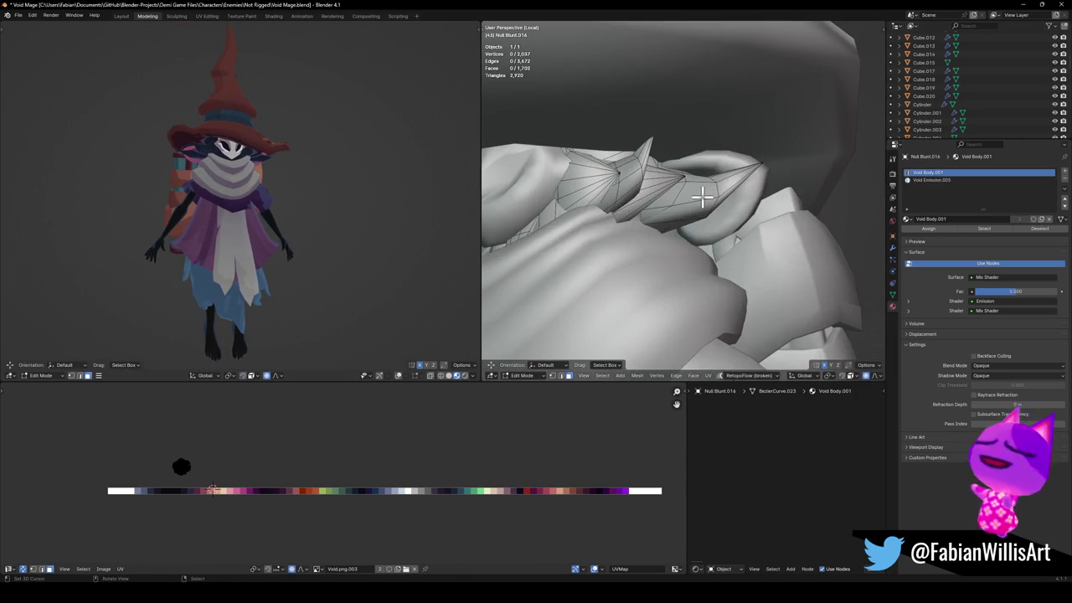
key(l)
key(s)
click(731, 193)
middle_drag(709, 187, 735, 196)
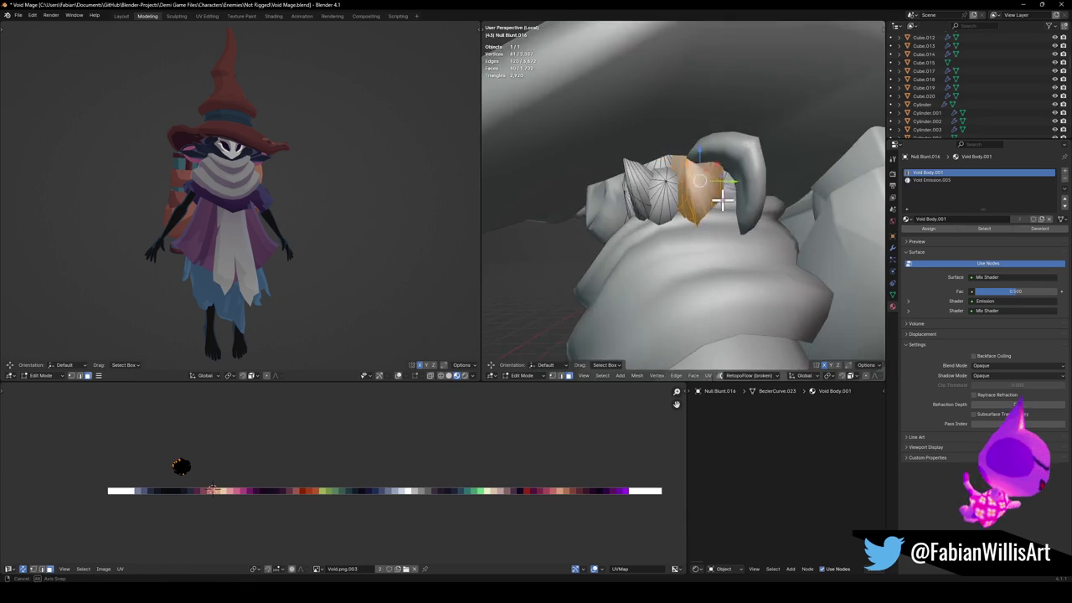
key(alt+s)
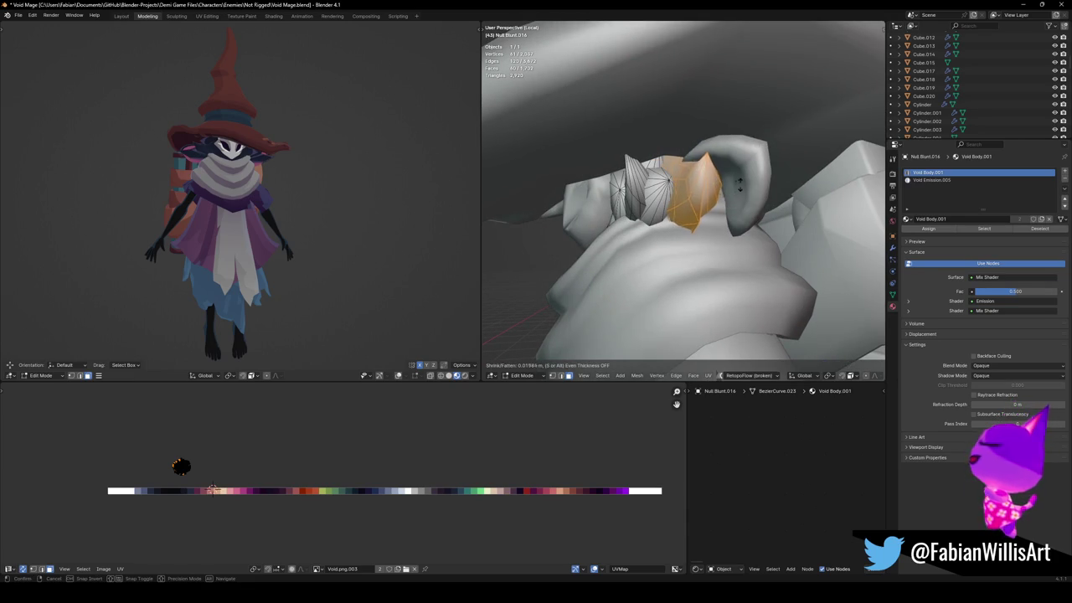
click(743, 186)
Rotate the spike freely and shrink it to 0.486 in solid shading.
key(alt+a)
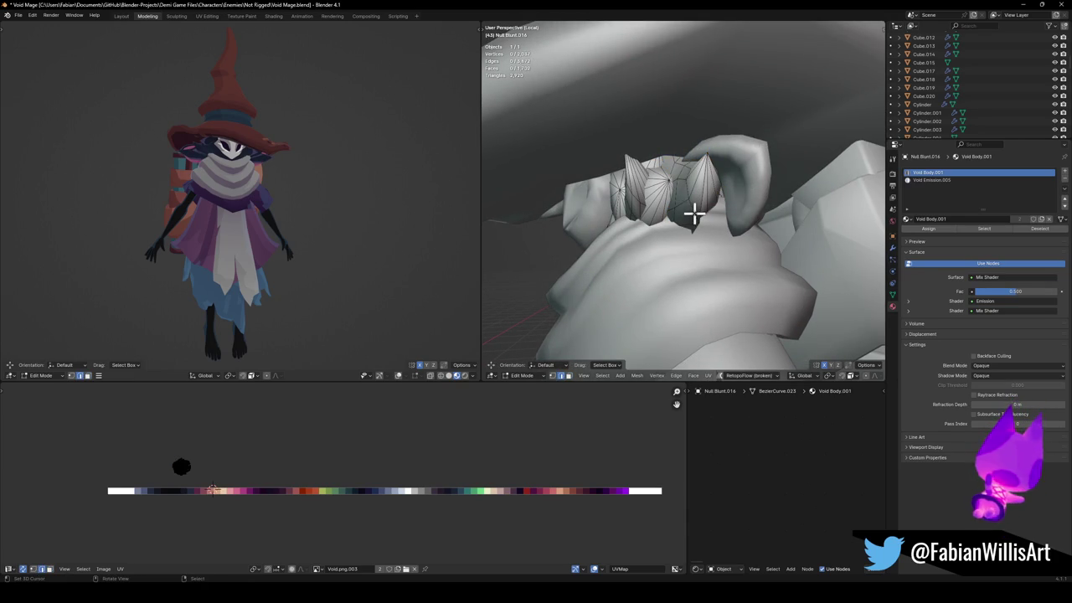
key(l)
key(alt+a)
key(q)
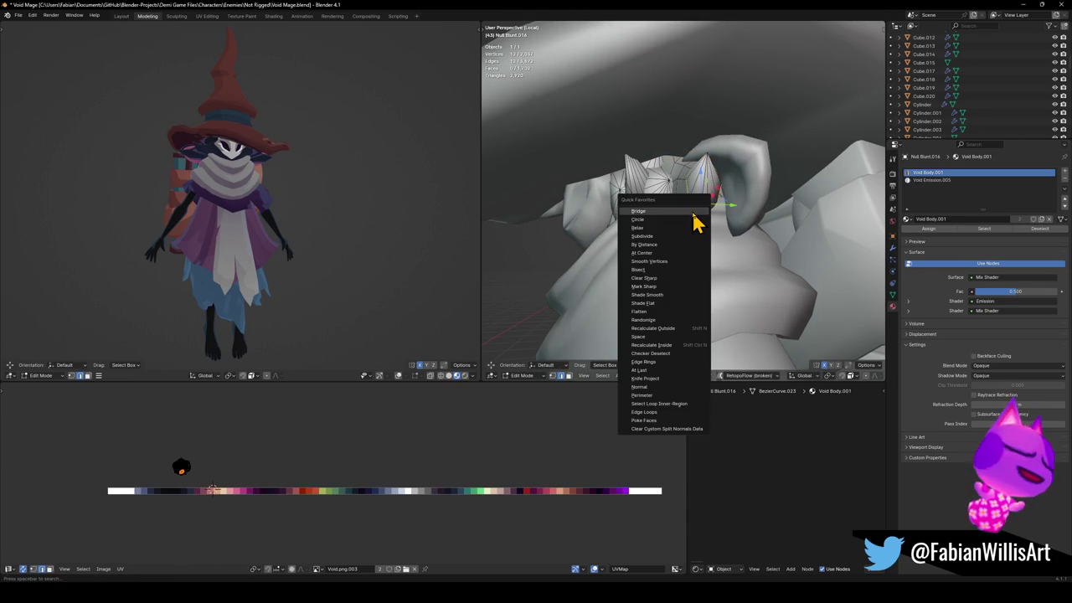
mouse_move(726, 224)
middle_down()
mouse_move(698, 223)
mouse_move(751, 233)
middle_up()
key(shift+z)
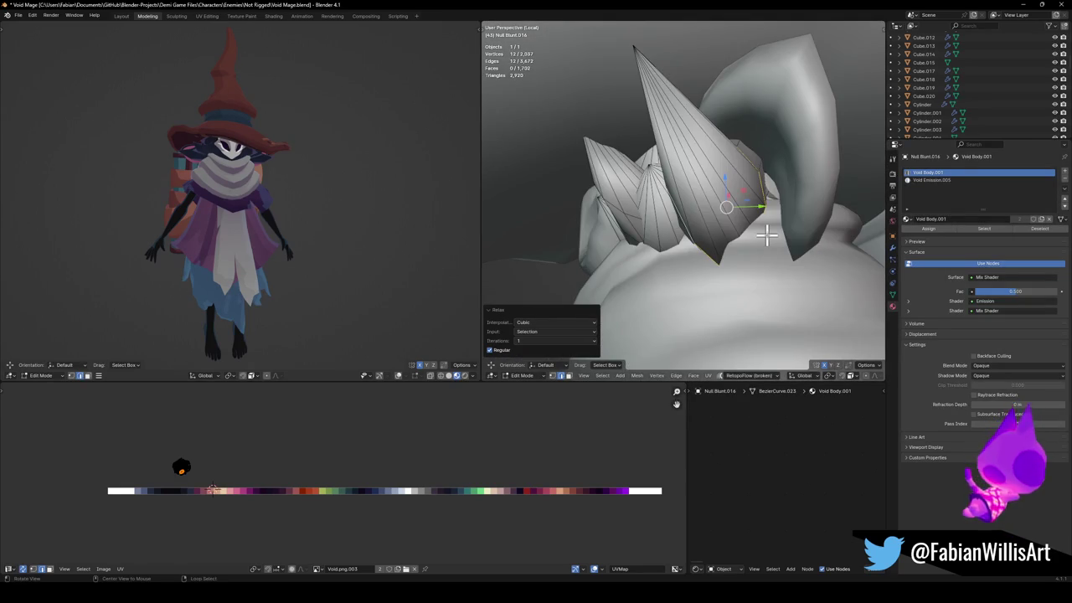
key(r)
key(r)
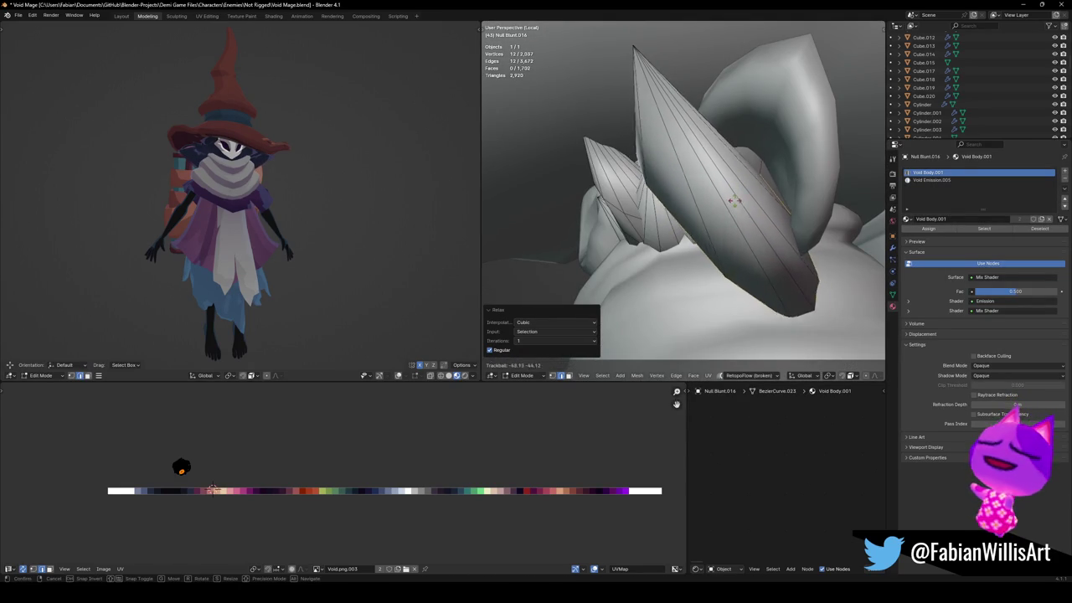
click(798, 250)
key(s)
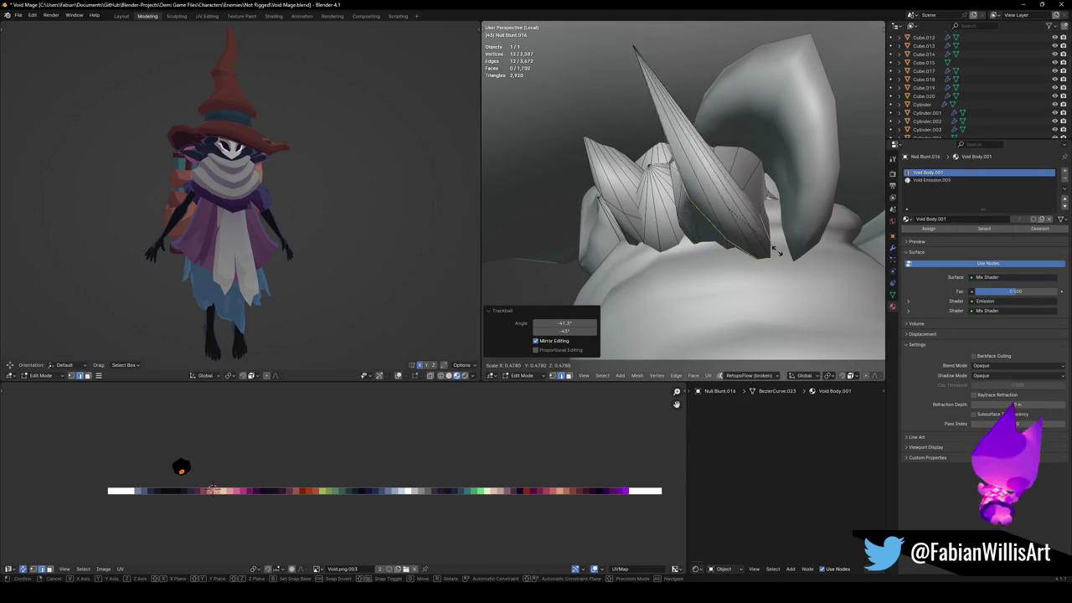
click(779, 240)
Round two spike edge loops into circles, edge-sliding and rotating them into place.
key(q)
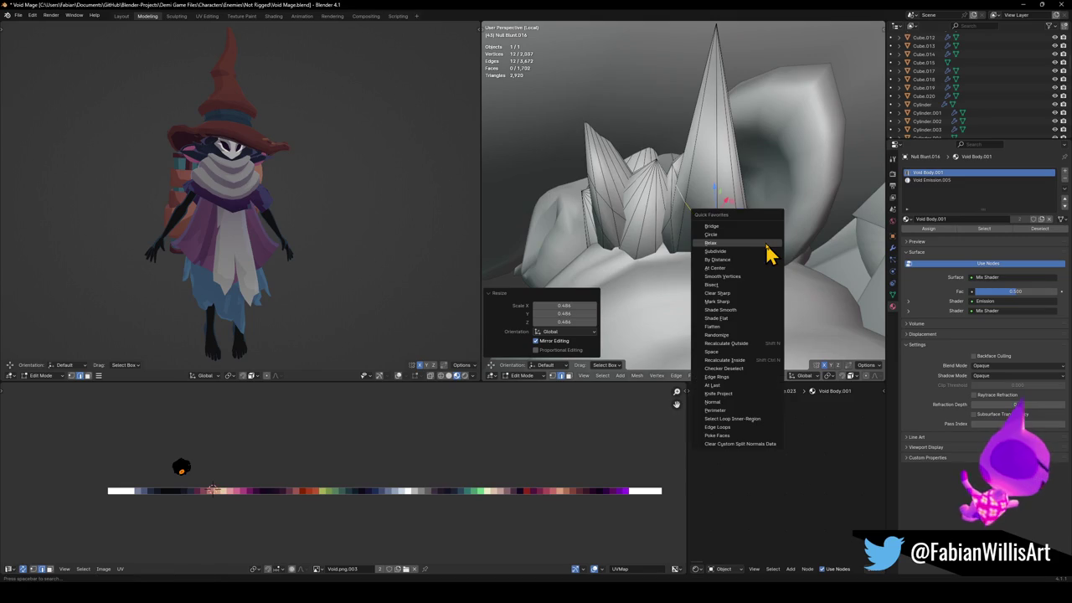
click(748, 234)
mouse_move(750, 238)
middle_down()
mouse_move(788, 251)
mouse_move(713, 242)
middle_up()
key(g)
key(g)
click(777, 232)
key(alt+a)
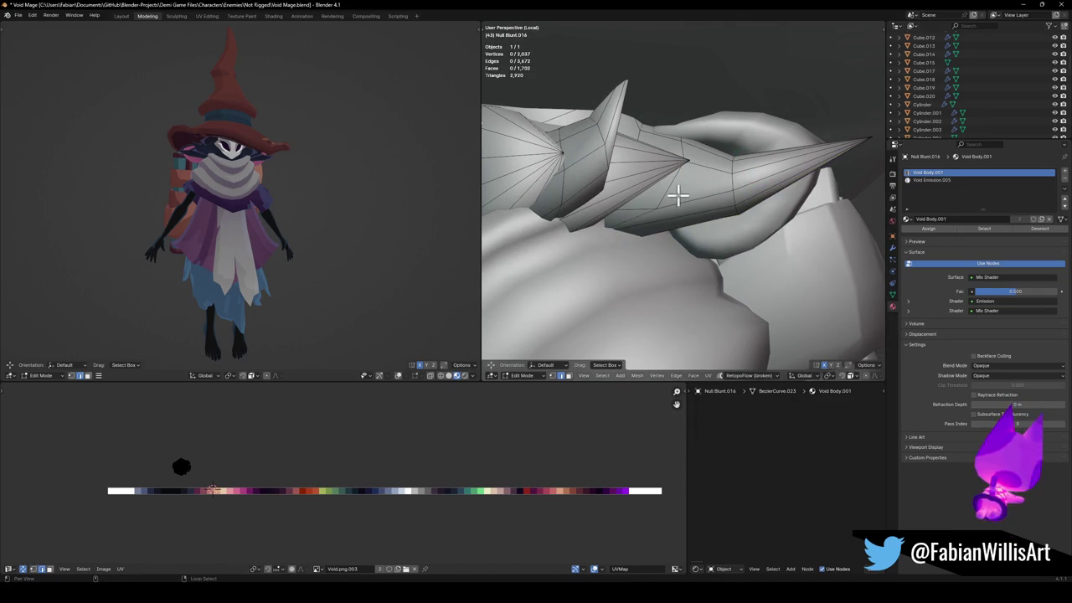
key(q)
click(670, 203)
middle_drag(677, 211, 676, 242)
key(r)
click(693, 210)
Edge-slide a loop twice, then enlarge another spike edge loop by 1.519.
key(g)
key(g)
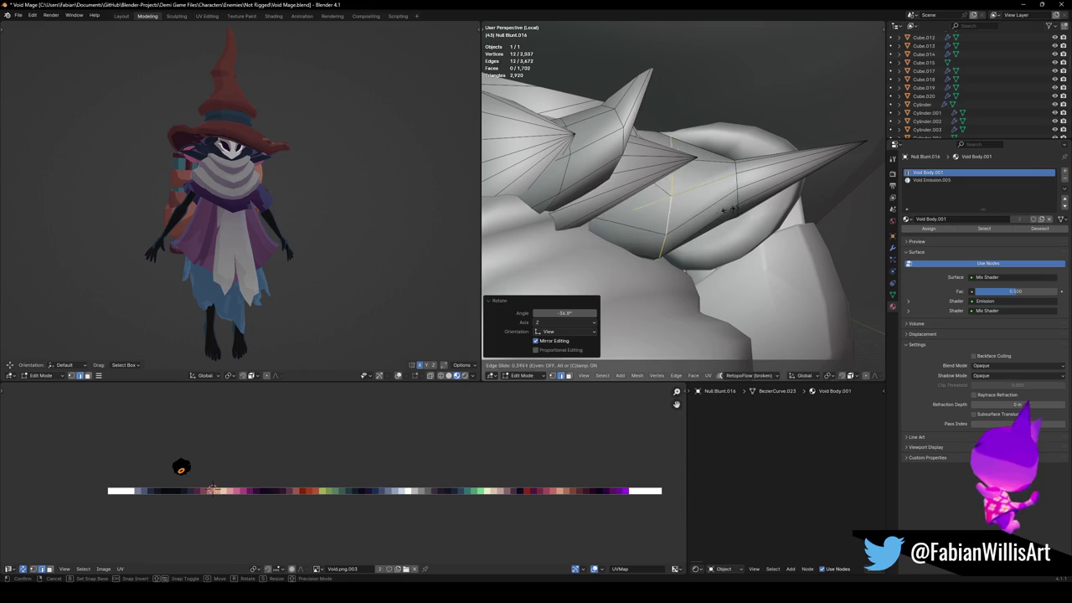
click(707, 211)
key(g)
key(g)
click(710, 211)
key(alt+a)
alt+click(739, 182)
key(s)
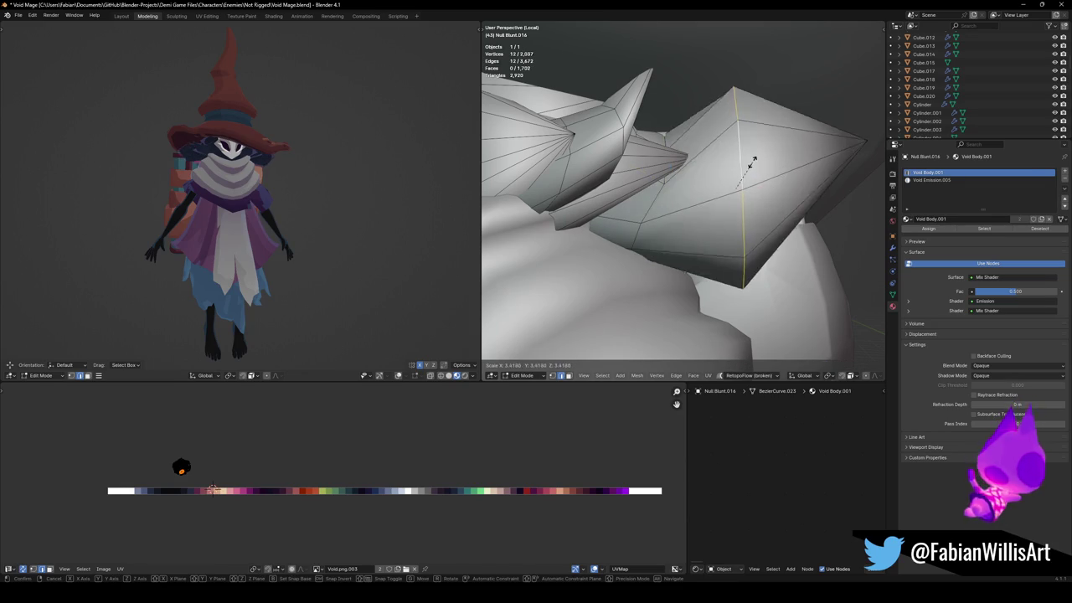
click(748, 186)
key(alt+a)
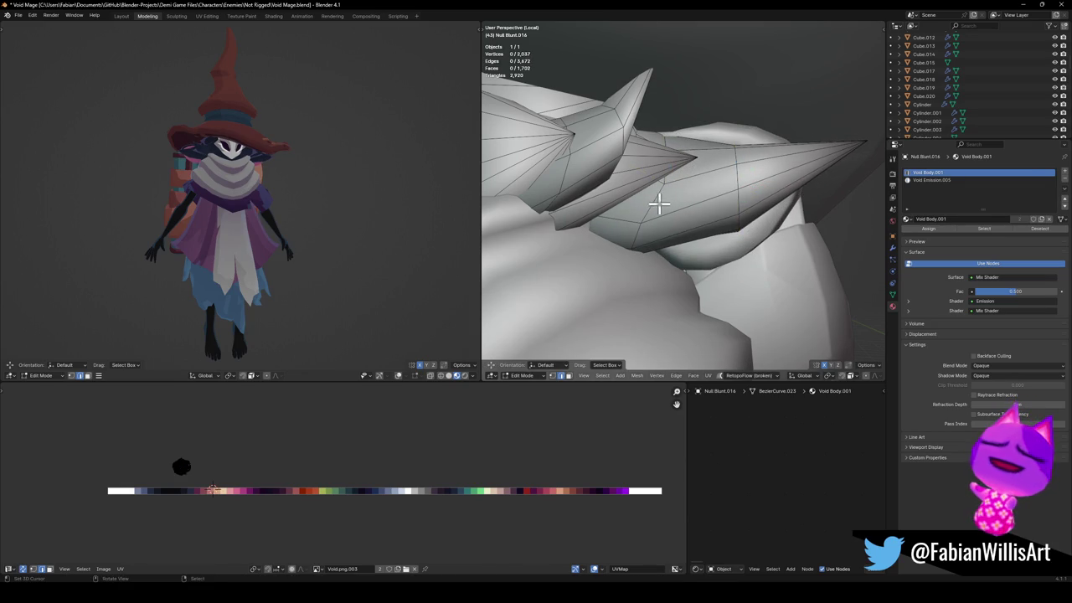
Circle one more loop with LoopTools, slide it, then hide everything except the spike.
right_click(678, 234)
click(682, 228)
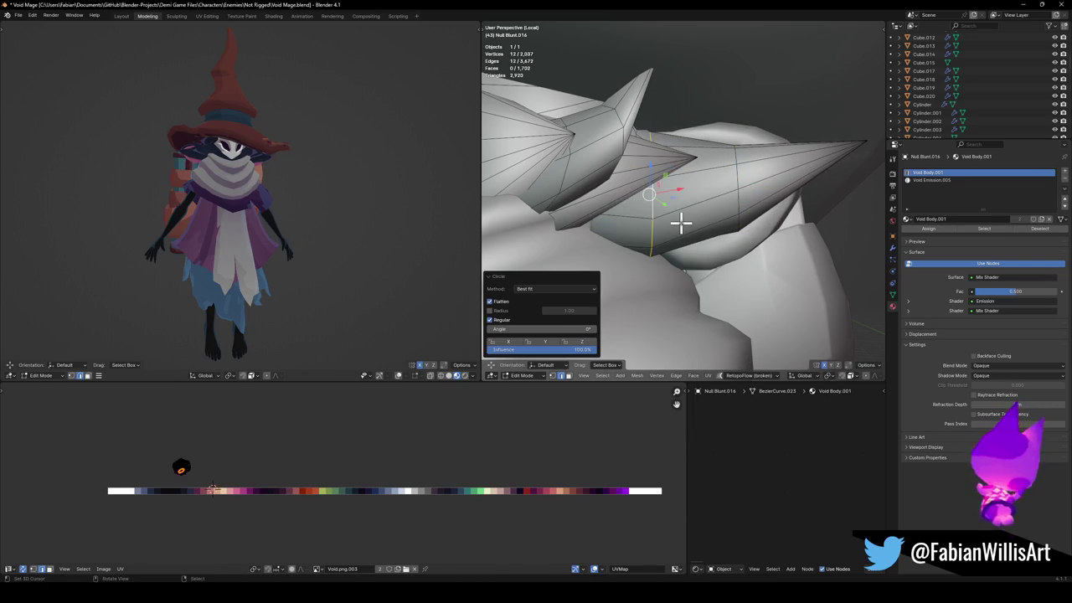
key(g)
key(g)
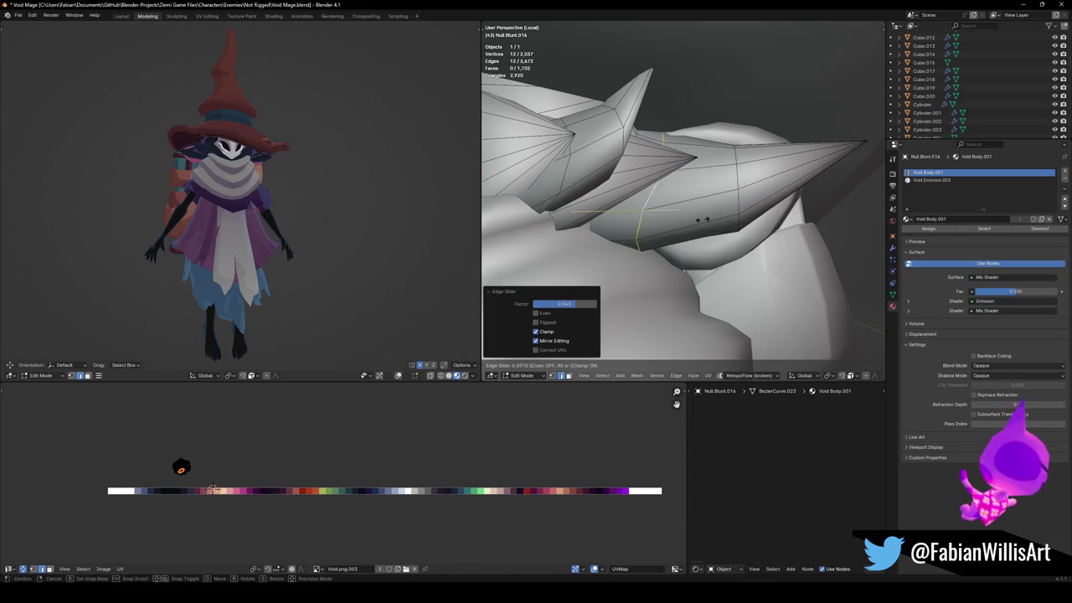
click(716, 219)
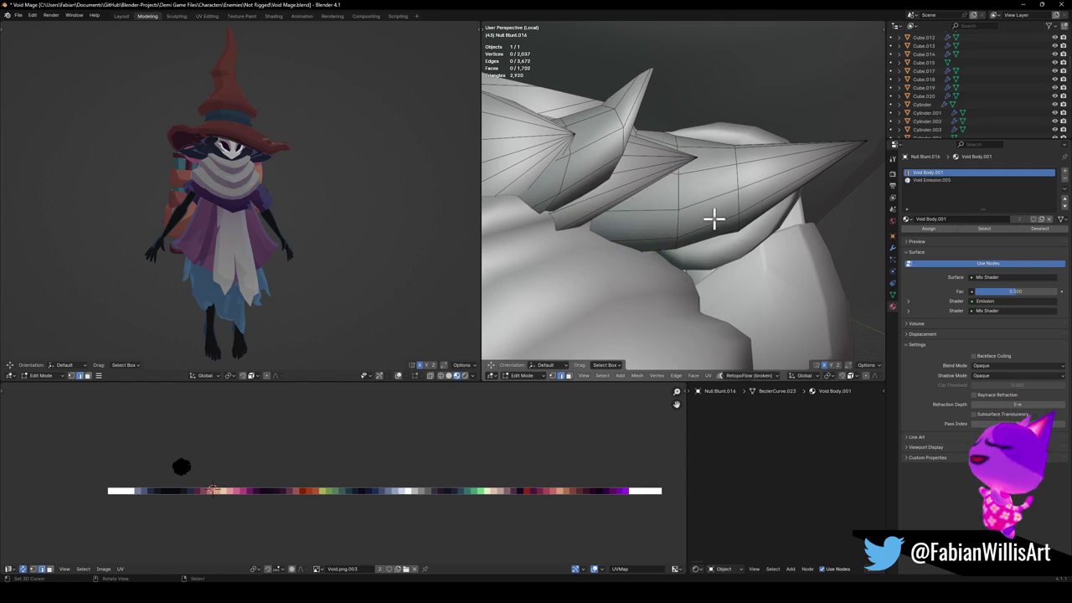
key(l)
key(shift+h)
middle_drag(667, 211, 627, 198)
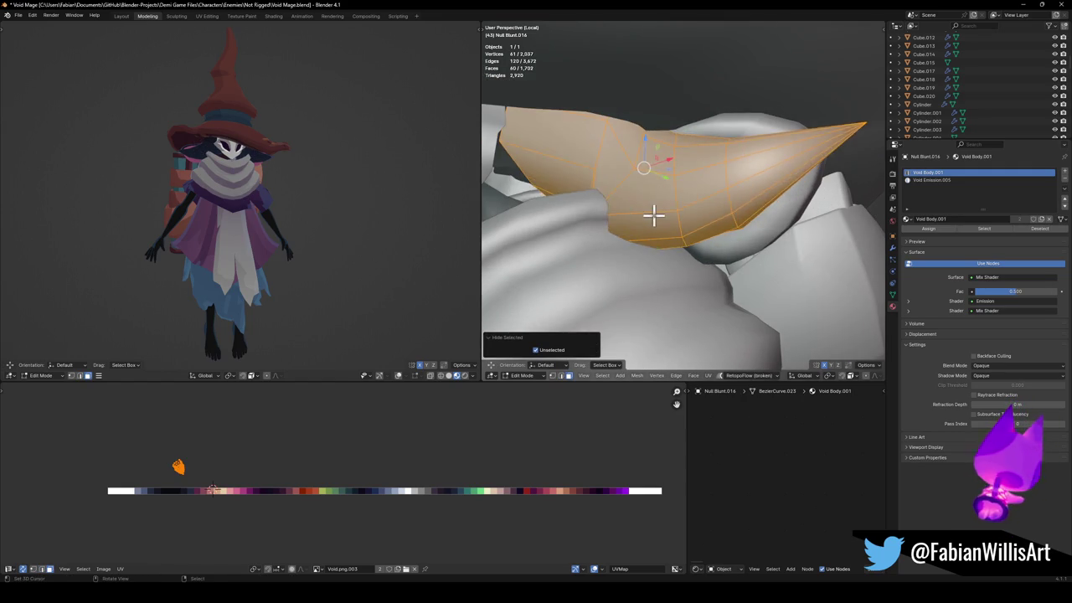
Round two spike edge loops with LoopTools Circle and slide each along the spike.
key(alt+a)
right_click(631, 157)
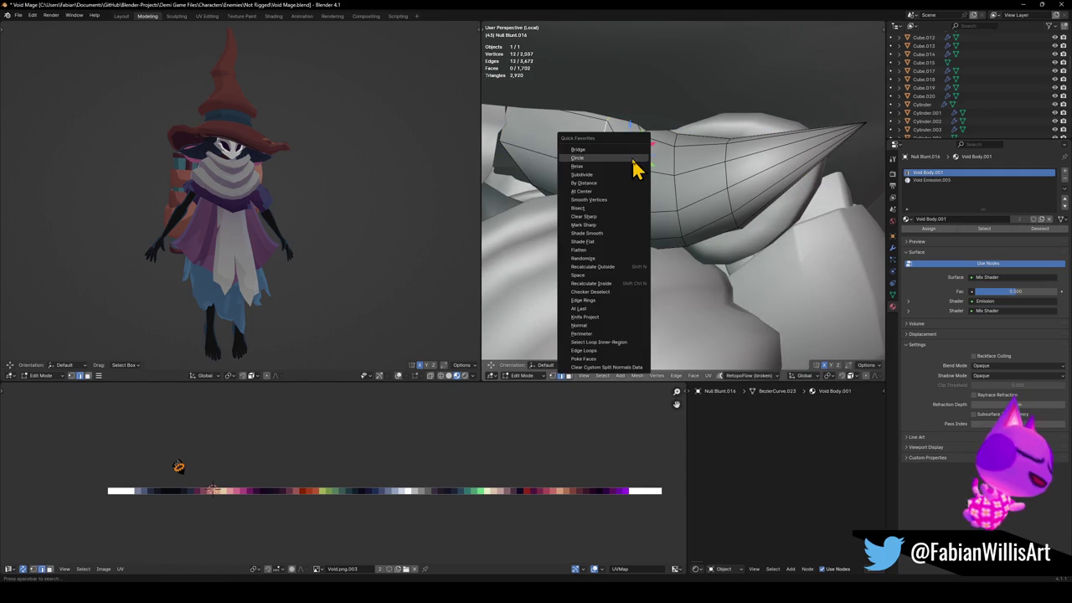
click(634, 159)
key(g)
key(g)
click(665, 191)
key(g)
key(g)
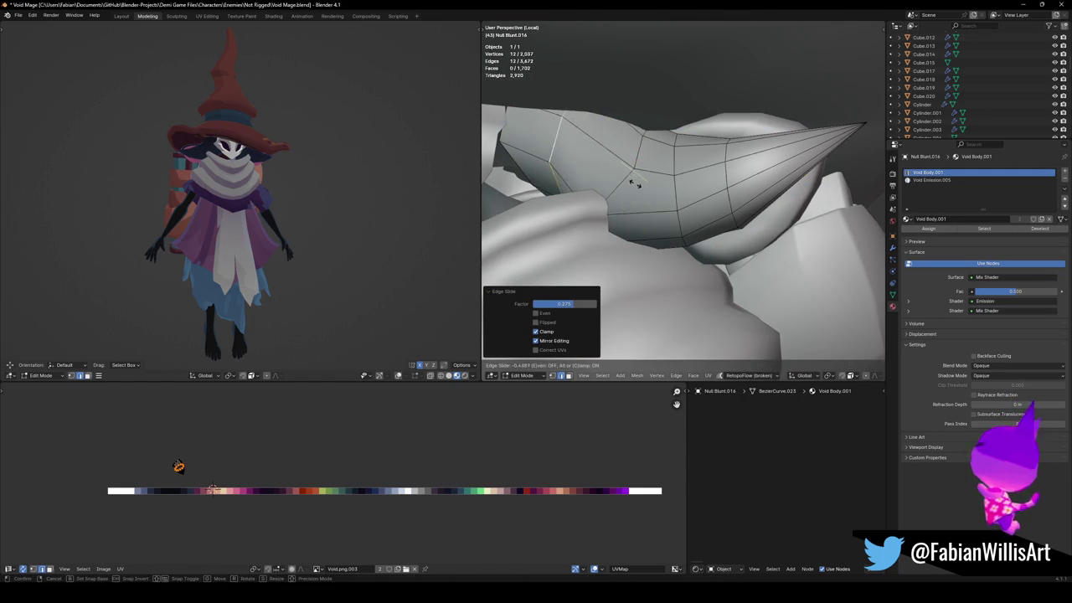
right_click(627, 179)
click(634, 196)
key(g)
key(g)
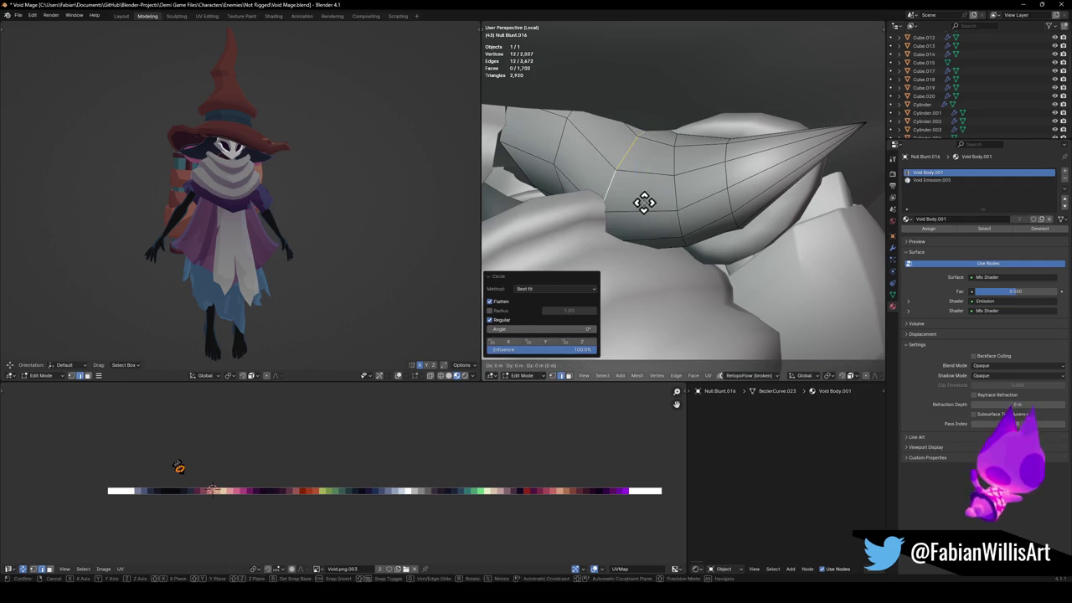
click(678, 206)
Slide the loop nearest the base into position and widen it by about 1.536.
alt+click(562, 174)
key(g)
key(g)
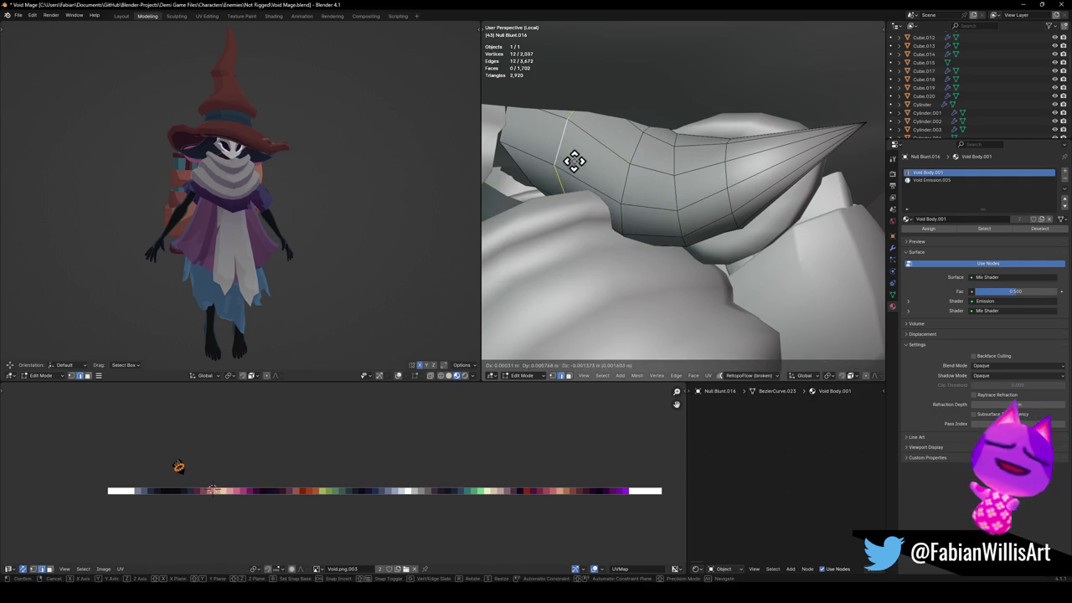
click(560, 155)
key(g)
key(g)
click(586, 163)
key(s)
click(596, 172)
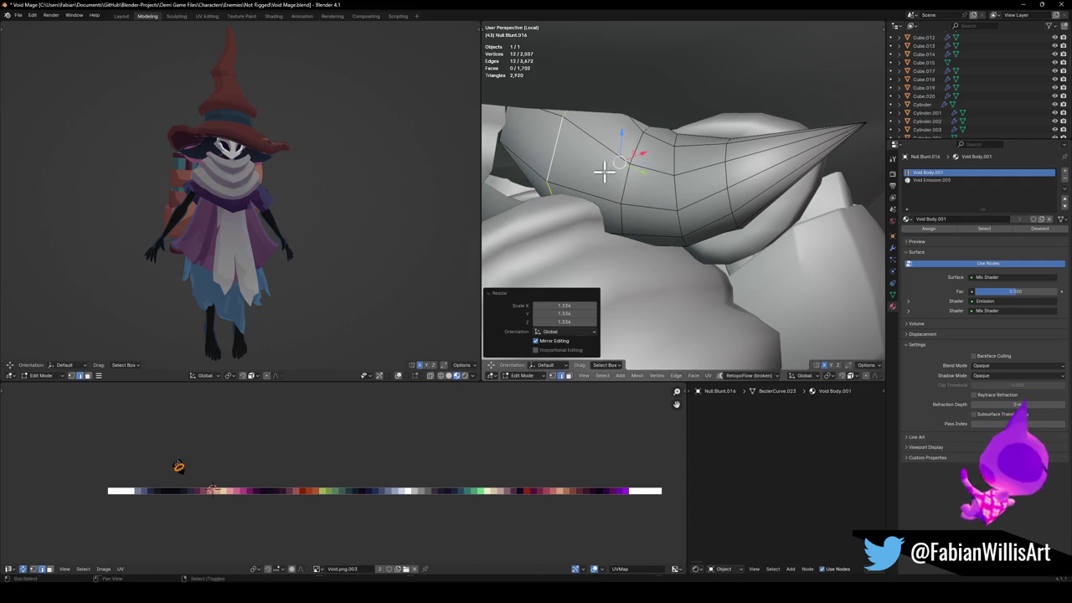
mouse_move(218, 179)
middle_down()
mouse_move(263, 151)
mouse_move(263, 139)
middle_up()
scroll(282, 175, up, 5)
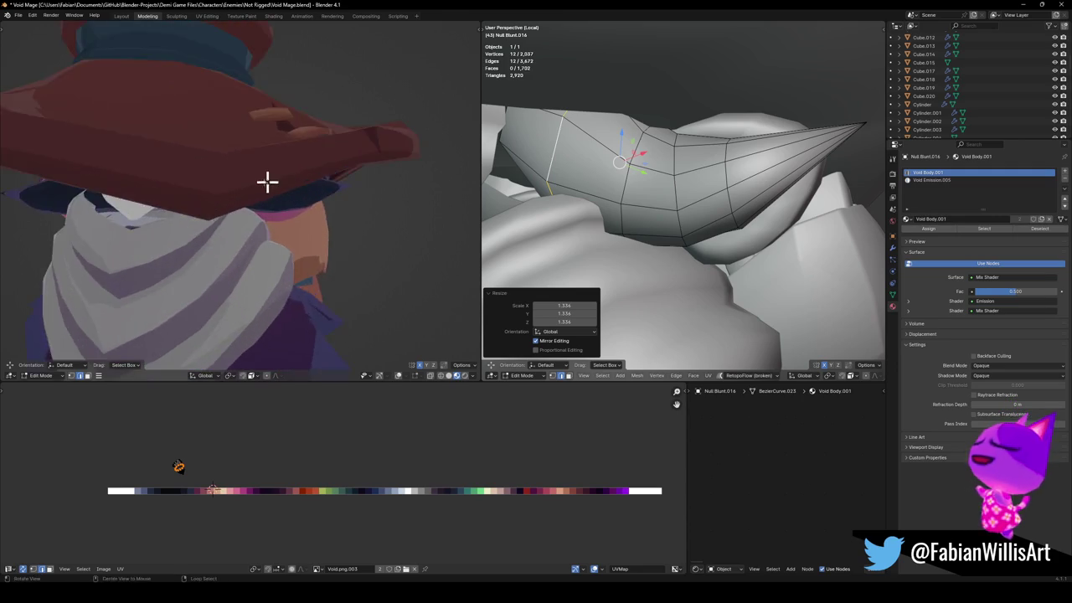
scroll(282, 175, up, 3)
Edge-slide the remaining loops so they are spaced evenly toward the spike's tip.
key(g)
key(g)
click(723, 192)
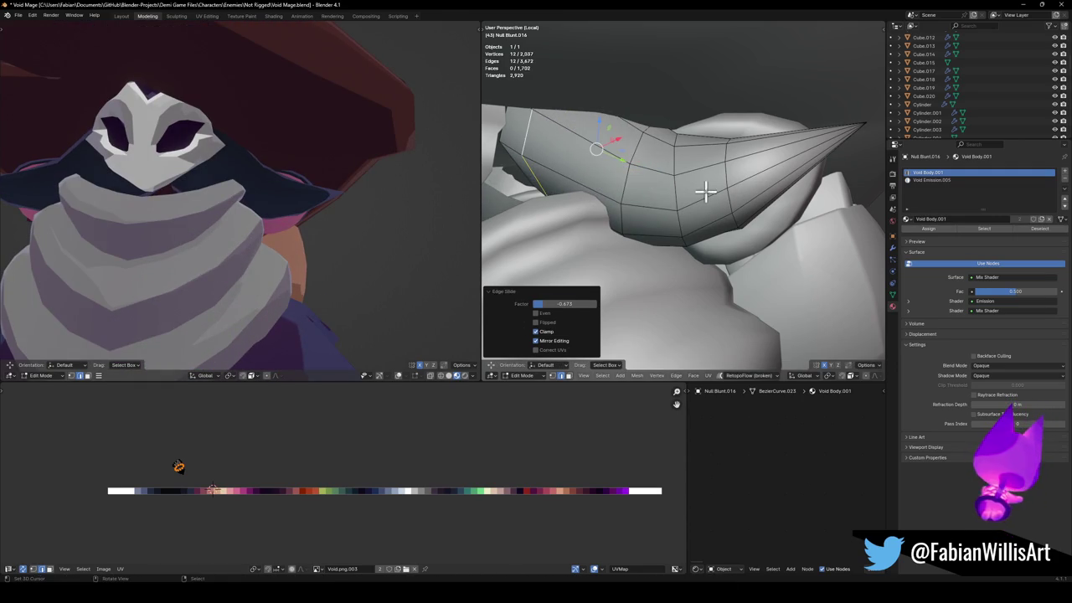
key(g)
key(g)
click(623, 187)
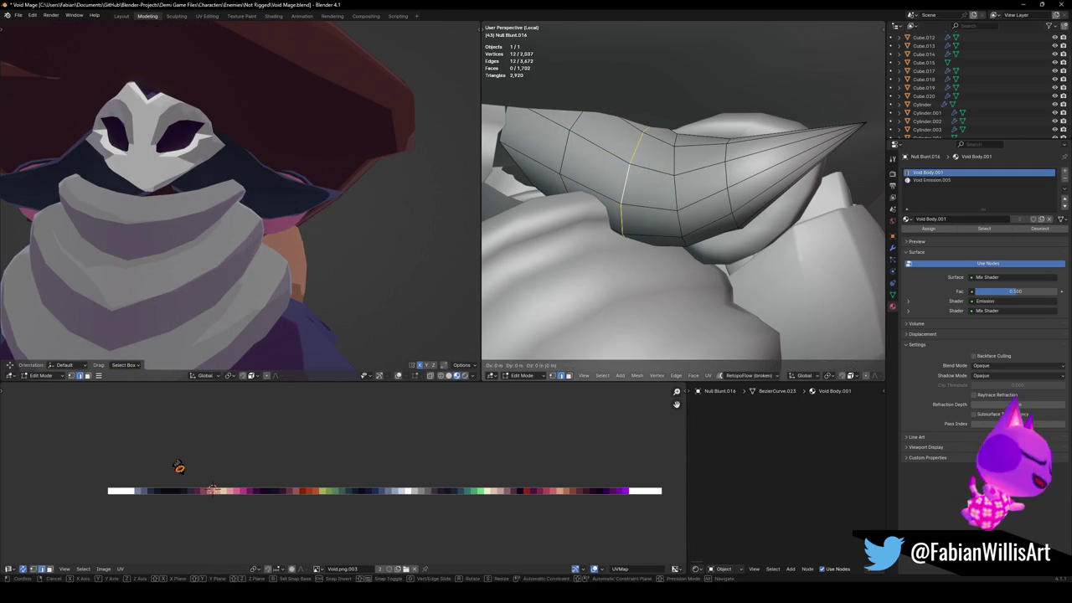
key(g)
key(g)
click(695, 183)
key(g)
key(g)
click(734, 197)
key(g)
key(g)
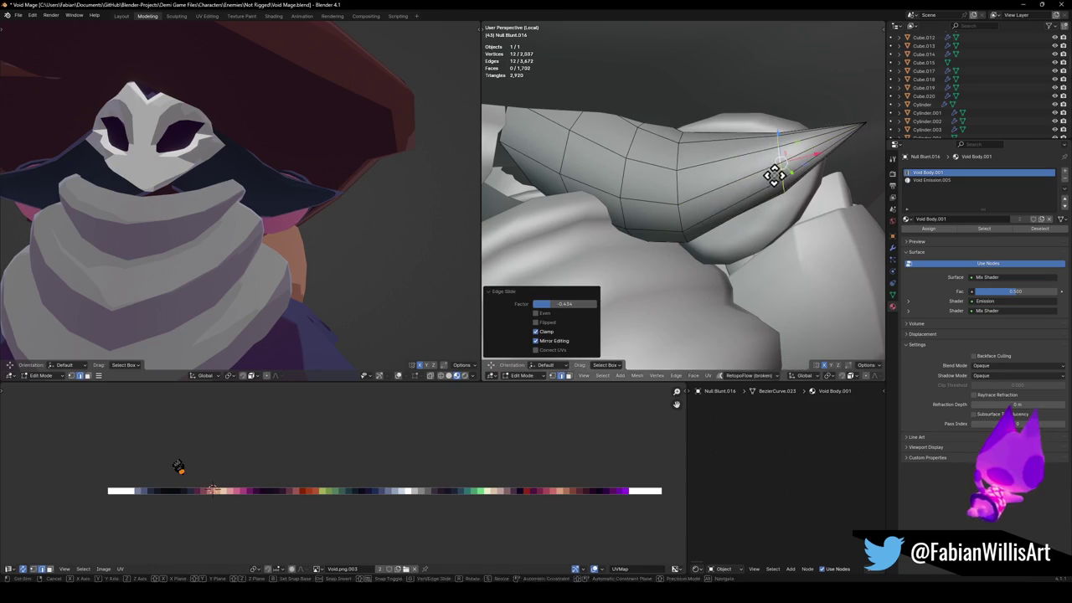
click(679, 184)
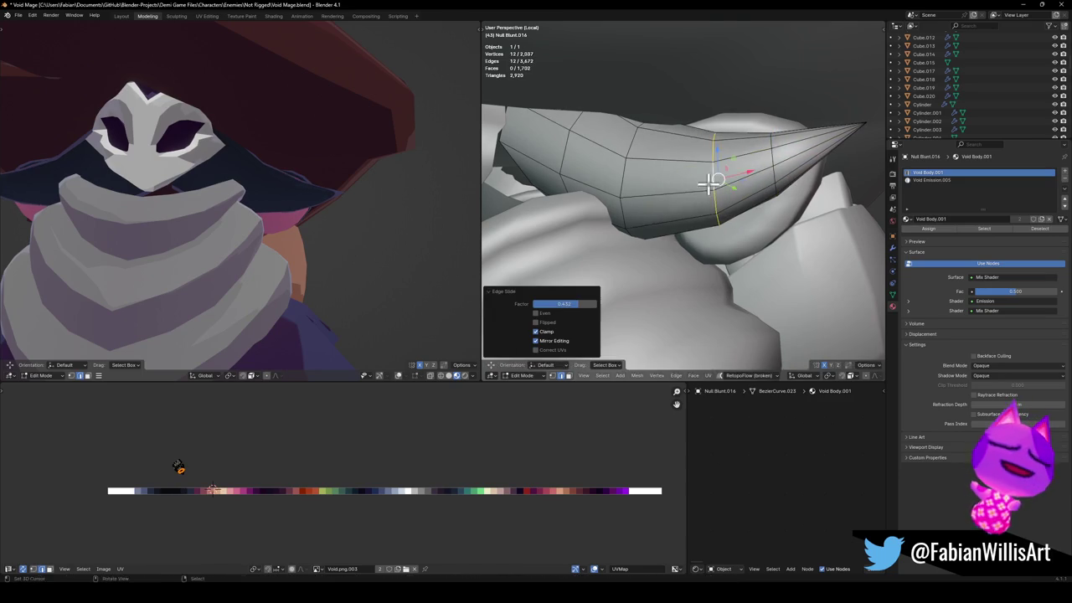
key(g)
key(g)
click(695, 185)
scroll(306, 196, down, 5)
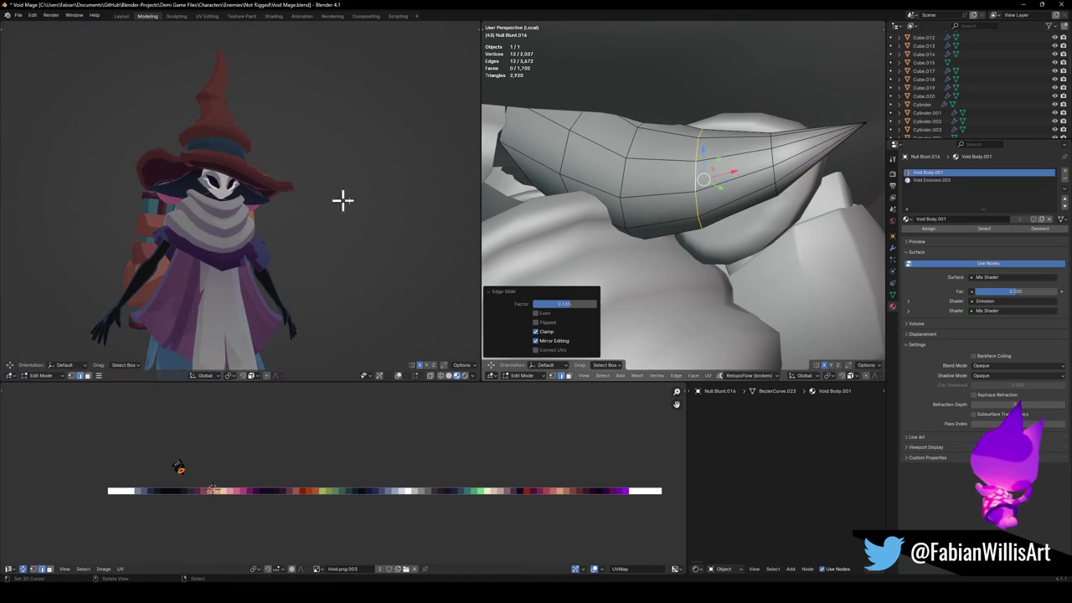
Select the whole spike piece and orbit around it to check the shape.
key(alt+a)
key(l)
key(alt+a)
scroll(285, 180, up, 4)
mouse_move(637, 193)
middle_down()
mouse_move(579, 211)
mouse_move(611, 189)
mouse_move(699, 195)
middle_up()
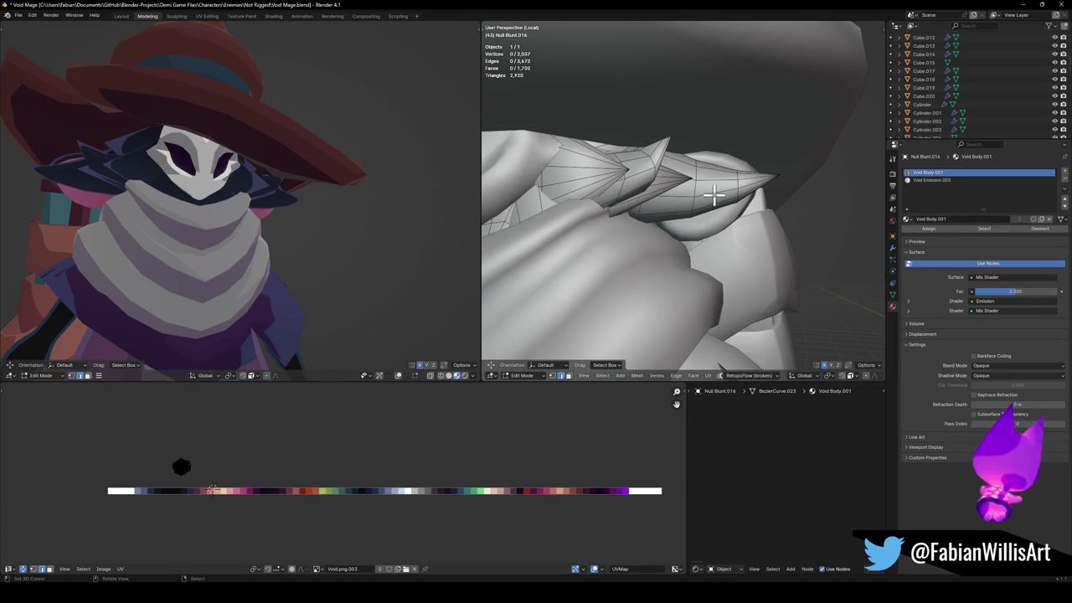
key(l)
mouse_move(730, 177)
middle_down()
mouse_move(709, 185)
mouse_move(744, 179)
mouse_move(730, 181)
middle_up()
Stretch the spike slightly along Y and lower a face ring and vertices along Z.
key(s)
key(y)
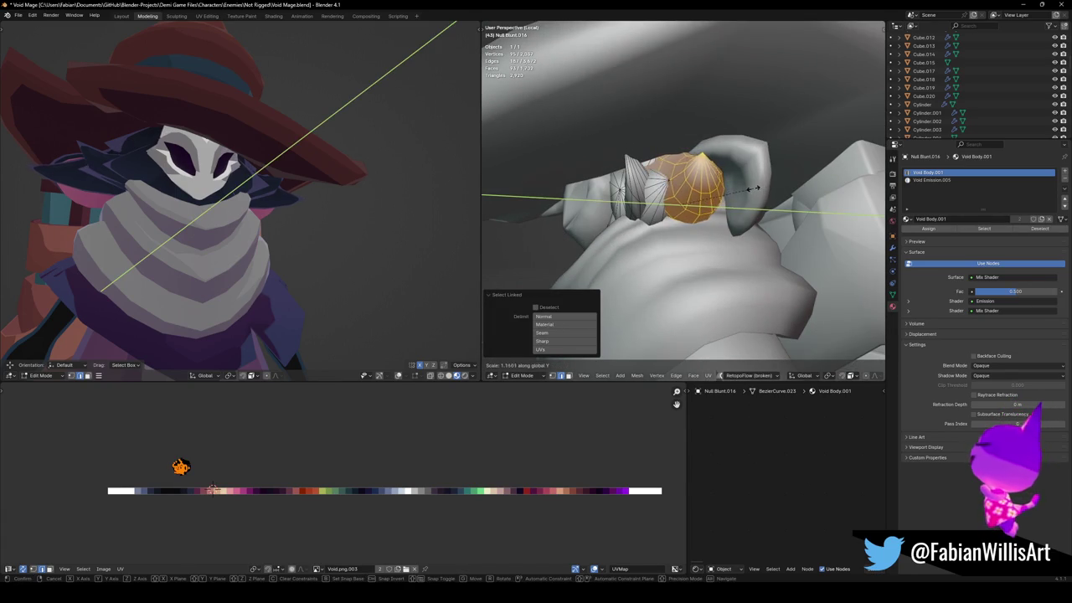
click(740, 188)
middle_drag(684, 195, 713, 196)
alt+click(677, 199)
key(g)
key(z)
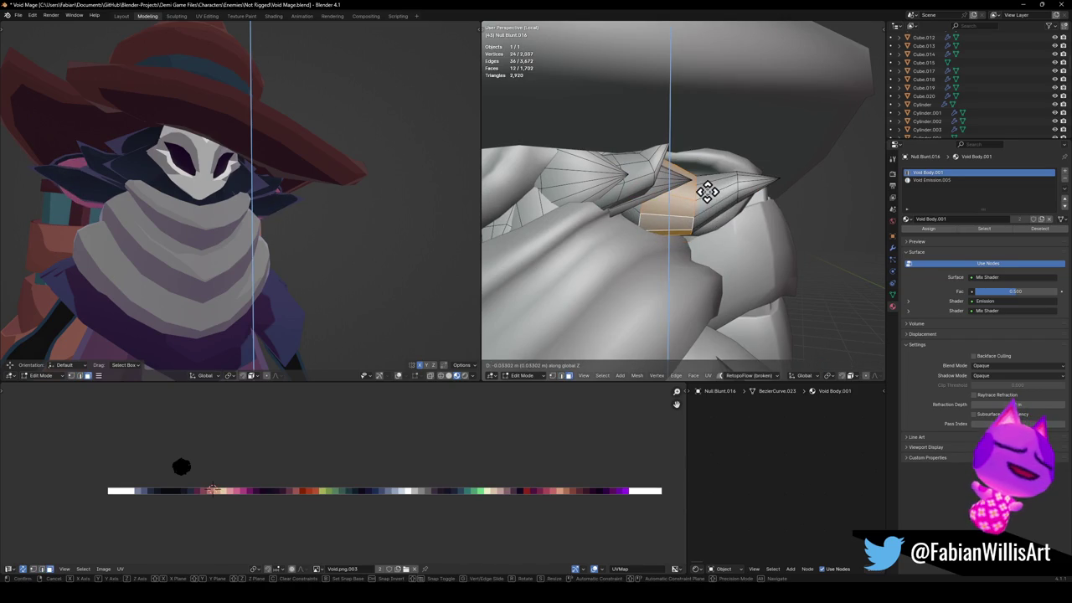
click(708, 191)
key(alt+a)
key(g)
key(z)
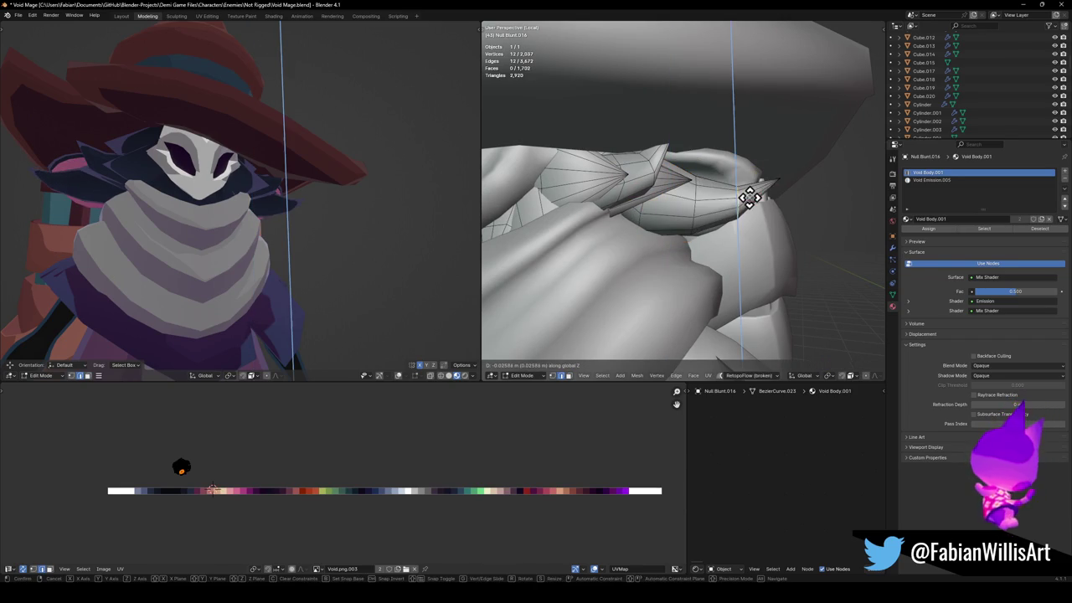
click(751, 195)
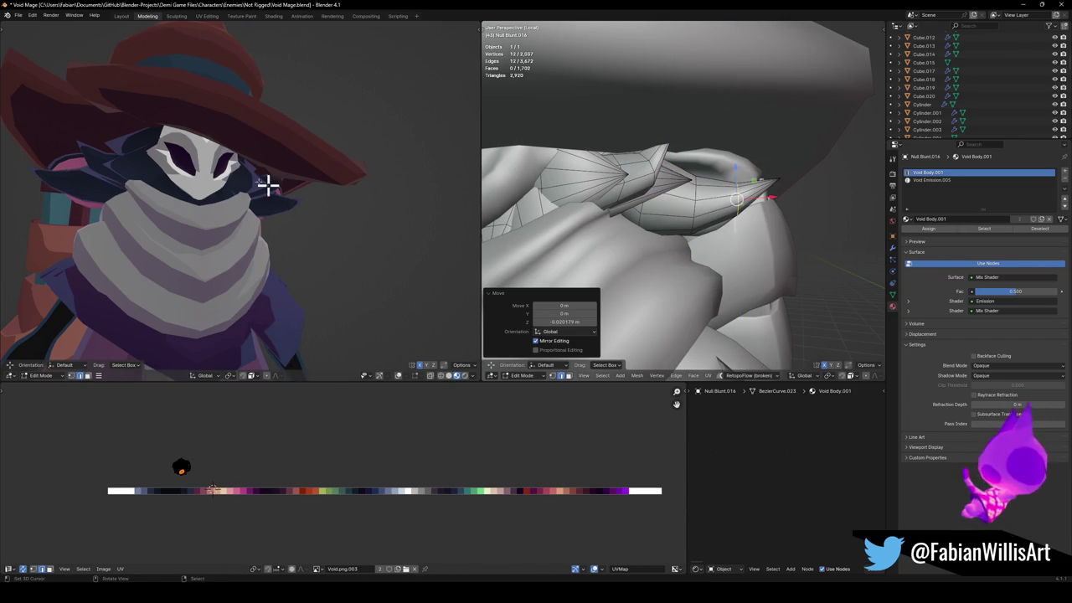
scroll(321, 198, down, 5)
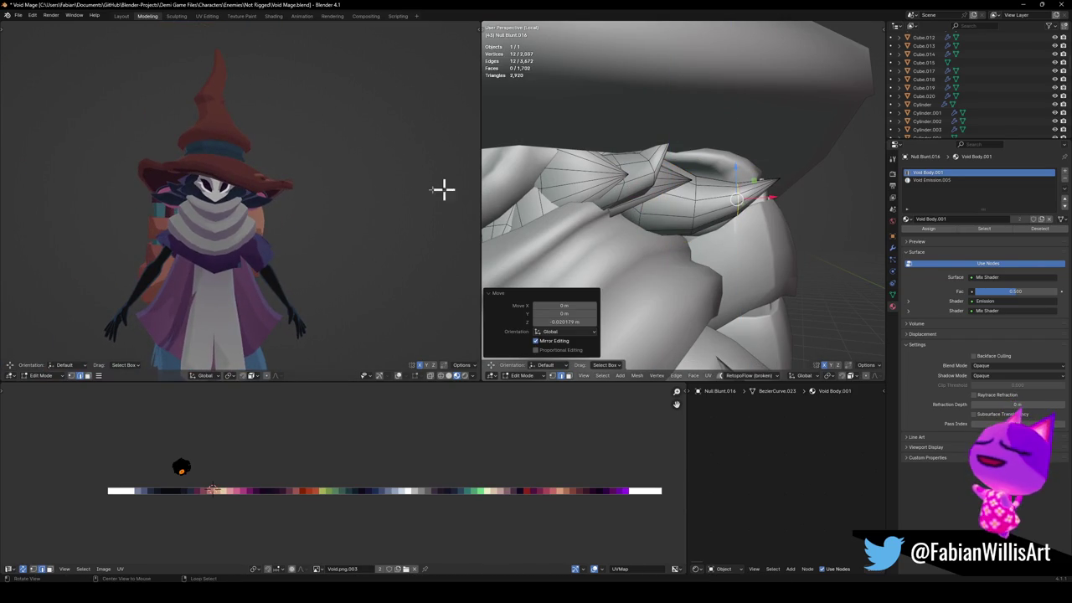
key(alt+a)
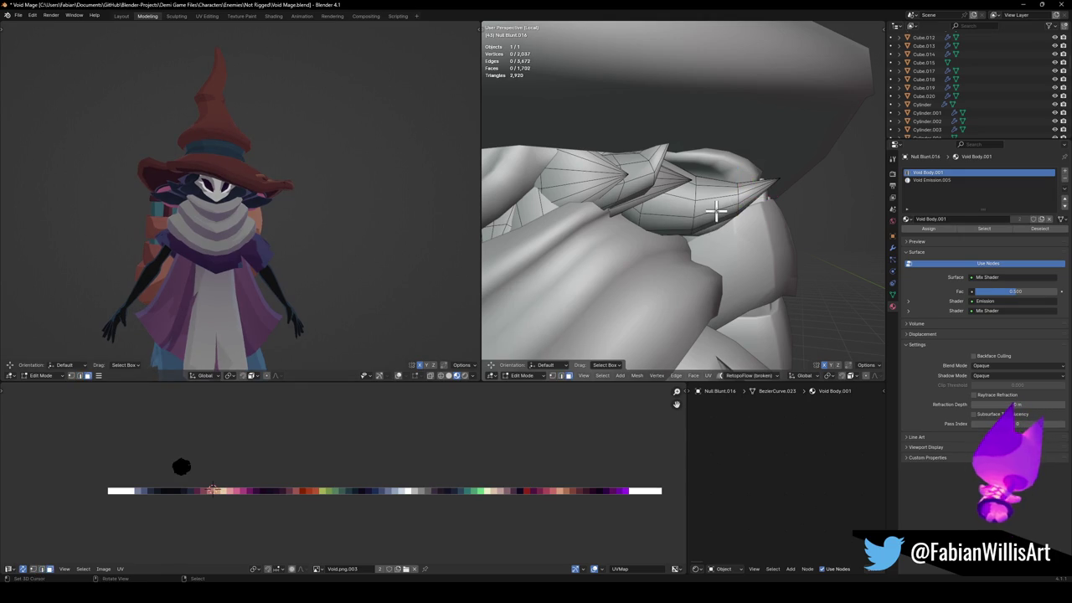
Isolate the strip piece, raise it slightly along Z, then reveal the hidden mesh.
key(l)
key(shift+h)
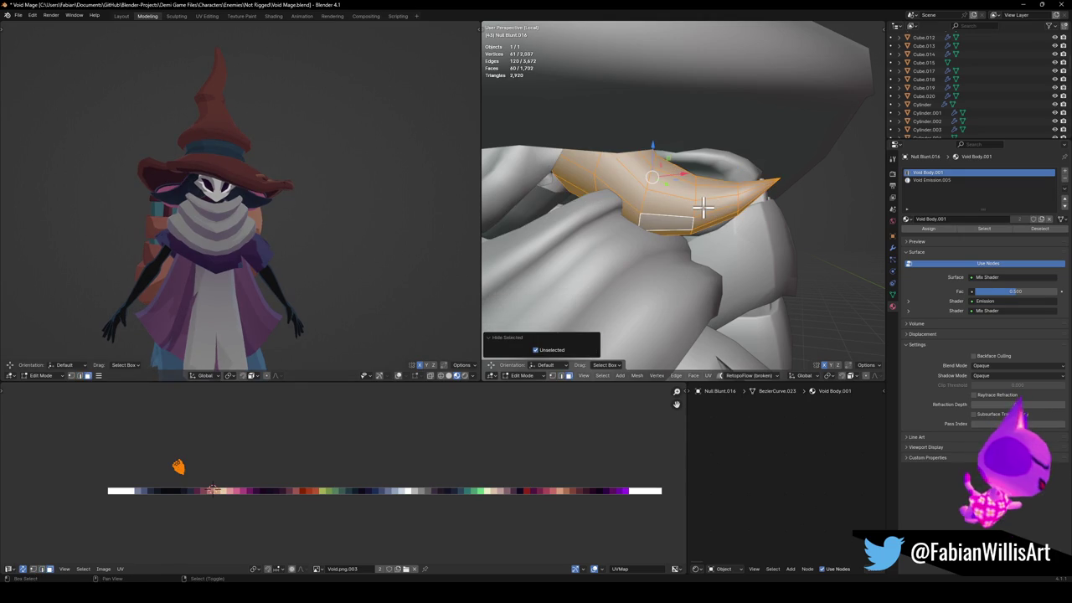
key(g)
key(z)
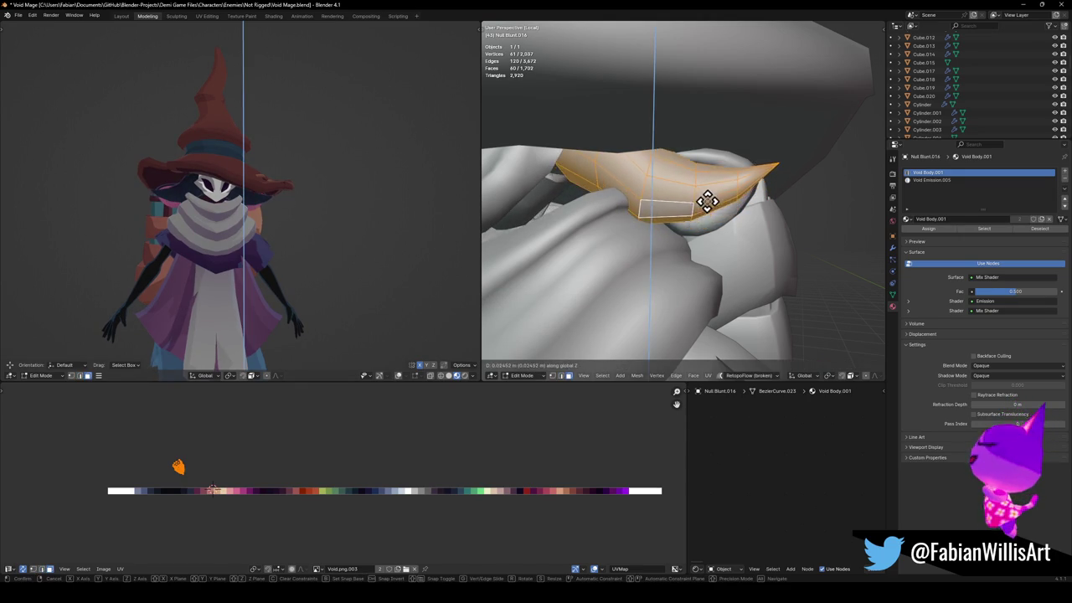
click(718, 203)
key(alt+h)
Duplicate the strip beside the original and shift the copy -0.063982 m along X.
key(g)
key(shift+z)
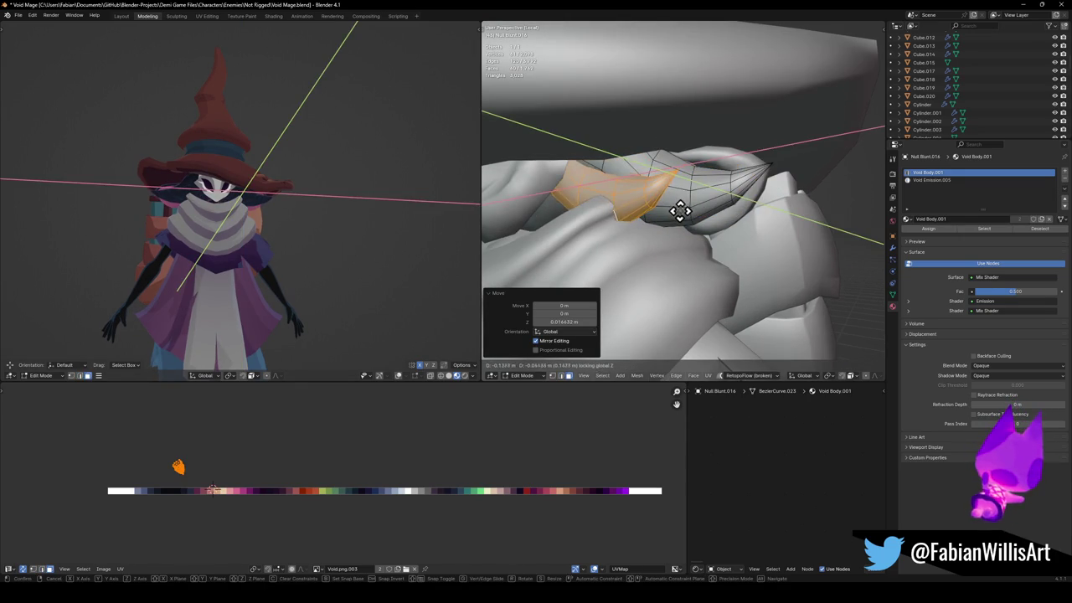
click(680, 202)
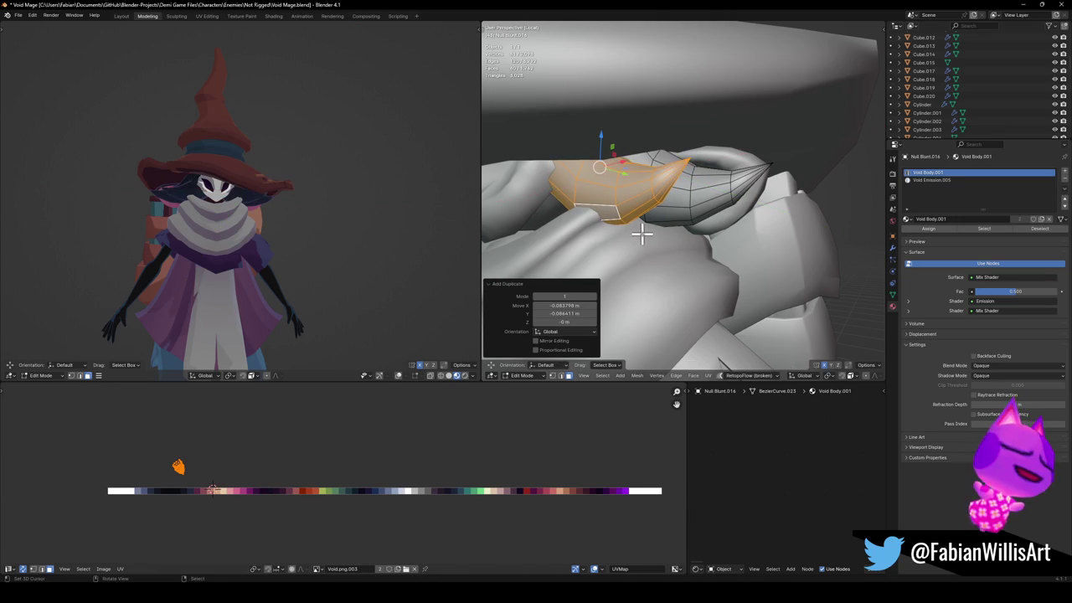
key(KP_1)
middle_drag(671, 220, 682, 211)
key(g)
key(x)
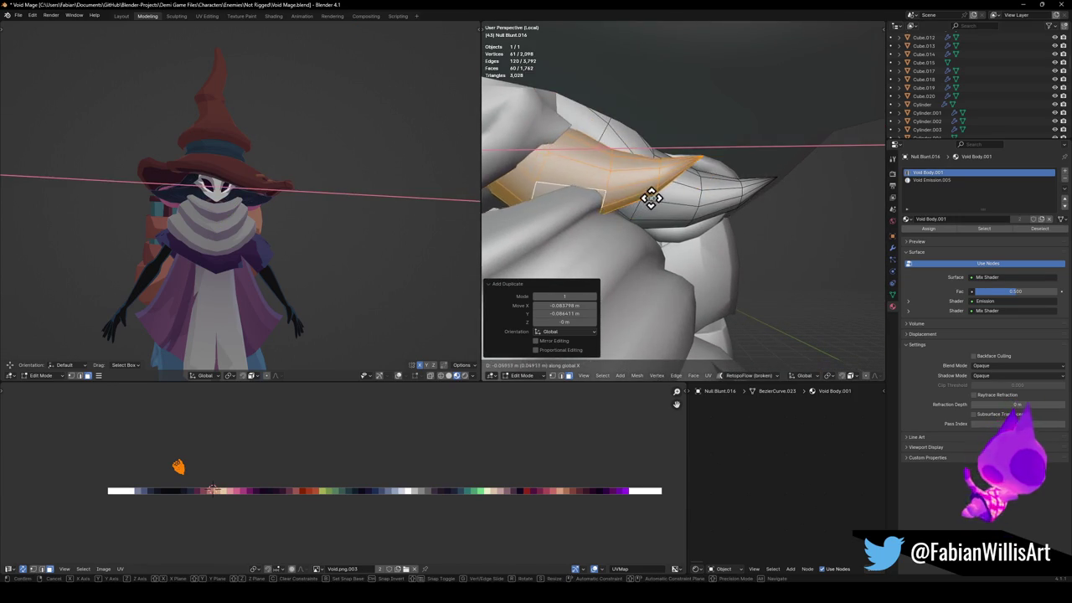
click(670, 196)
Shift the neighbouring spike piece along X, then begin moving it along Z.
key(l)
key(g)
key(x)
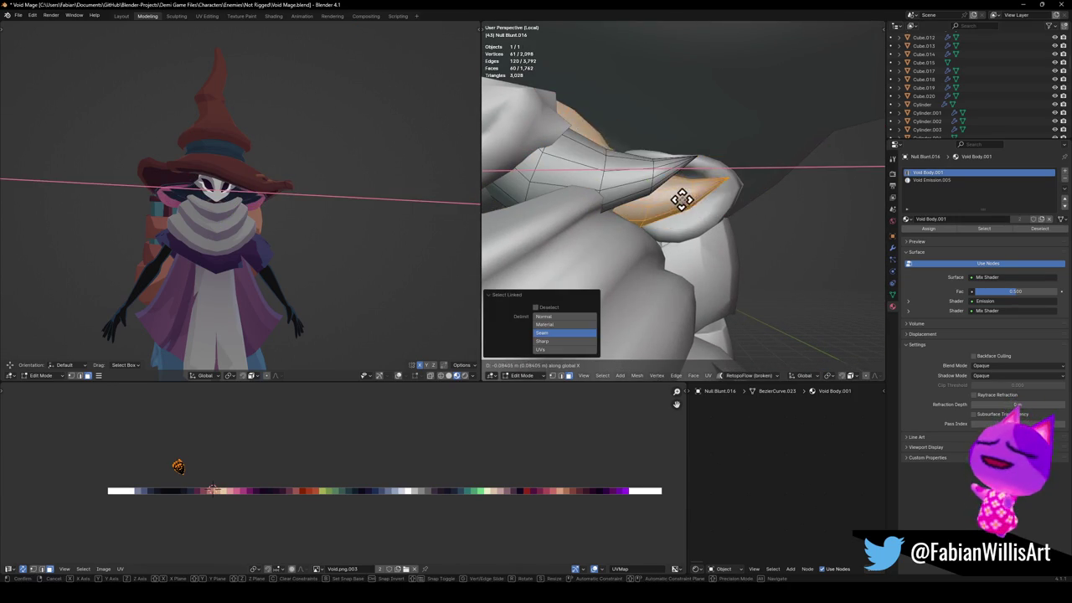
click(679, 195)
key(g)
key(z)
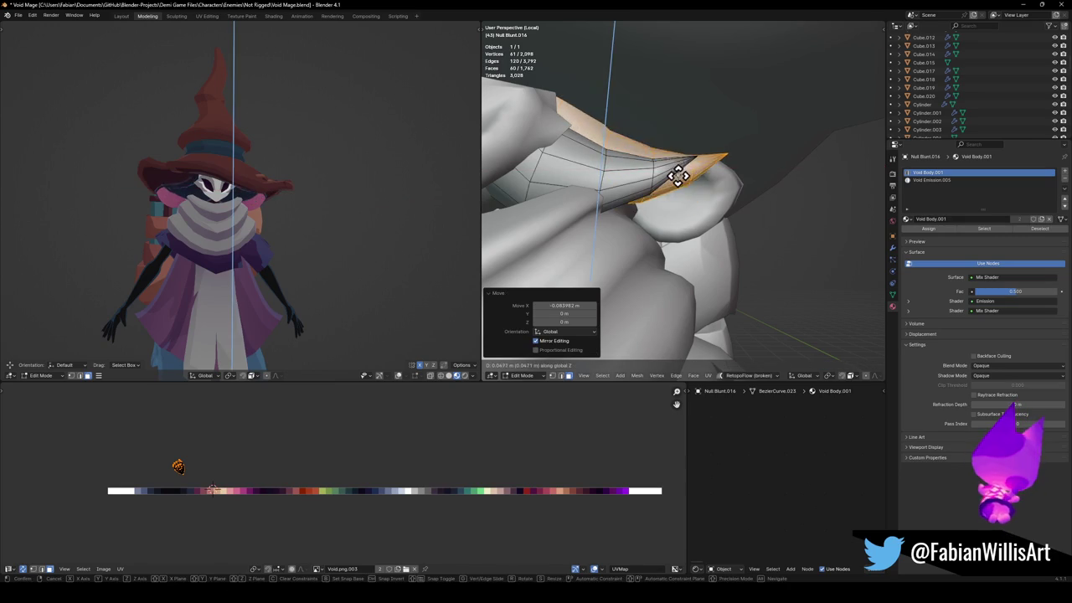
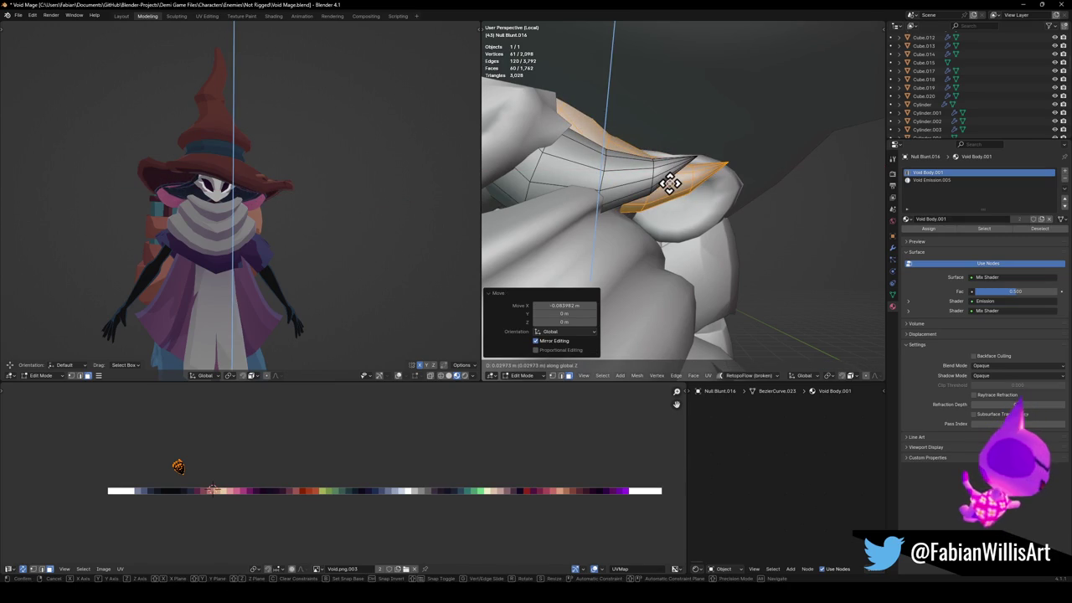
Raise the brim patch, rotate it 25°, reposition it, then tilt it again.
click(670, 182)
middle_drag(660, 184, 754, 179)
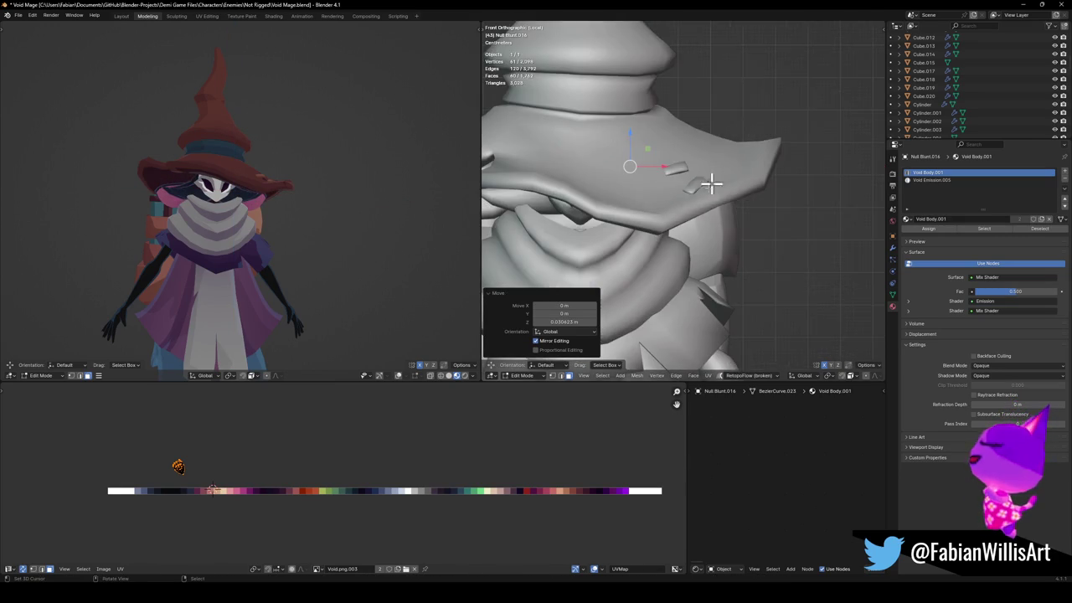
key(r)
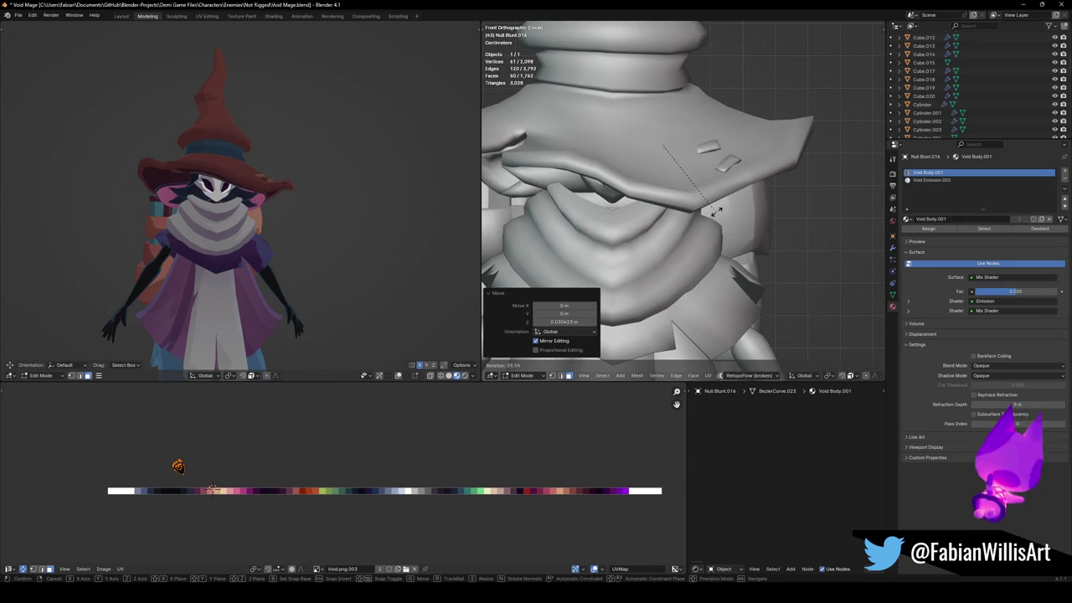
click(719, 204)
key(g)
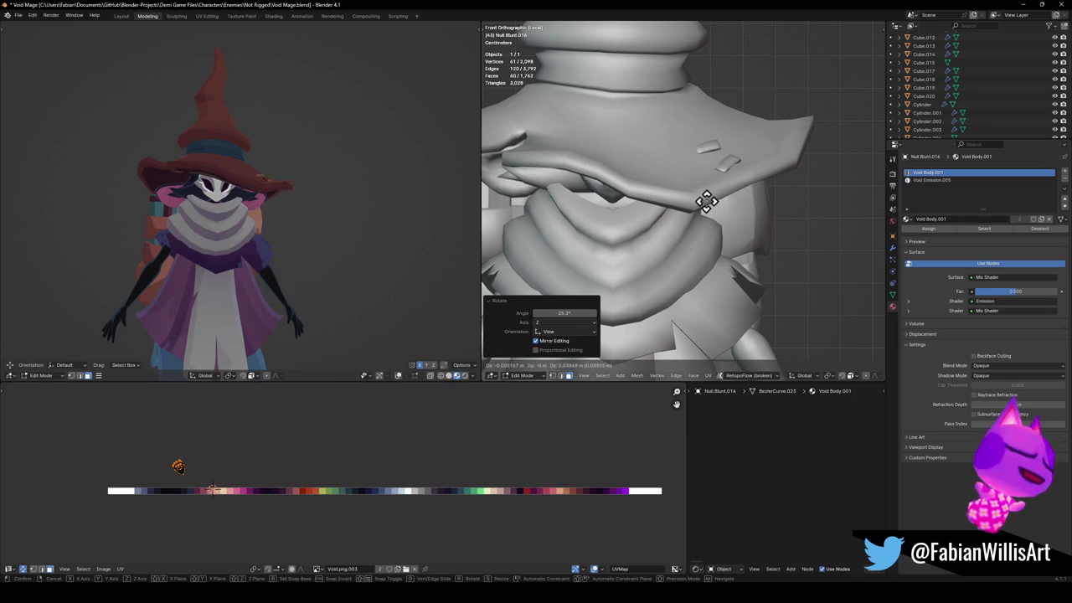
click(706, 203)
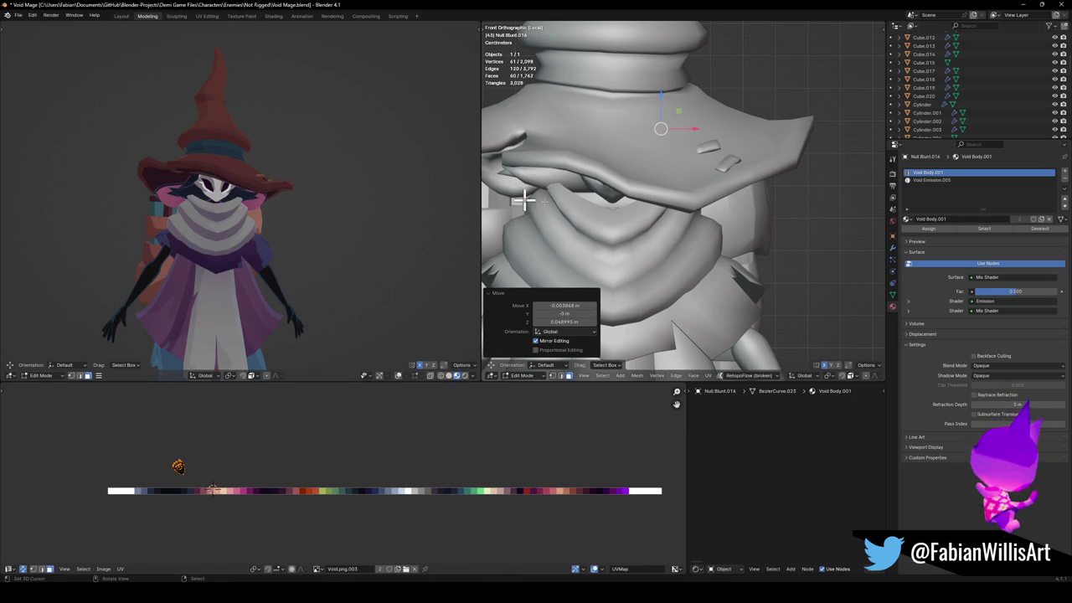
key(r)
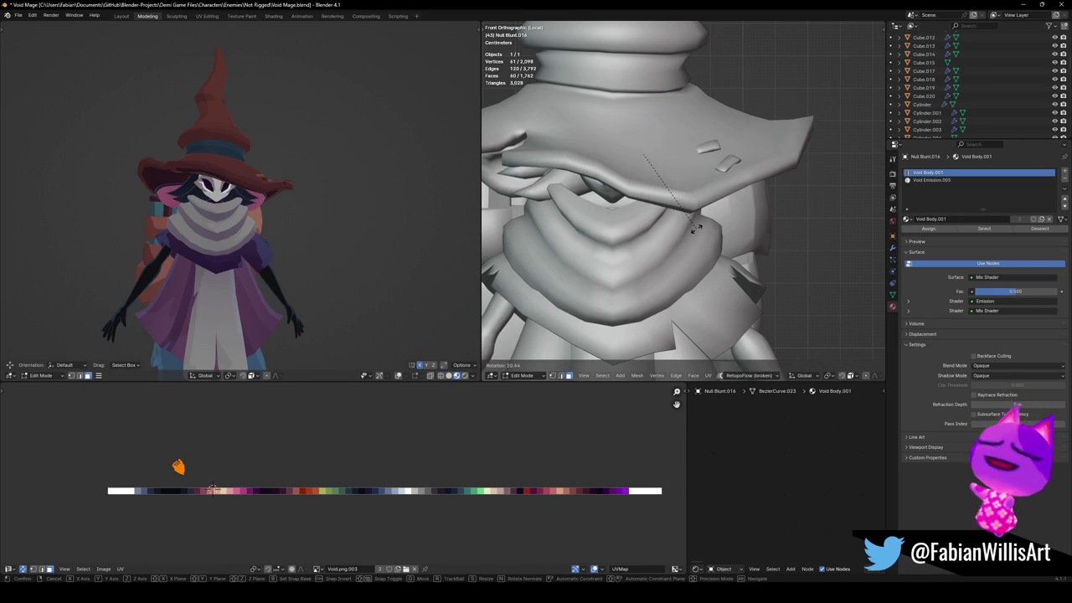
click(695, 228)
middle_drag(251, 209, 310, 214)
Select the linked brim patch, save, then tilt it -8°, scale it to 1.224 and rotate it -6.25°.
key(l)
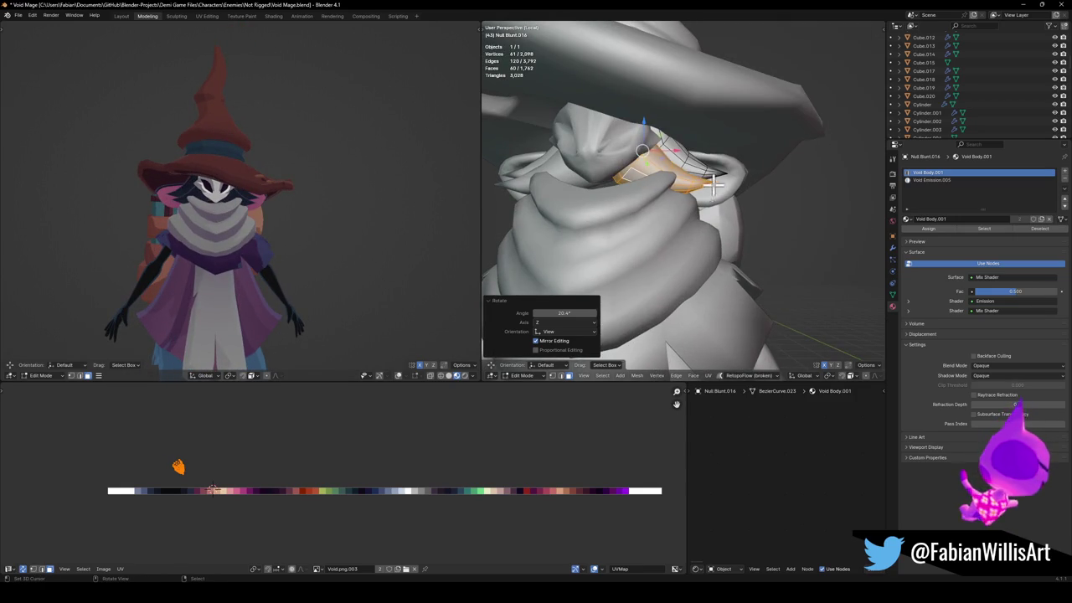
key(ctrl+s)
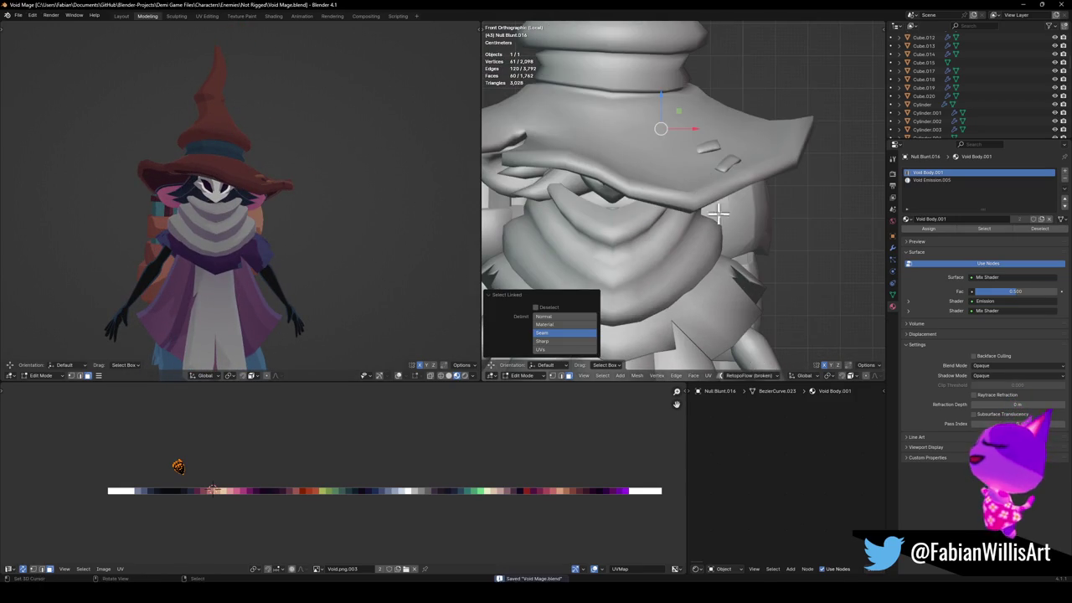
key(r)
click(750, 216)
key(s)
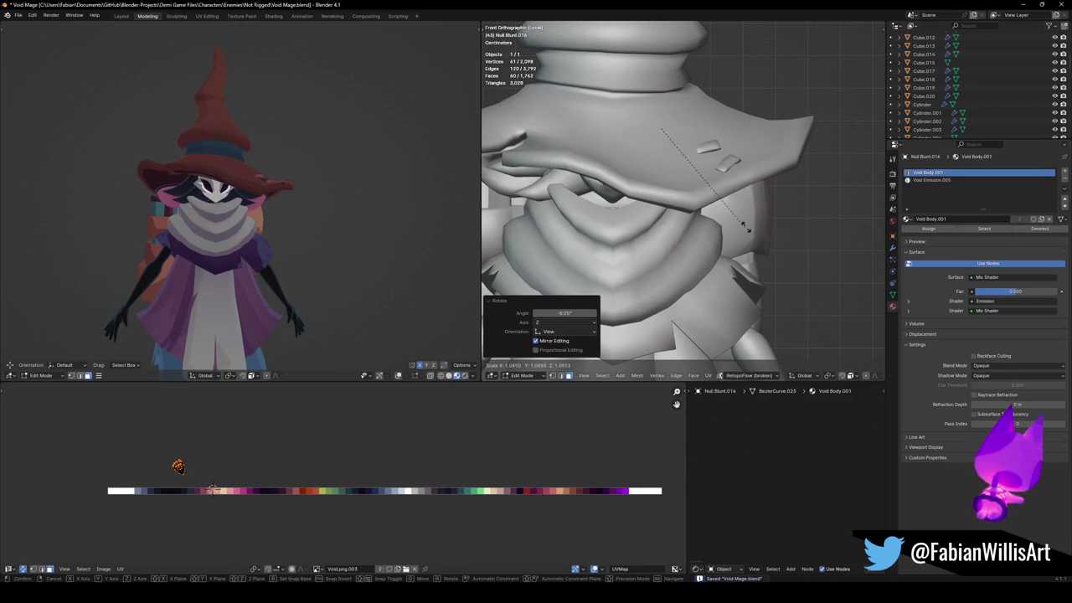
click(764, 228)
key(r)
click(752, 216)
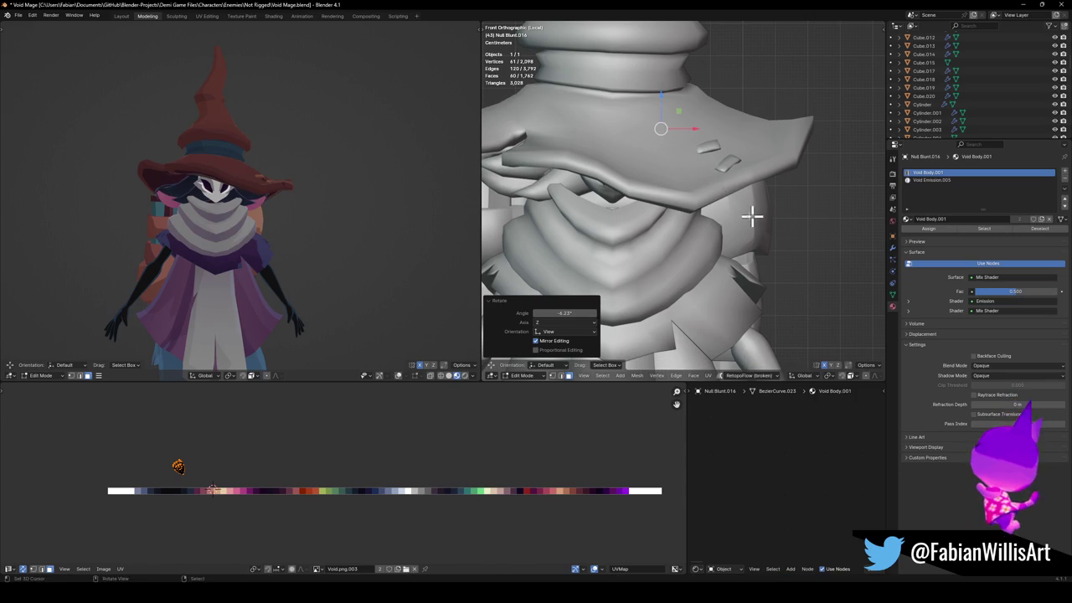
middle_drag(343, 215, 352, 198)
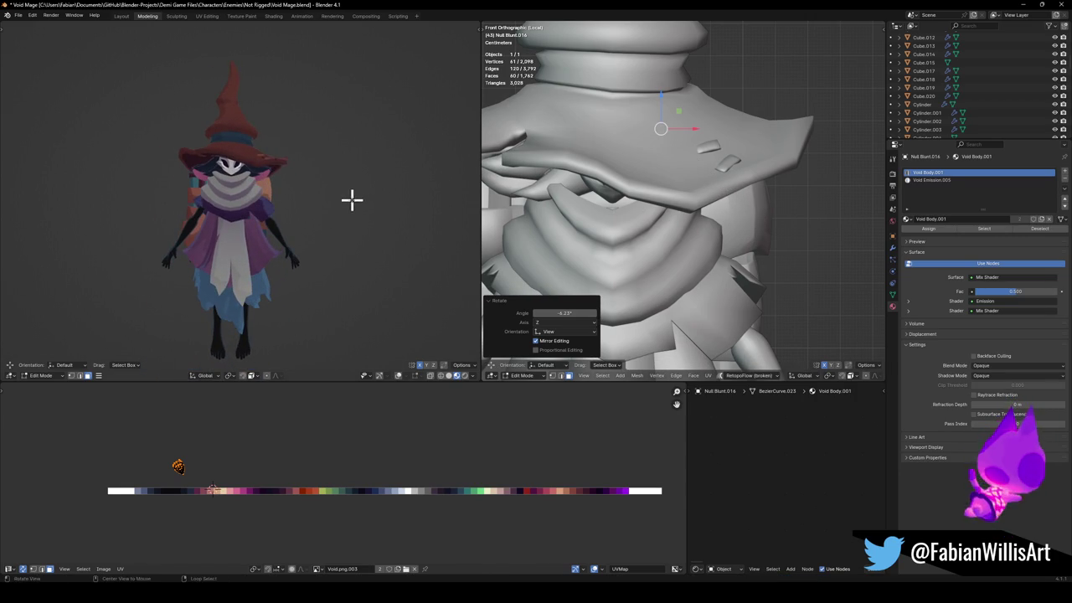
middle_drag(756, 202, 739, 197)
Reveal all hidden faces of the mesh and clear the selection.
key(alt+h)
scroll(307, 179, up, 3)
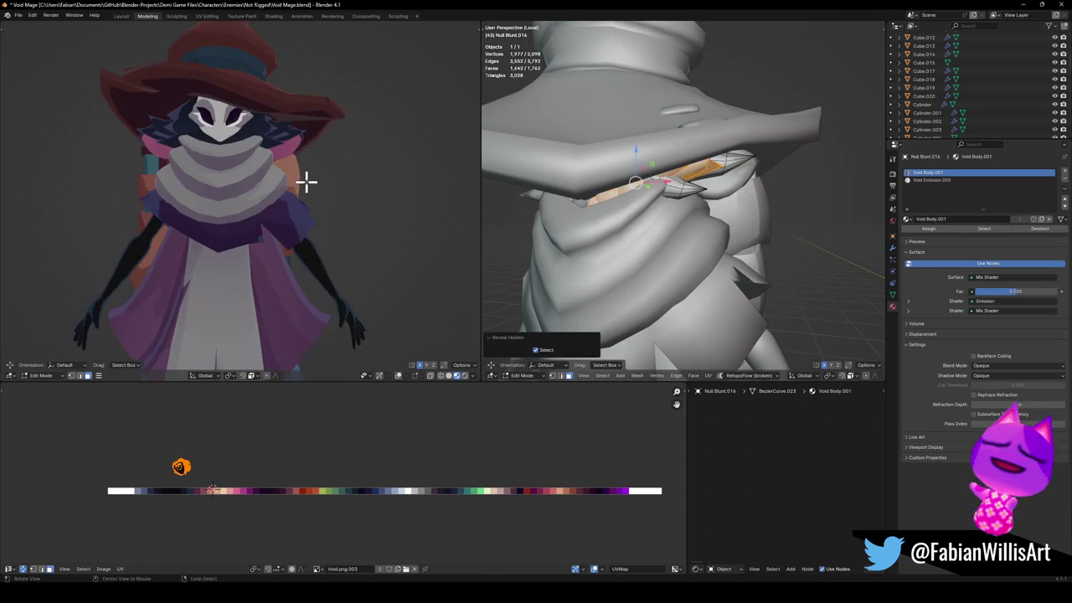
scroll(319, 185, up, 2)
mouse_move(319, 185)
middle_down()
mouse_move(405, 199)
mouse_move(258, 177)
mouse_move(302, 180)
middle_up()
scroll(297, 170, down, 3)
scroll(335, 166, up, 4)
mouse_move(538, 192)
middle_down()
mouse_move(664, 199)
mouse_move(718, 174)
middle_up()
click(710, 176)
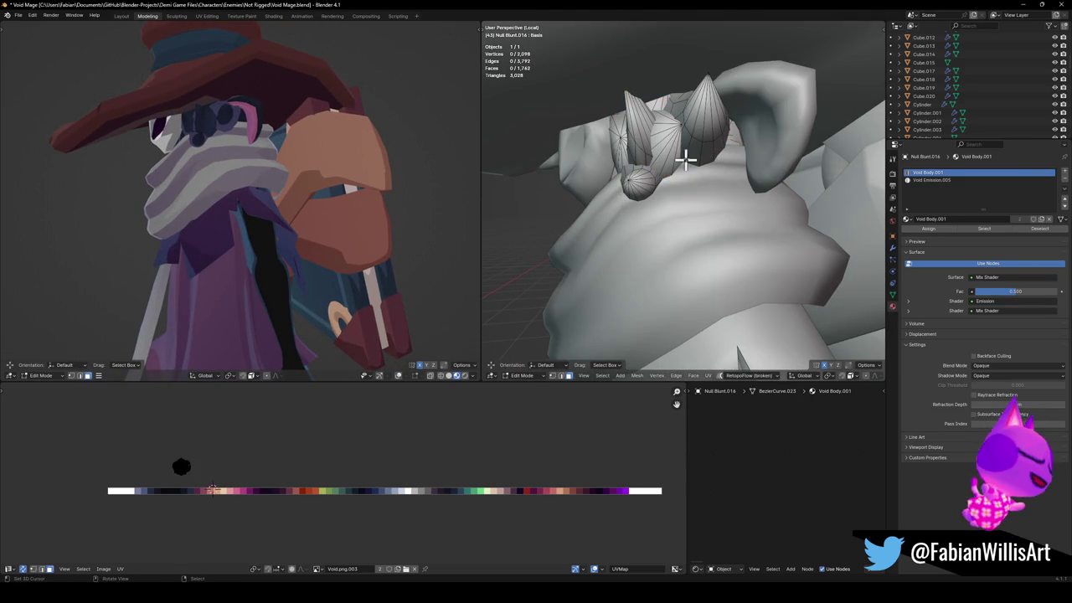
Duplicate a cone spike, place it up and right, shrink it to 0.843 and tilt it slightly.
key(l)
key(shift+d)
click(751, 149)
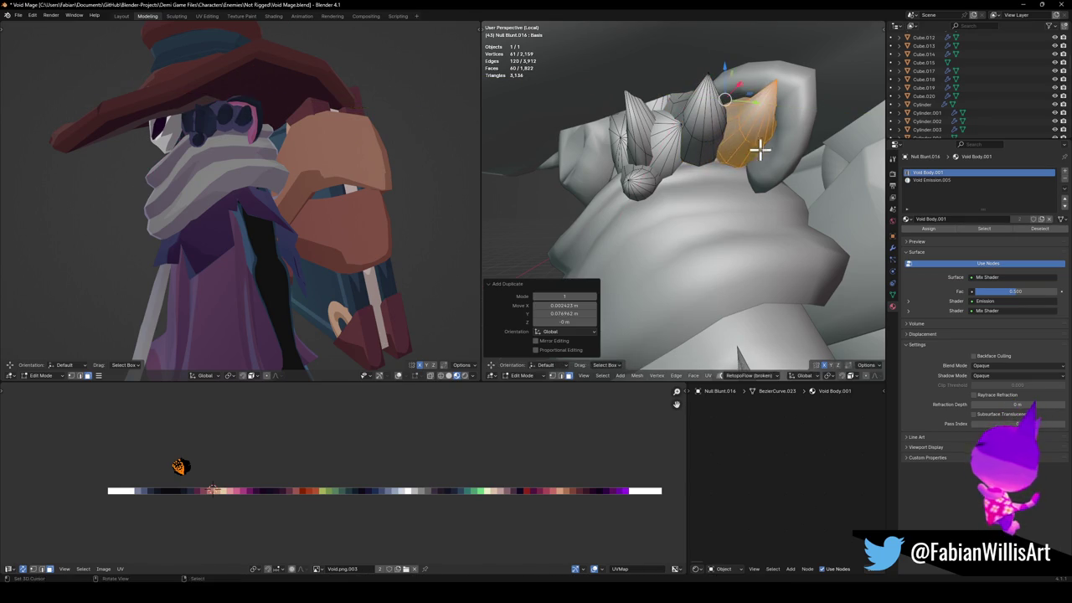
key(s)
click(758, 149)
mouse_move(273, 162)
middle_down()
mouse_move(304, 143)
mouse_move(261, 151)
middle_up()
key(r)
click(344, 180)
mouse_move(344, 179)
middle_down()
mouse_move(275, 173)
mouse_move(289, 180)
mouse_move(309, 160)
mouse_move(337, 155)
mouse_move(305, 172)
mouse_move(314, 165)
middle_up()
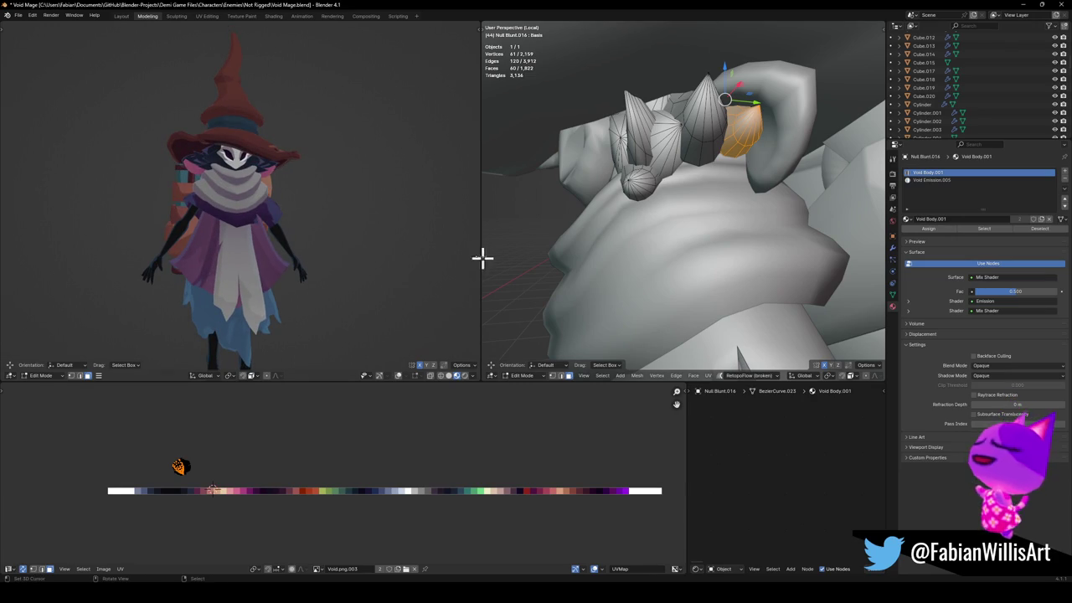
mouse_move(335, 222)
middle_down()
mouse_move(382, 215)
mouse_move(368, 206)
mouse_move(217, 210)
middle_up()
Save the file and return to Object Mode to view the whole model.
key(ctrl+s)
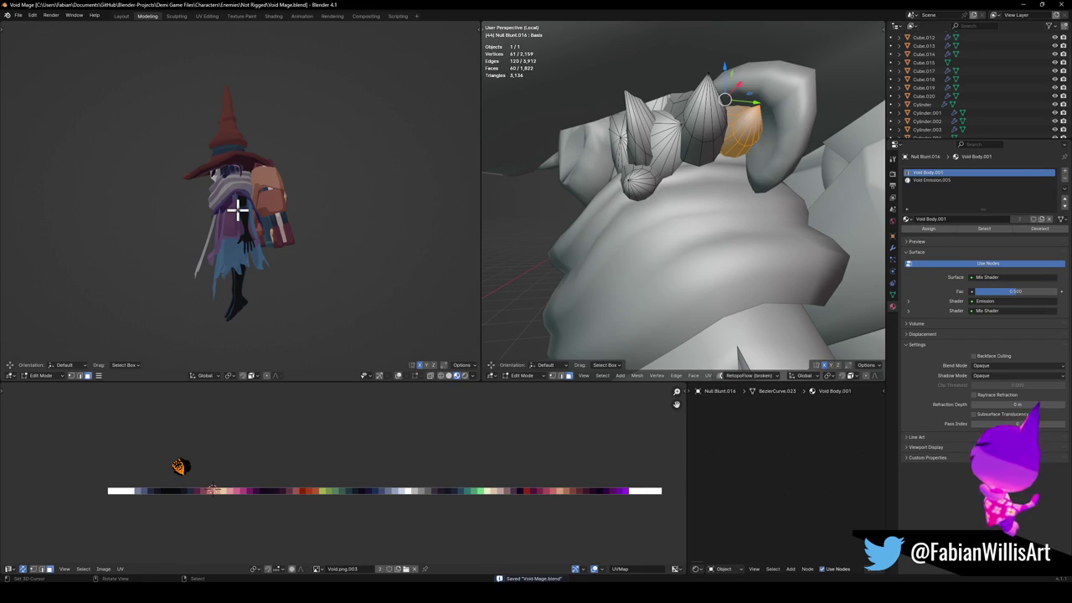
key(Tab)
scroll(738, 183, down, 5)
mouse_move(739, 183)
middle_down()
mouse_move(742, 221)
mouse_move(748, 192)
mouse_move(704, 217)
mouse_move(704, 208)
middle_up()
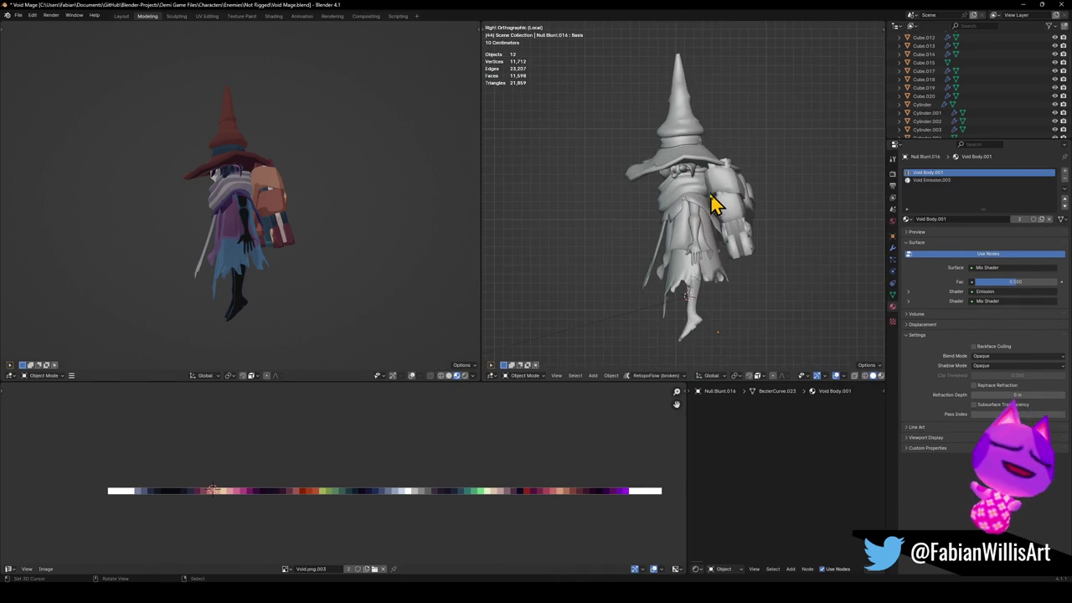
Narrow the torso wrap band along the global Y axis.
scroll(718, 203, up, 5)
click(713, 198)
key(Tab)
key(s)
key(Escape)
key(s)
key(y)
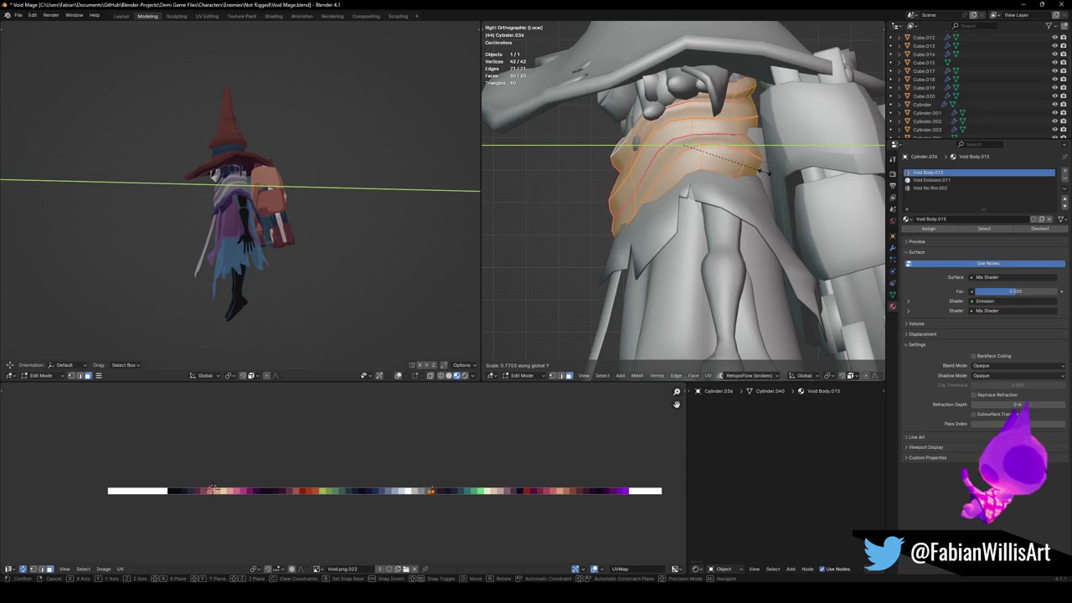
click(764, 170)
click(653, 227)
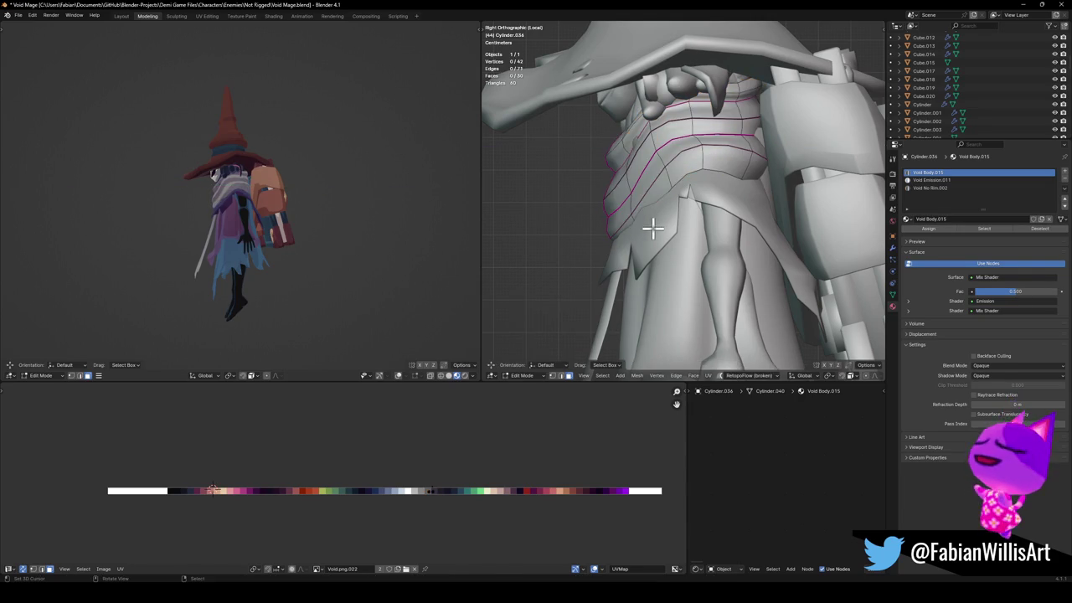
Scale the skirt to 0.879 along Y and shift it along Y.
key(Tab)
click(658, 232)
key(Tab)
key(a)
key(s)
key(y)
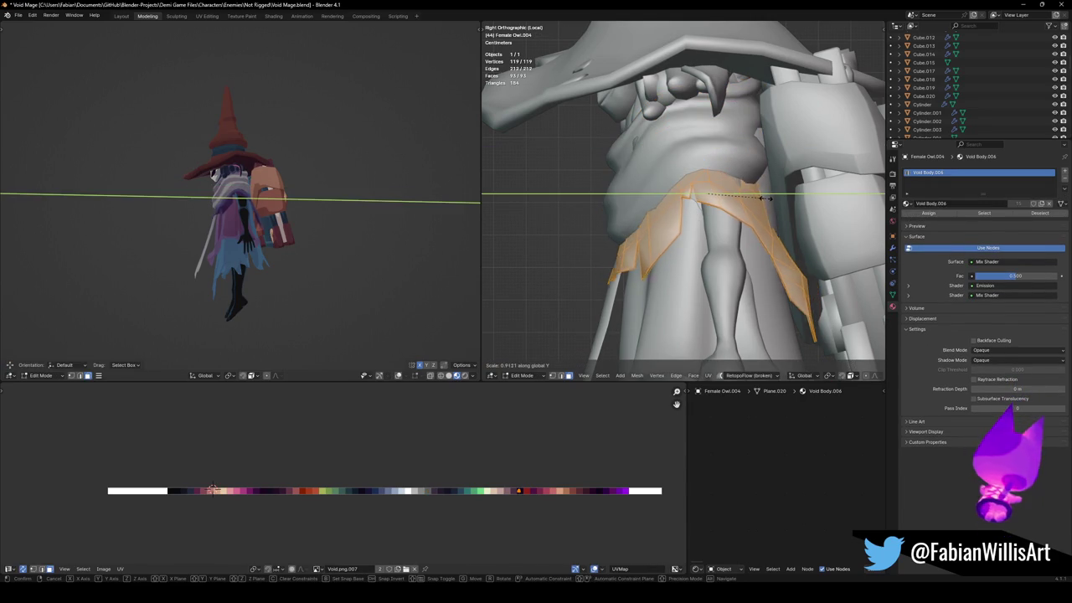
click(764, 196)
key(g)
key(y)
click(764, 195)
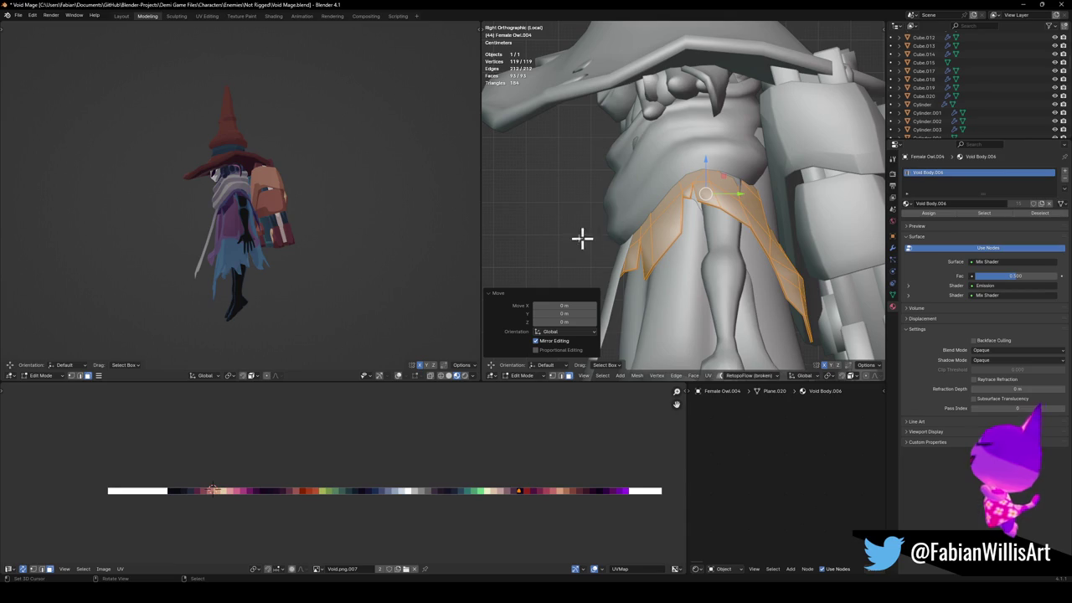
key(Tab)
Move three edges of the wrap band to start creasing it.
click(626, 174)
key(Tab)
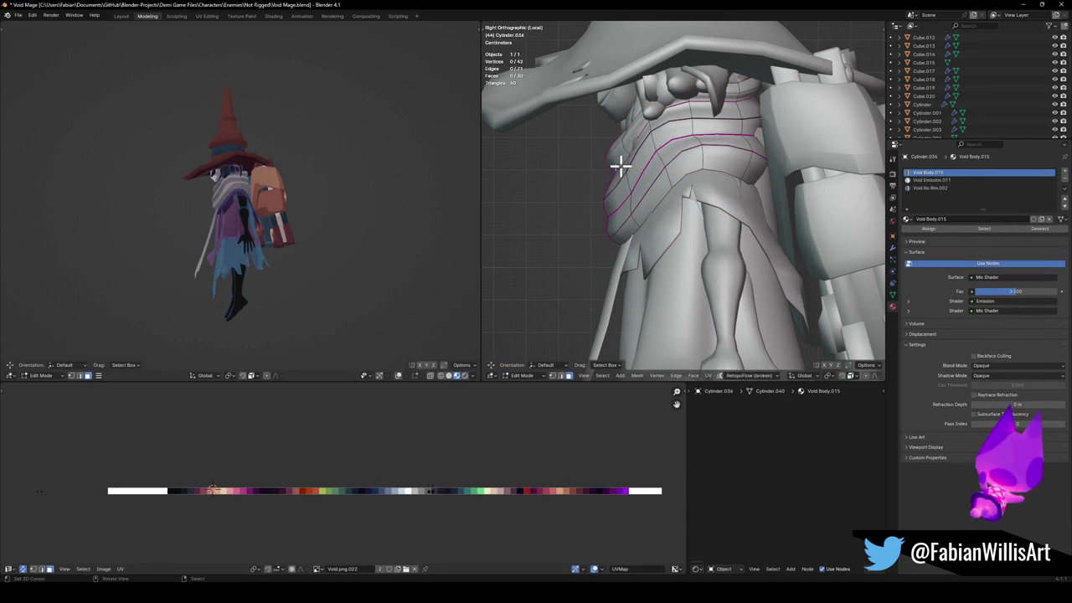
key(g)
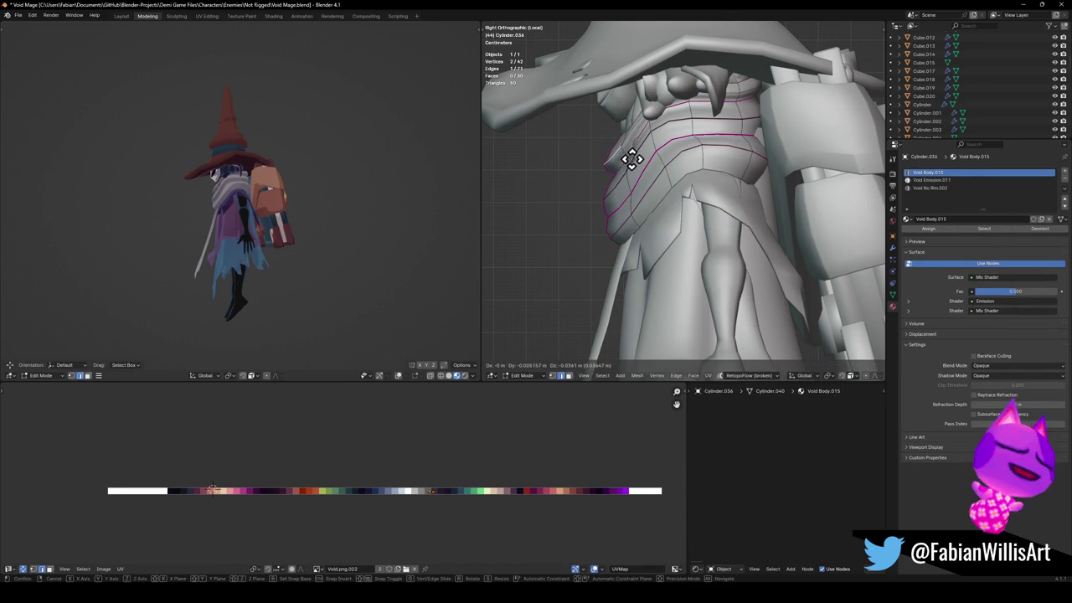
click(632, 159)
key(alt+a)
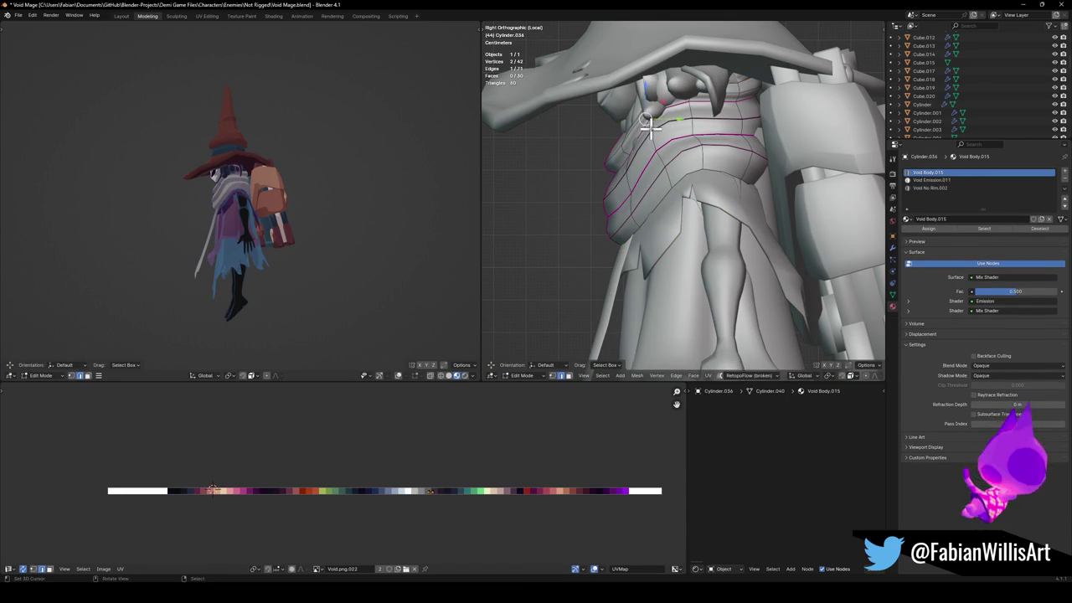
key(g)
click(661, 142)
key(alt+a)
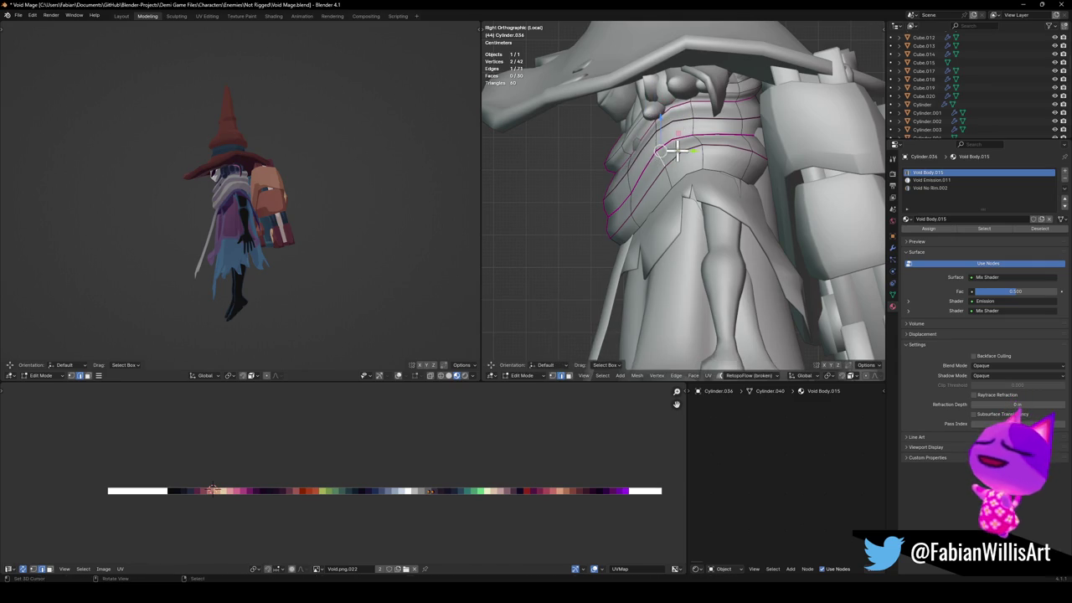
key(g)
click(685, 148)
key(alt+a)
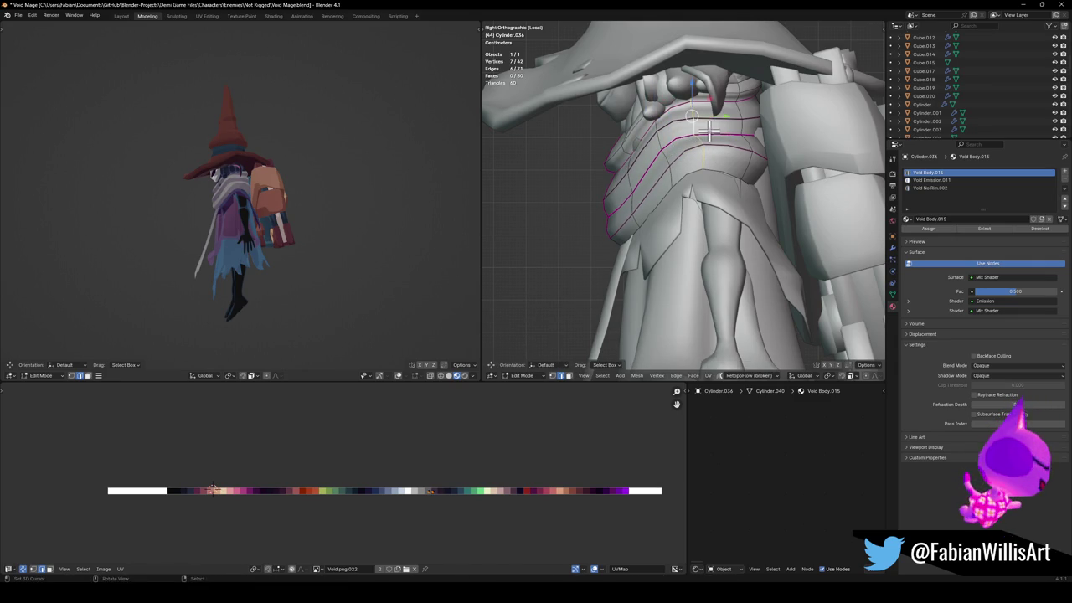
Shift two more edge loops of the wrap band into new positions.
key(g)
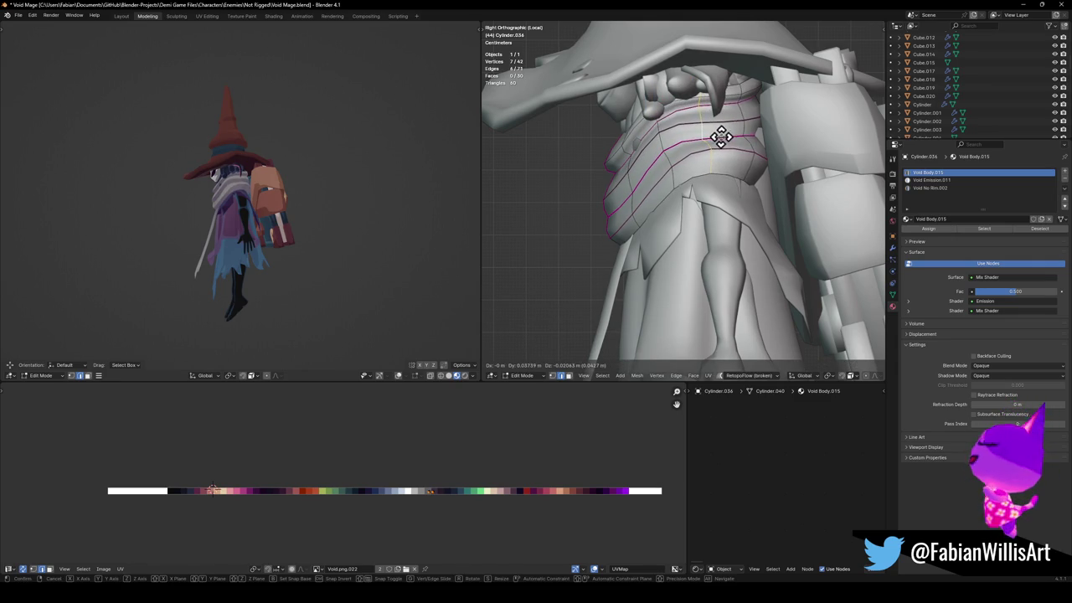
click(718, 140)
key(alt+a)
key(g)
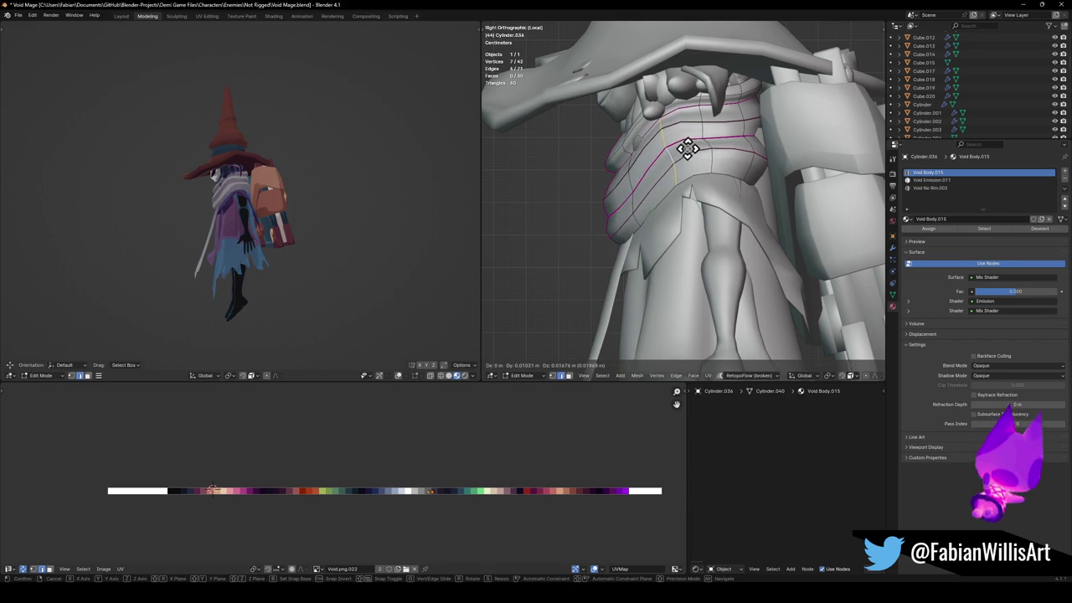
click(642, 171)
key(alt+a)
Move a lower edge loop of the wrap band downward.
alt+click(602, 199)
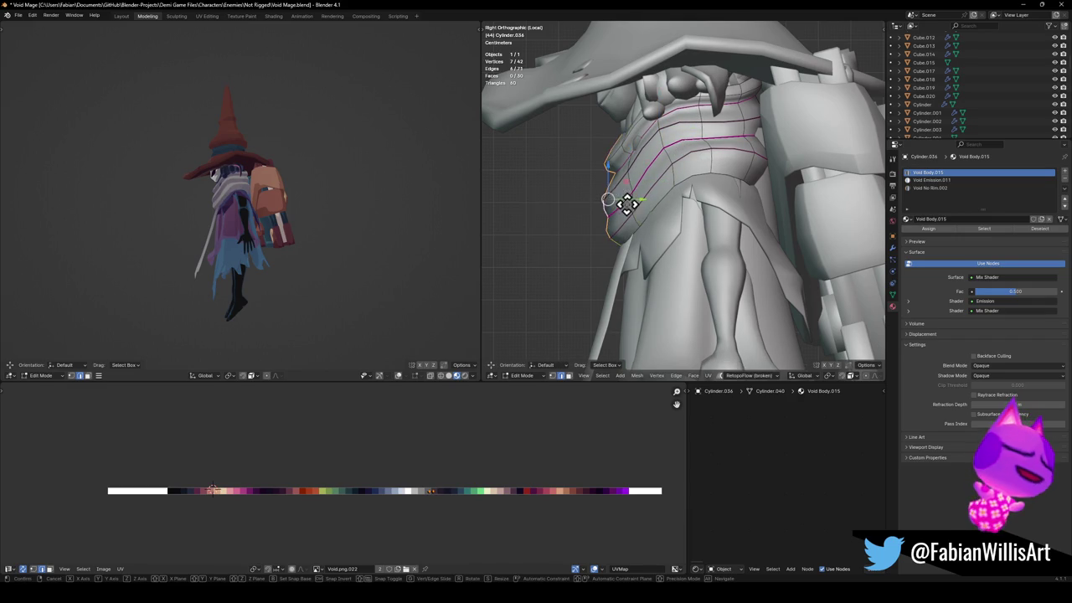
key(g)
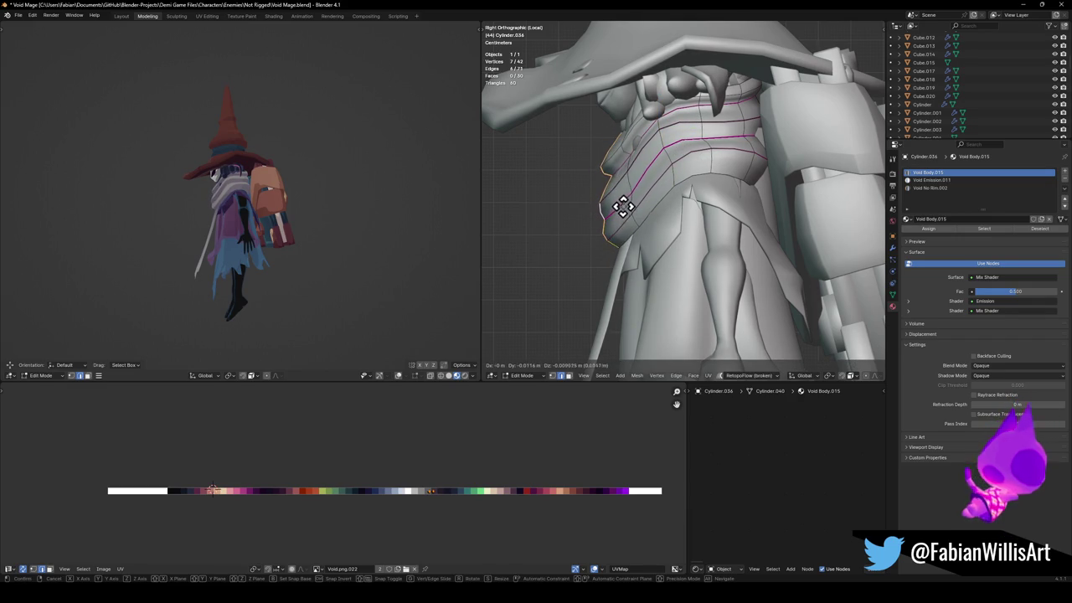
click(622, 208)
scroll(211, 167, up, 5)
middle_drag(211, 167, 279, 163)
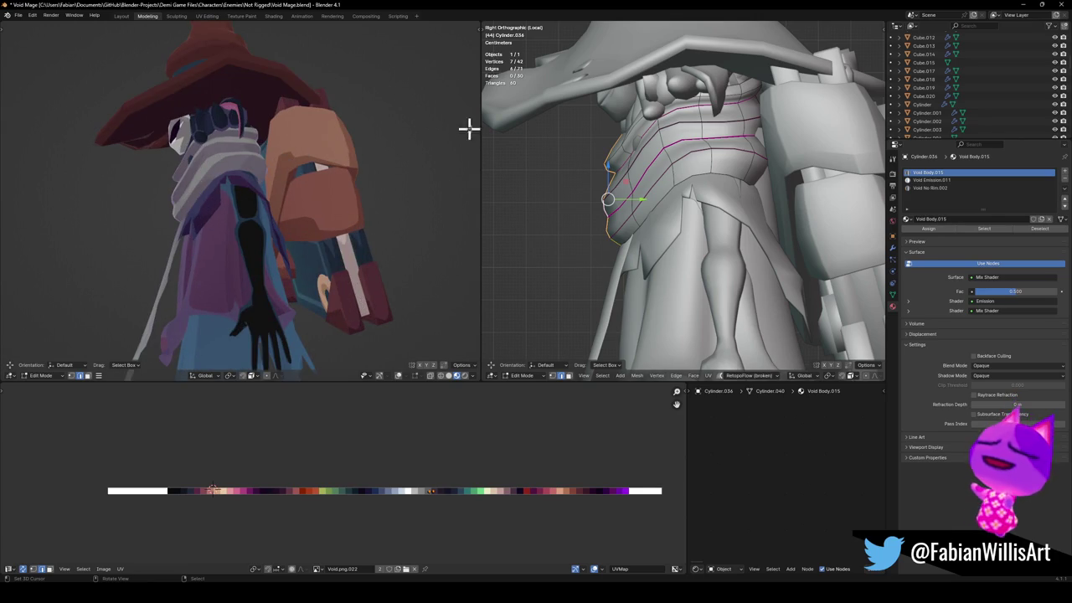
drag(759, 171, 758, 179)
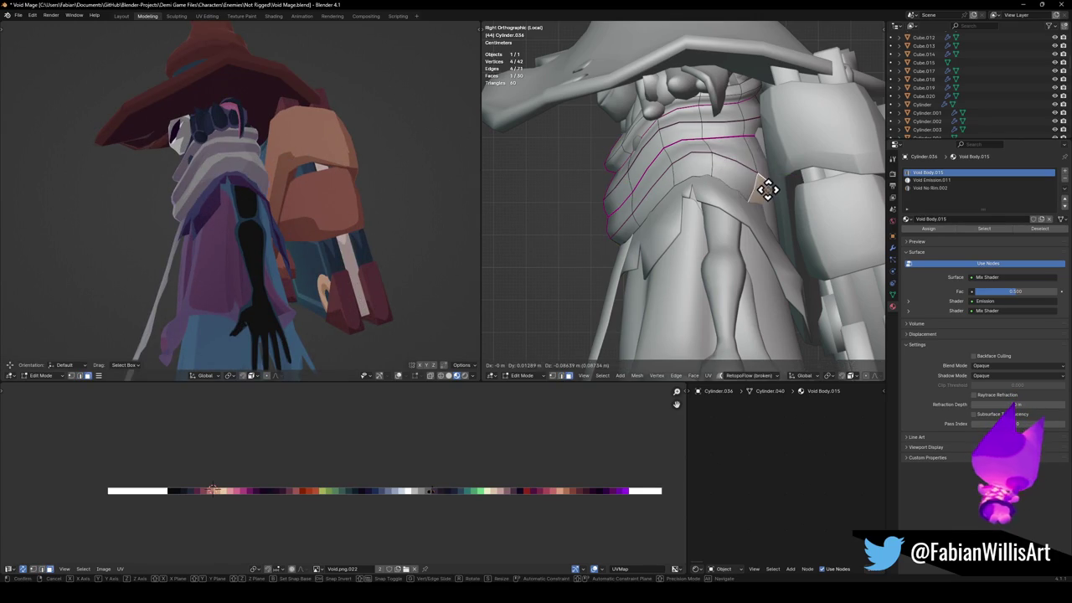
click(616, 149)
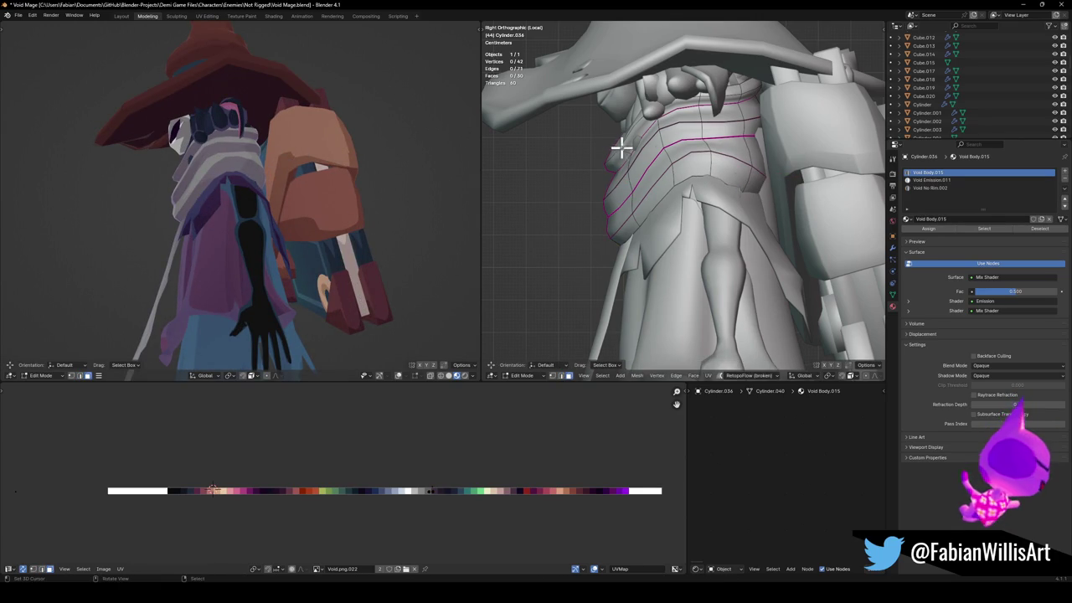
Move one face of the wrap band to a new position.
key(g)
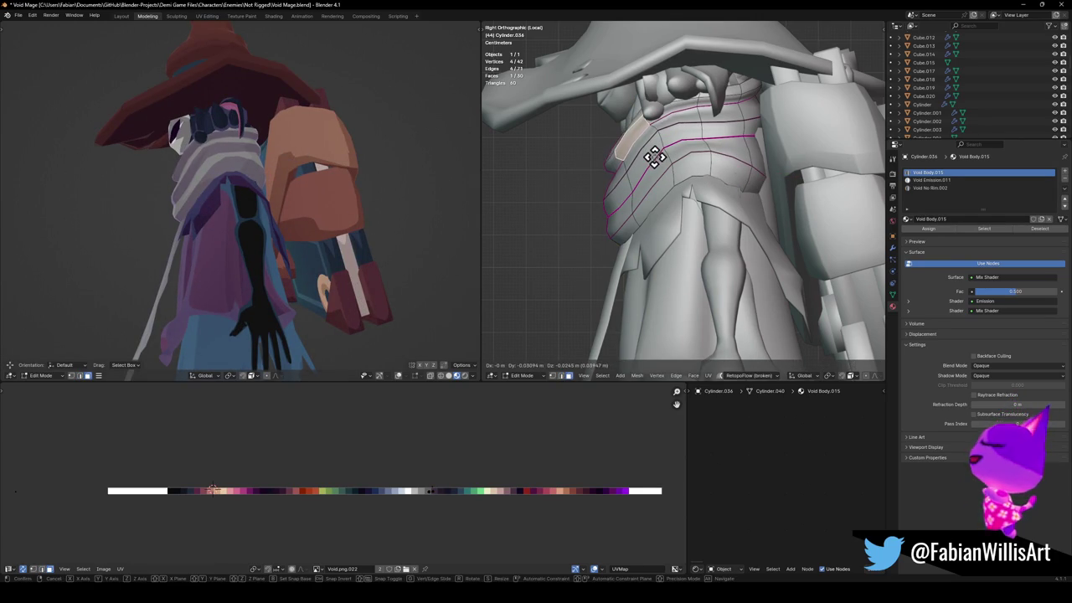
click(655, 158)
click(224, 144)
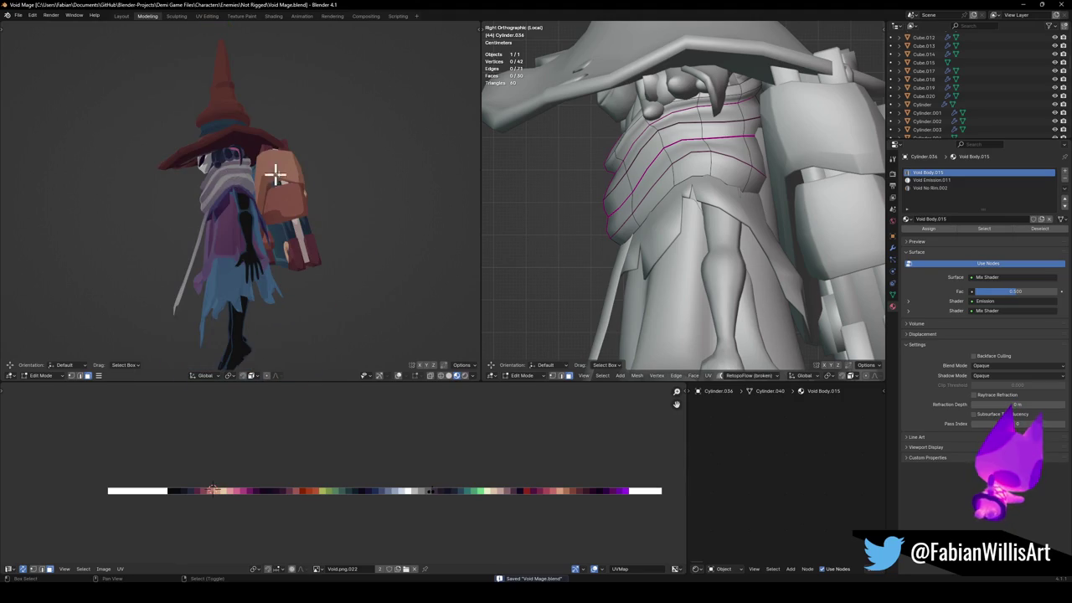
Lower a hat brim edge loop using smooth proportional editing.
alt+click(609, 67)
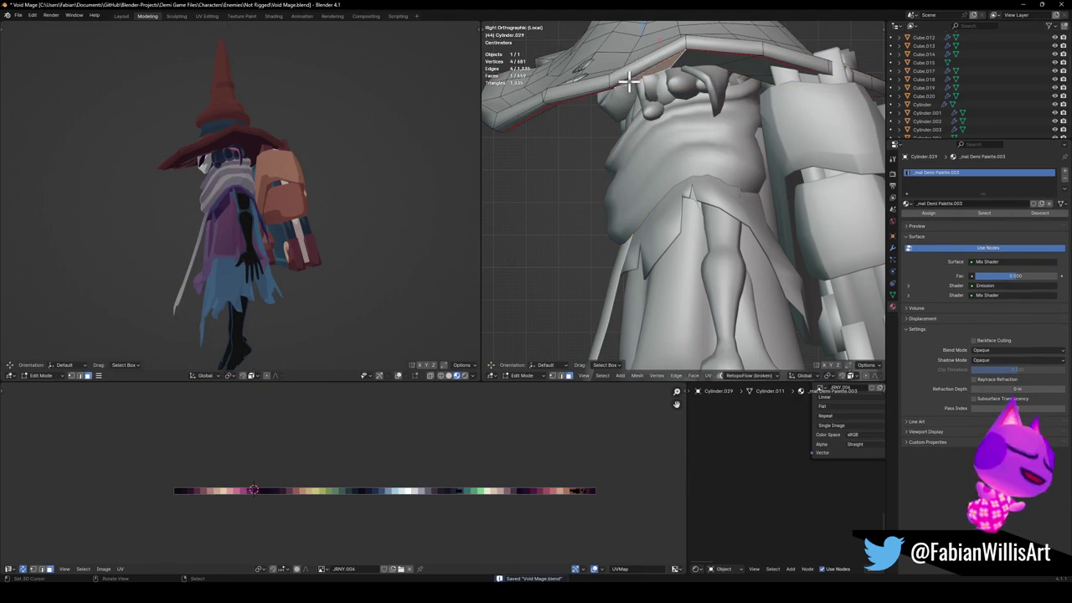
key(g)
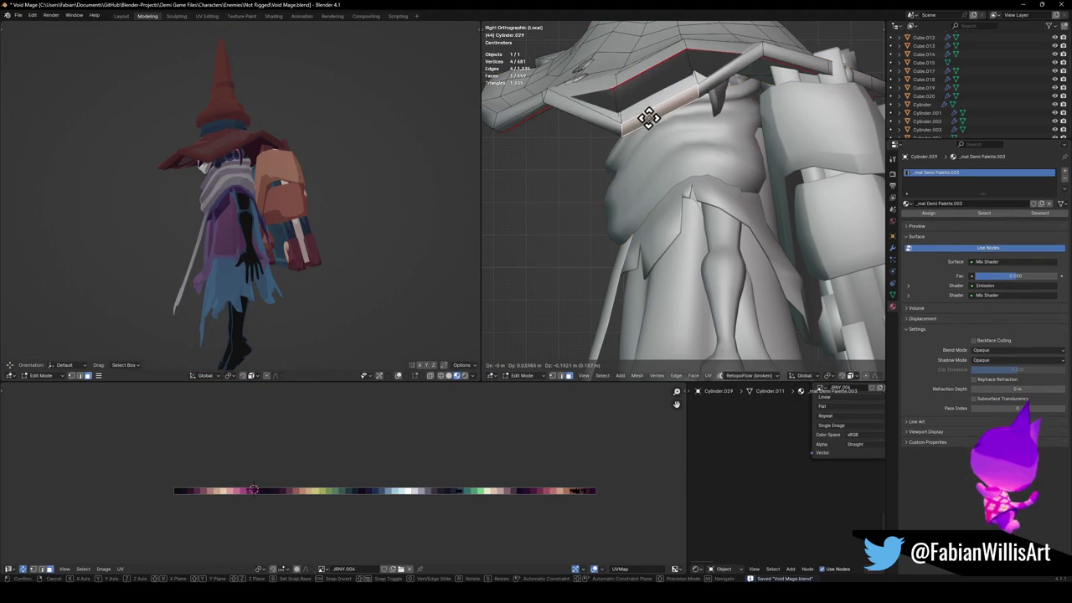
right_click(657, 124)
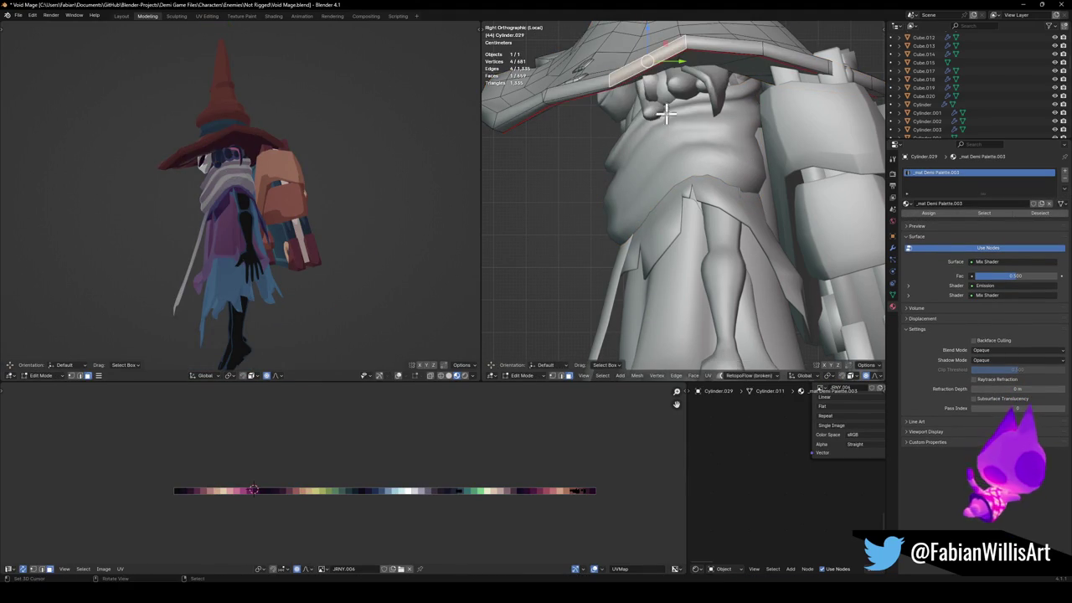
key(g)
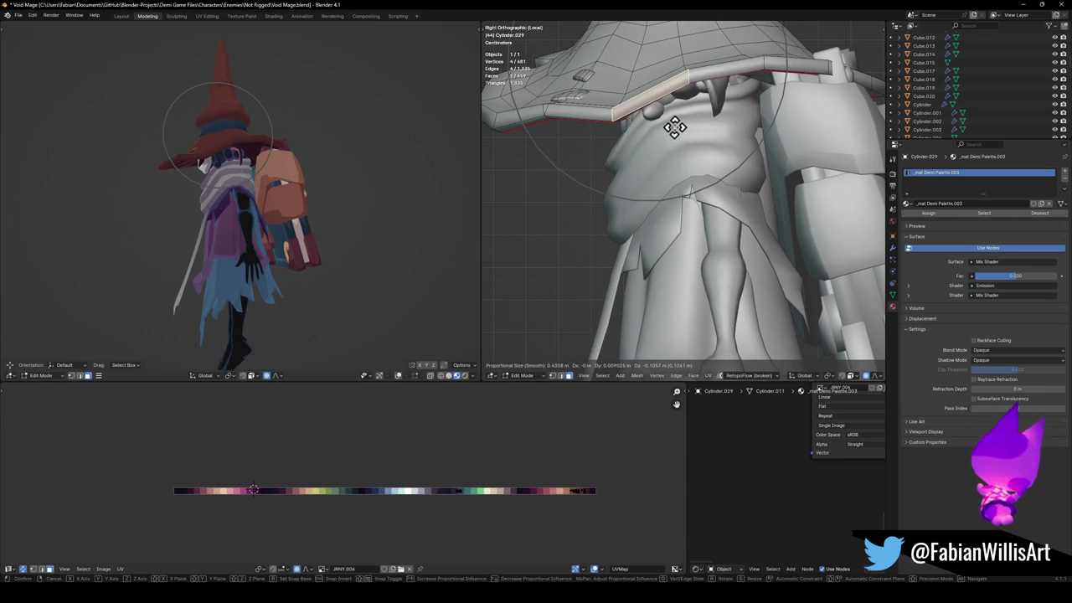
click(675, 126)
mouse_move(170, 208)
middle_down()
mouse_move(263, 208)
mouse_move(309, 194)
middle_up()
Undo the brim change and switch the right view to front orthographic.
key(ctrl+z)
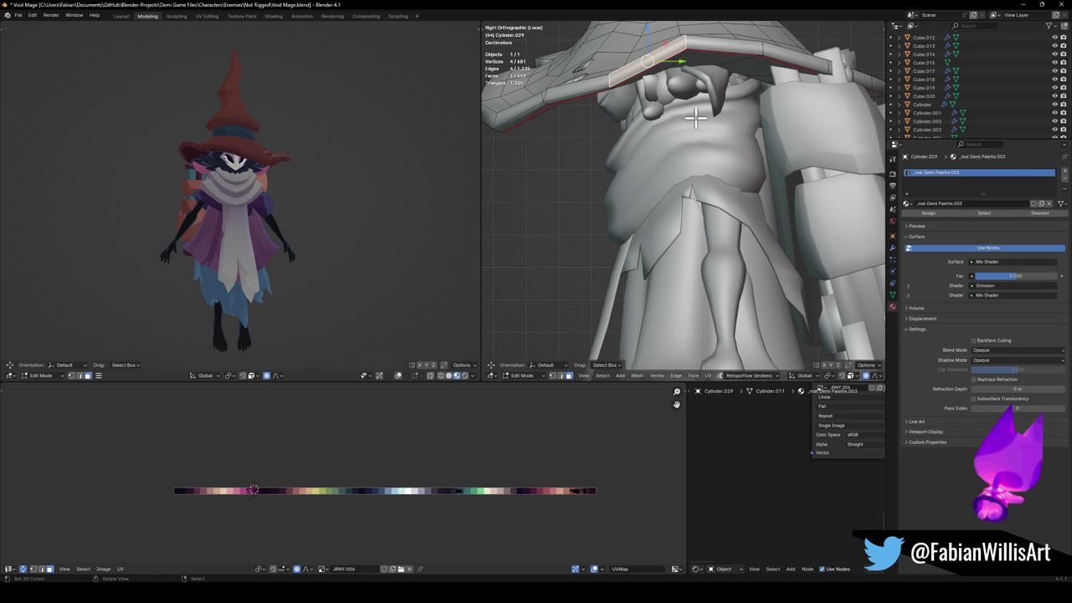
mouse_move(228, 176)
middle_down()
mouse_move(191, 206)
mouse_move(275, 213)
mouse_move(223, 208)
mouse_move(252, 208)
mouse_move(279, 181)
mouse_move(249, 180)
mouse_move(261, 176)
middle_up()
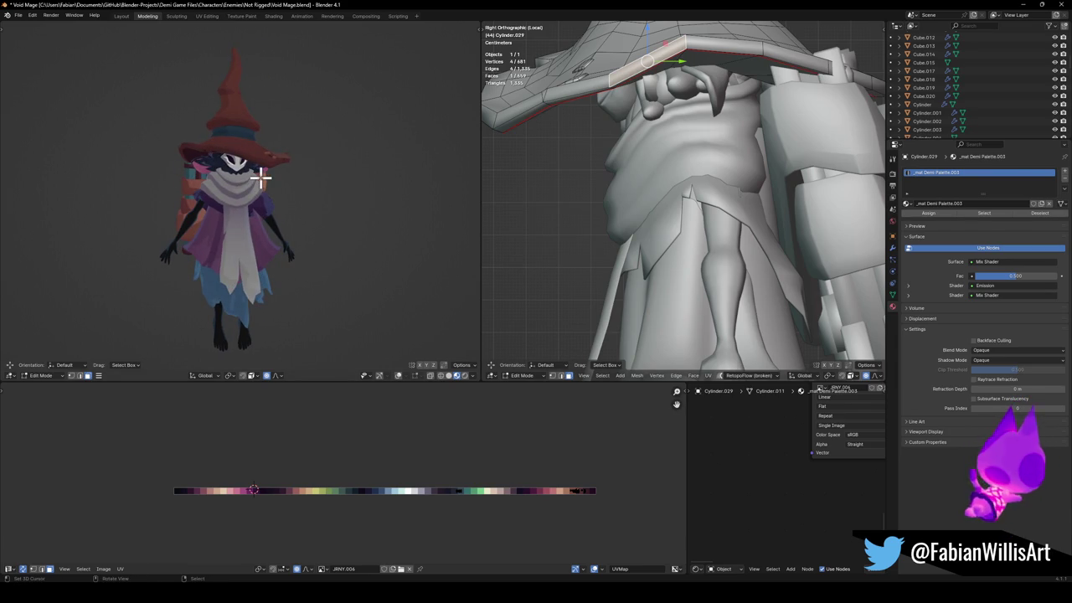
scroll(708, 203, down, 4)
scroll(689, 212, down, 2)
key(KP_1)
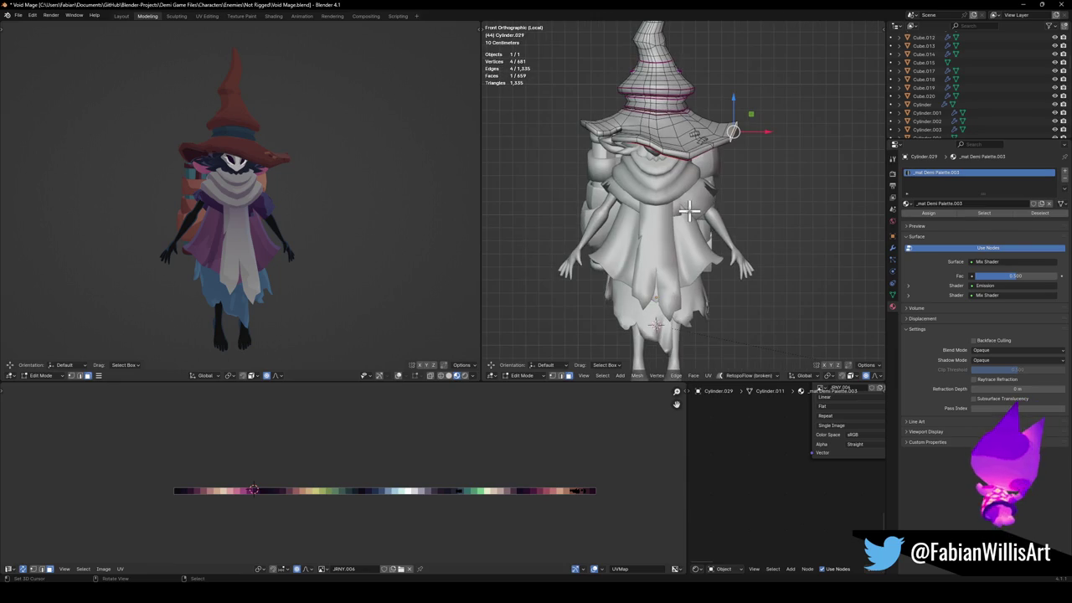
Save, switch to Object Mode, and select the arms and robe Void Wizard.001 without moving them.
key(ctrl+s)
key(Tab)
click(733, 244)
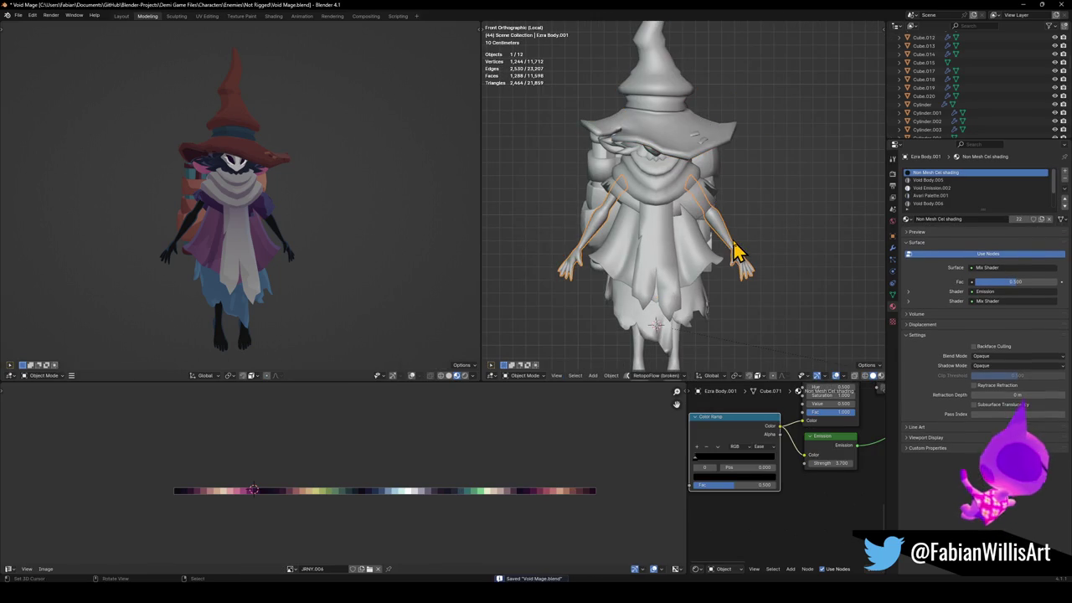
scroll(375, 214, down, 2)
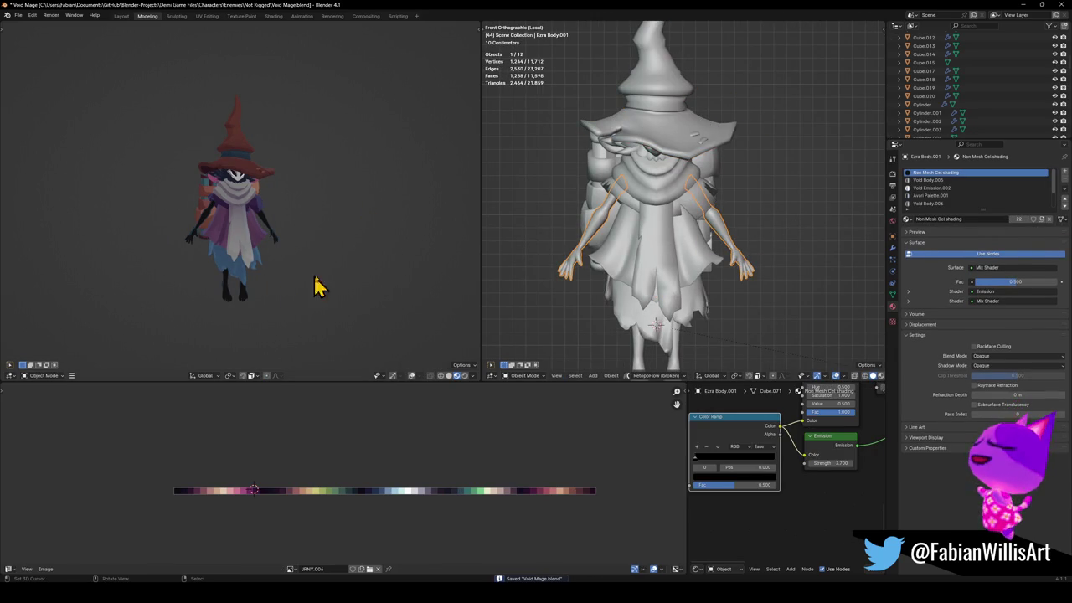
click(653, 335)
key(g)
key(z)
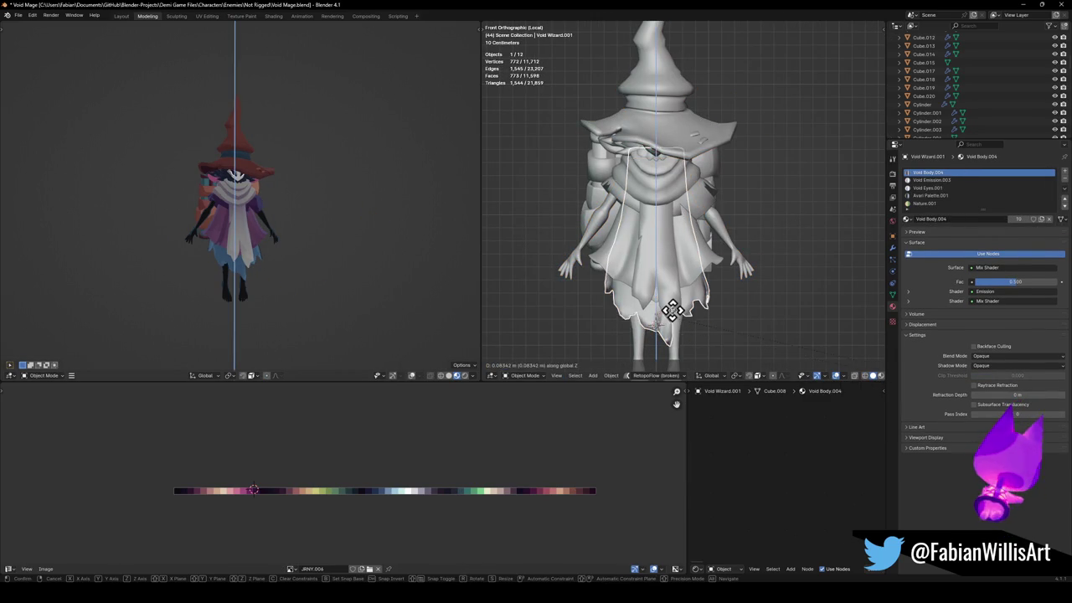
key(Escape)
click(594, 311)
key(ctrl+s)
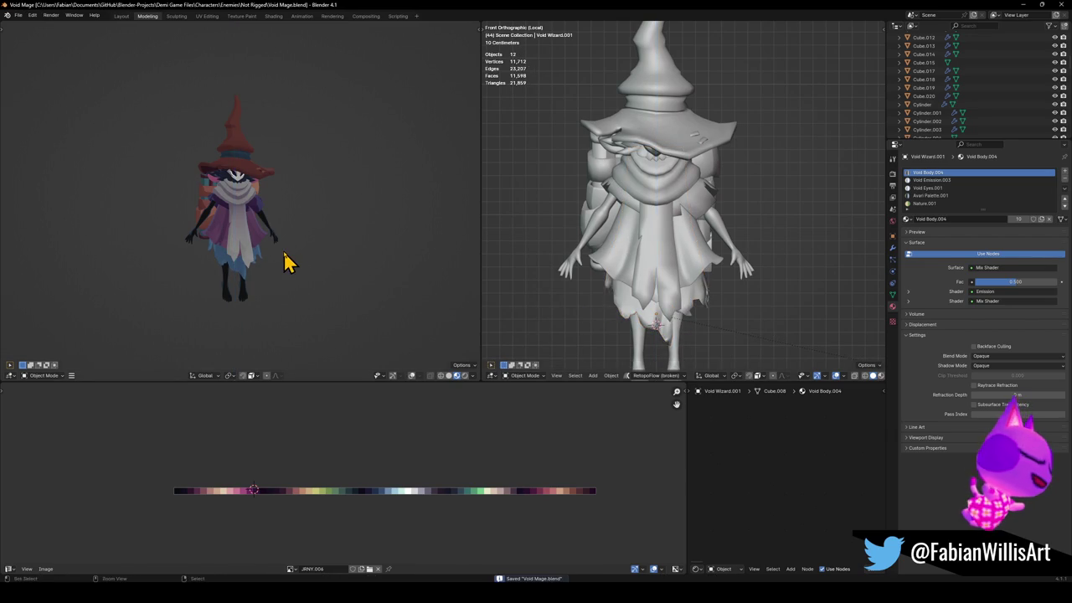
Inspect the wizard from several angles in a maximized viewport, then restore the layout.
scroll(293, 262, up, 2)
middle_drag(344, 251, 256, 249)
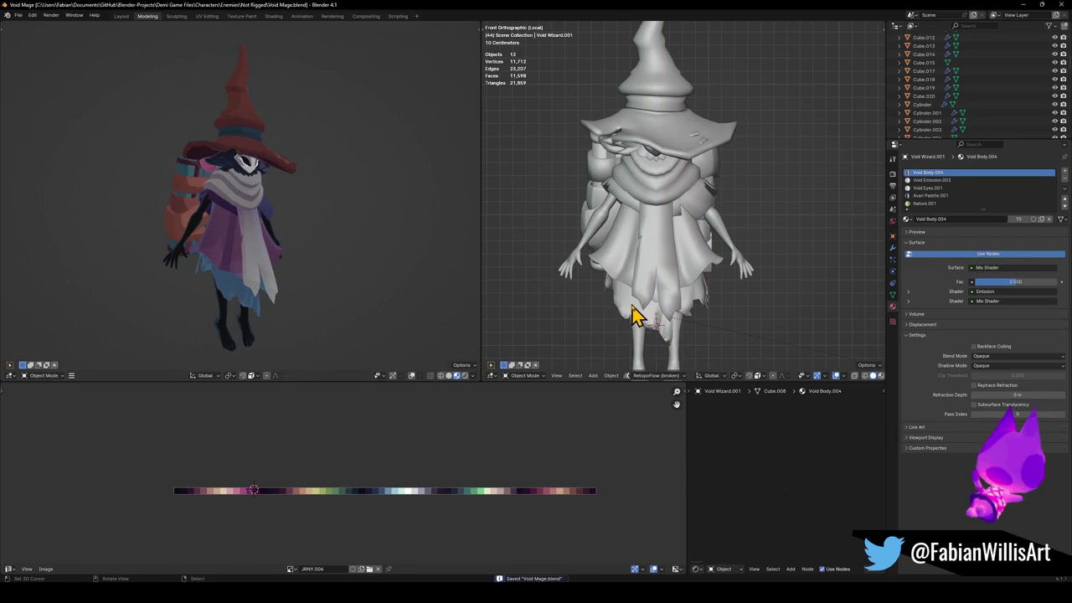
mouse_move(443, 266)
middle_down()
mouse_move(287, 243)
mouse_move(313, 242)
middle_up()
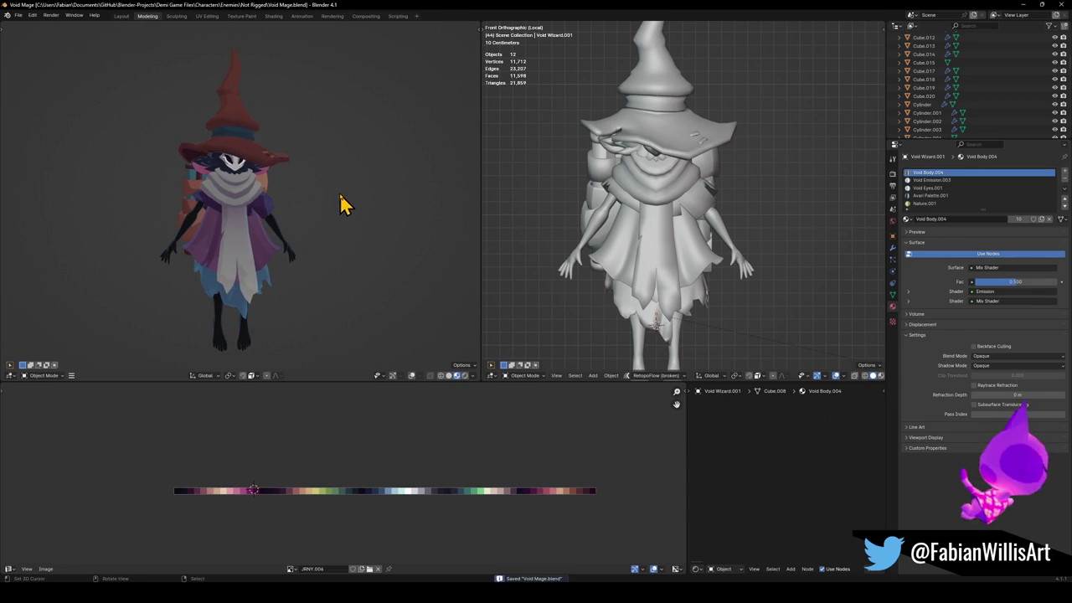
key(ctrl+space)
mouse_move(583, 216)
middle_down()
mouse_move(591, 199)
mouse_move(598, 210)
mouse_move(579, 210)
middle_up()
scroll(563, 191, up, 3)
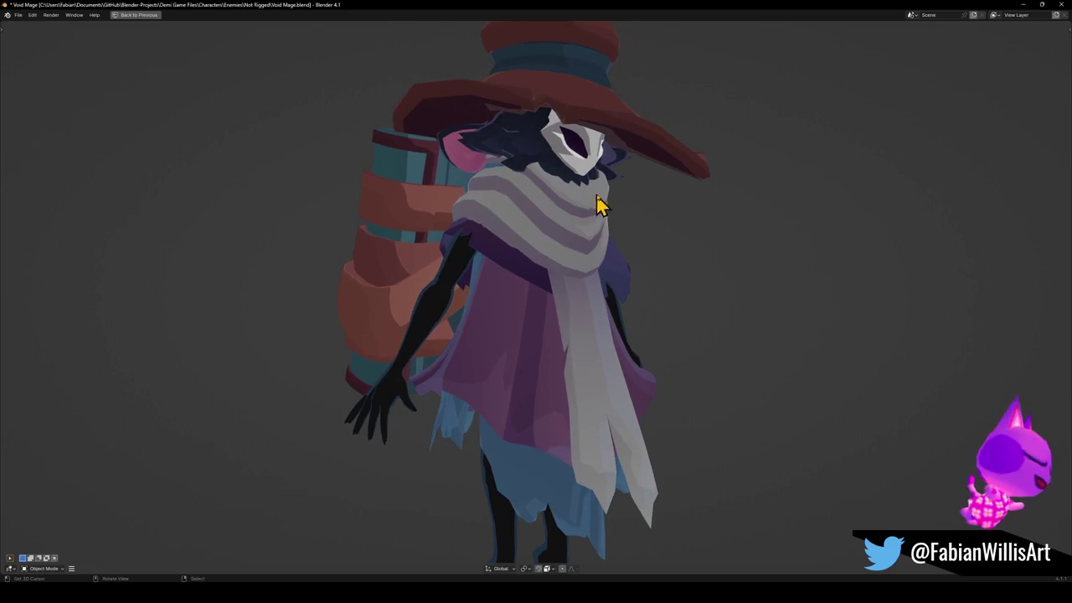
key(ctrl+space)
Isolate the wrap band in local view in Edit Mode with X-ray enabled.
key(KP_Divide)
key(Tab)
mouse_move(614, 125)
middle_down()
mouse_move(717, 173)
mouse_move(701, 168)
middle_up()
key(alt+z)
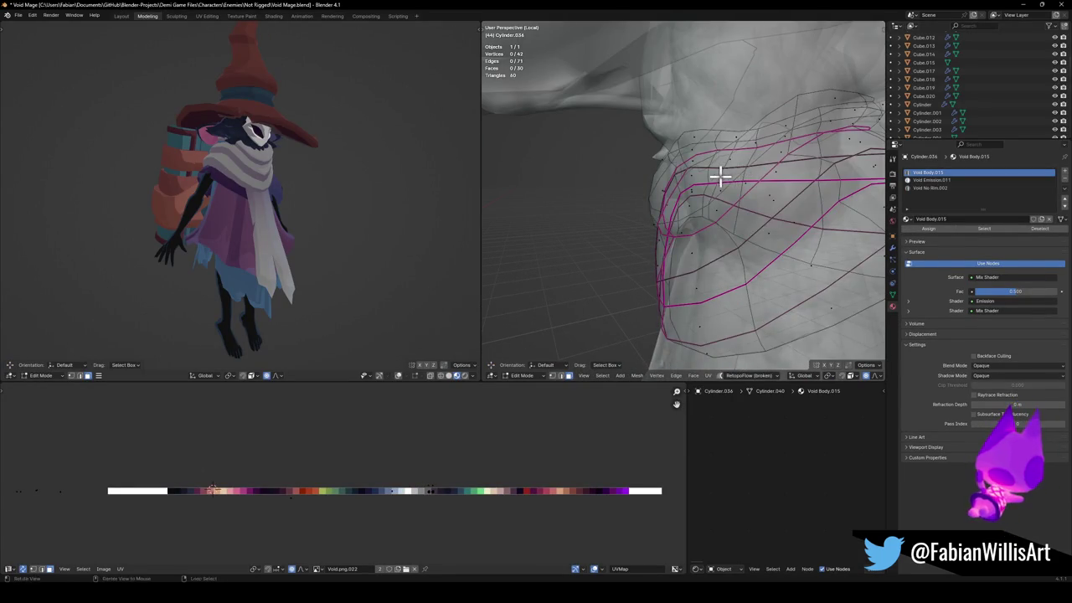
Toggle the see-through display and slide the selected edge along the lower torso band.
key(alt+z)
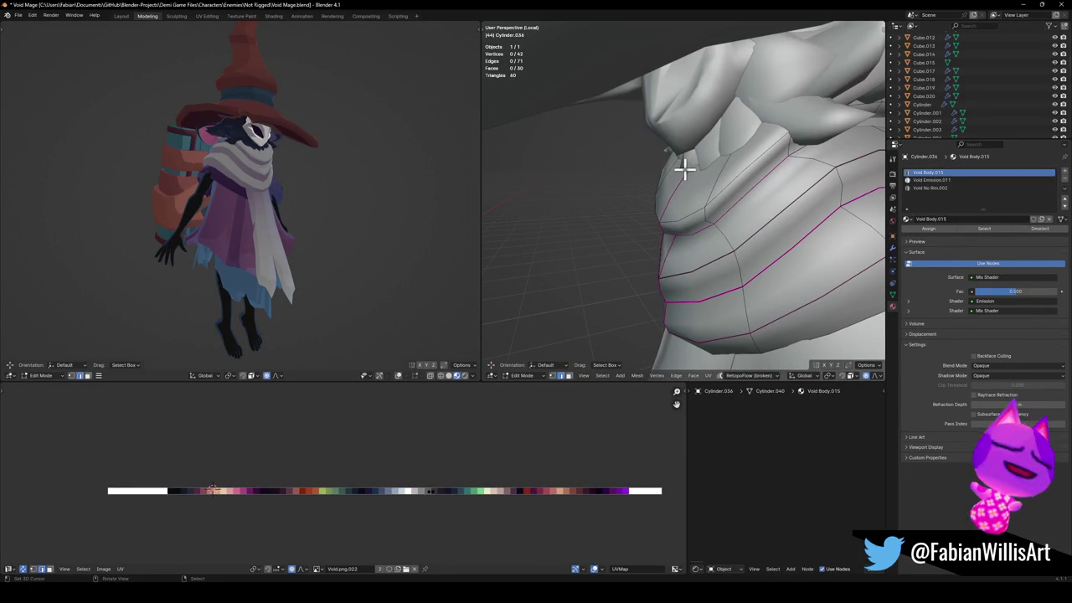
key(alt+z)
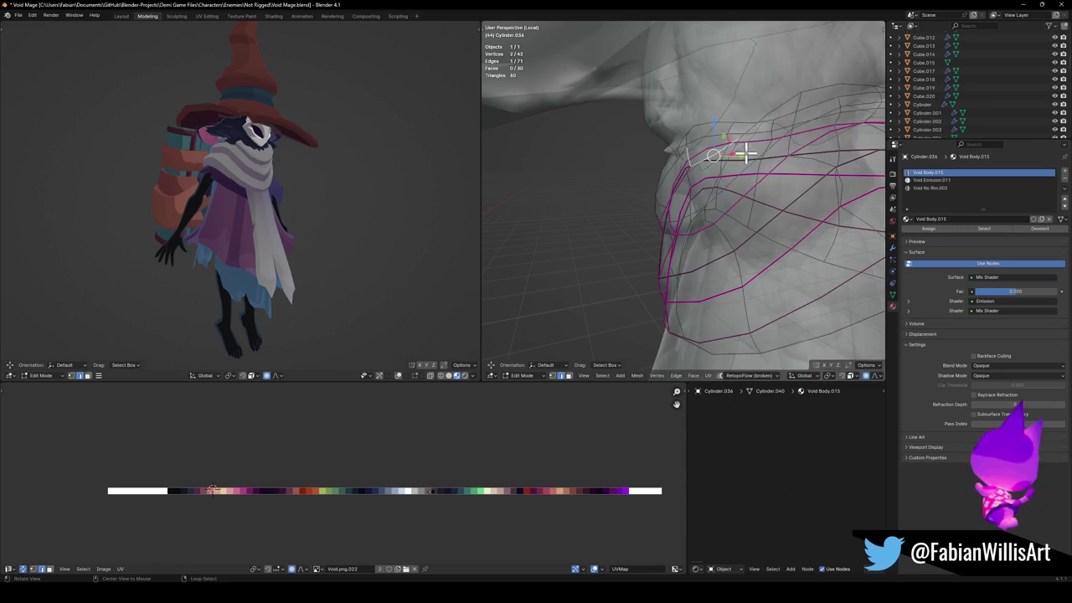
key(alt+z)
key(g)
key(g)
click(737, 163)
middle_drag(397, 204, 380, 191)
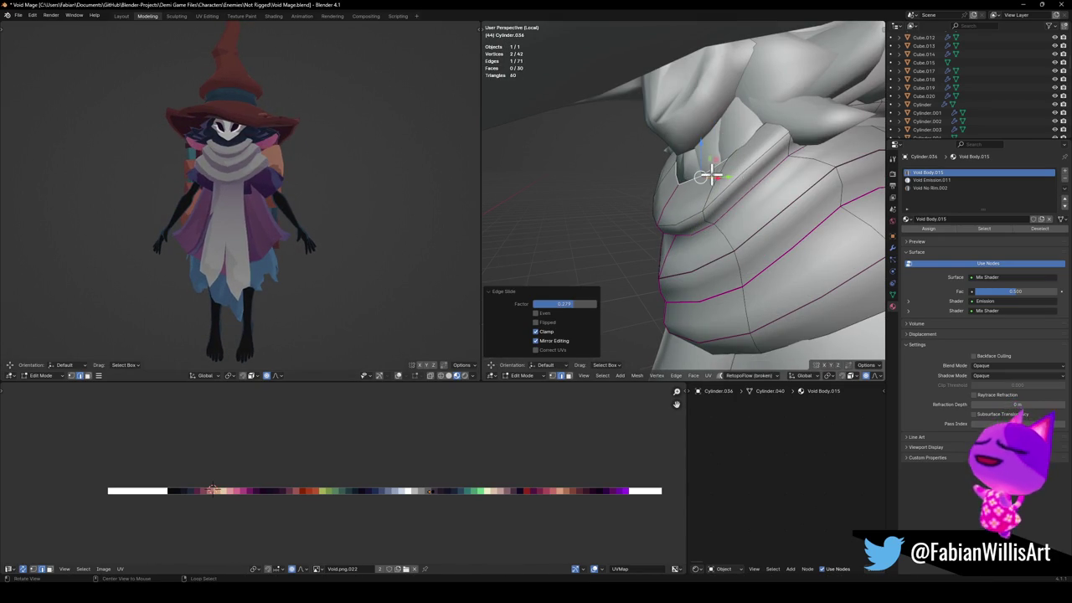
Move the band vertex along Y with a smaller proportional-editing falloff.
key(g)
key(y)
scroll(737, 172, up, 10)
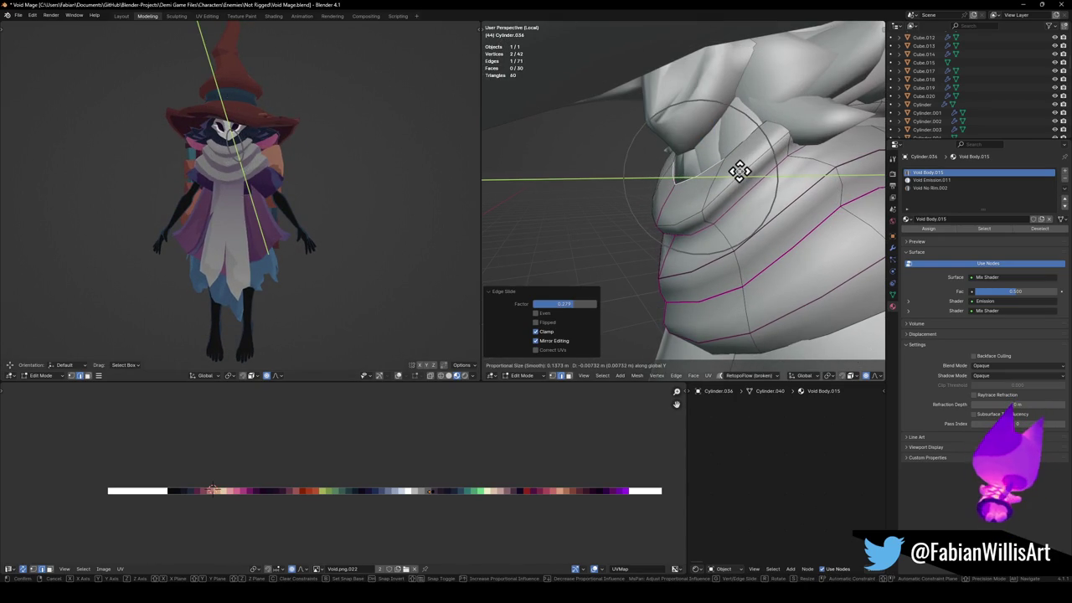
click(738, 173)
middle_drag(263, 179, 286, 181)
Undo and redo the vertex edits to compare earlier and latest band shapes.
key(ctrl+z)
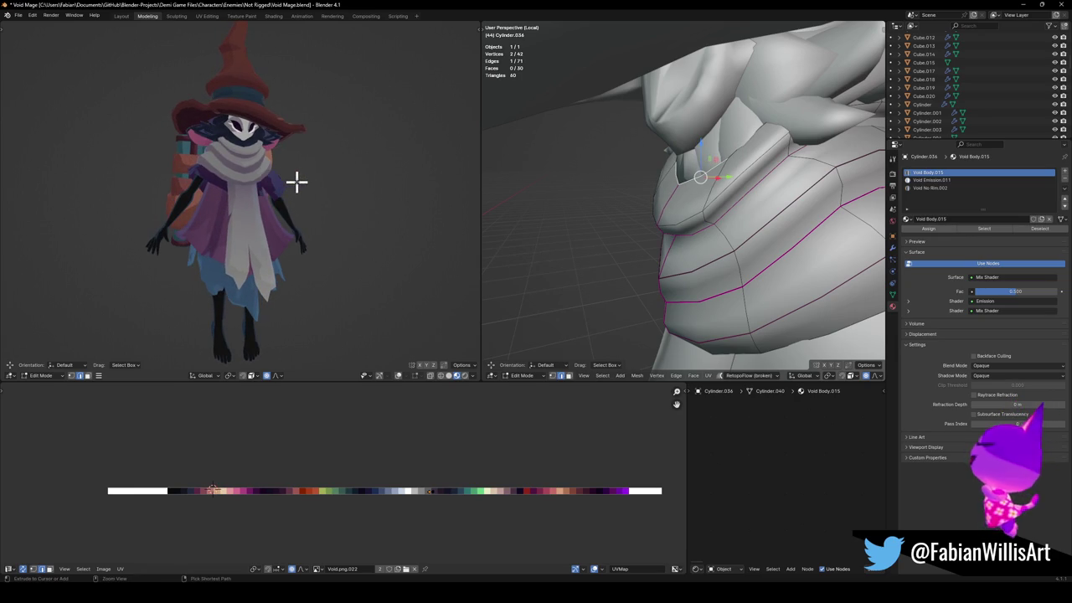
key(ctrl+z)
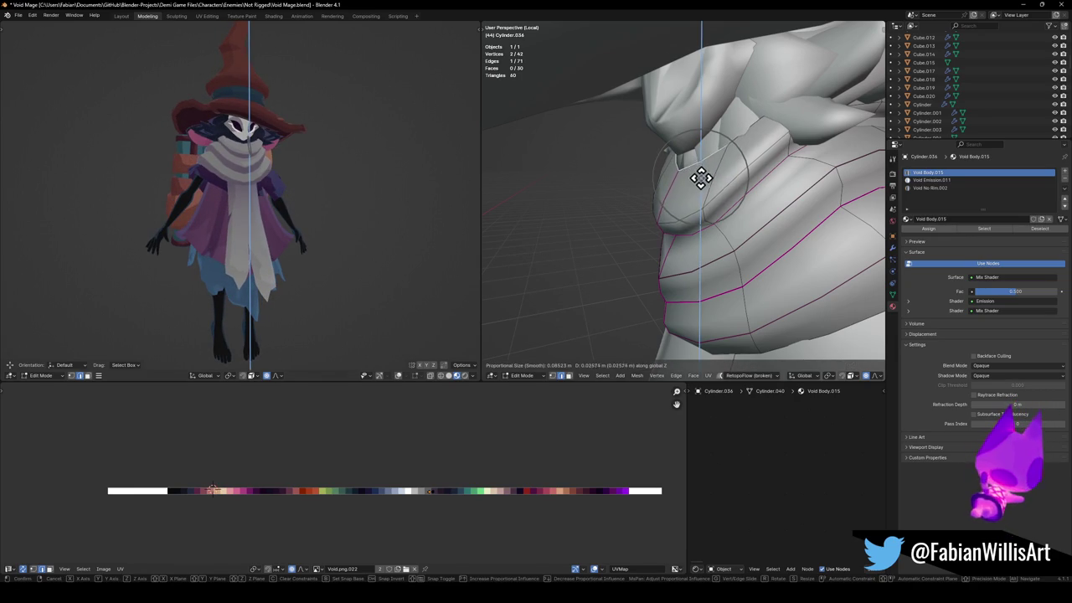
key(ctrl+z)
key(ctrl+z)
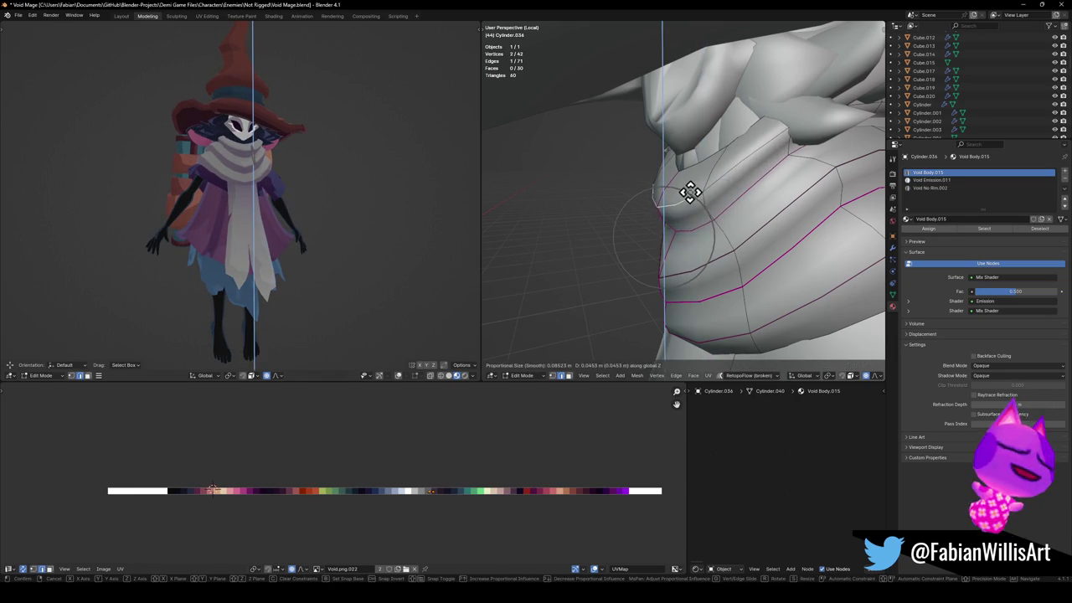
key(ctrl+shift+z)
key(ctrl+z)
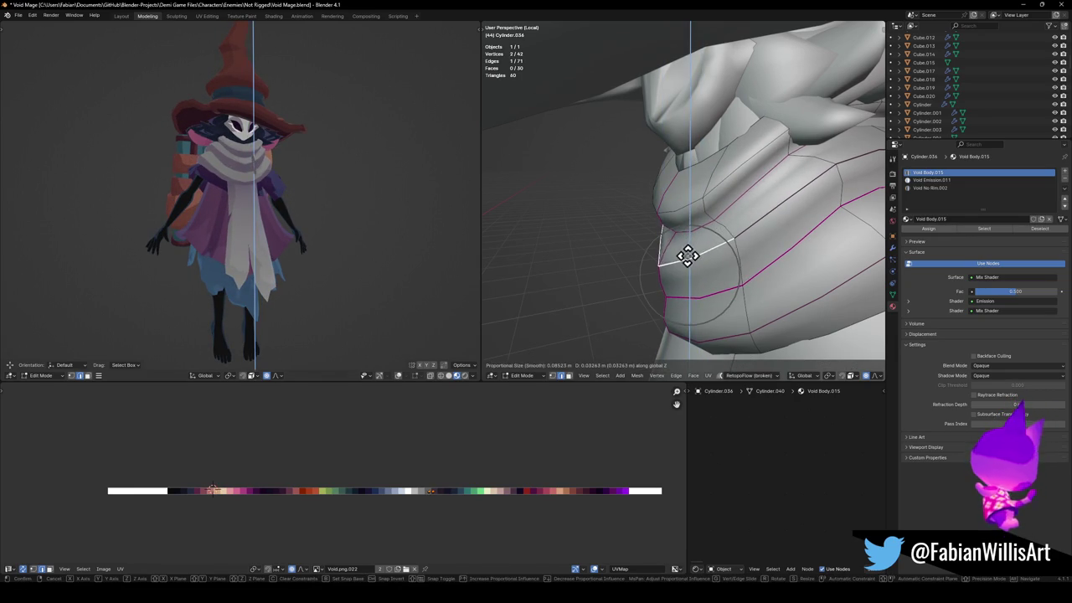
key(ctrl+shift+z)
Raise the band vertex vertically along Z, then view the torso from the right (Numpad 3).
key(g)
key(z)
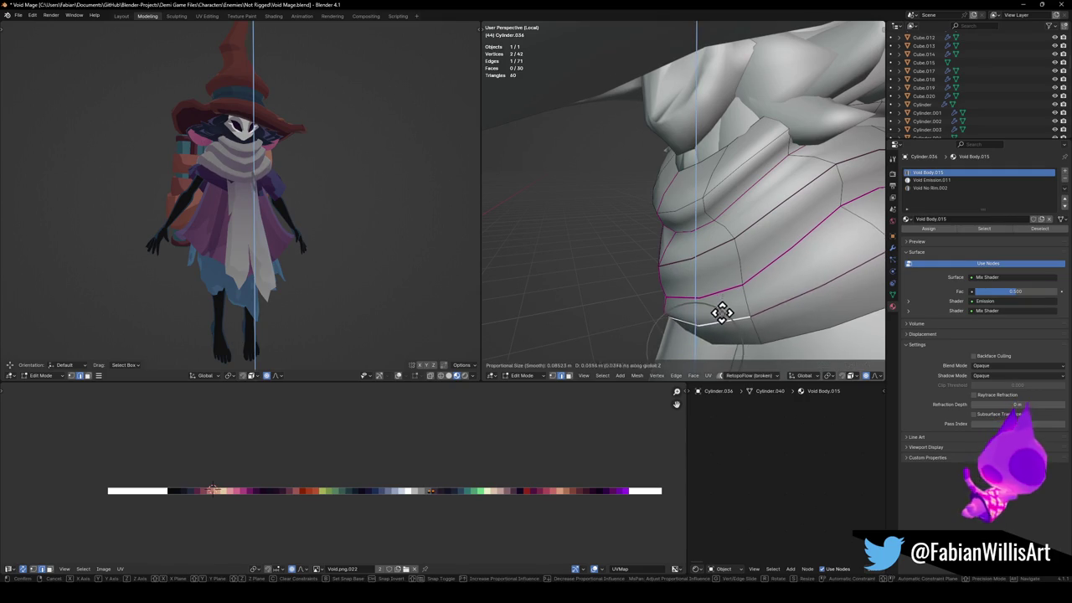
click(718, 312)
mouse_move(718, 312)
middle_down()
mouse_move(795, 310)
mouse_move(689, 268)
middle_up()
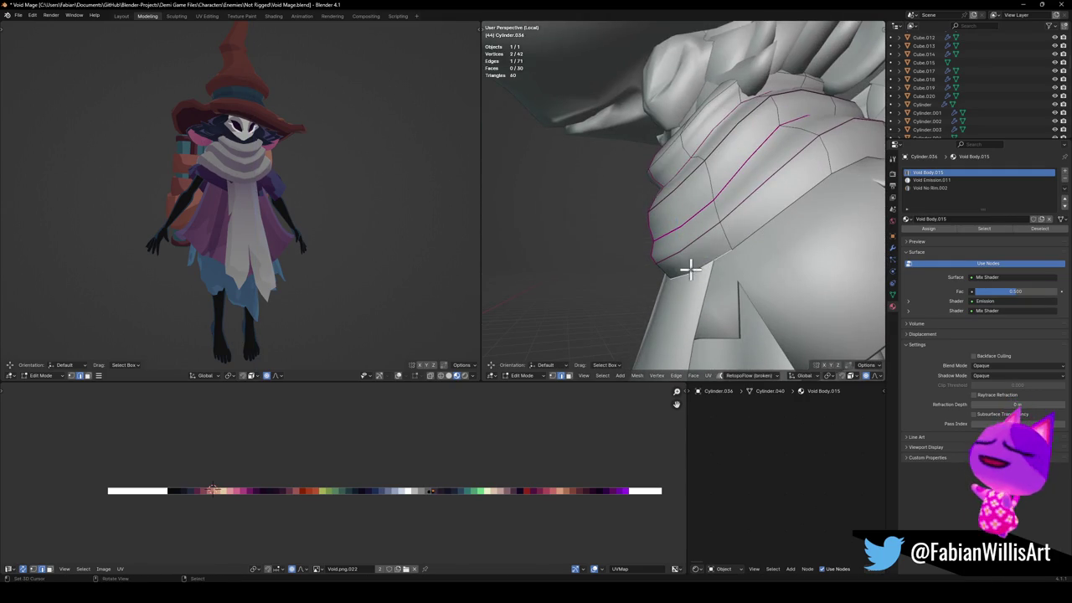
key(KP_3)
Move a band vertex, then give the selected edge a full-strength crease.
key(g)
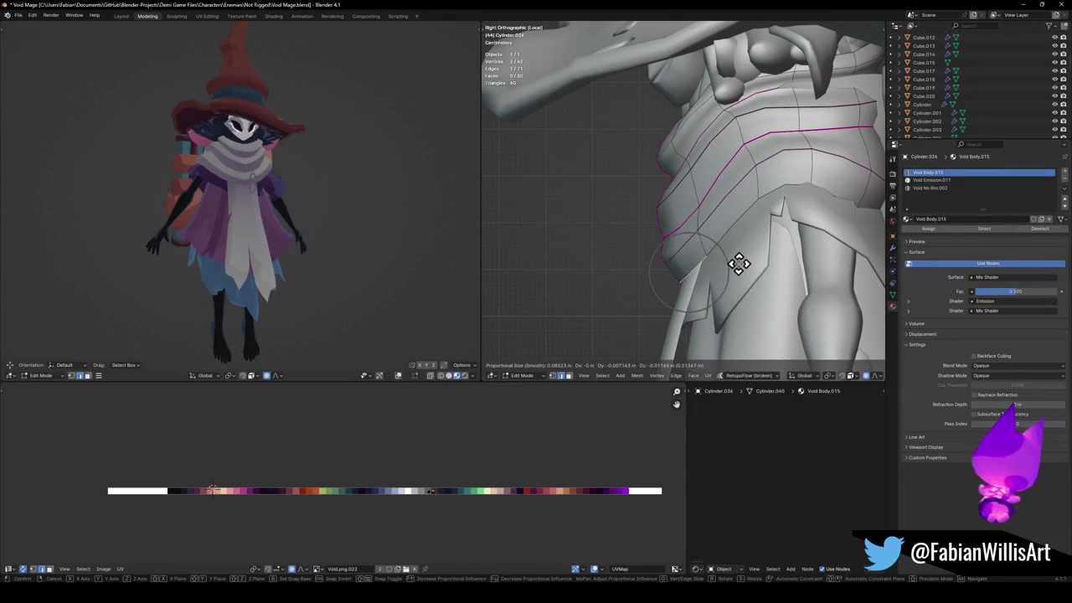
click(741, 264)
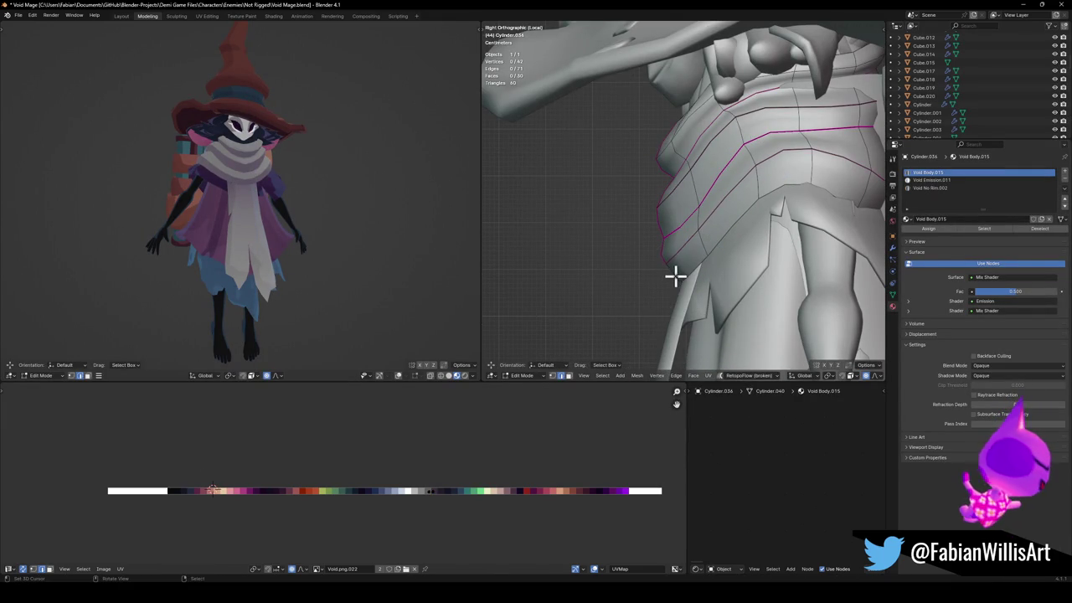
key(ctrl+z)
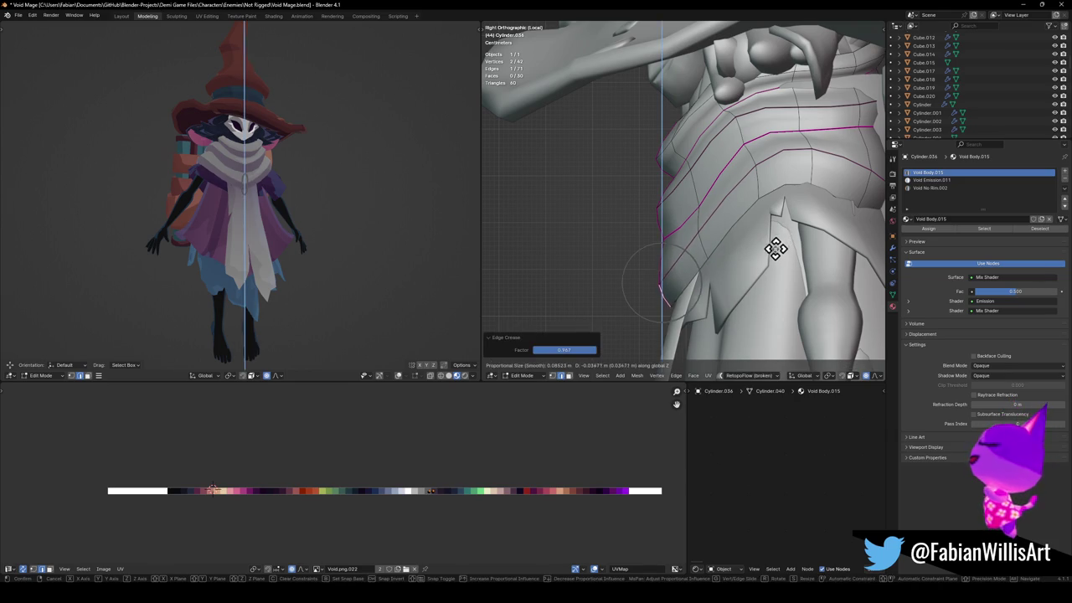
key(shift+e)
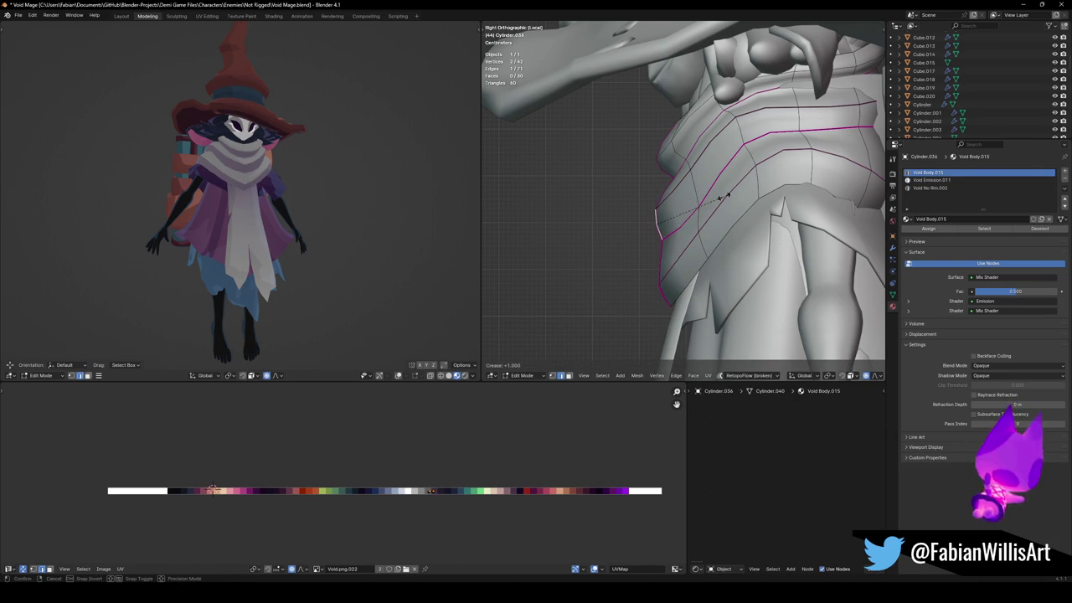
click(722, 197)
click(704, 206)
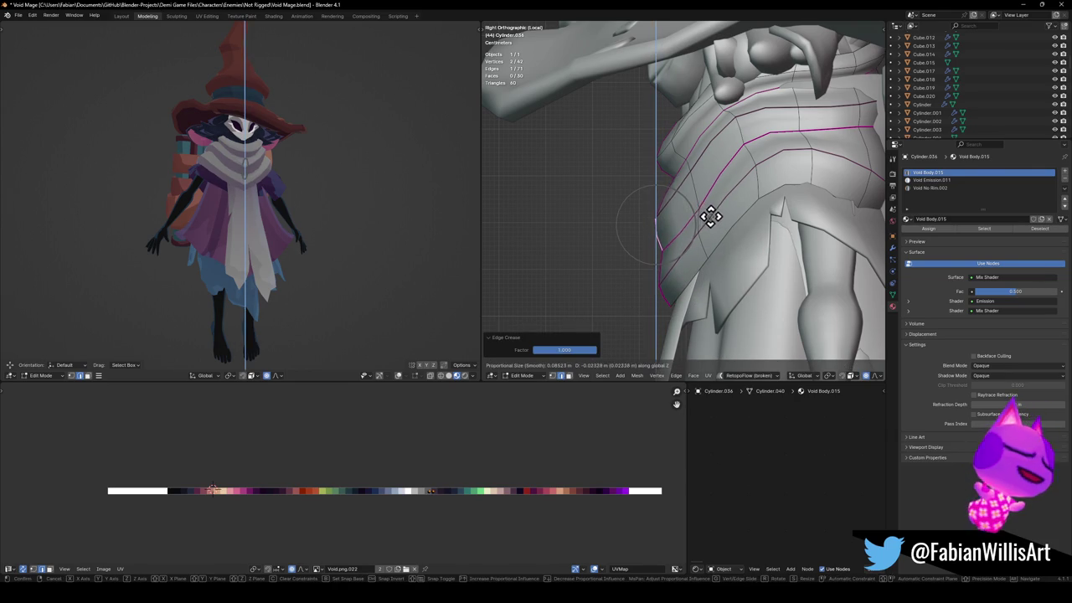
Crease an edge on the wrap band and move it vertically with soft falloff.
click(695, 195)
key(shift+e)
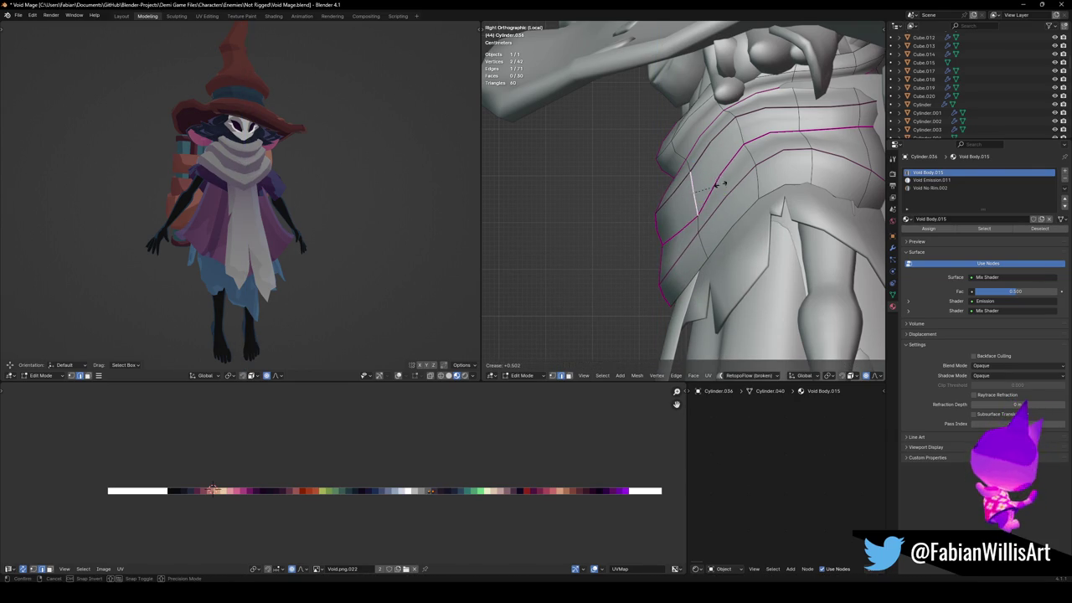
click(718, 184)
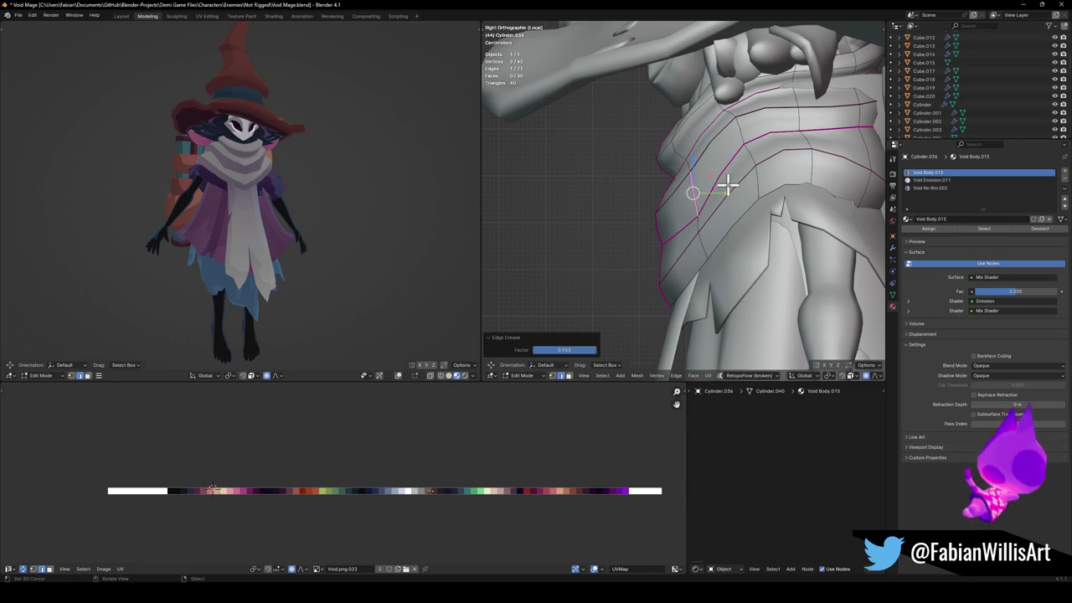
key(g)
key(z)
click(731, 173)
click(731, 172)
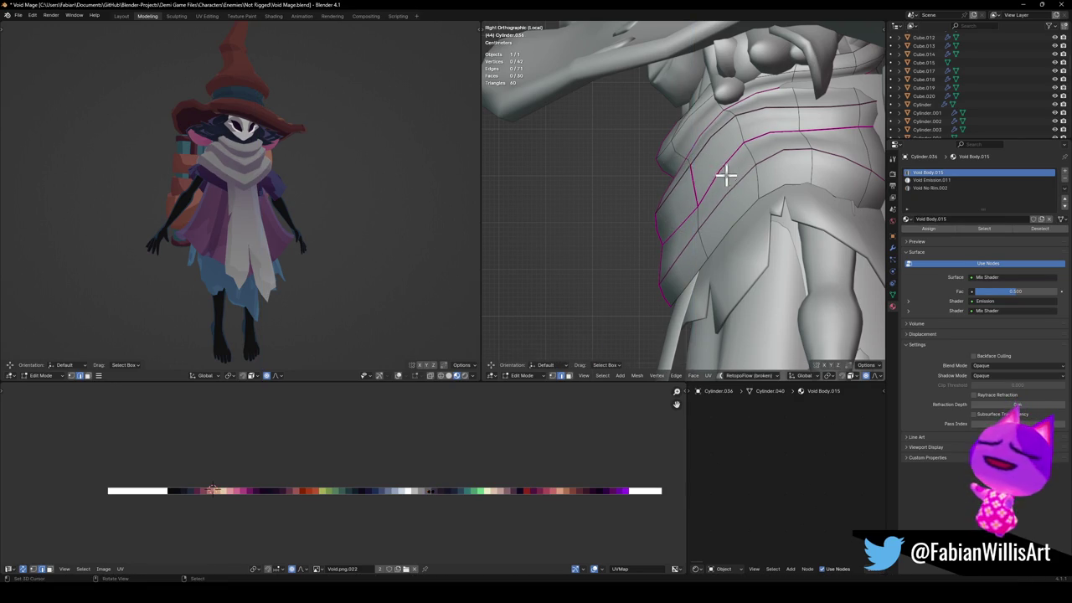
Crease two more band edges and shift them and the next band section with soft falloff.
key(shift+e)
click(740, 139)
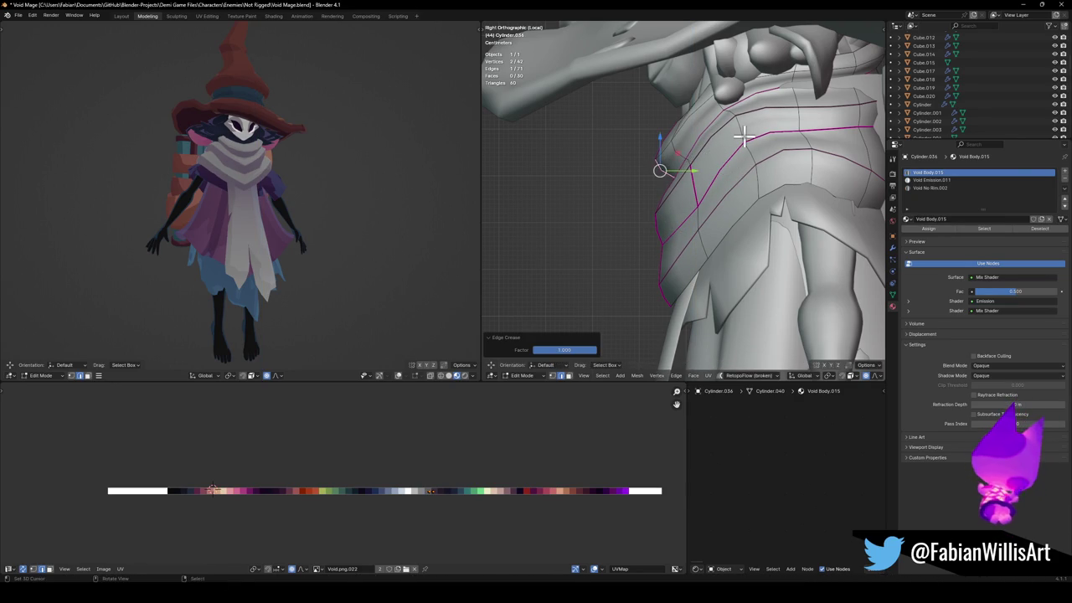
key(g)
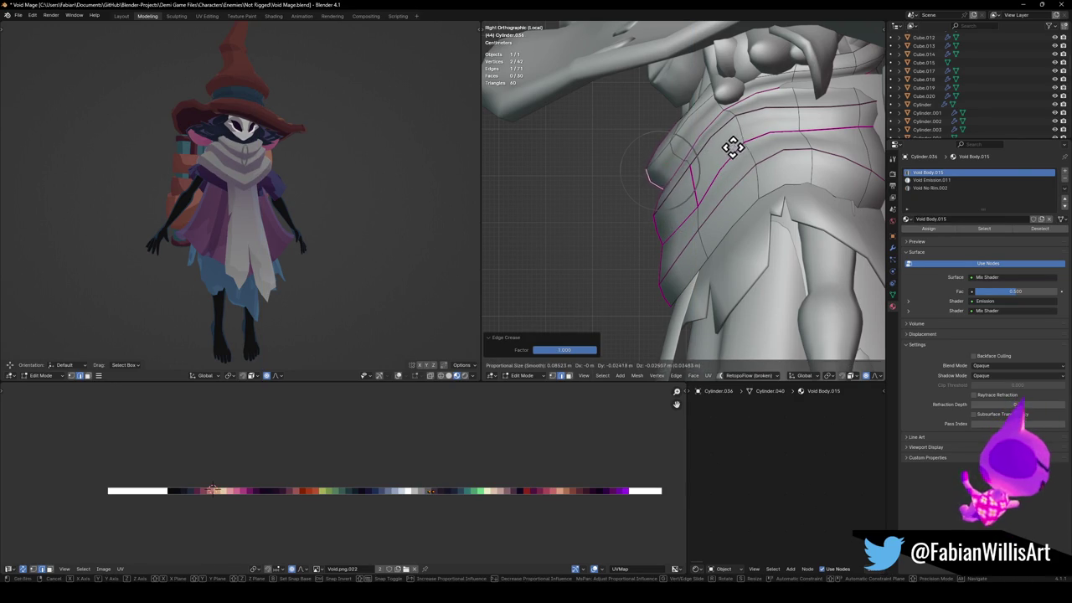
click(732, 145)
key(shift+e)
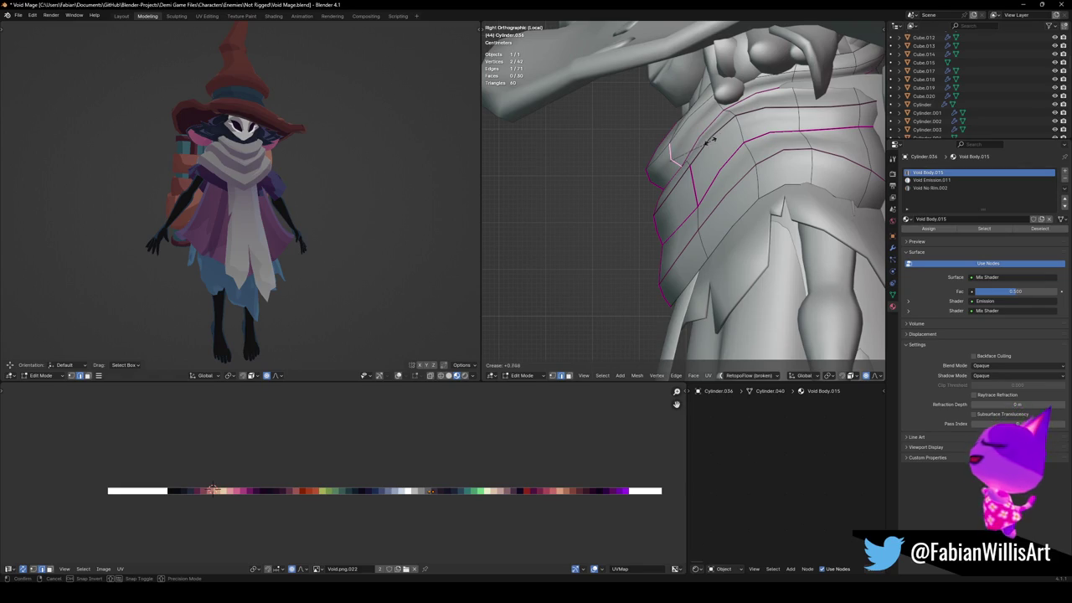
click(708, 141)
click(681, 156)
key(g)
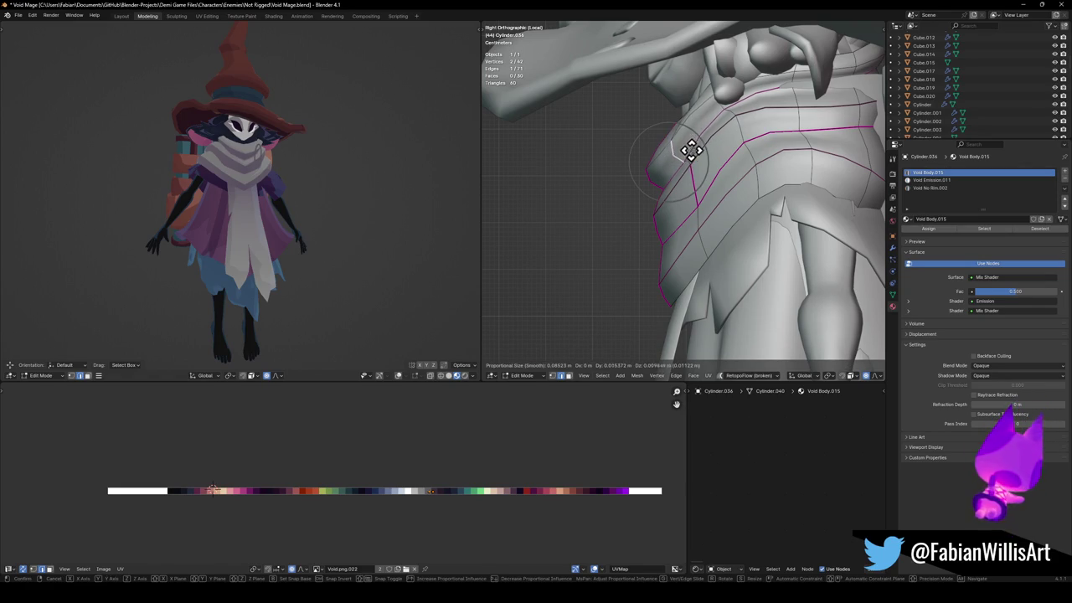
click(690, 150)
In face mode, reposition an upper and a lower face of the wrap band.
key(3)
click(668, 166)
key(g)
click(679, 157)
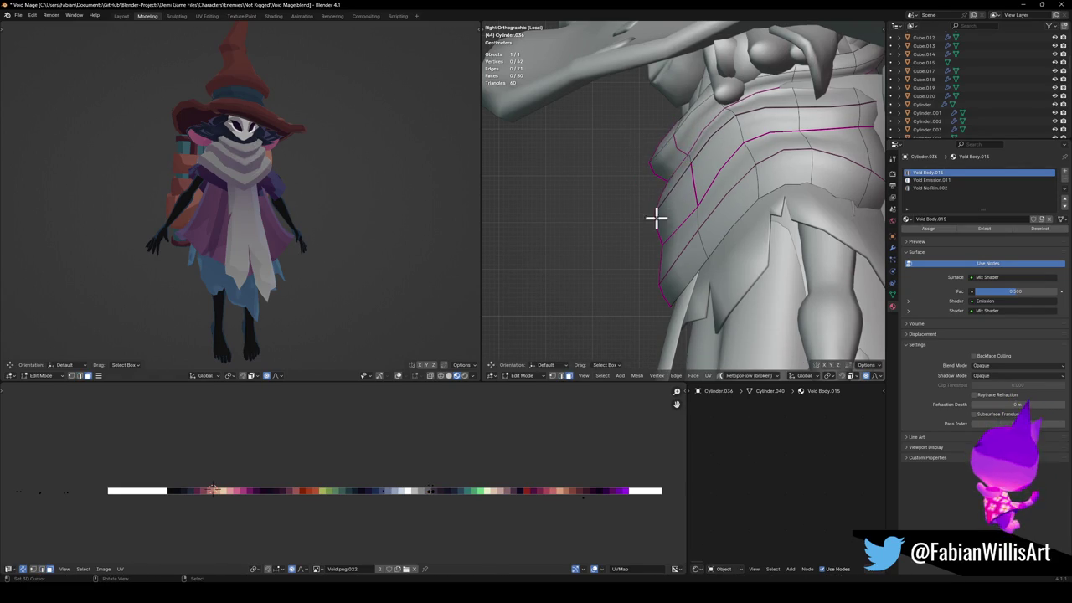
click(662, 212)
key(g)
click(682, 207)
In edge mode, move a band edge along the X axis to adjust its depth.
key(2)
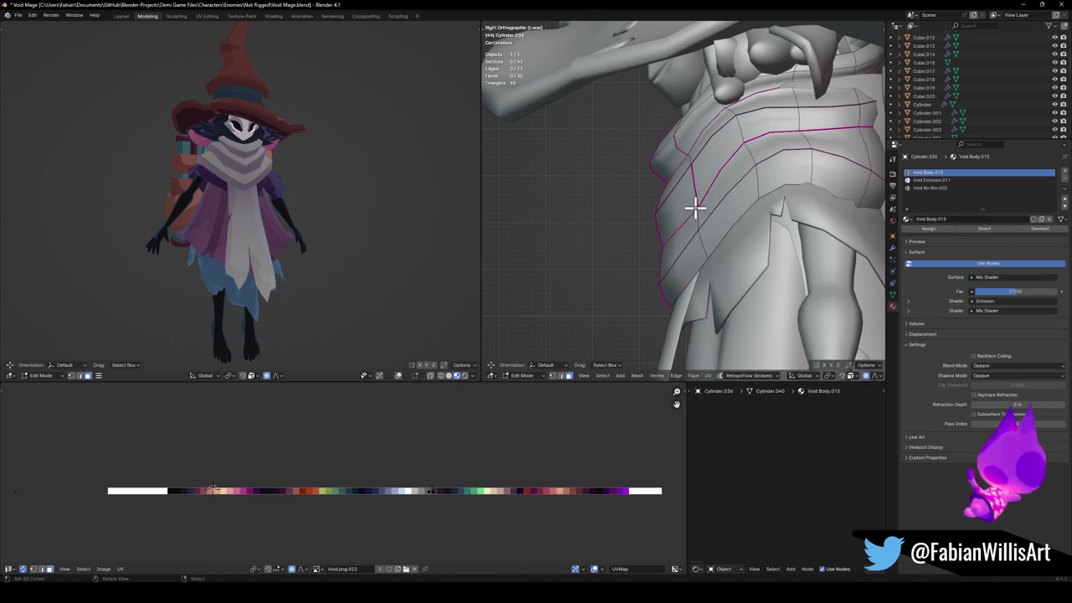
click(701, 184)
key(g)
key(x)
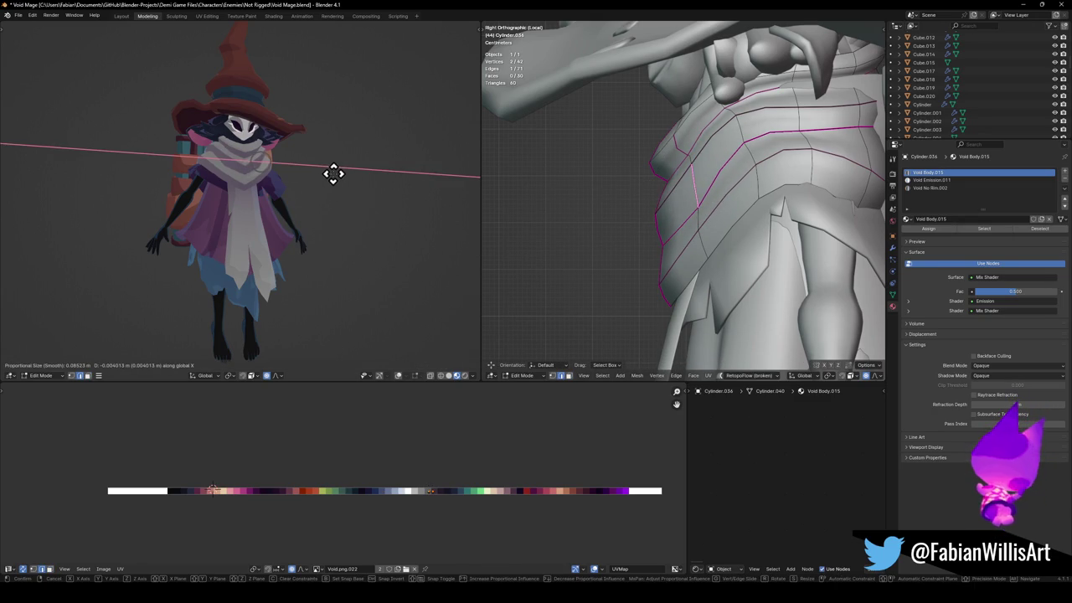
click(333, 173)
In vertex mode, place a single band vertex higher, then save Void Mage.blend.
key(1)
click(666, 267)
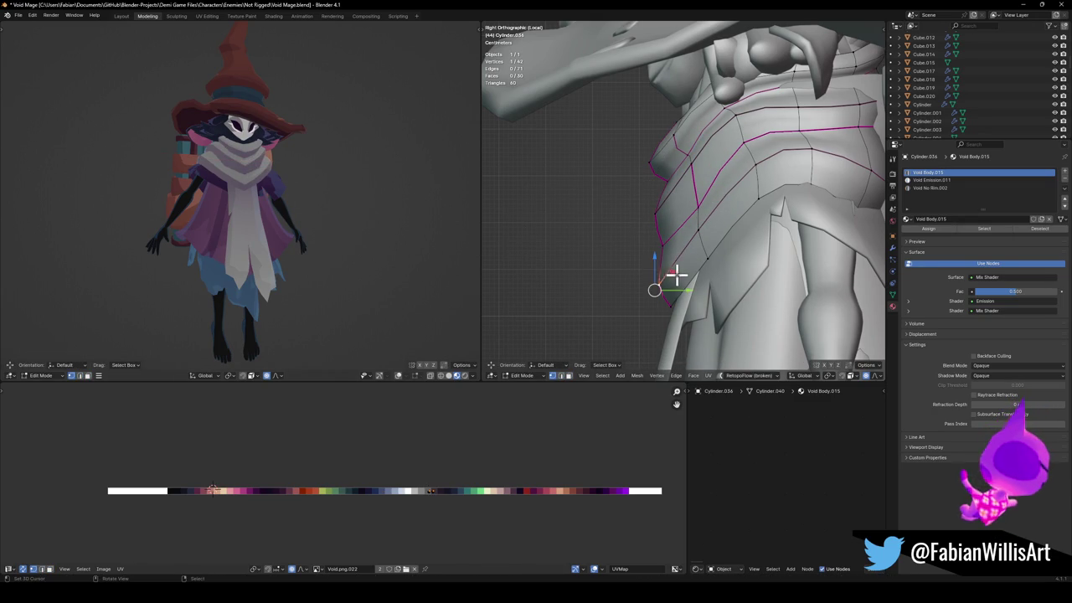
key(g)
key(Escape)
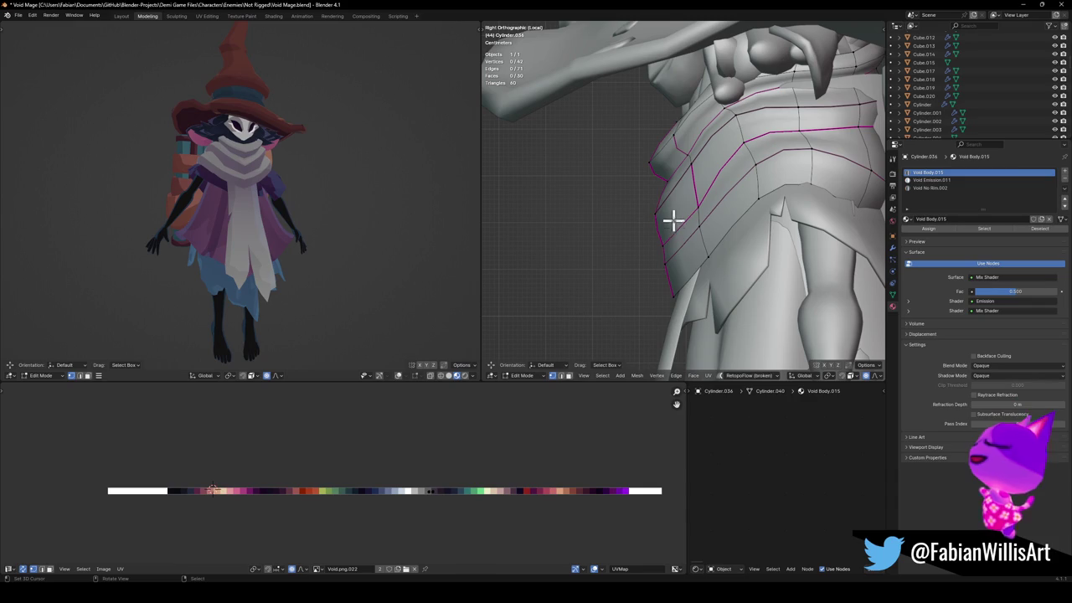
key(g)
click(675, 197)
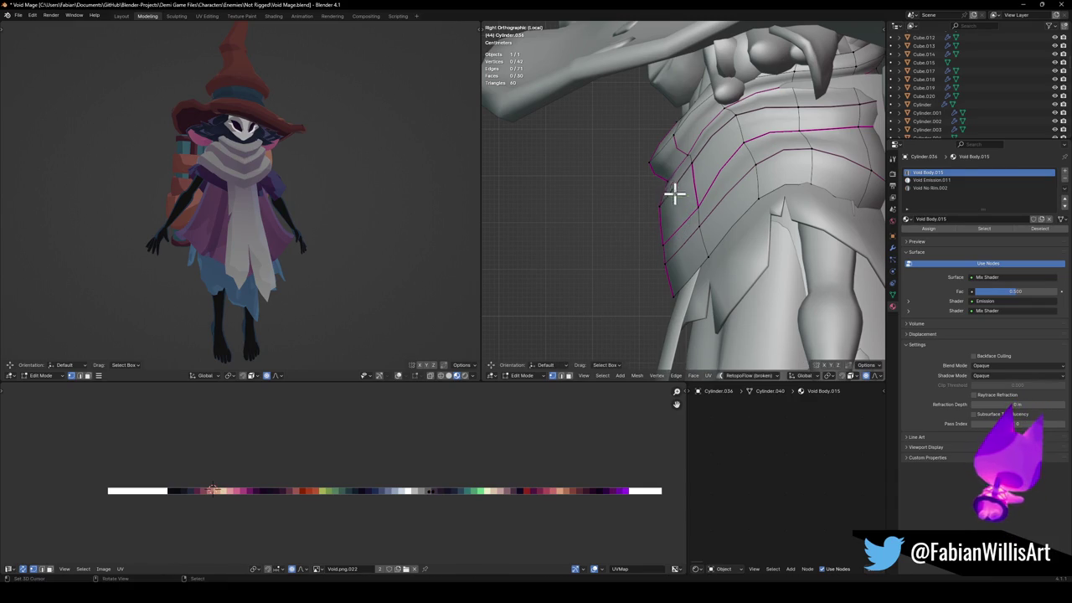
key(g)
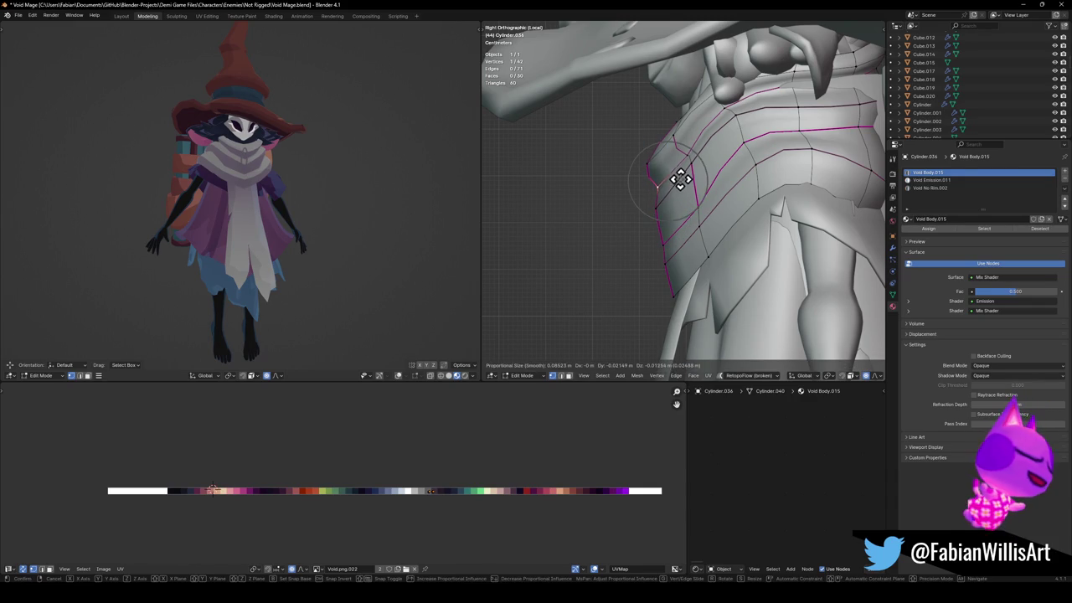
click(680, 179)
key(ctrl+s)
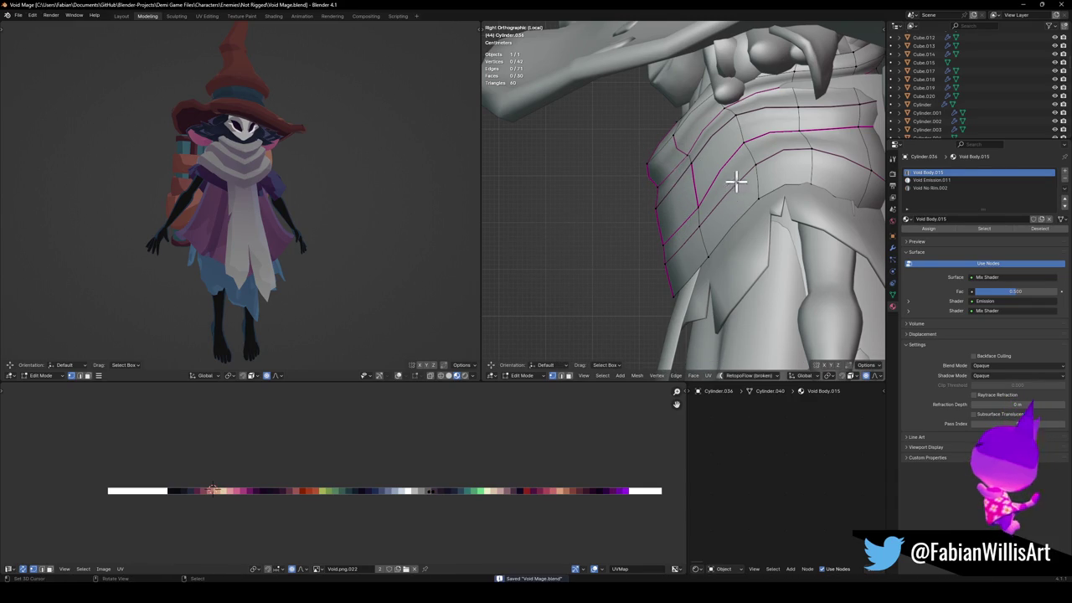
Shift the selected vertices along X, then select the band's edge loop and slide it.
key(g)
key(x)
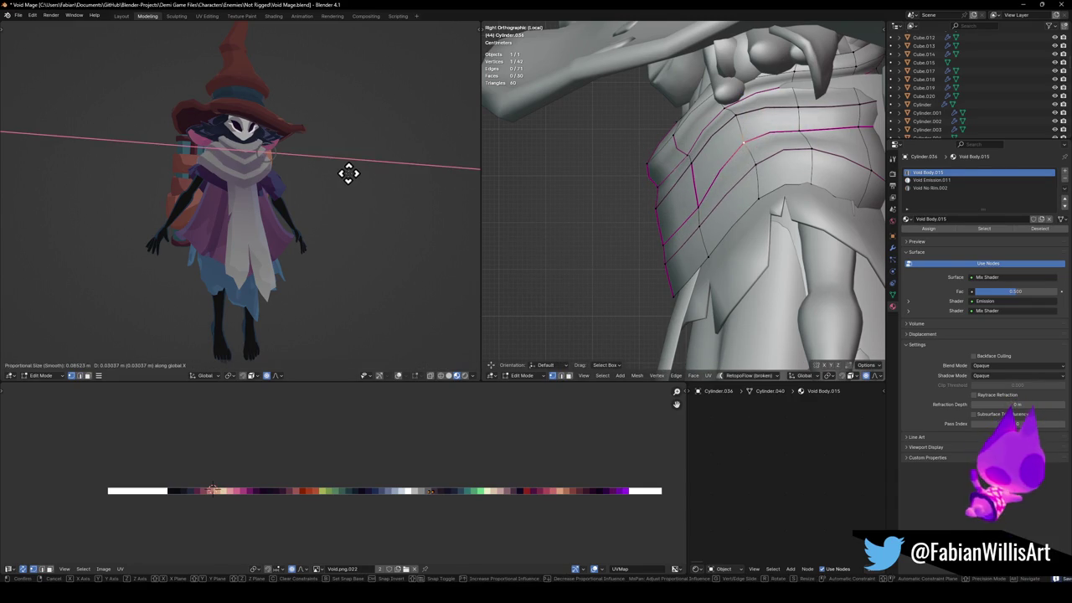
click(336, 174)
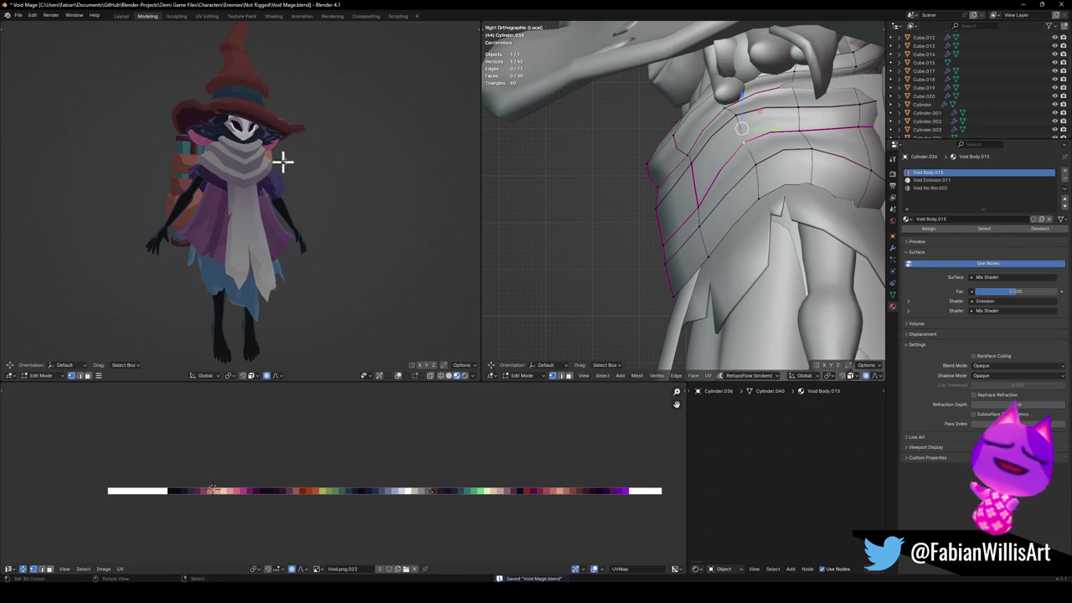
shift+click(676, 183)
alt+click(712, 145)
key(g)
key(g)
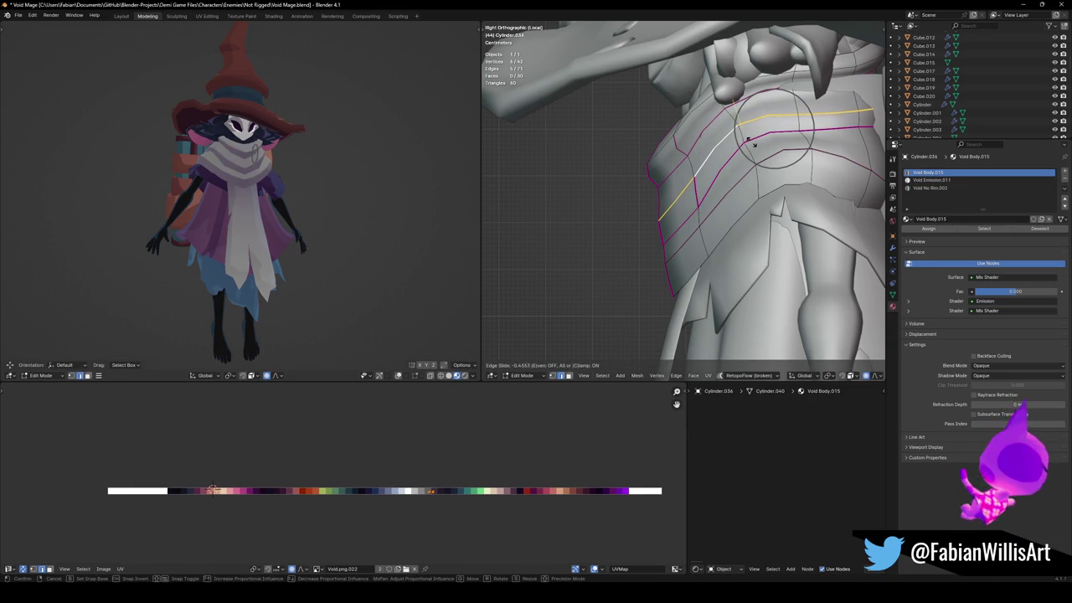
click(762, 139)
Shrink/fatten two wrap-band edge loops with Alt+S, deselect, save, and check the whole wrap mesh.
key(alt+s)
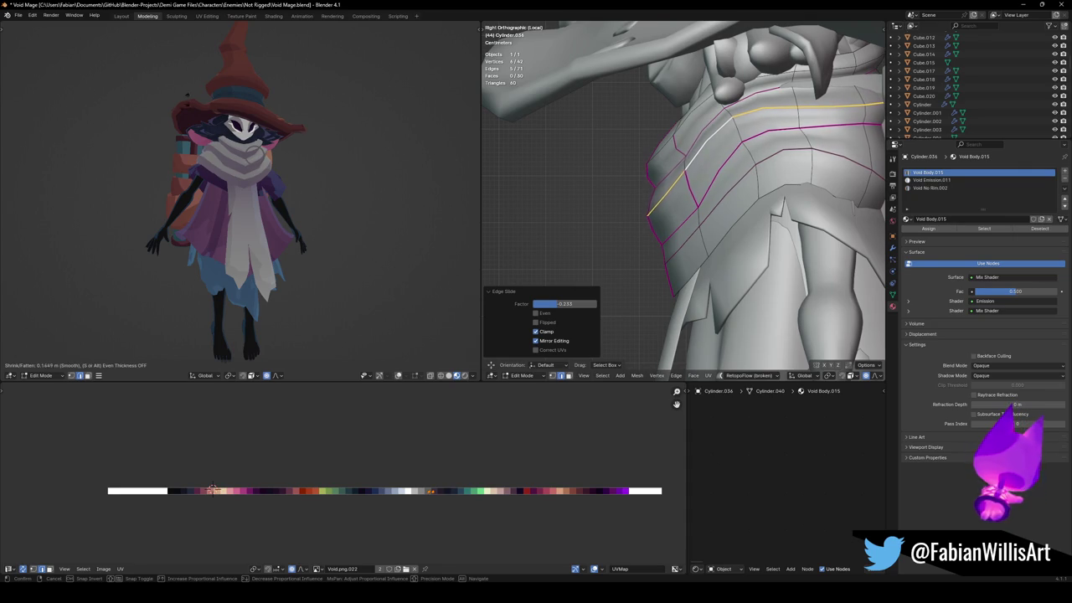
click(226, 134)
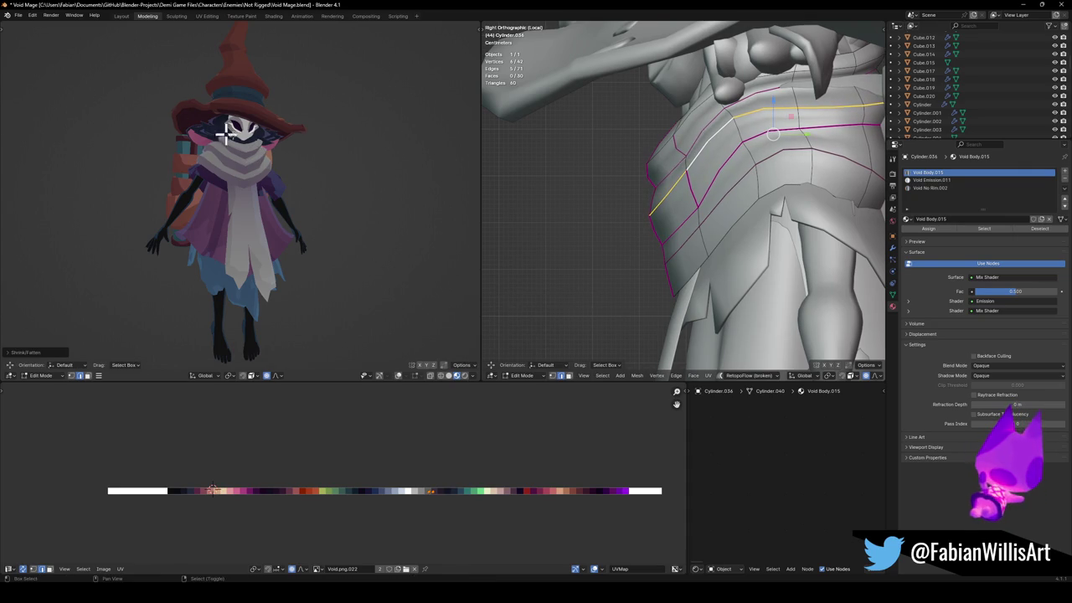
alt+click(728, 192)
key(alt+s)
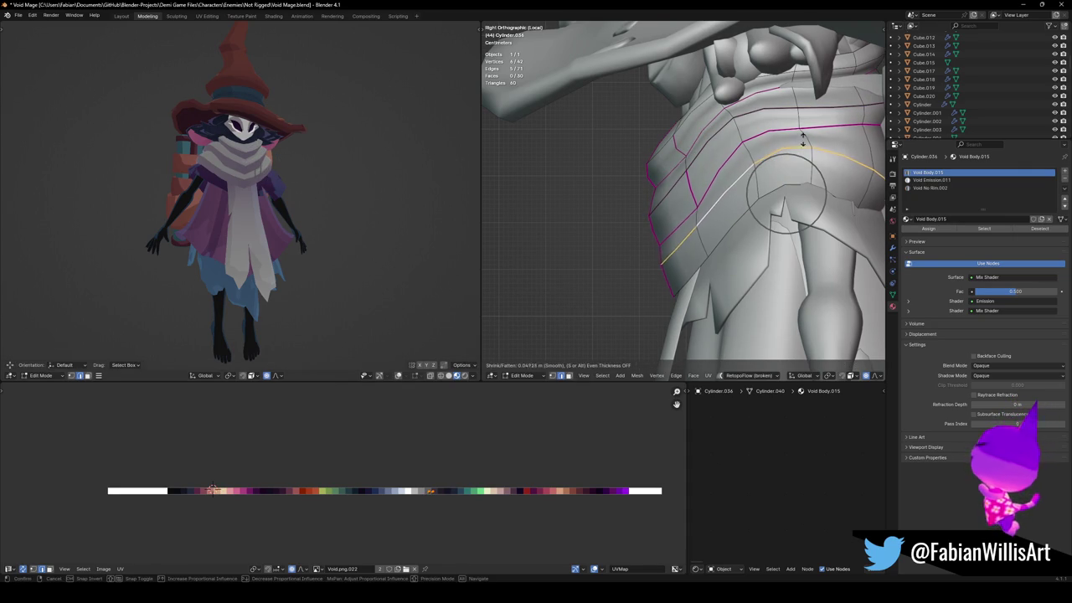
click(696, 221)
click(321, 186)
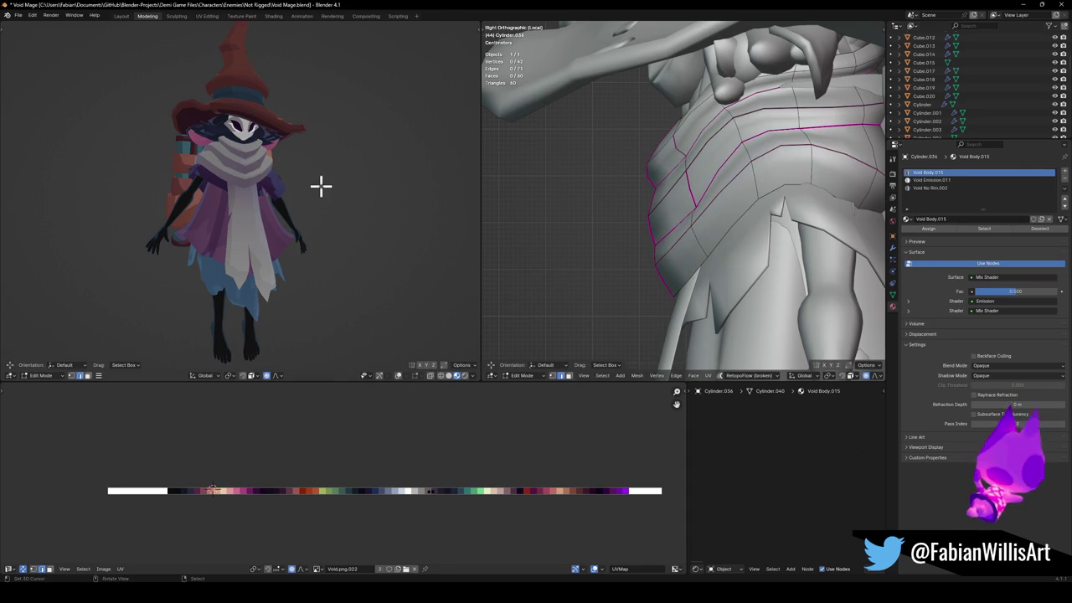
key(ctrl+s)
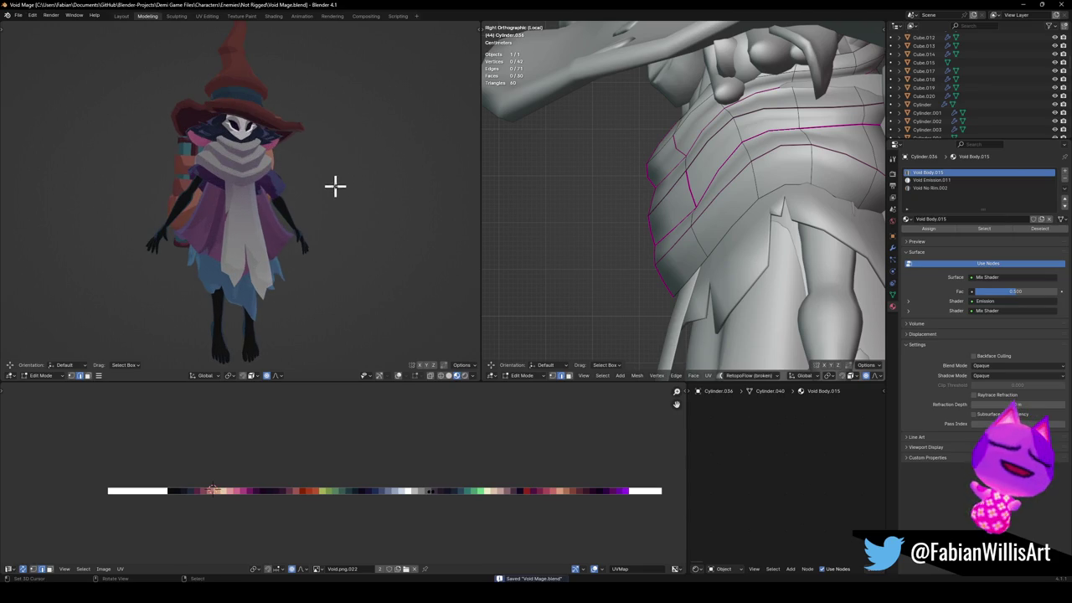
key(a)
mouse_move(304, 211)
middle_down()
mouse_move(172, 212)
mouse_move(290, 215)
mouse_move(326, 199)
middle_up()
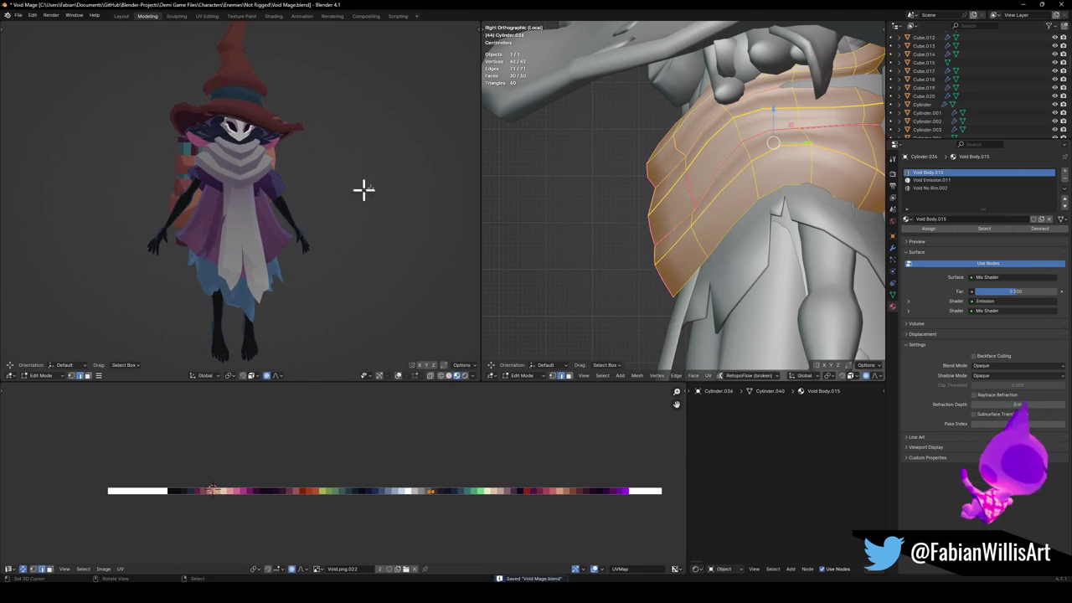
key(alt+a)
Try sliding and vertically moving the band's front corner vertex with soft falloff, undoing the last try.
key(g)
key(g)
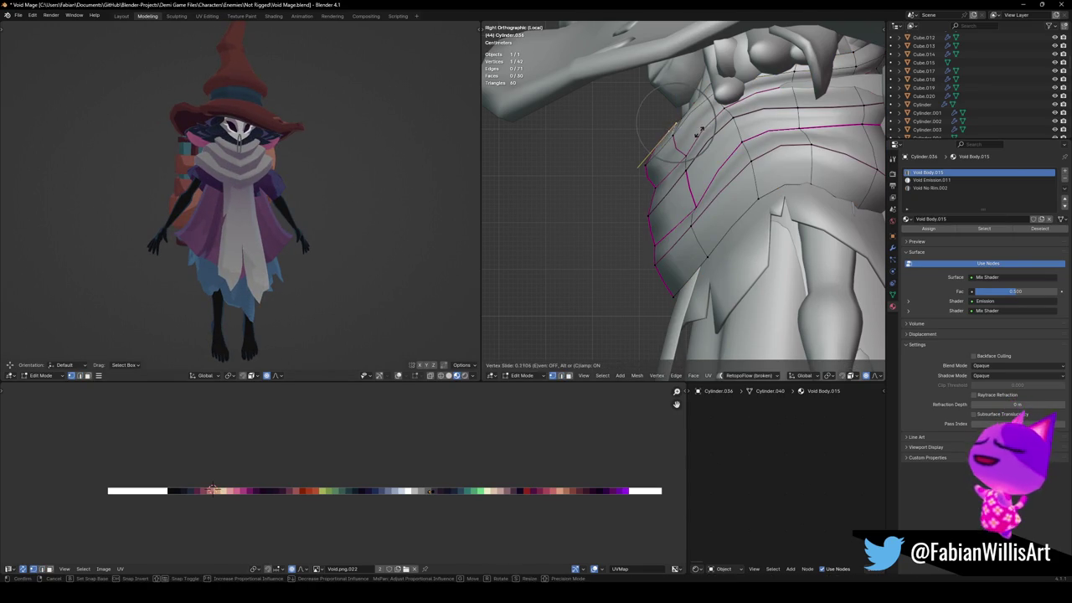
click(696, 134)
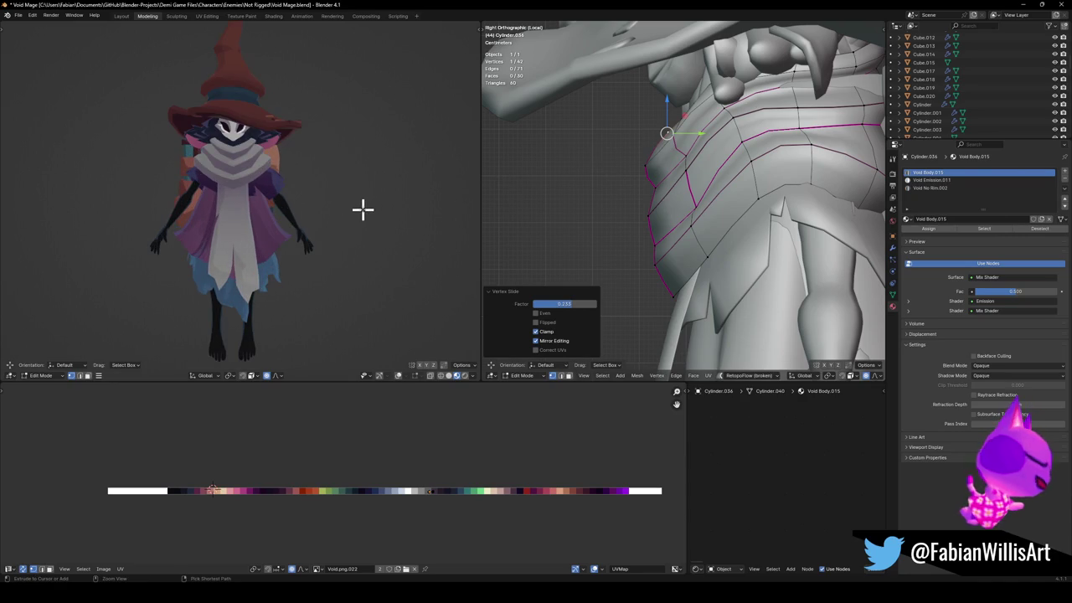
key(ctrl+z)
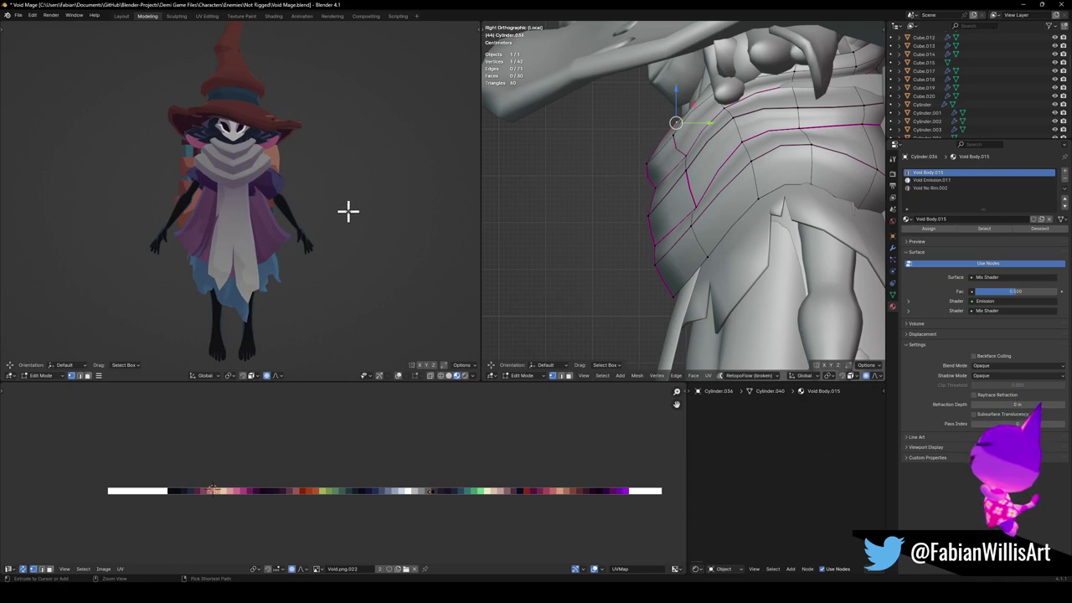
key(g)
key(z)
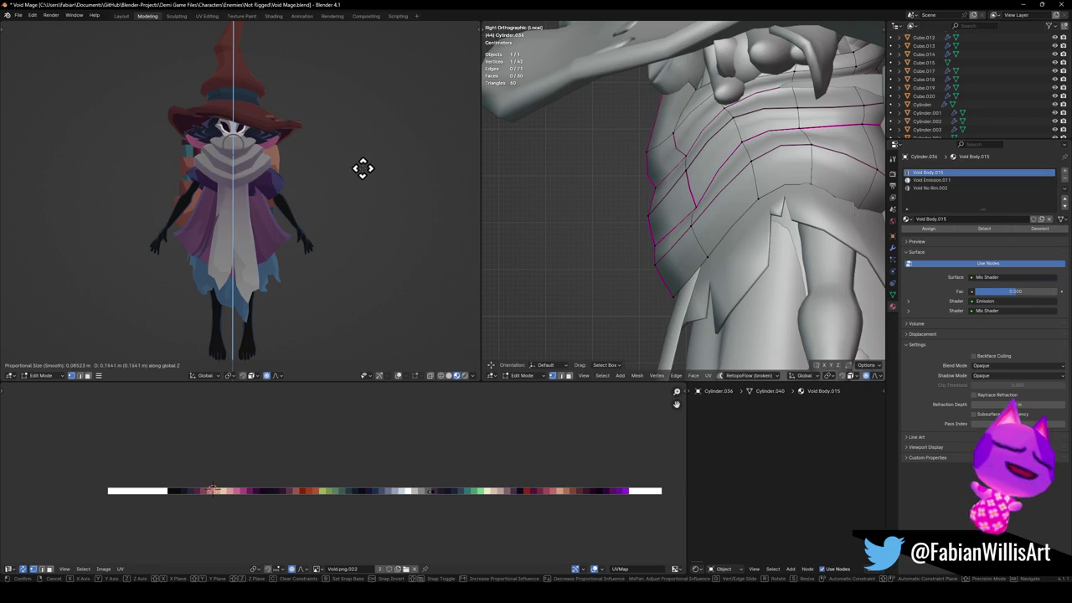
click(363, 167)
key(g)
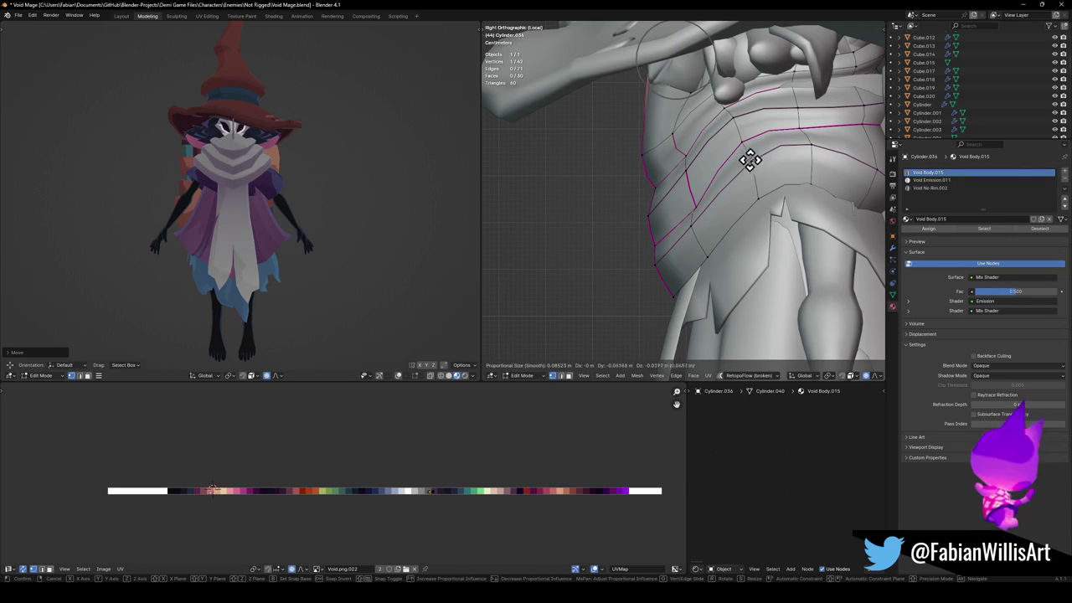
click(745, 160)
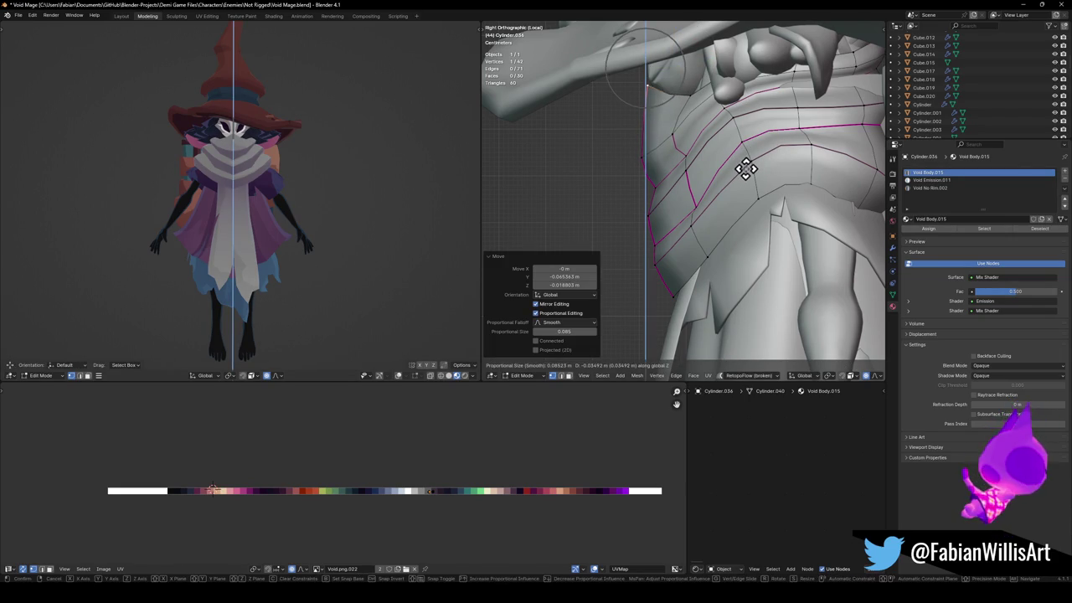
key(ctrl+z)
Move the corner vertex and a second band vertex together, then undo back to an earlier state.
key(g)
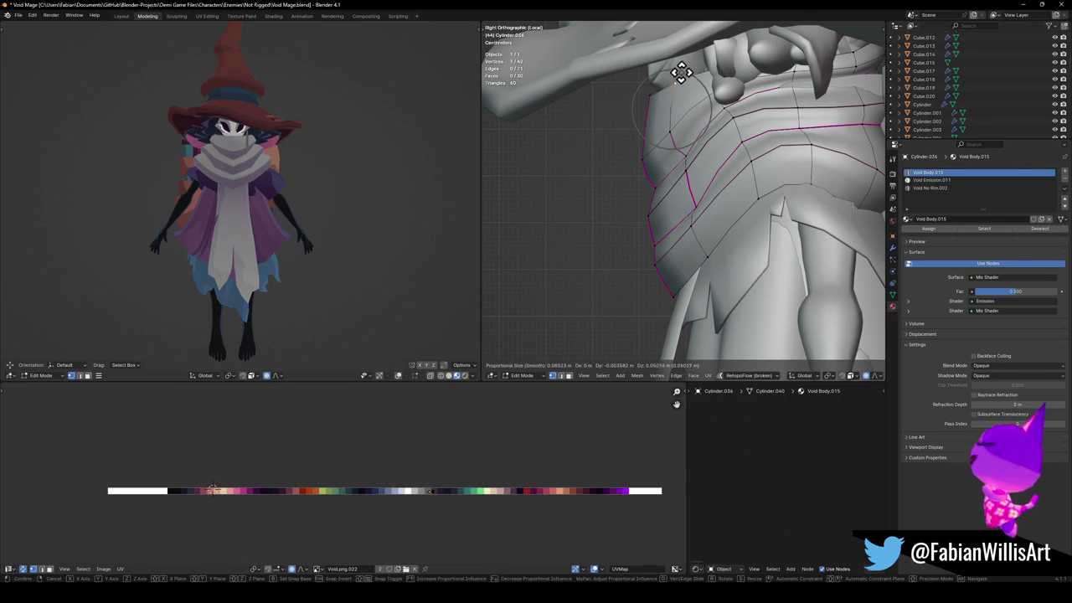
click(678, 77)
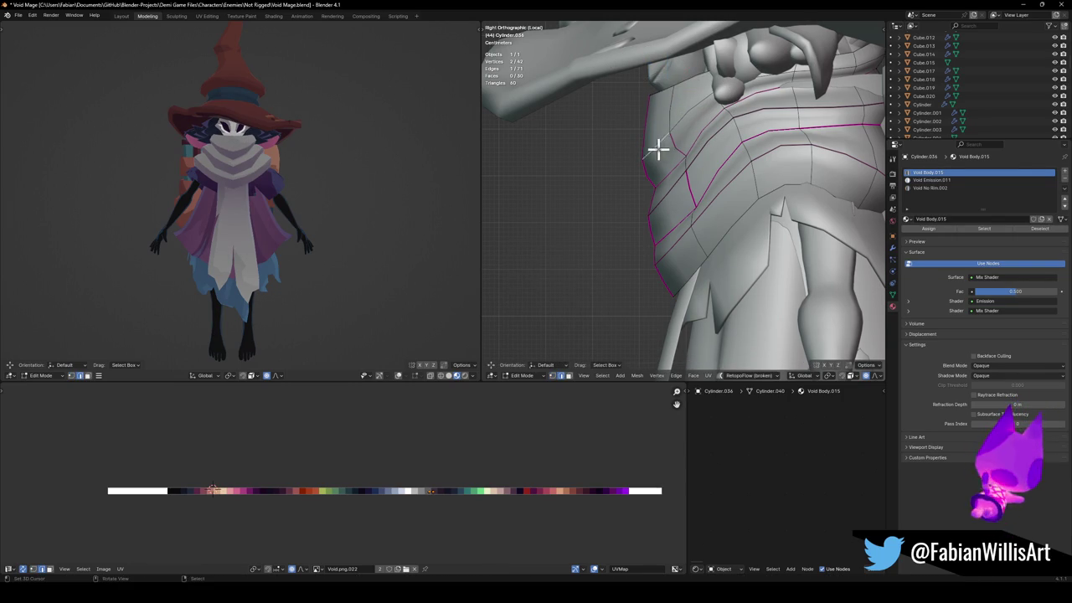
shift+click(658, 148)
key(g)
click(668, 141)
mouse_move(222, 199)
middle_down()
mouse_move(235, 186)
mouse_move(309, 182)
middle_up()
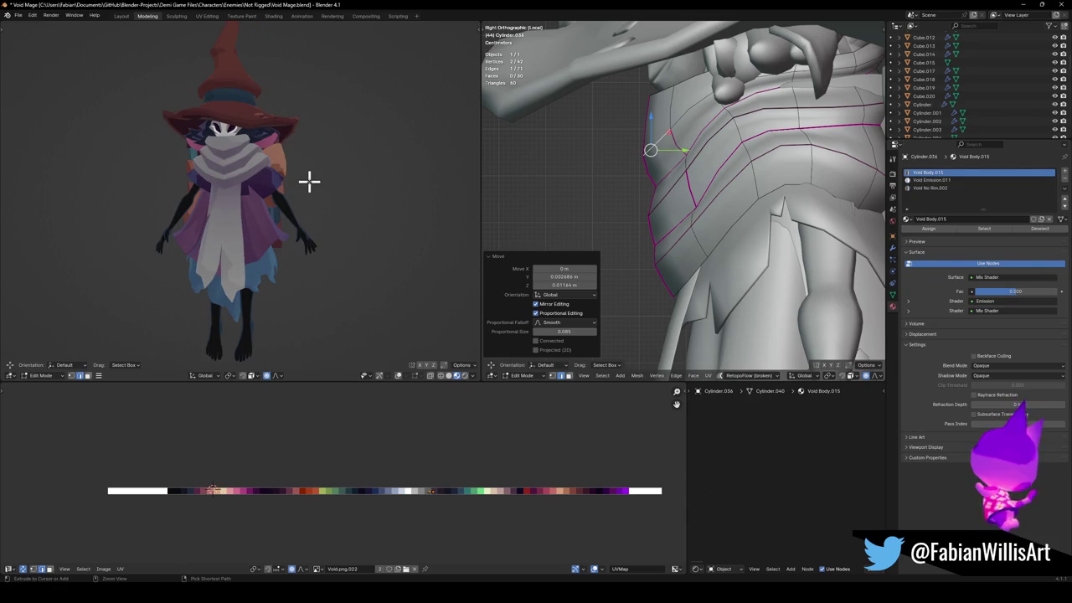
key(ctrl+z)
key(ctrl+z)
key(ctrl+z)
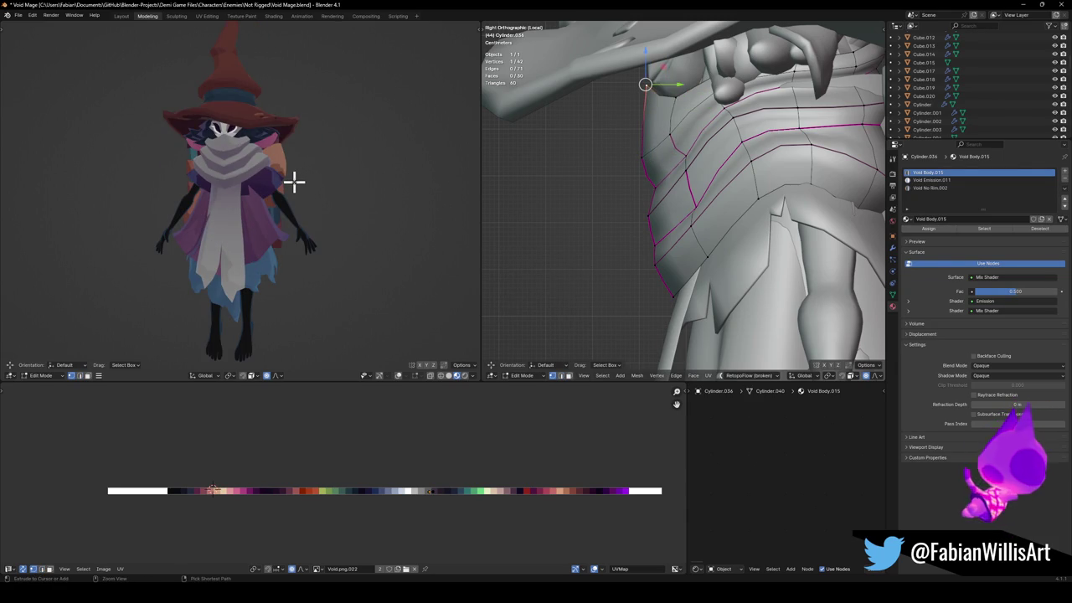
key(ctrl+z)
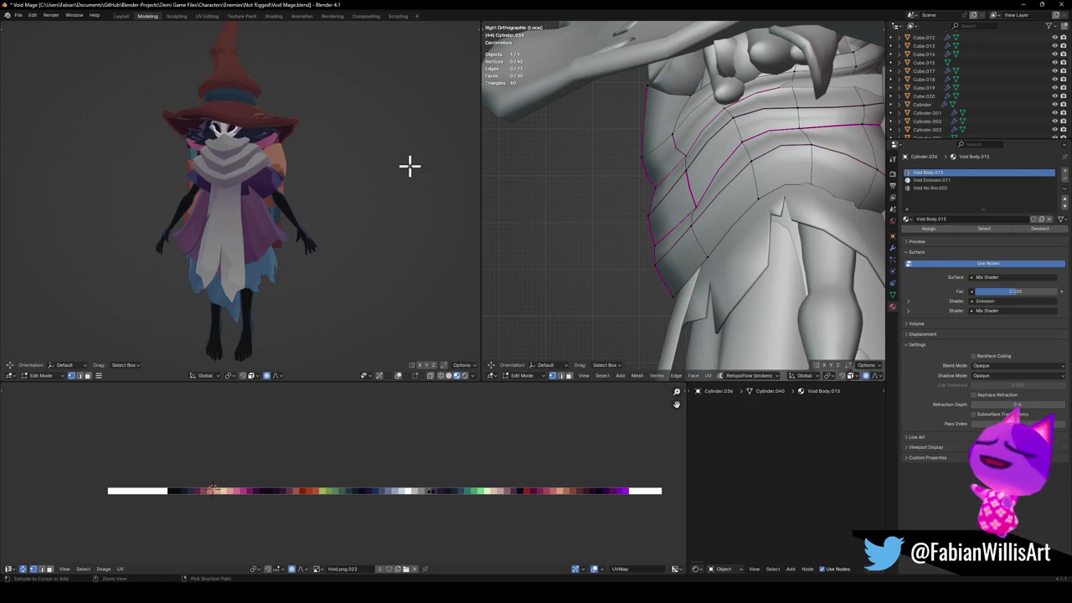
key(ctrl+z)
key(ctrl+z)
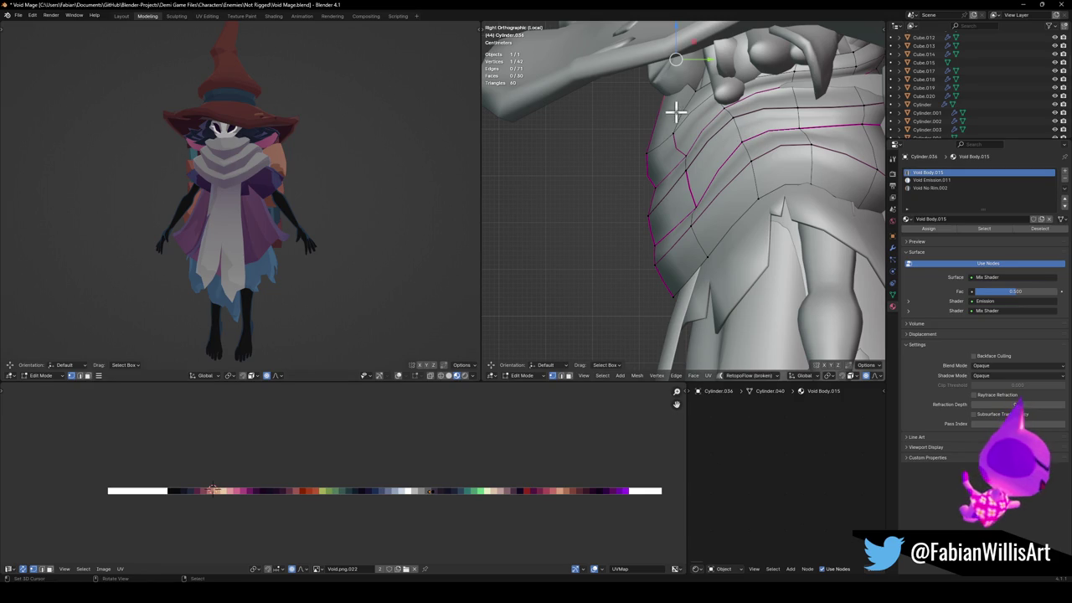
Vertex-slide the corner vertex along the band's edge and save Void Mage.blend.
key(shift+v)
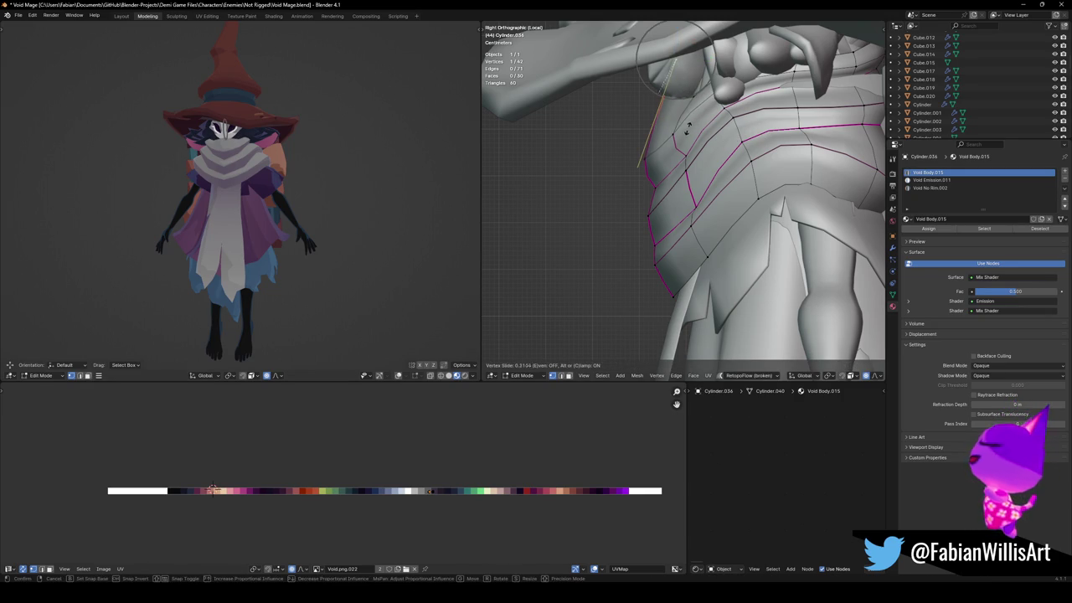
click(675, 144)
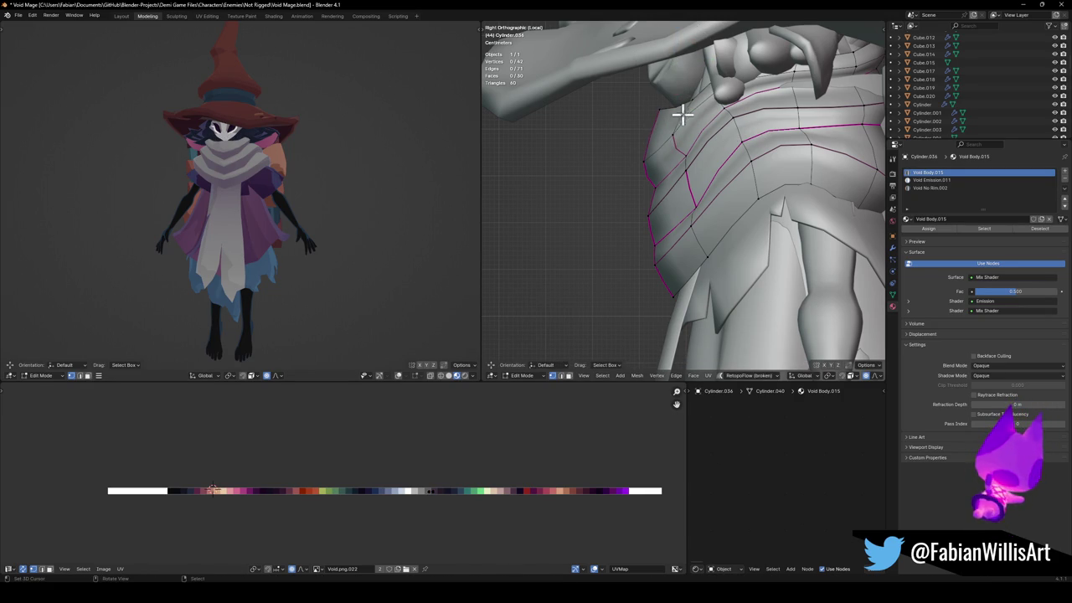
click(645, 109)
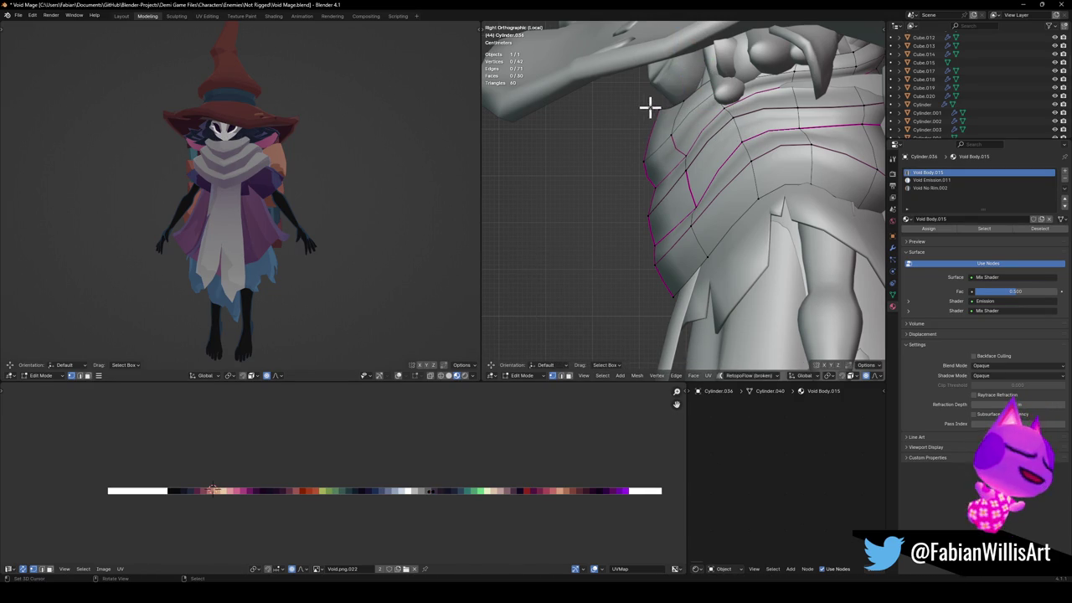
drag(659, 107, 669, 109)
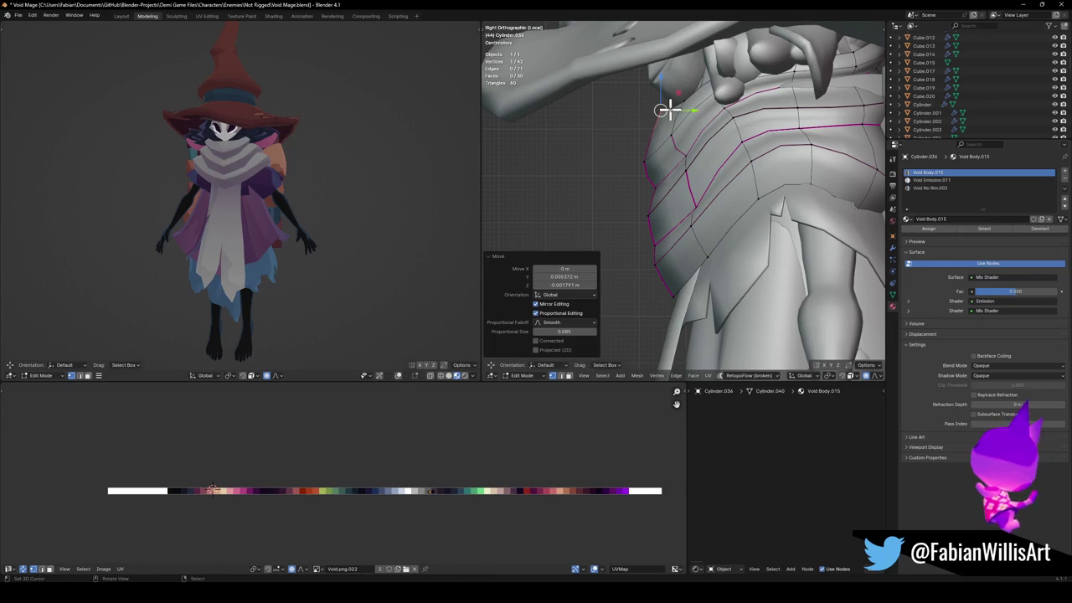
key(shift+v)
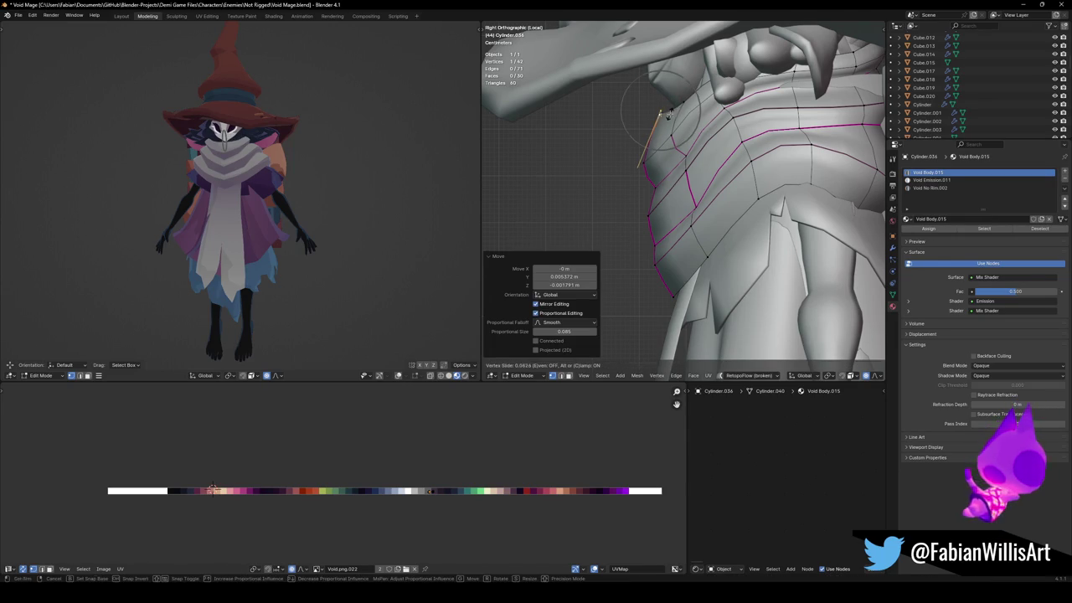
click(667, 115)
key(ctrl+s)
Slide the corner vertex to its final position (factor 0.124) and turn the view to the front.
middle_drag(275, 196, 316, 180)
key(shift+v)
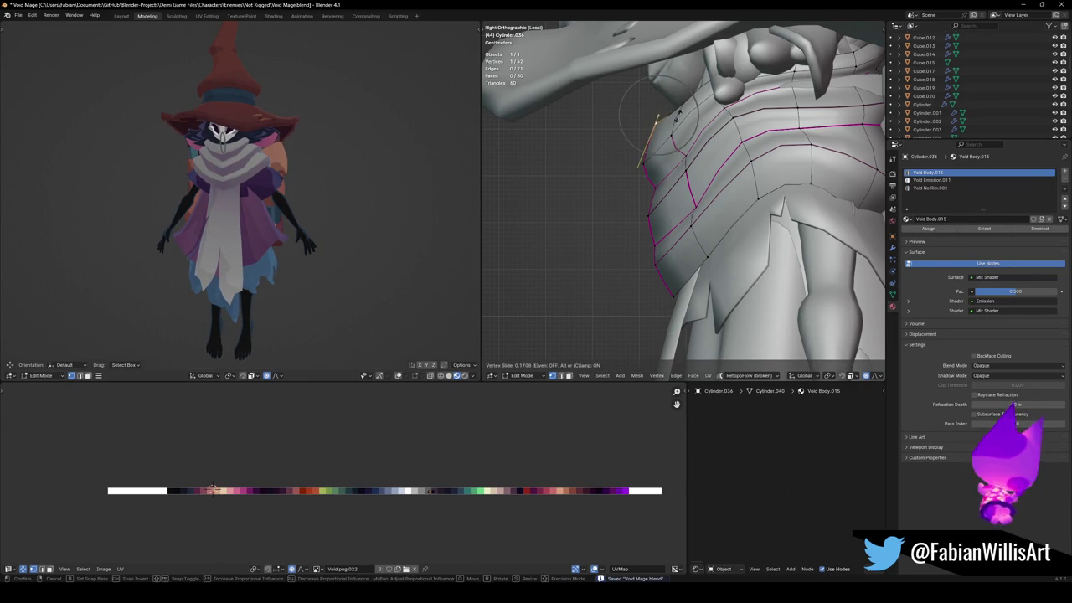
click(679, 112)
middle_drag(297, 164, 308, 159)
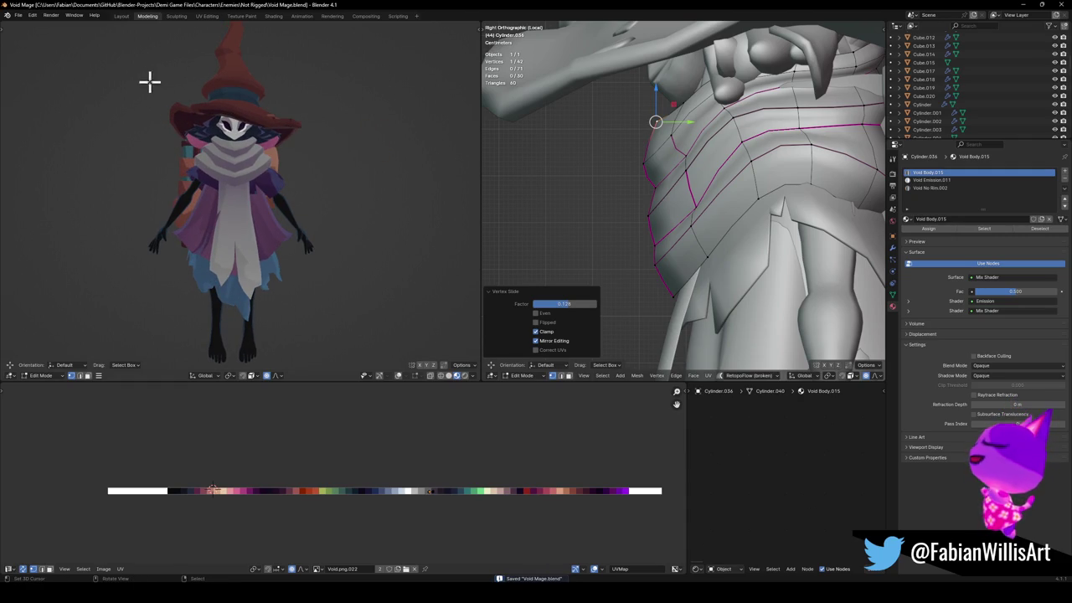
scroll(240, 99, down, 1)
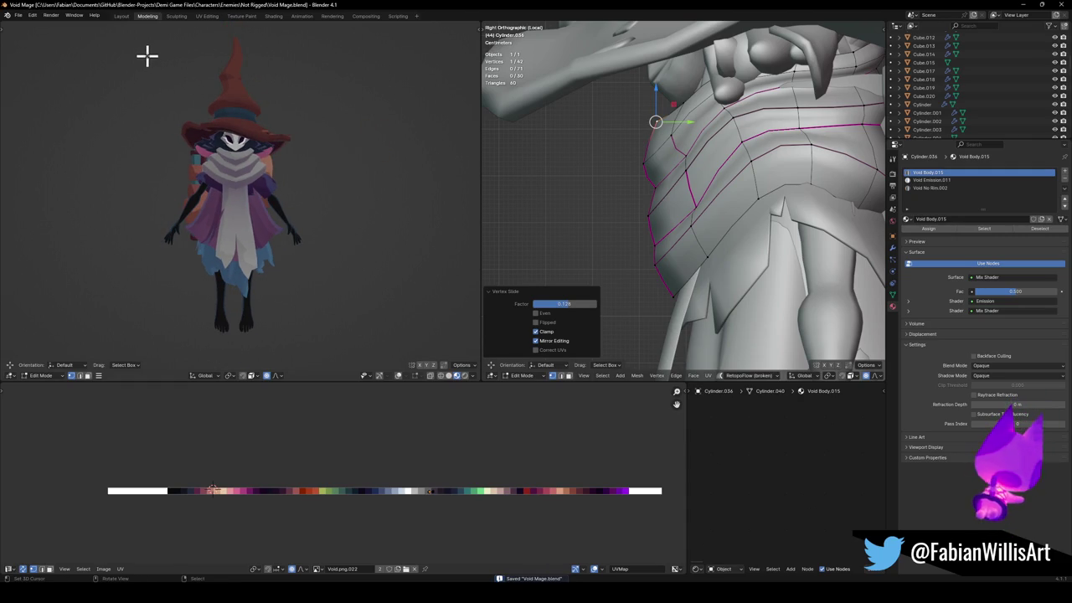
Take two screen captures of the character preview.
key(super+shift+s)
drag(152, 37, 347, 360)
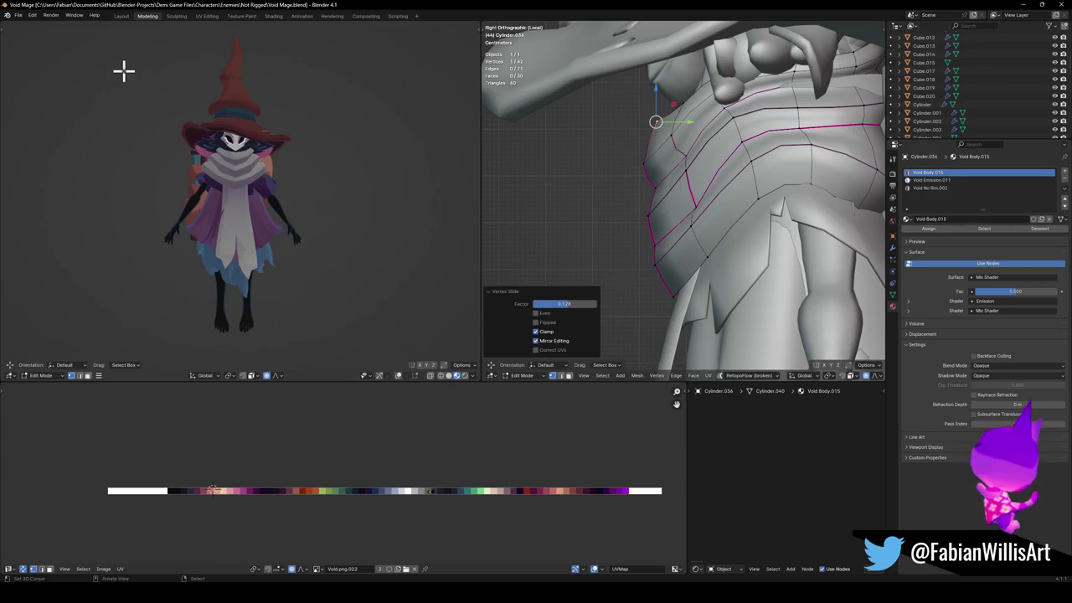
key(super+shift+s)
mouse_move(130, 26)
mouse_down()
mouse_move(405, 352)
mouse_move(339, 351)
mouse_up()
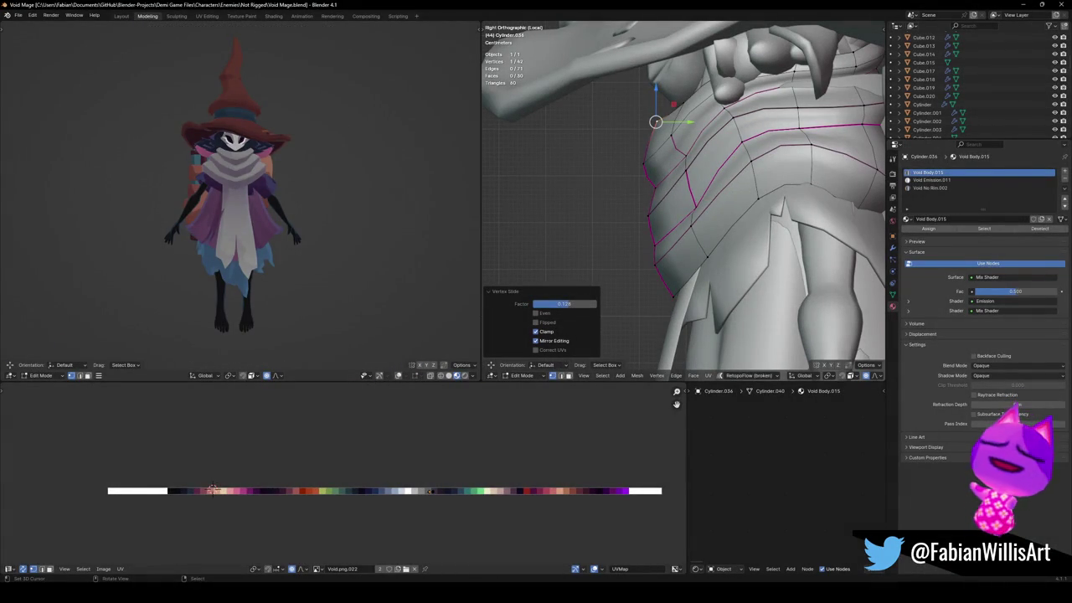